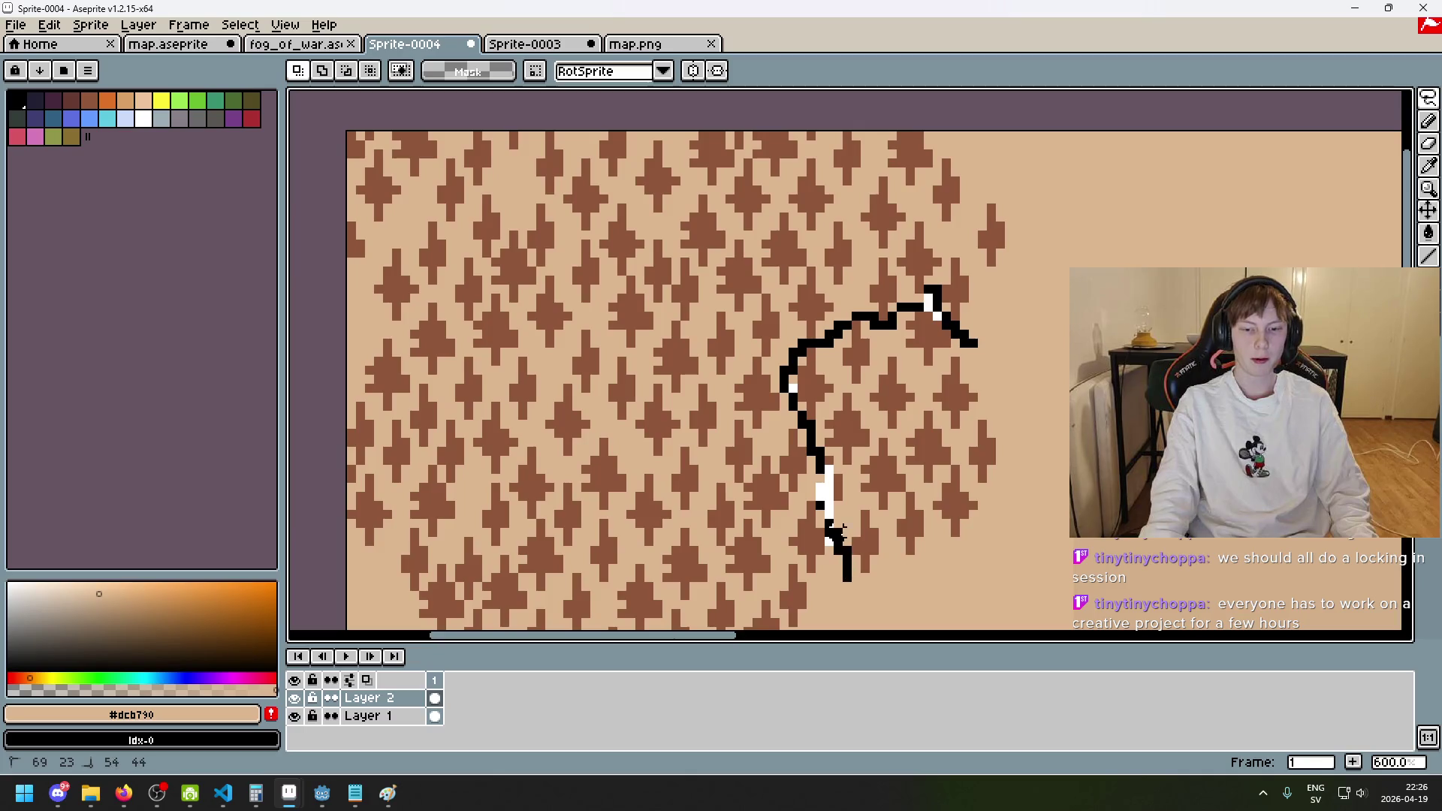
- Lasso a tree clump and move it up-right to extend the forest's right edge
mouse_move(851, 576)
left_mouse_down()
mouse_move(1040, 473)
mouse_move(973, 326)
left_mouse_up()
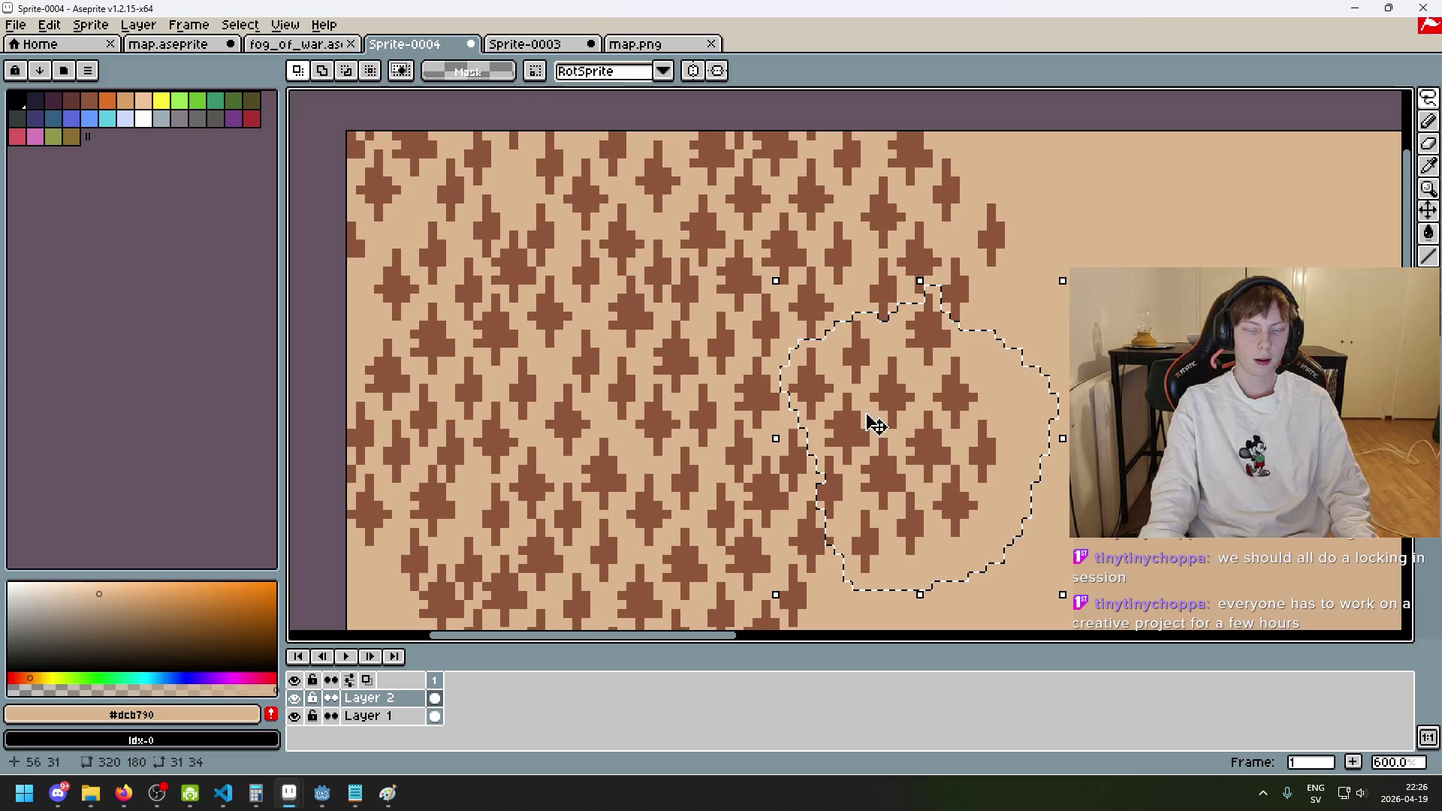
scroll(826, 552, "up", 3)
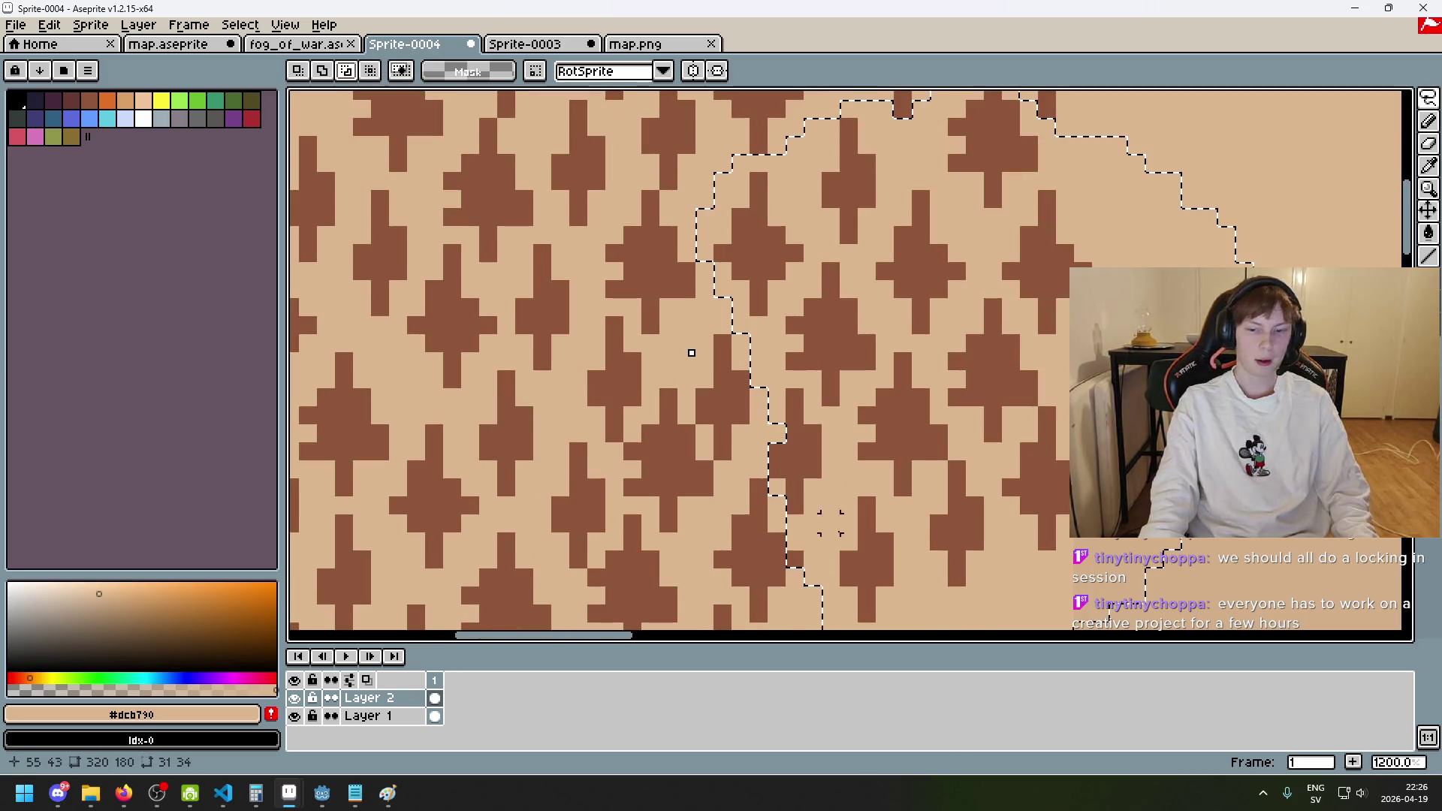
scroll(691, 353, "down", 5)
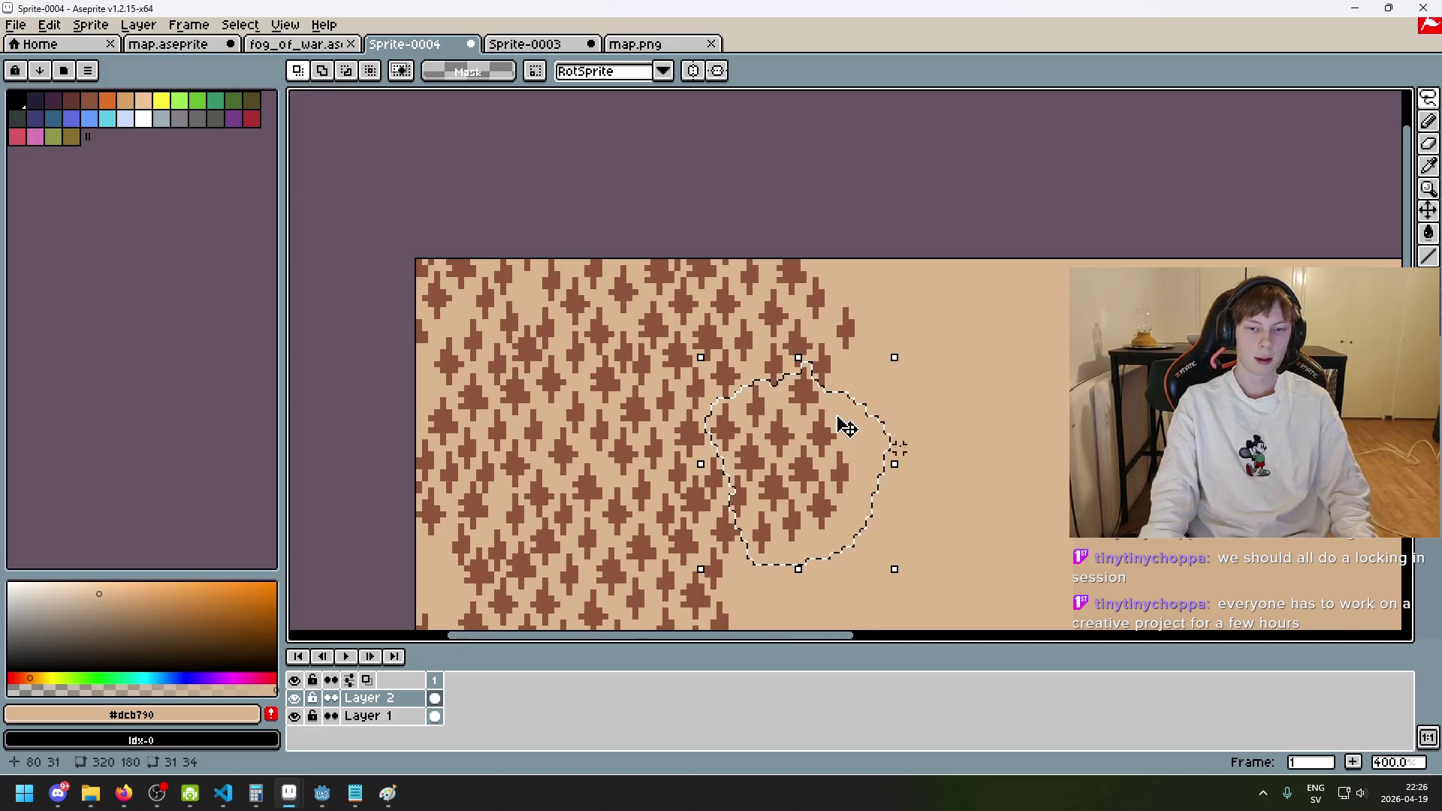
scroll(871, 439, "up", 2)
left_click_drag(988, 459, 1039, 319)
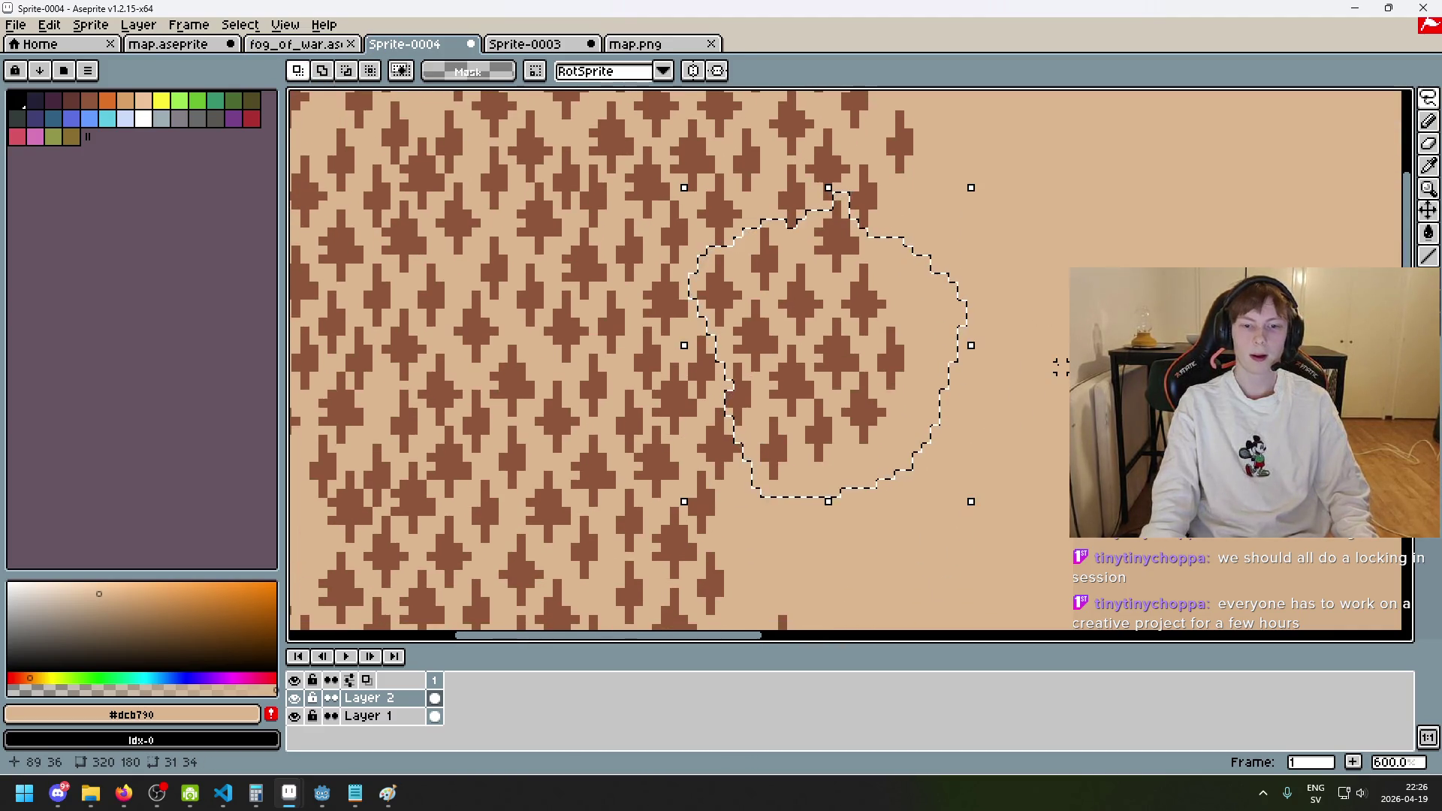
scroll(898, 349, "down", 3)
mouse_move(898, 349)
left_mouse_down()
mouse_move(966, 290)
mouse_move(939, 296)
mouse_move(961, 294)
mouse_move(947, 313)
mouse_move(984, 215)
mouse_move(944, 213)
mouse_move(932, 153)
mouse_move(959, 203)
mouse_move(917, 489)
mouse_move(892, 438)
mouse_move(901, 448)
left_mouse_up()
key("ctrl+d")
- Lasso a single tree near the lower edge and drop it into a nearby gap
left_click_drag(862, 624, 984, 474)
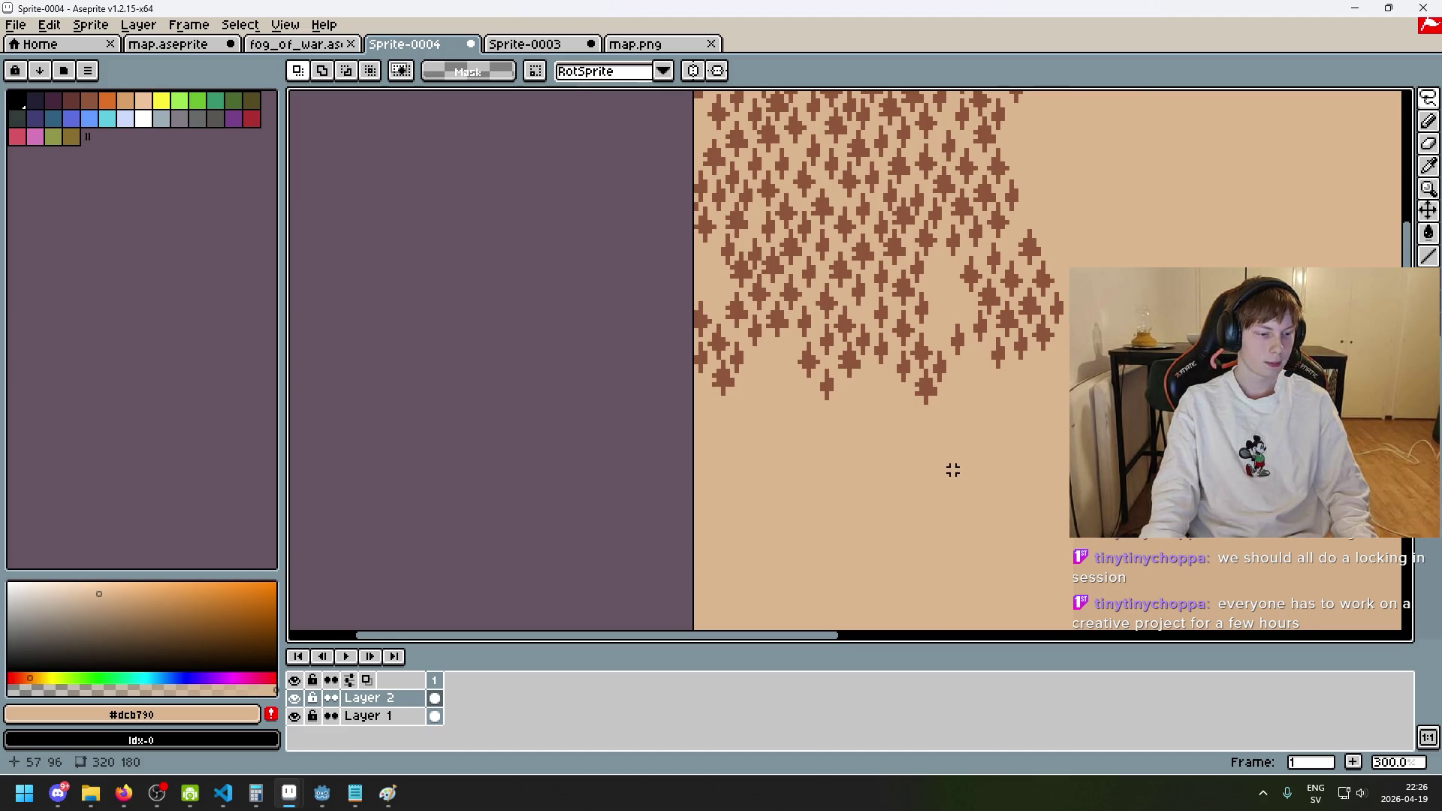
scroll(948, 469, "up", 2)
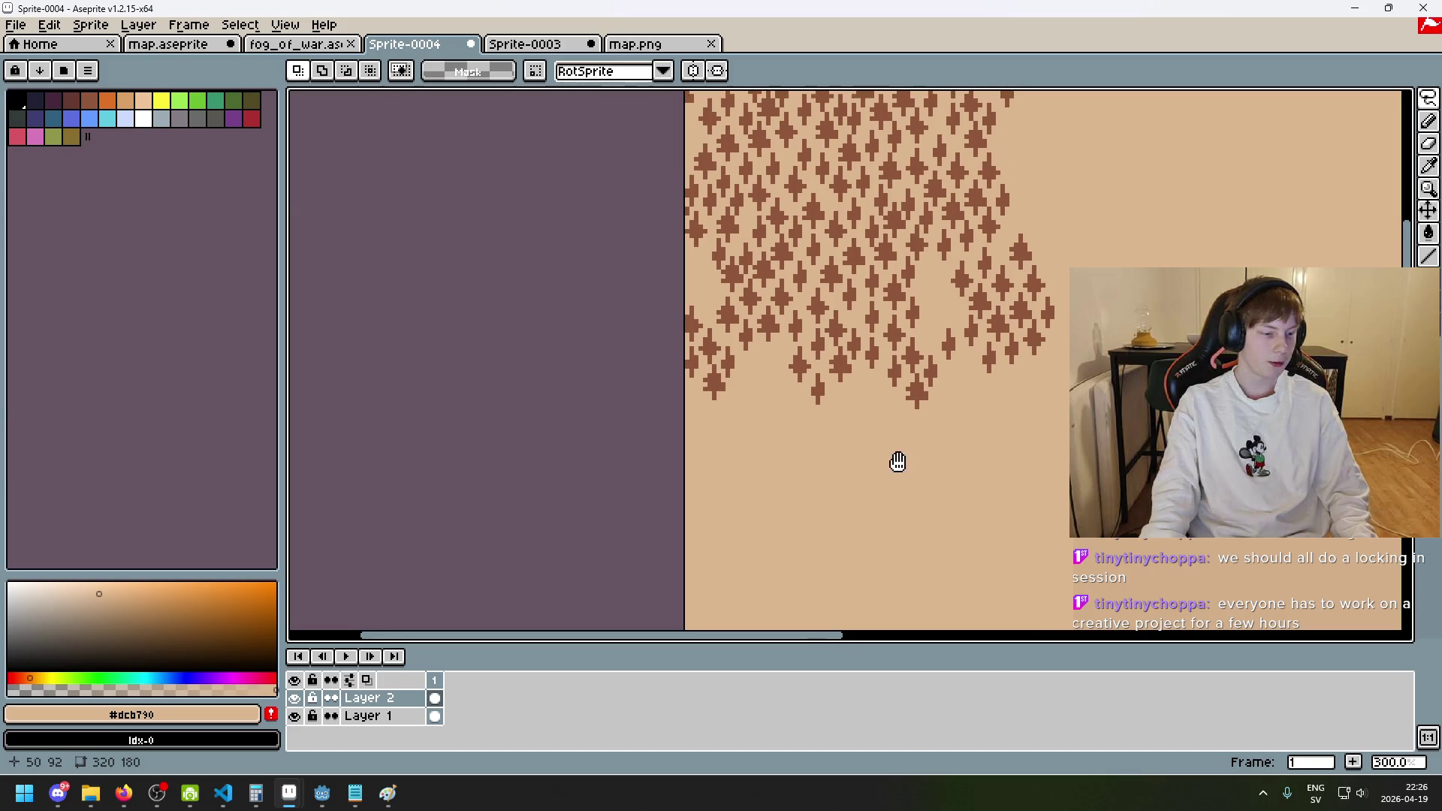
scroll(793, 419, "up", 1)
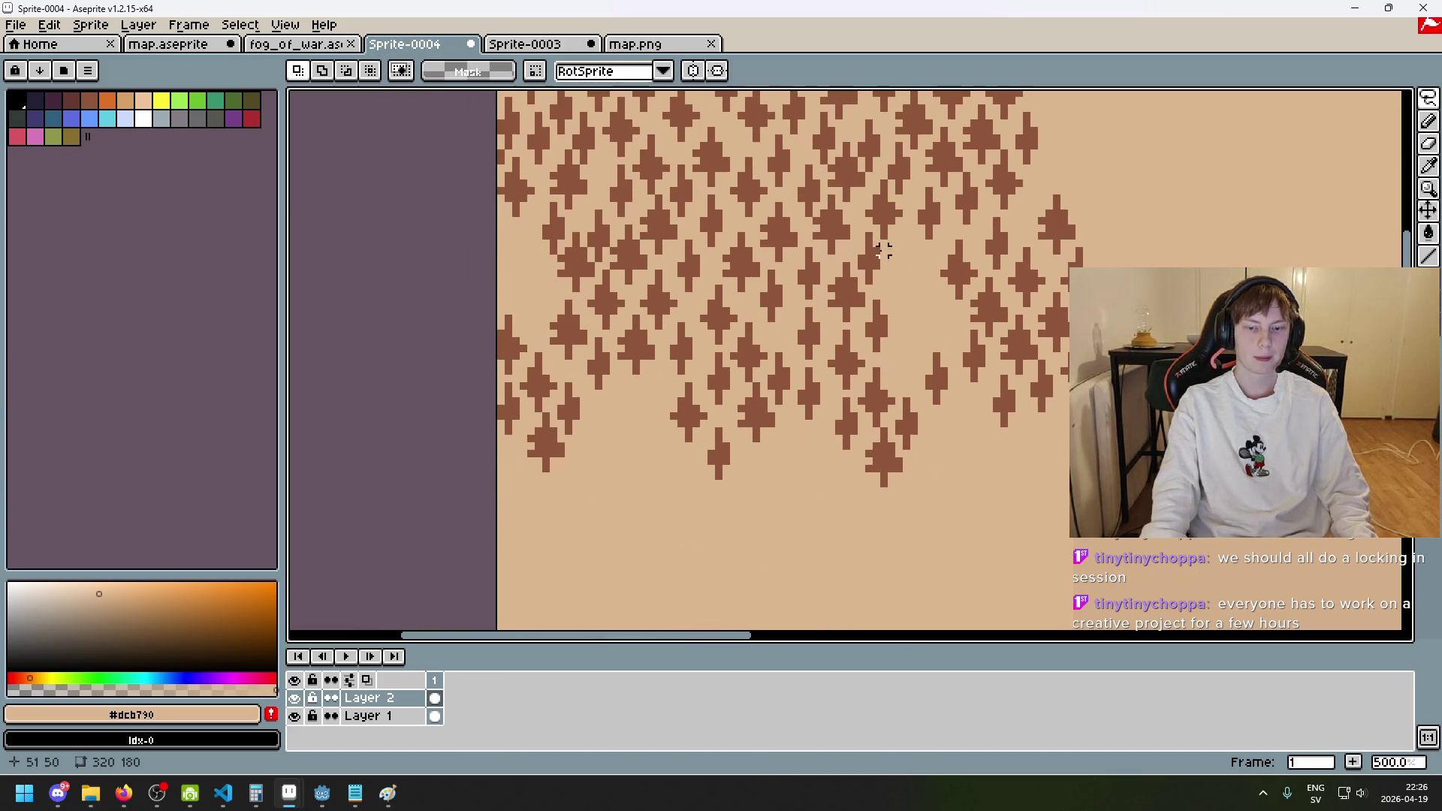
scroll(850, 297, "up", 1)
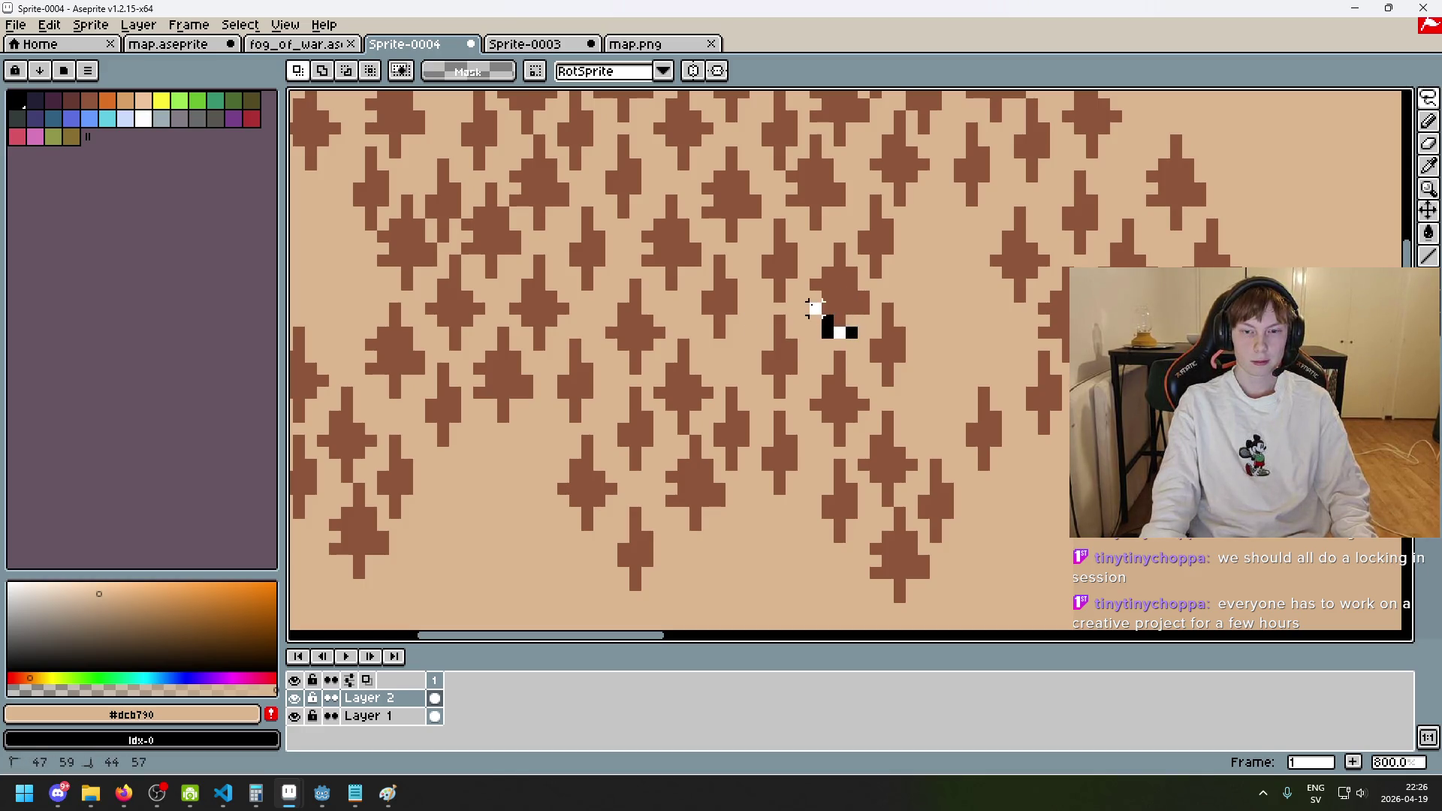
mouse_move(851, 281)
left_mouse_down()
mouse_move(862, 301)
mouse_move(849, 300)
mouse_move(932, 261)
left_mouse_up()
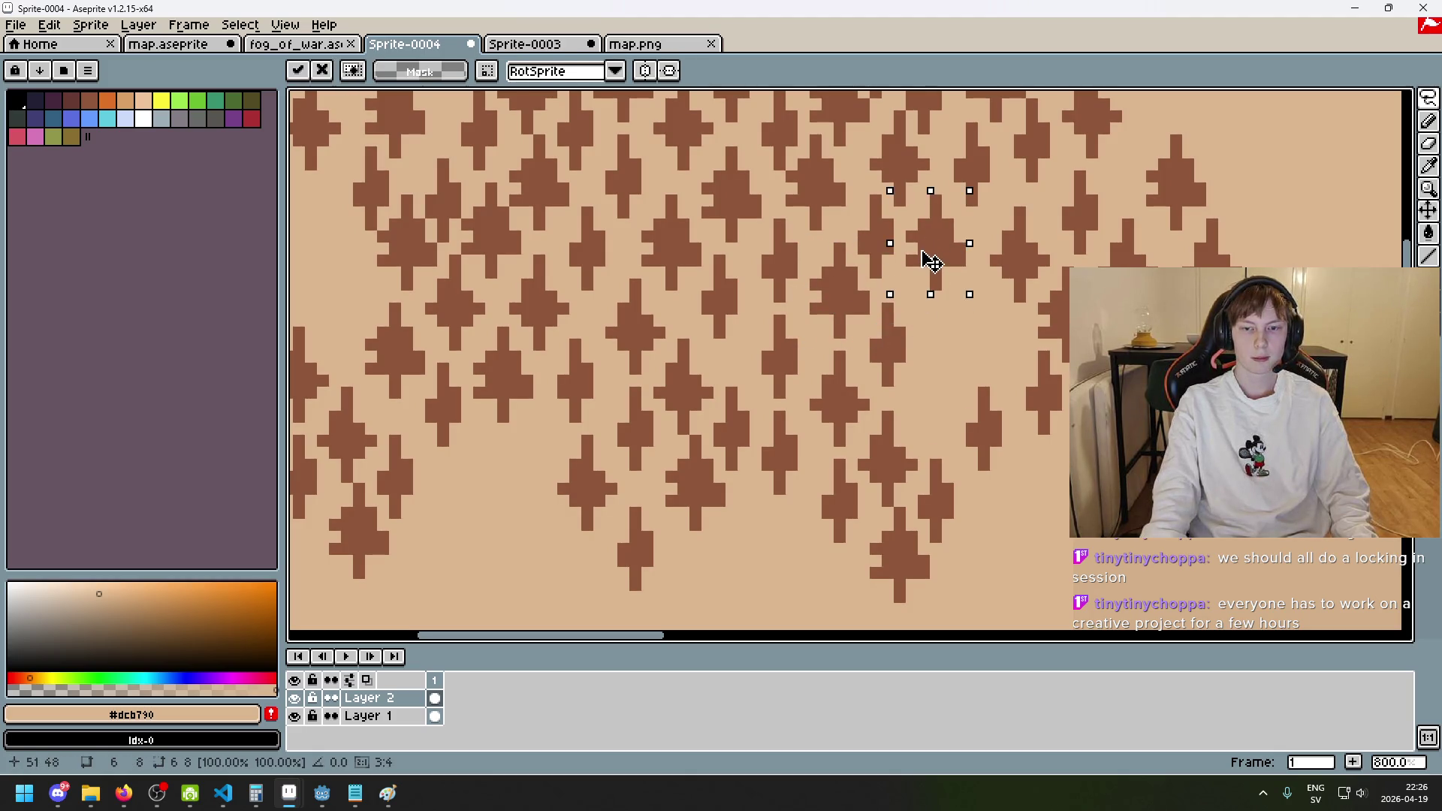
left_click(1044, 331)
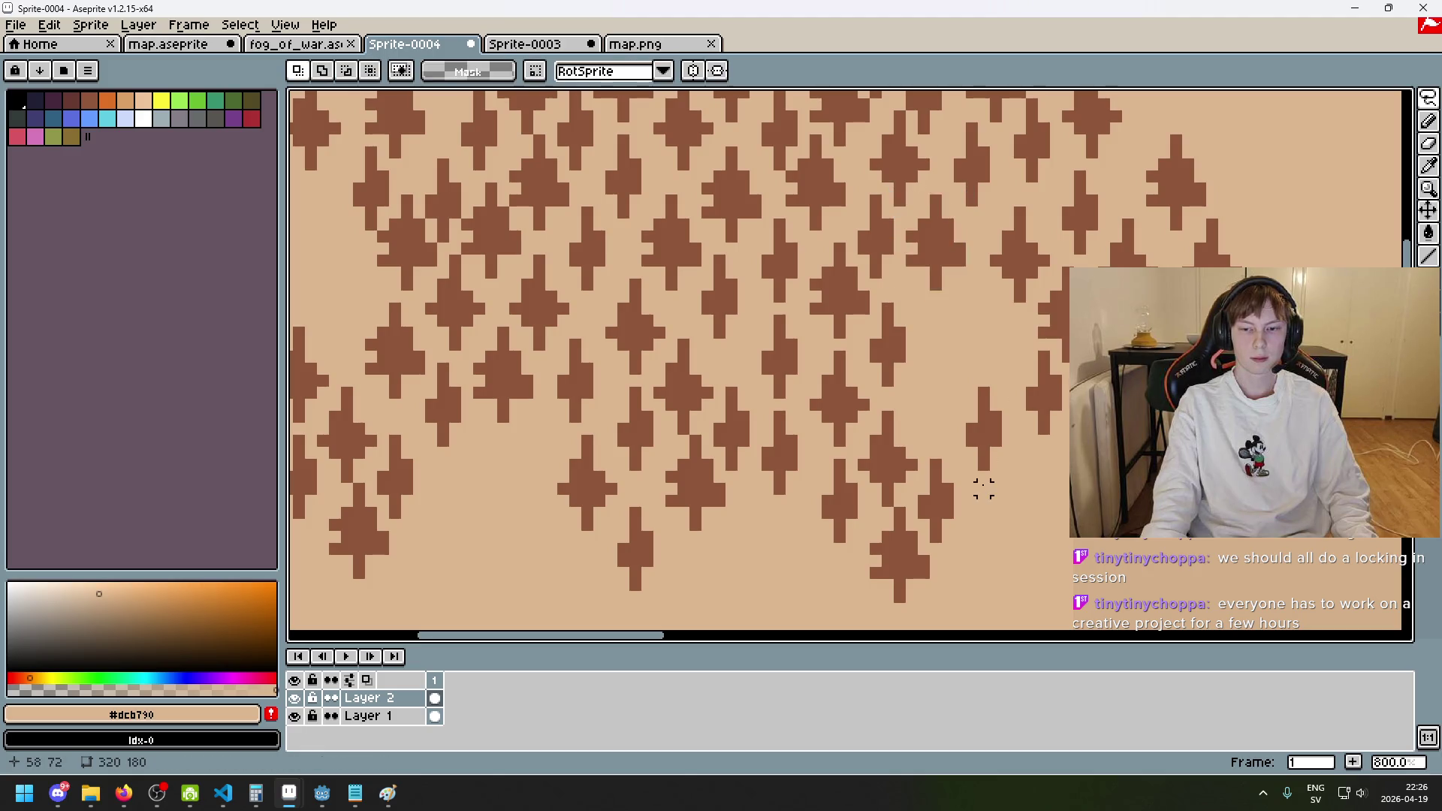
mouse_move(899, 501)
left_mouse_down()
mouse_move(863, 428)
mouse_move(913, 465)
mouse_move(901, 499)
mouse_move(979, 347)
left_mouse_up()
left_click(910, 471)
left_click(948, 441)
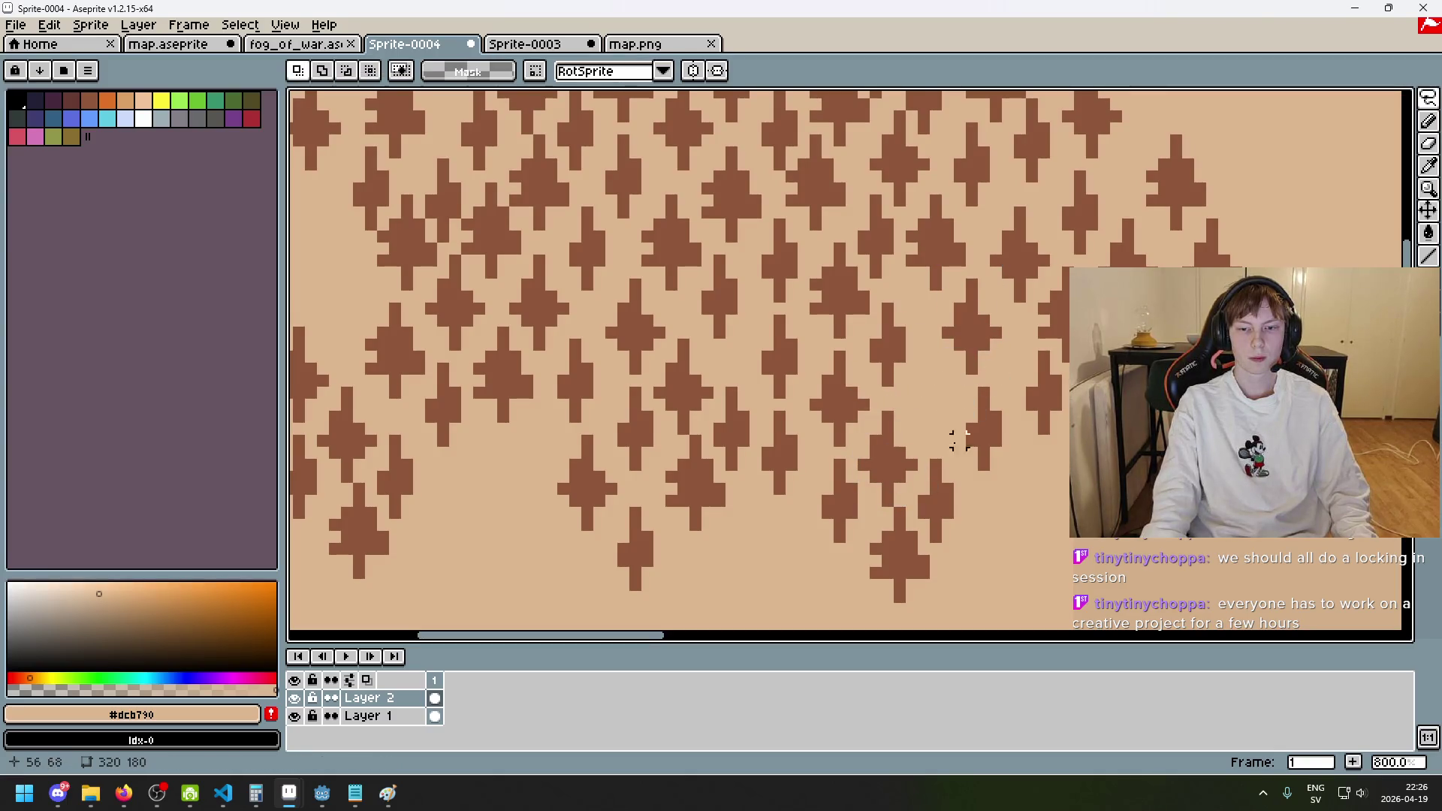
scroll(983, 476, "down", 4)
scroll(950, 488, "down", 1)
scroll(846, 344, "up", 3)
scroll(953, 516, "down", 1)
- Lasso a tree cluster at the lower-right edge and shift it down-left into the gap
left_click_drag(942, 492, 918, 449)
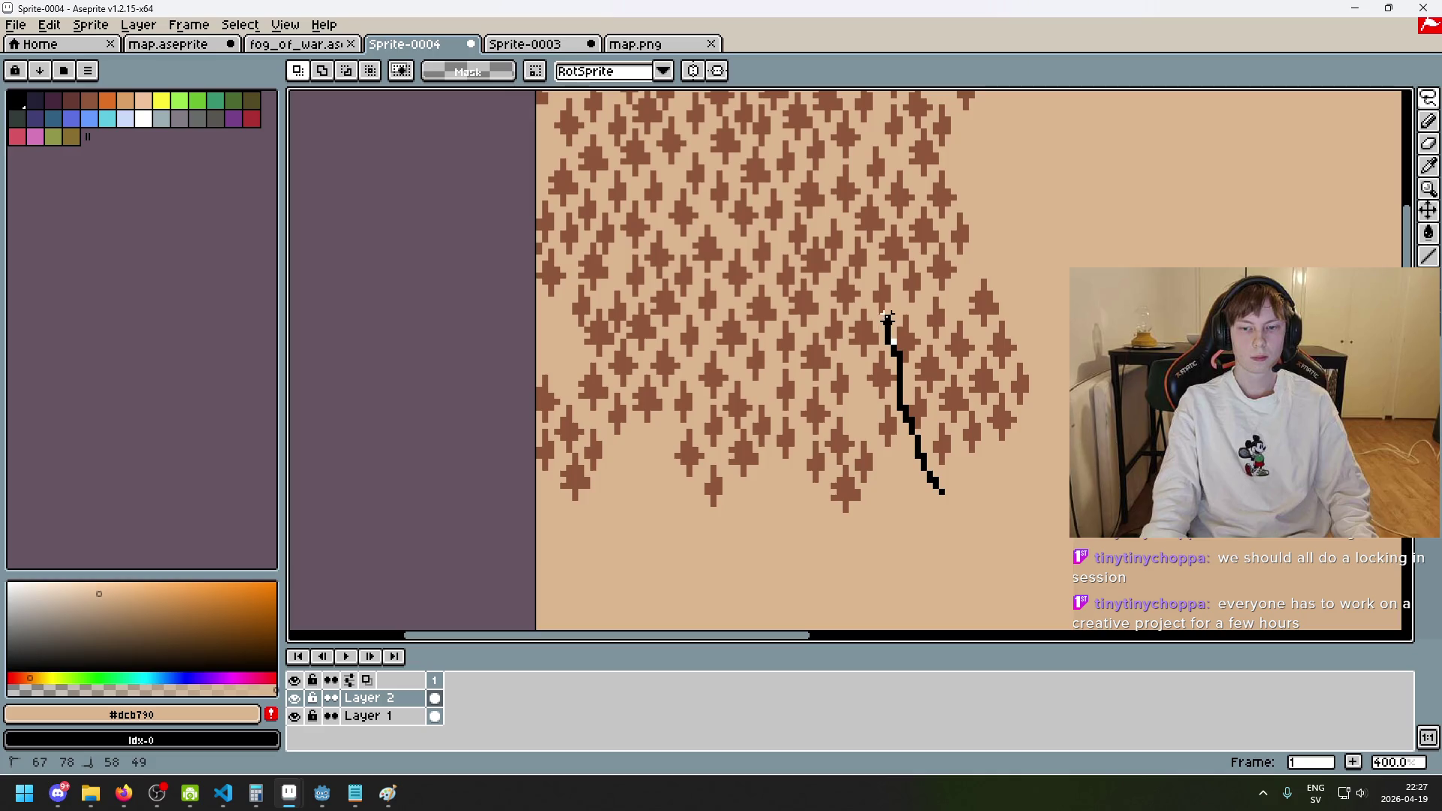
left_click_drag(905, 282, 918, 263)
left_click_drag(1069, 469, 1068, 471)
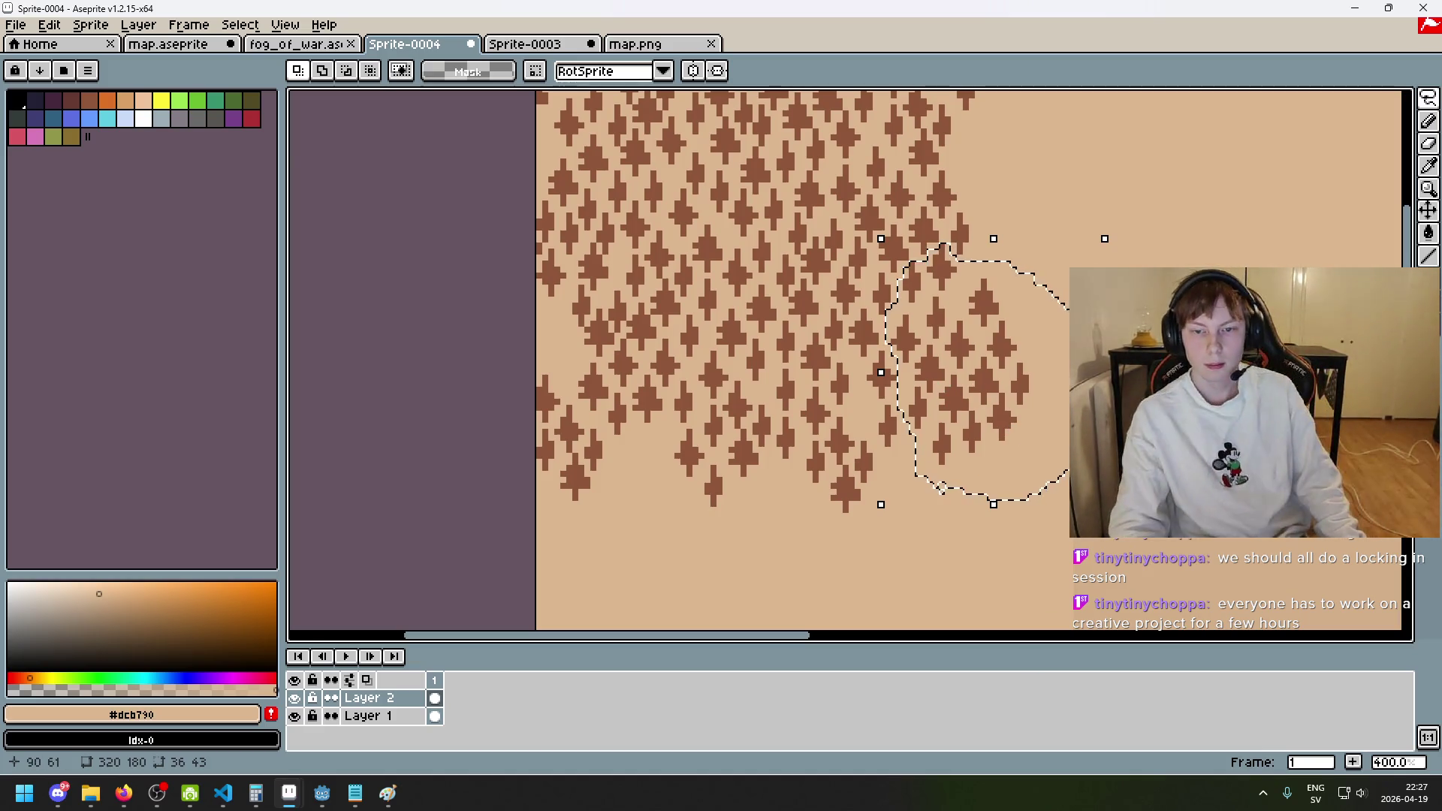
left_click(944, 393)
key("minus")
left_click_drag(1069, 295, 1070, 282)
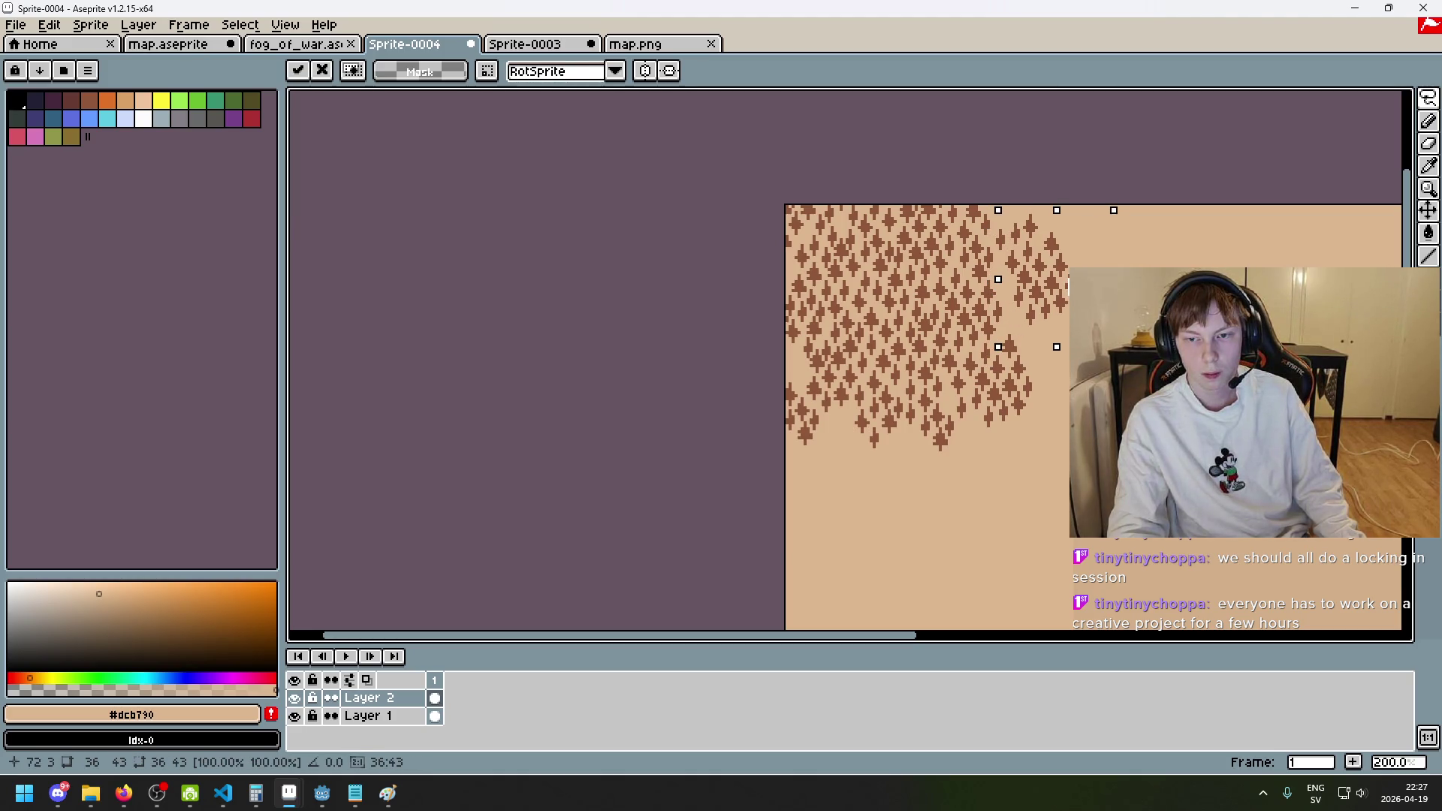
key("Return")
scroll(987, 347, "up", 4)
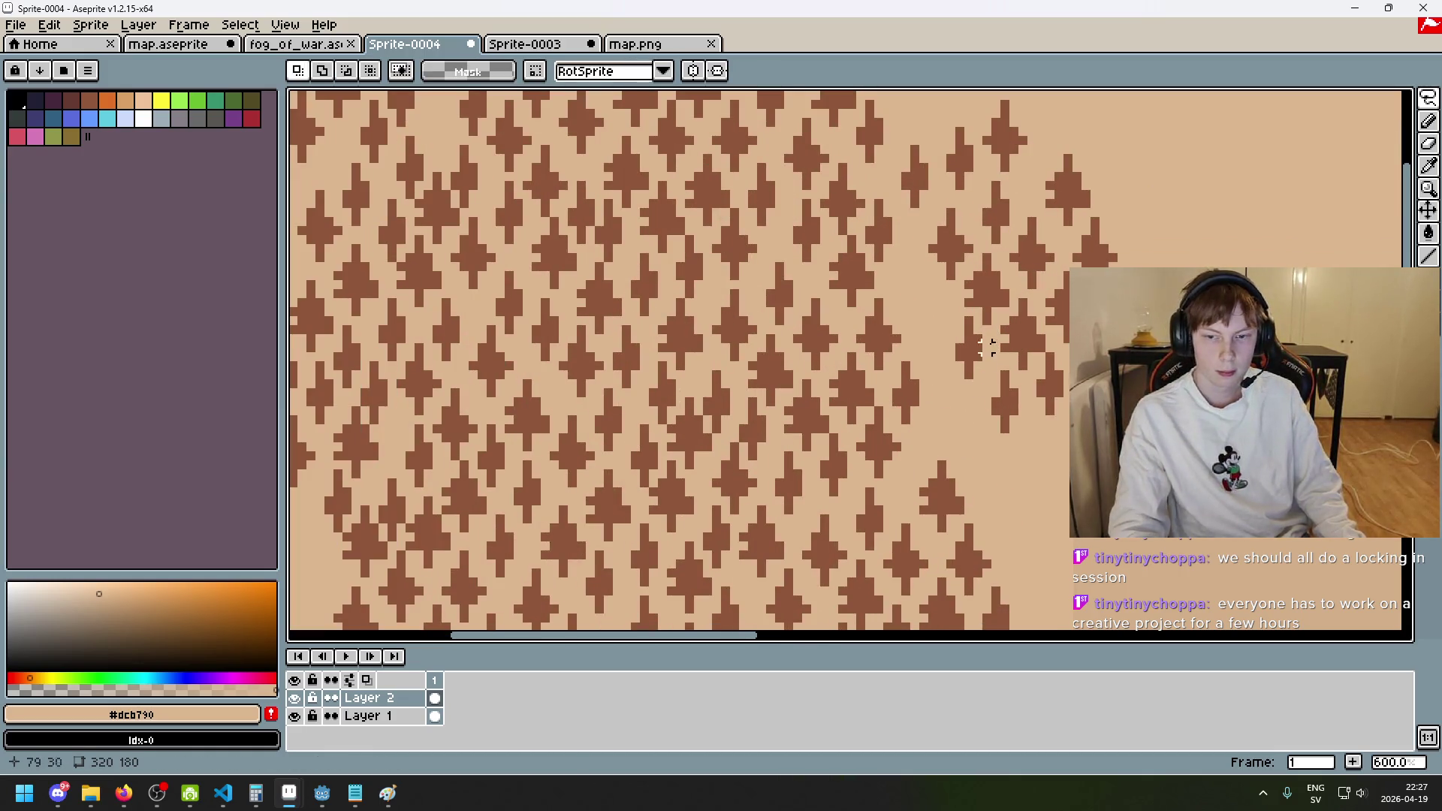
mouse_move(996, 319)
left_mouse_down()
mouse_move(986, 304)
mouse_move(1002, 297)
mouse_move(922, 291)
left_mouse_up()
left_click(1016, 435)
- Outline another edge tree cluster, discard that selection, and redraw the lasso around it
scroll(1022, 451, "down", 4)
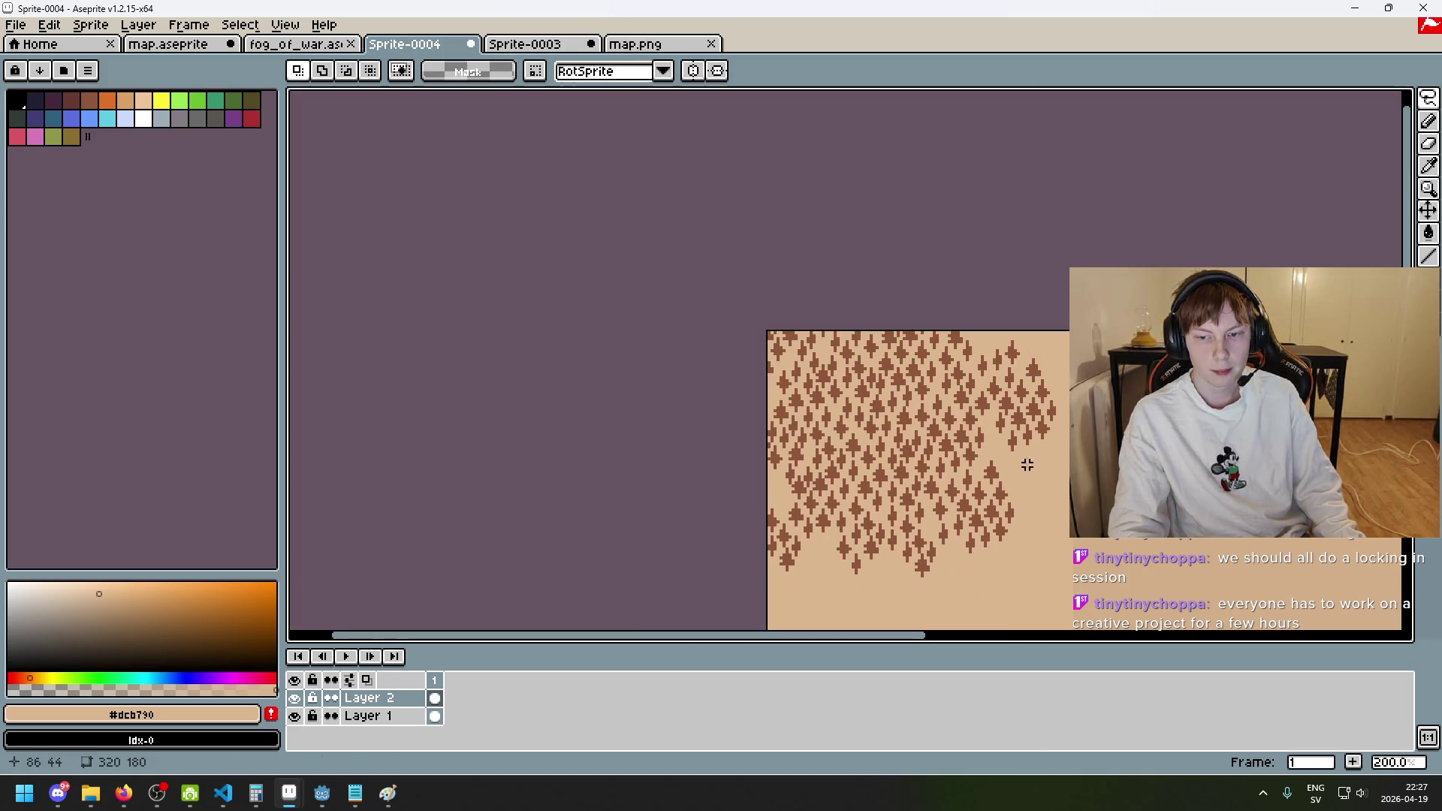
left_click_drag(933, 385, 962, 317)
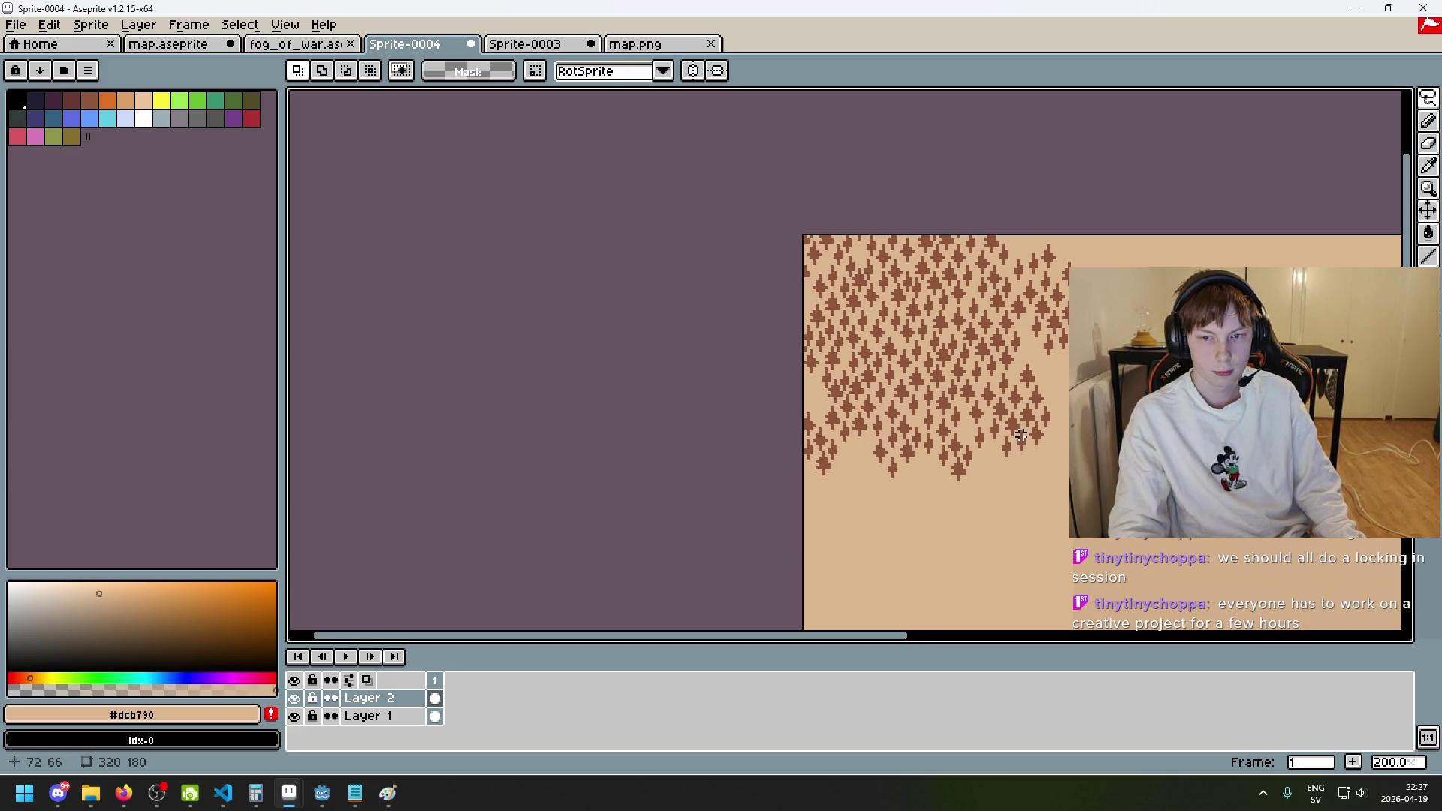
mouse_move(1021, 435)
left_mouse_down()
mouse_move(1005, 396)
mouse_move(872, 368)
left_mouse_up()
scroll(976, 375, "up", 1)
left_click_drag(873, 426, 859, 398)
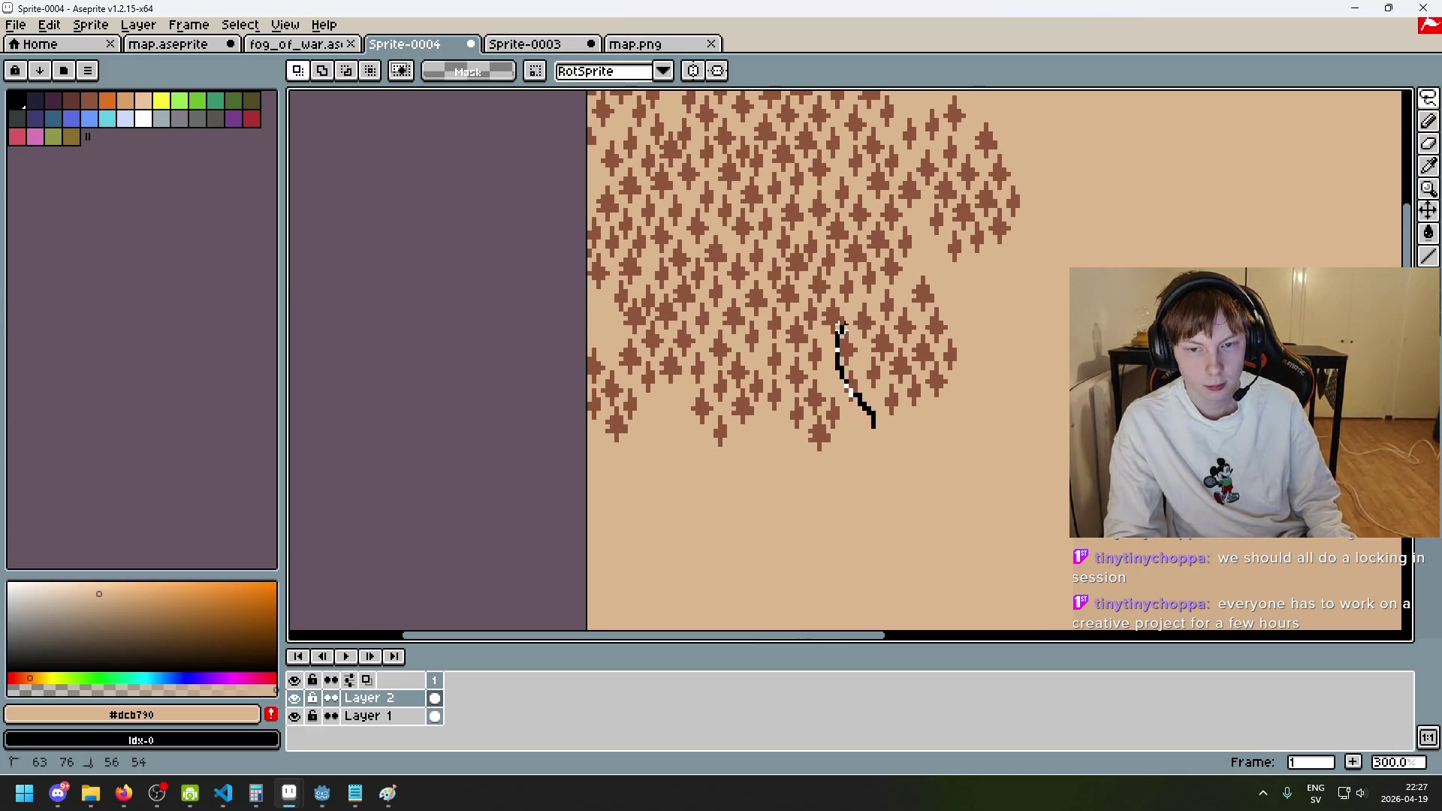
mouse_move(930, 273)
left_mouse_down()
mouse_move(938, 425)
mouse_move(876, 422)
left_mouse_up()
left_click(905, 436)
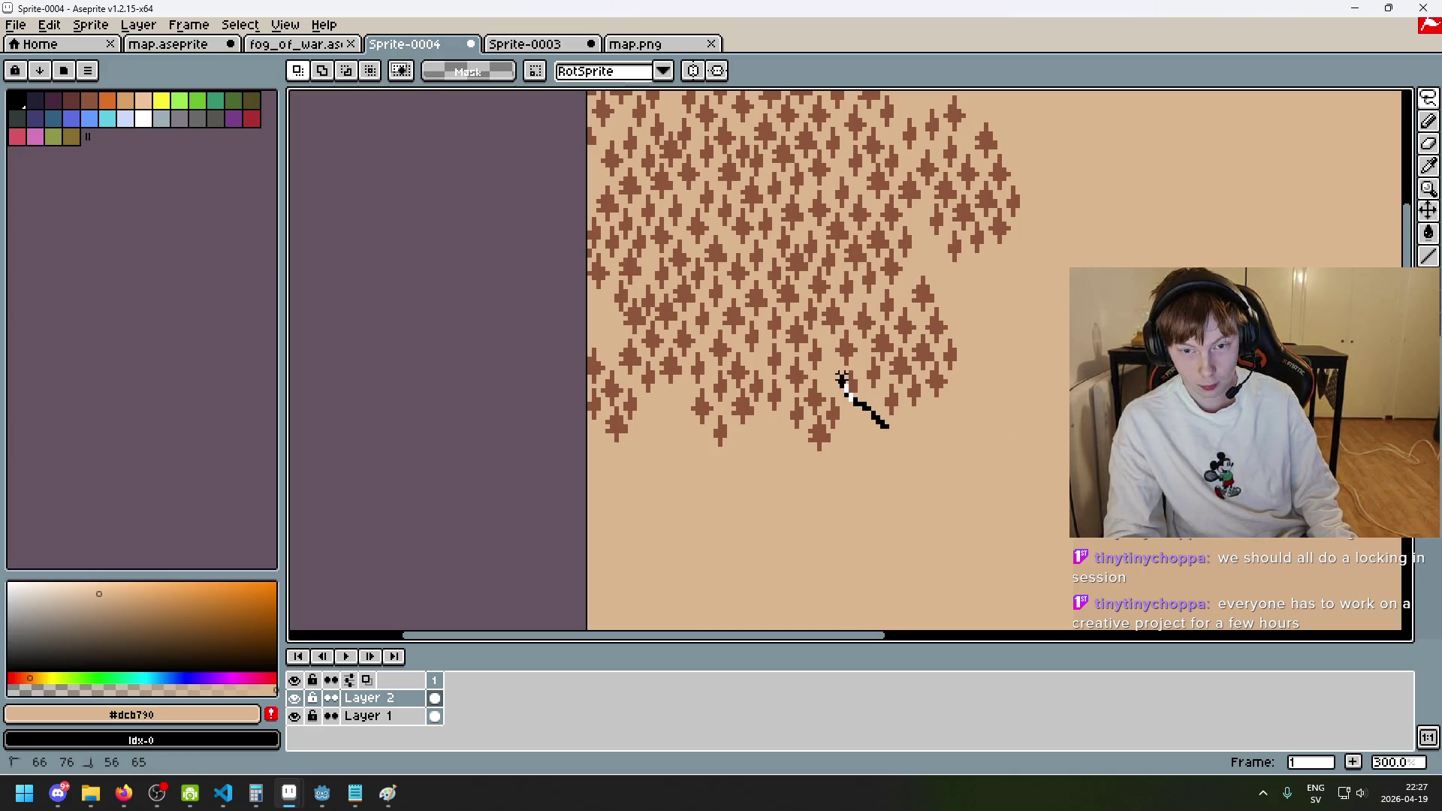
mouse_move(851, 311)
left_mouse_down()
mouse_move(876, 292)
mouse_move(988, 392)
mouse_move(874, 420)
mouse_move(898, 376)
mouse_move(874, 328)
mouse_move(860, 337)
mouse_move(879, 325)
mouse_move(914, 360)
left_mouse_up()
scroll(989, 428, "down", 3)
scroll(976, 405, "up", 3)
scroll(838, 402, "down", 1)
- Cancel the last pasted cluster and move the floating trees right and down
key("Escape")
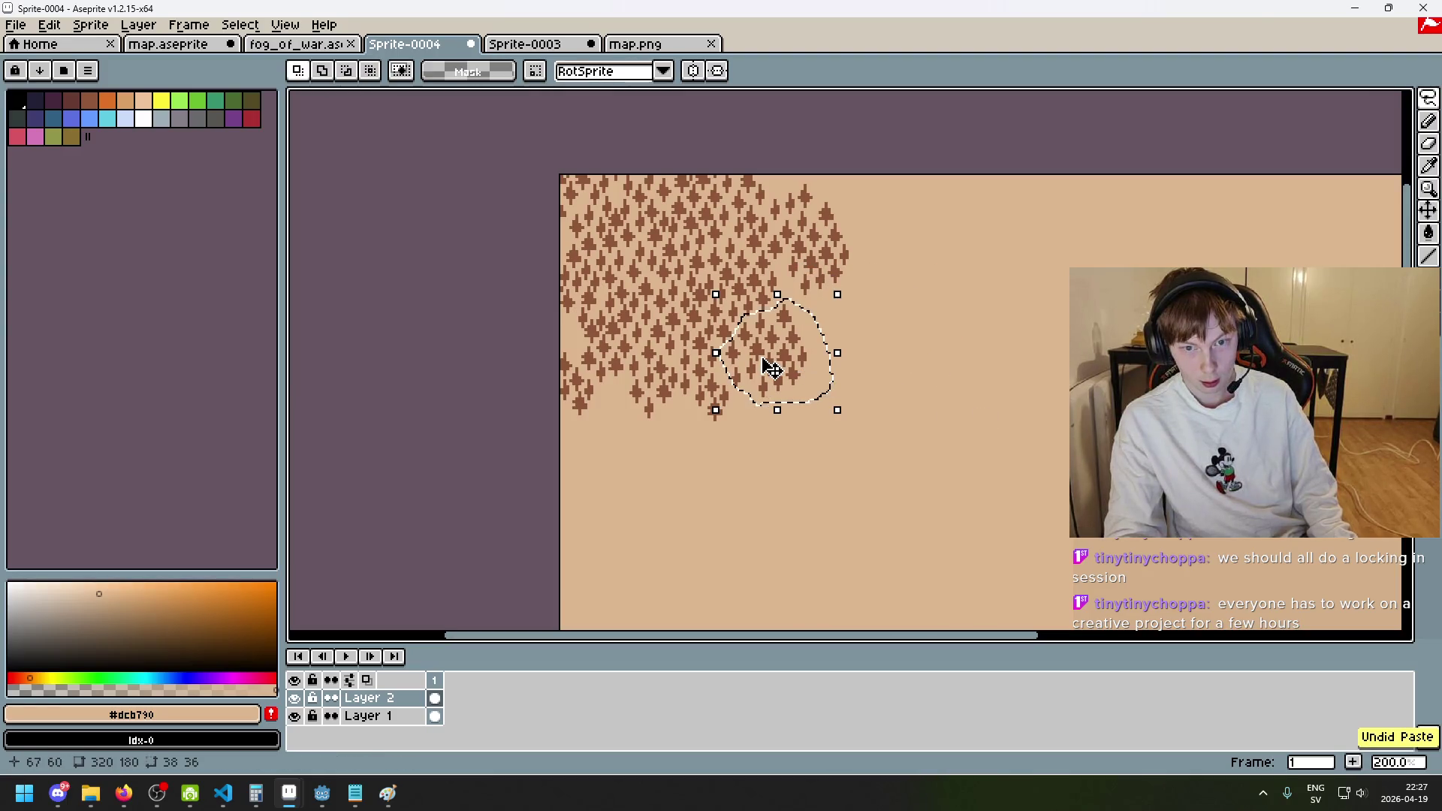
left_click_drag(771, 368, 1042, 412)
key("e")
scroll(913, 353, "up", 3)
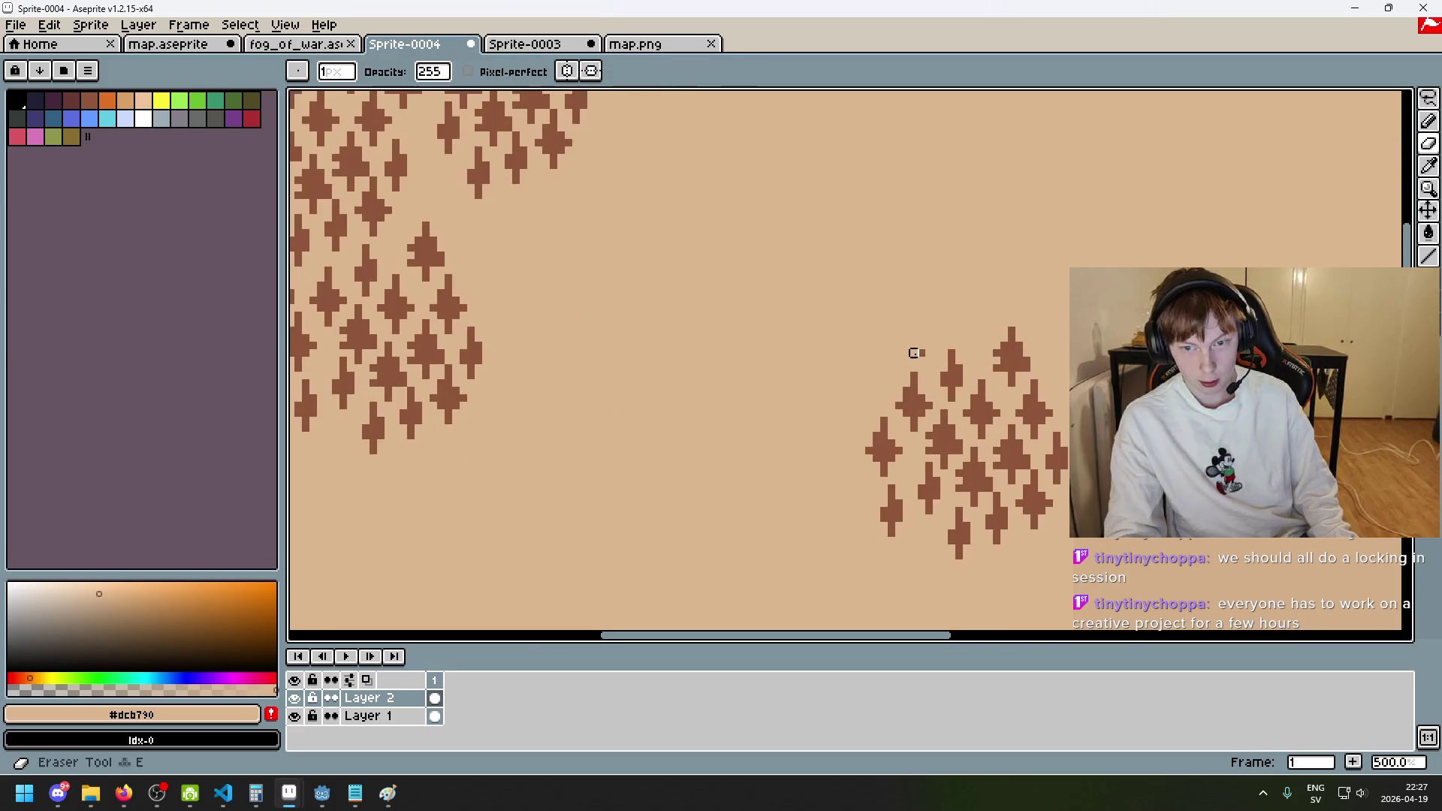
scroll(931, 368, "down", 2)
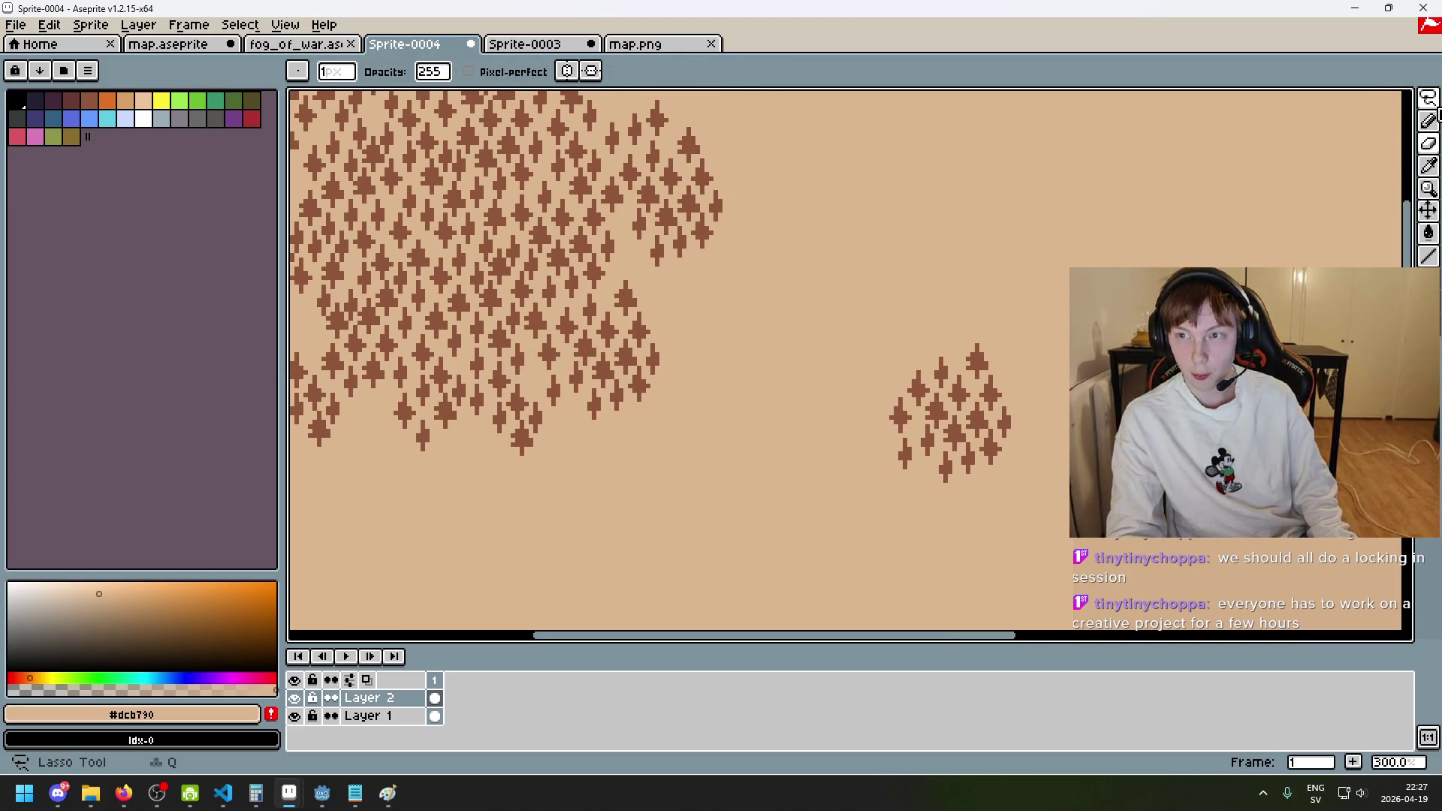
- Lasso the detached right-hand cluster and move it up-left onto the forest edge
left_click(1427, 98)
mouse_move(867, 510)
left_mouse_down()
mouse_move(924, 295)
mouse_move(926, 515)
left_mouse_up()
mouse_move(1001, 464)
left_mouse_down()
mouse_move(824, 390)
mouse_move(772, 338)
left_mouse_up()
key("Return")
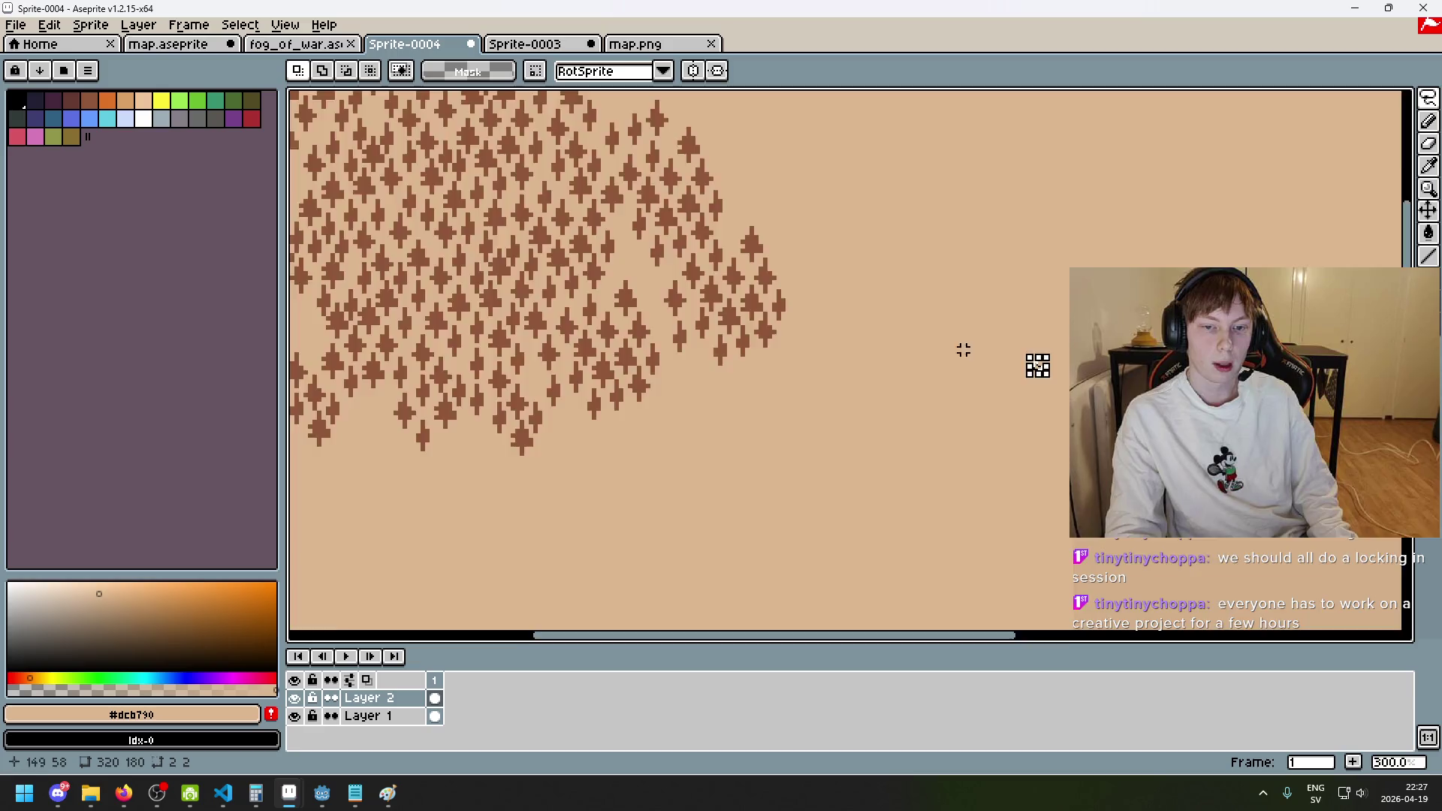
scroll(961, 348, "down", 3)
- Select a stray tree near the forest edge and drop it into a gap
mouse_move(926, 305)
left_mouse_down()
mouse_move(763, 379)
mouse_move(1014, 376)
left_mouse_up()
left_click(895, 331)
scroll(894, 332, "up", 4)
scroll(1007, 466, "down", 1)
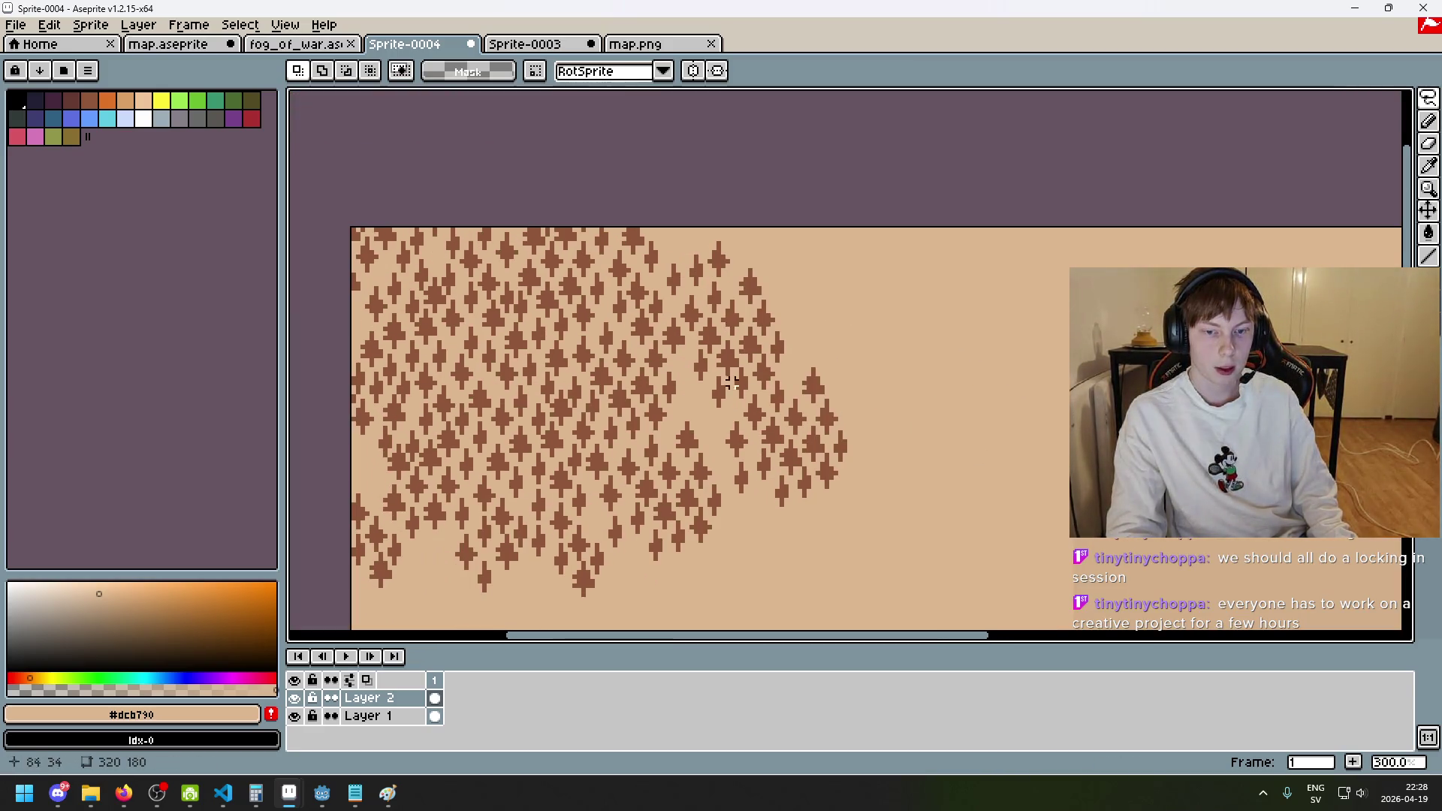
scroll(782, 338, "up", 3)
mouse_move(779, 387)
left_mouse_down()
mouse_move(621, 428)
mouse_move(615, 469)
left_mouse_up()
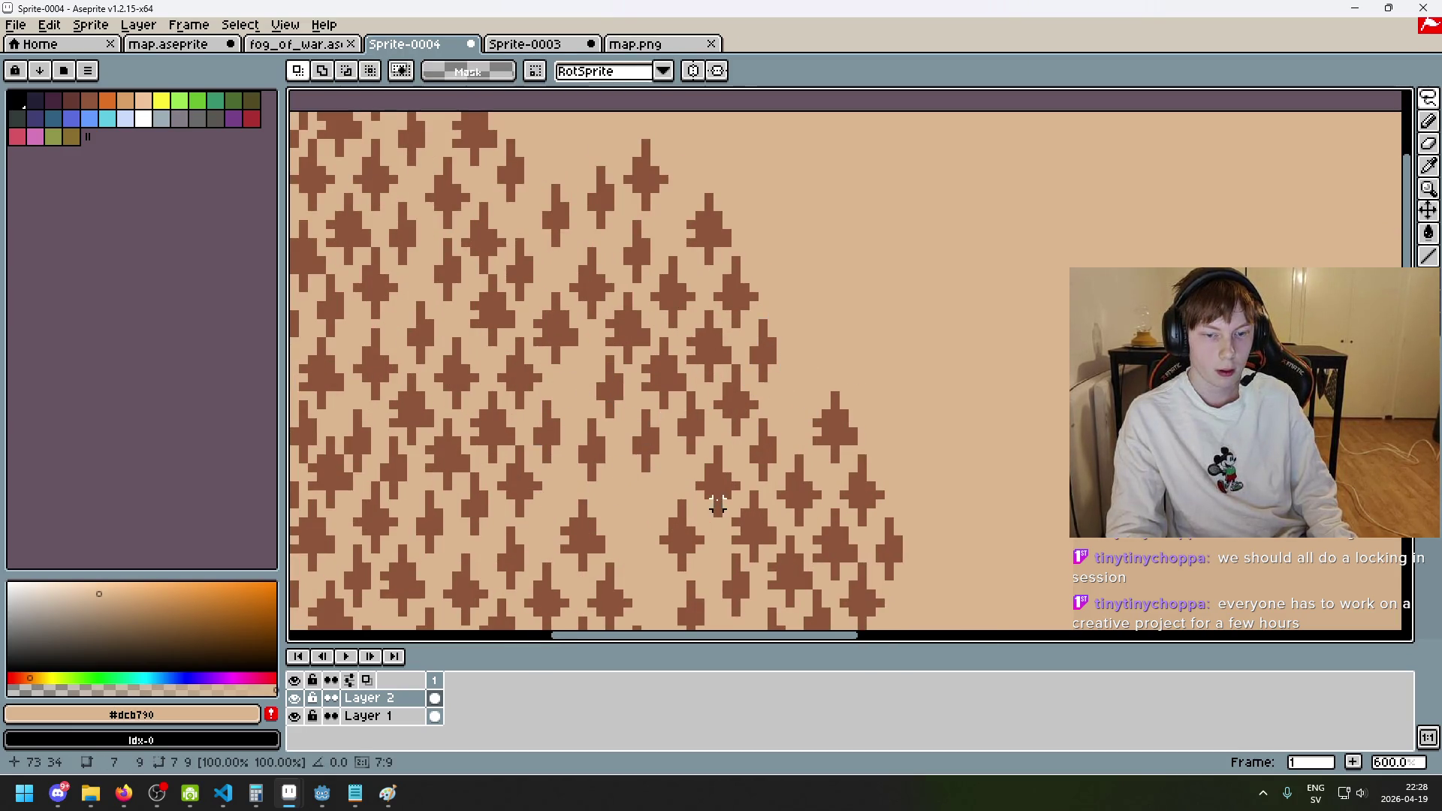
left_click(714, 506)
- Move one more single tree at the lower-right forest edge into place
left_click_drag(843, 466, 970, 334)
mouse_move(816, 434)
left_mouse_down()
mouse_move(809, 368)
mouse_move(824, 439)
mouse_move(766, 395)
left_mouse_up()
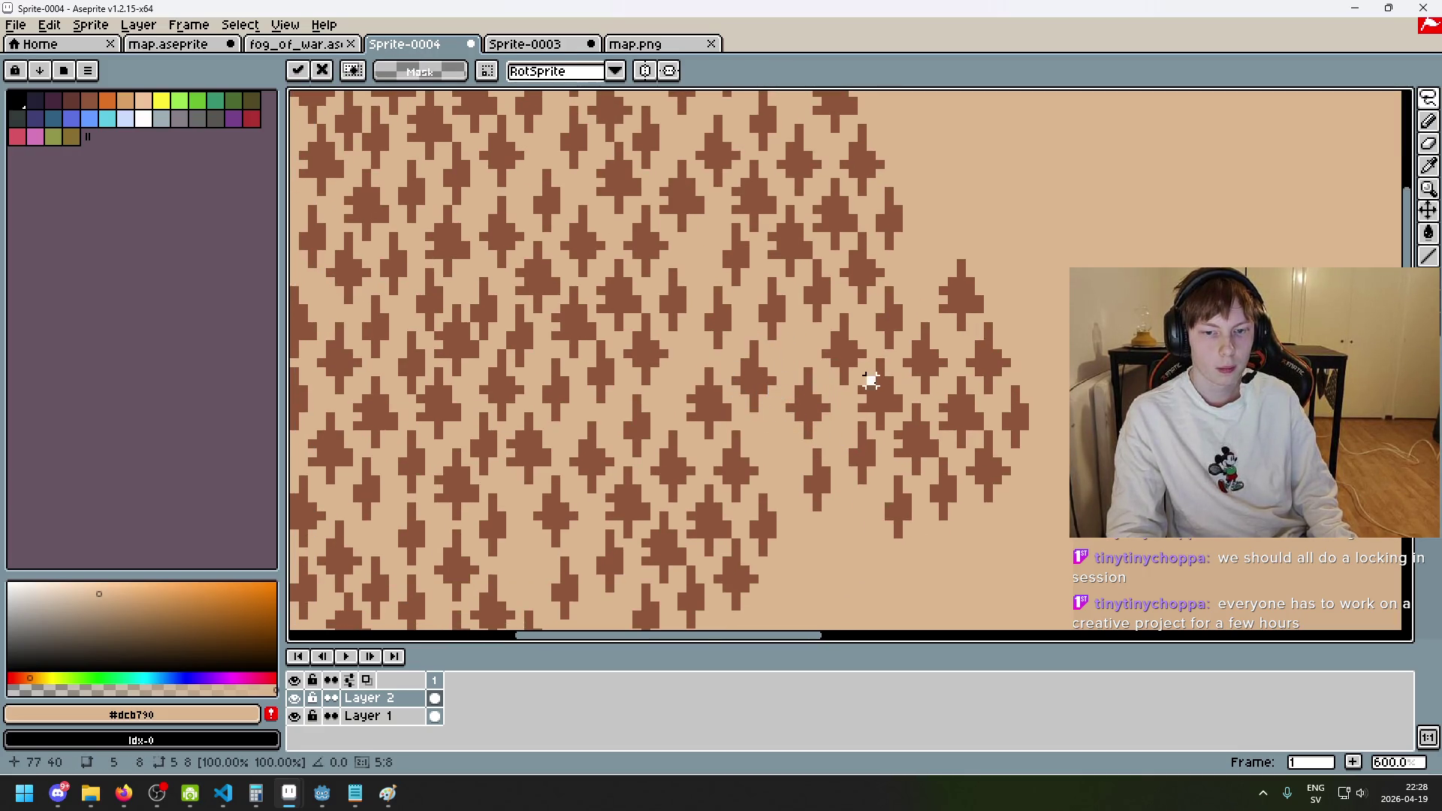
left_click(871, 381)
scroll(871, 382, "down", 4)
left_click_drag(872, 380, 917, 337)
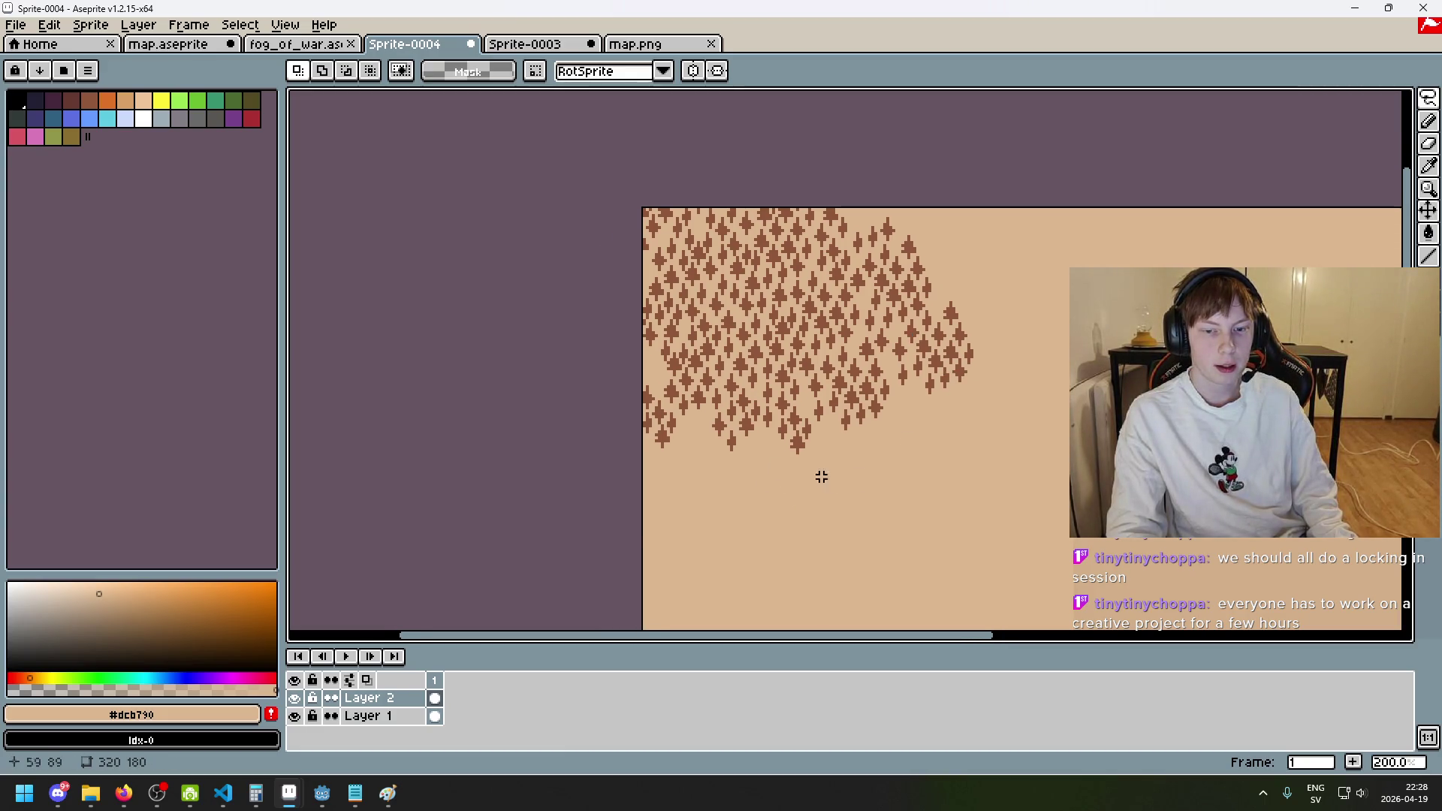
scroll(939, 370, "down", 1)
scroll(939, 368, "up", 1)
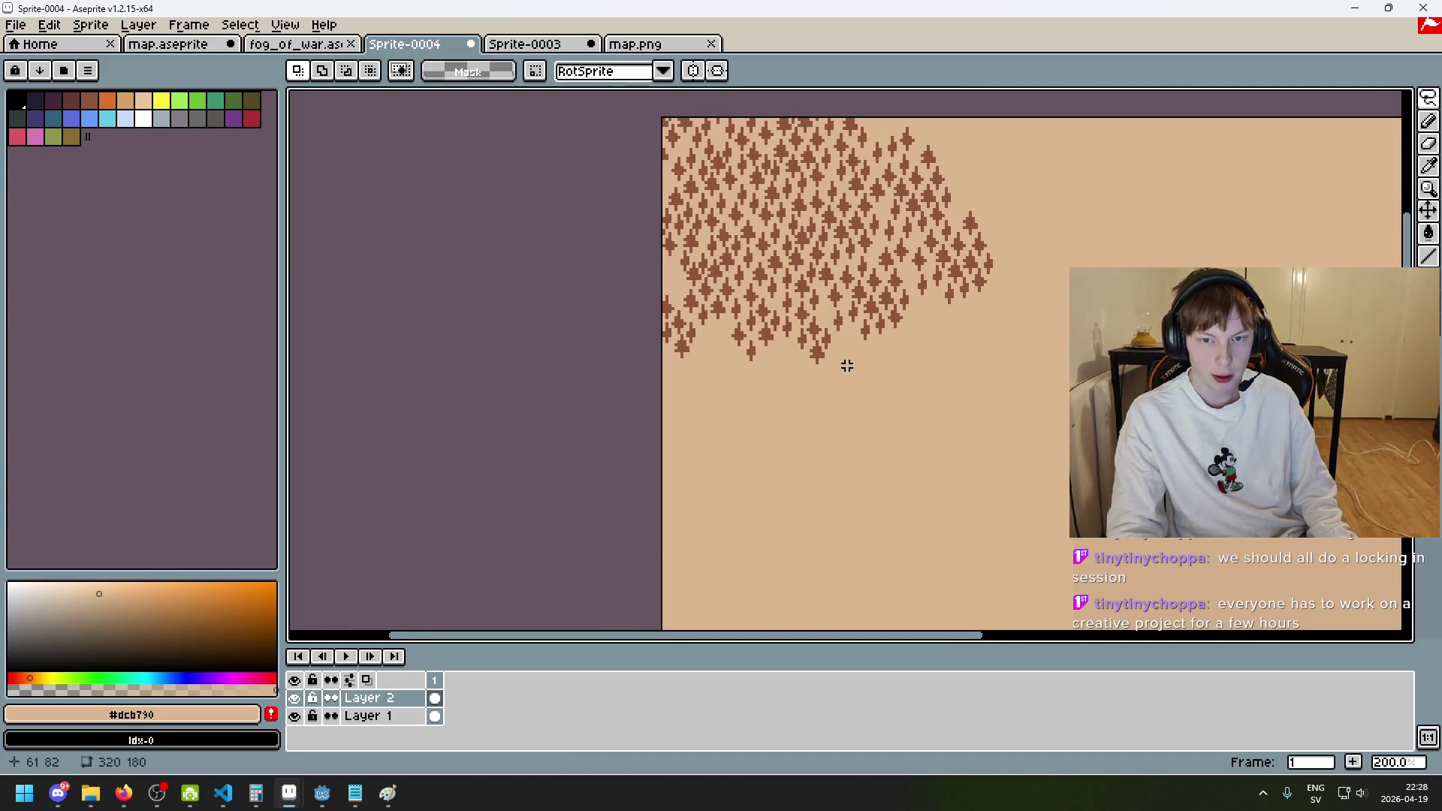
scroll(785, 305, "up", 2)
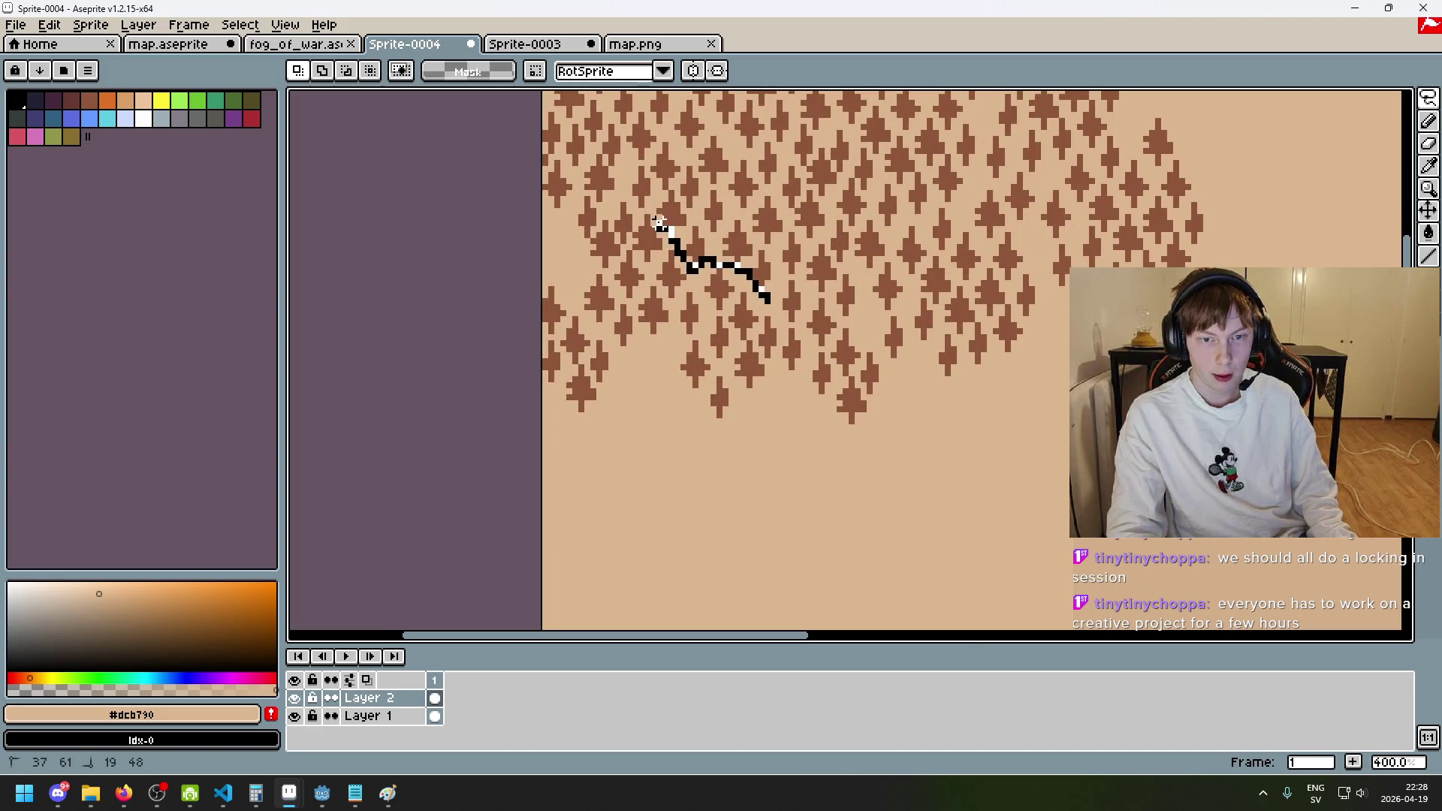
- Select a tree clump, nudge the floating block slightly upward, commit and deselect
mouse_move(658, 197)
left_mouse_down()
mouse_move(678, 190)
mouse_move(687, 156)
left_mouse_up()
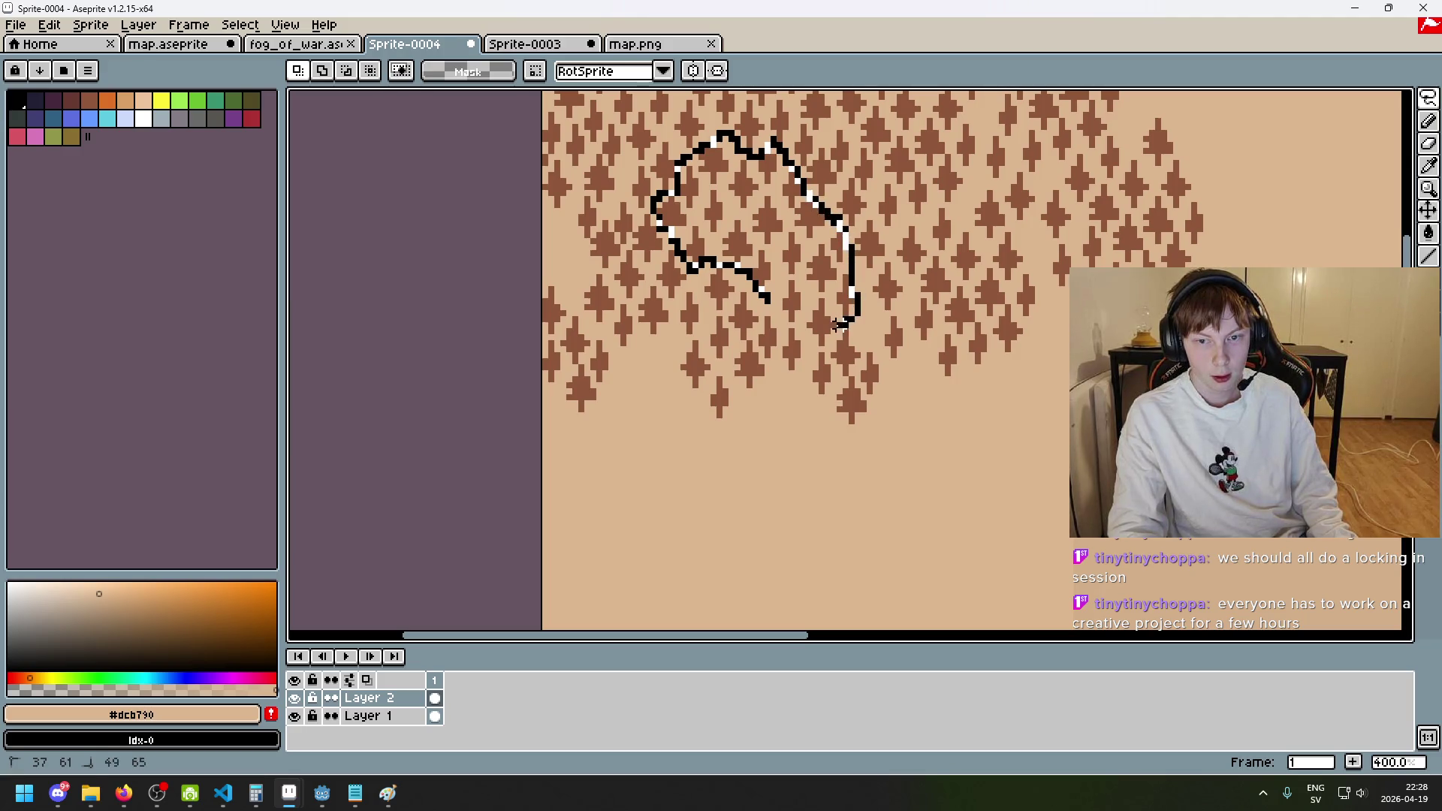
mouse_move(765, 298)
left_mouse_down()
mouse_move(818, 297)
mouse_move(717, 531)
mouse_move(869, 557)
mouse_move(861, 542)
mouse_move(1027, 529)
mouse_move(1012, 510)
left_mouse_up()
scroll(942, 353, "up", 2)
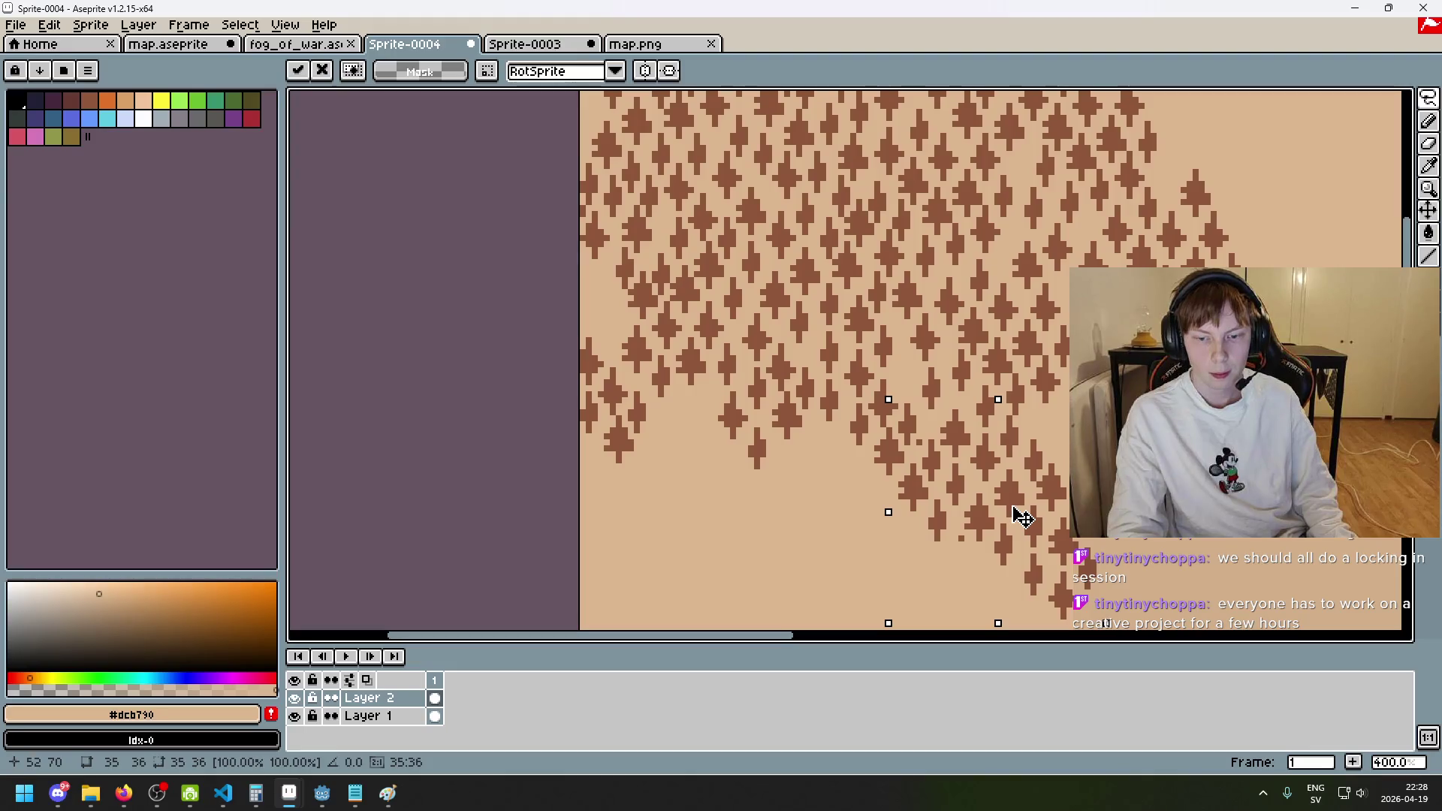
scroll(965, 488, "up", 2)
mouse_move(952, 475)
left_mouse_down()
mouse_move(964, 476)
mouse_move(952, 466)
left_mouse_up()
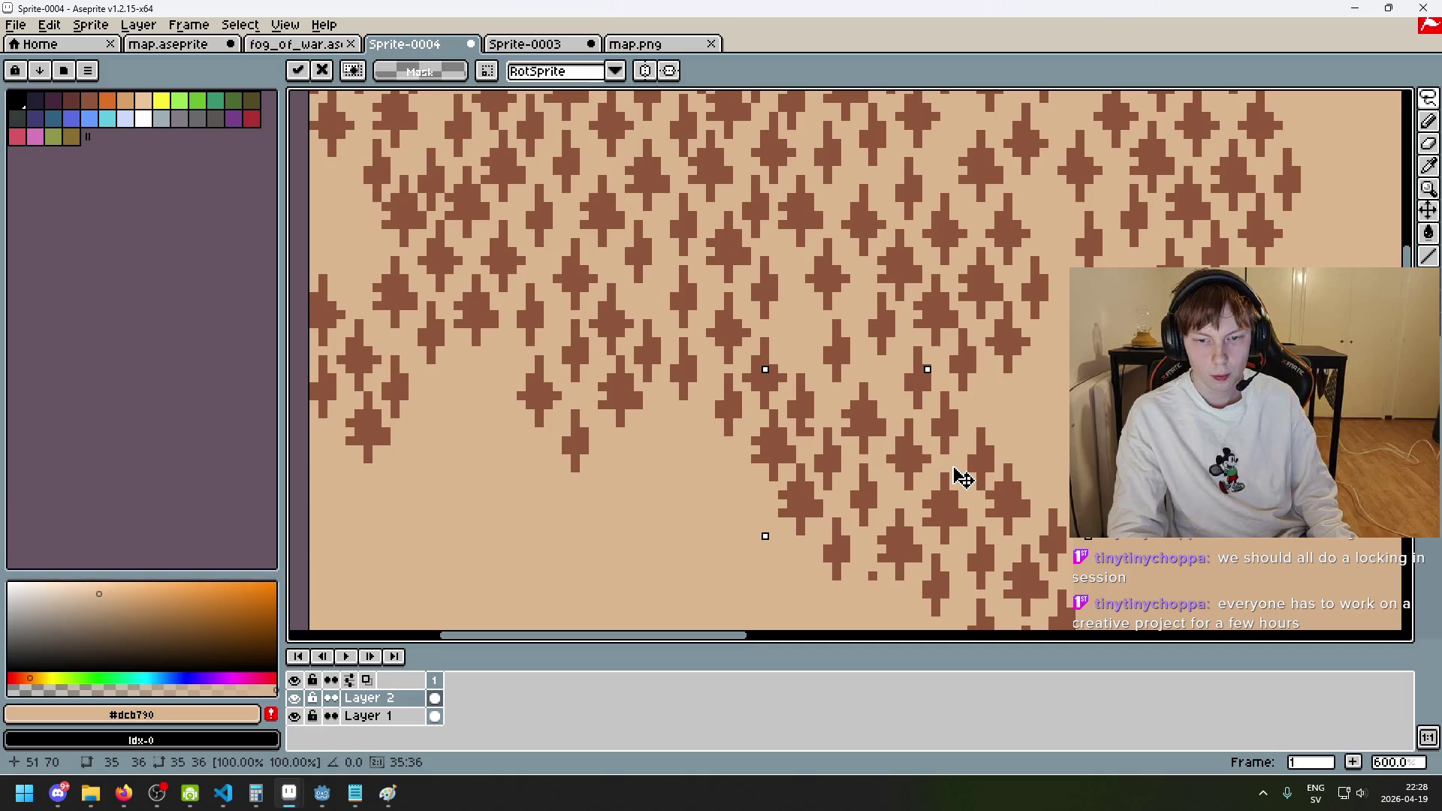
key("Return")
key("ctrl+d")
key("e")
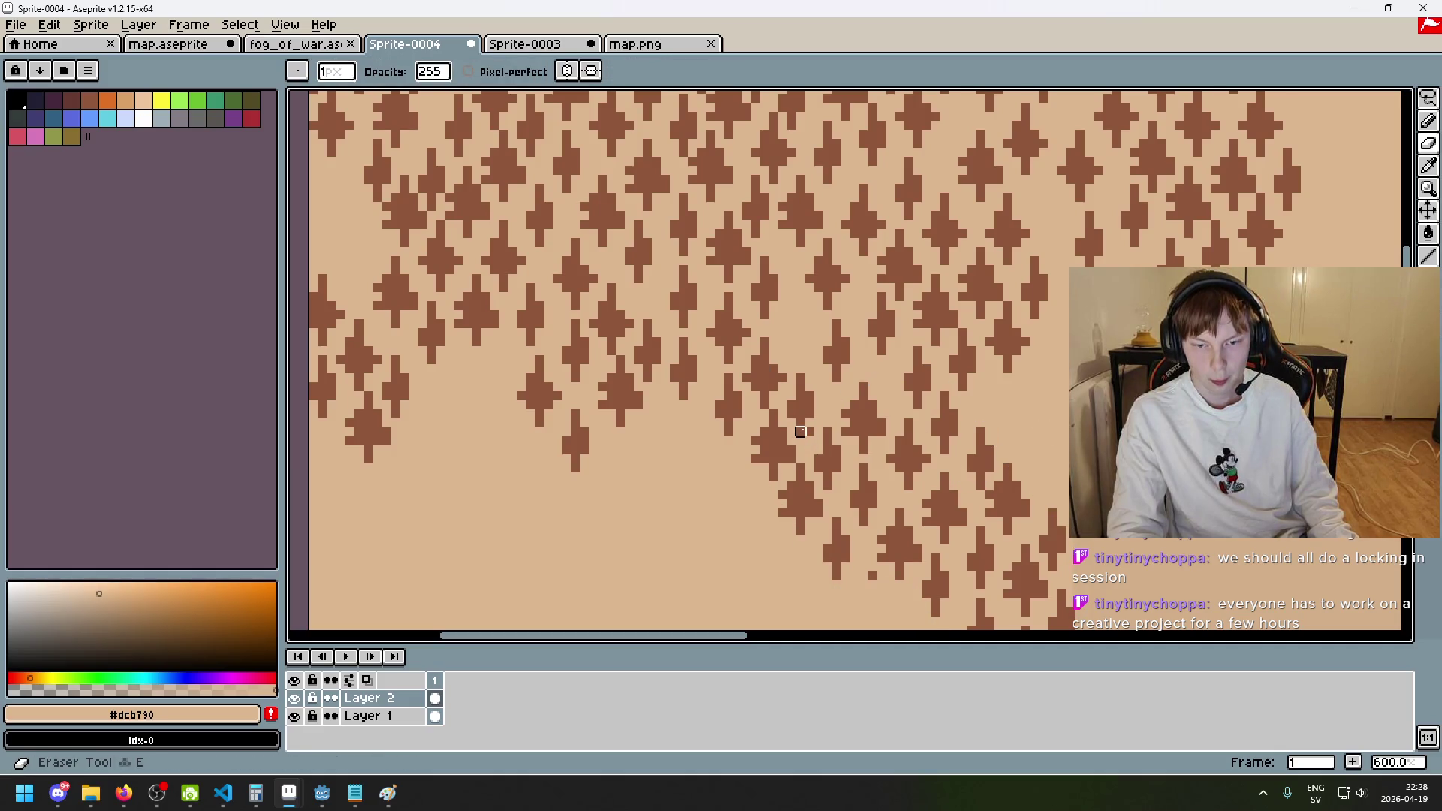
scroll(882, 558, "down", 4)
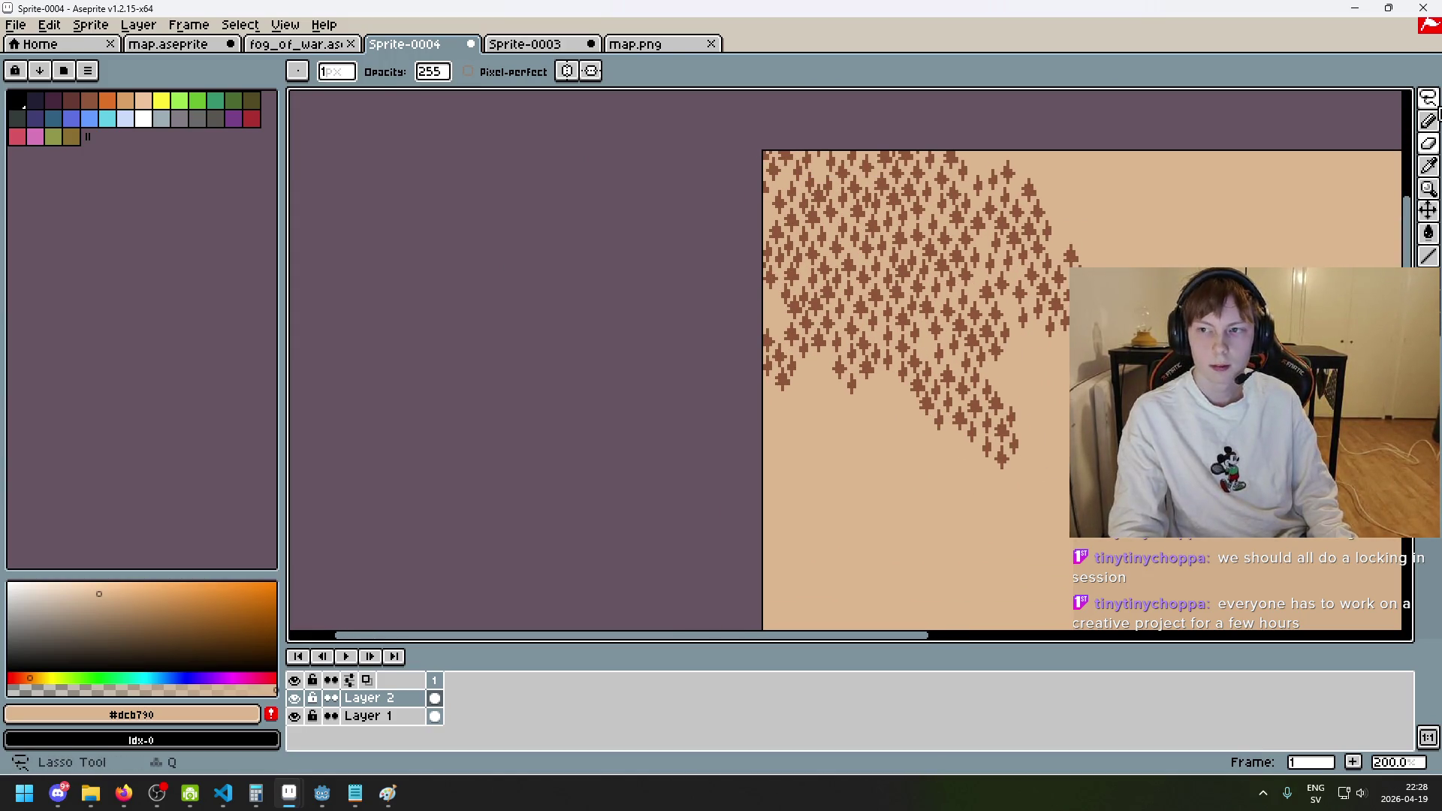
- Lasso-select a patch of trees inside the forest
left_click(1428, 98)
scroll(931, 284, "up", 3)
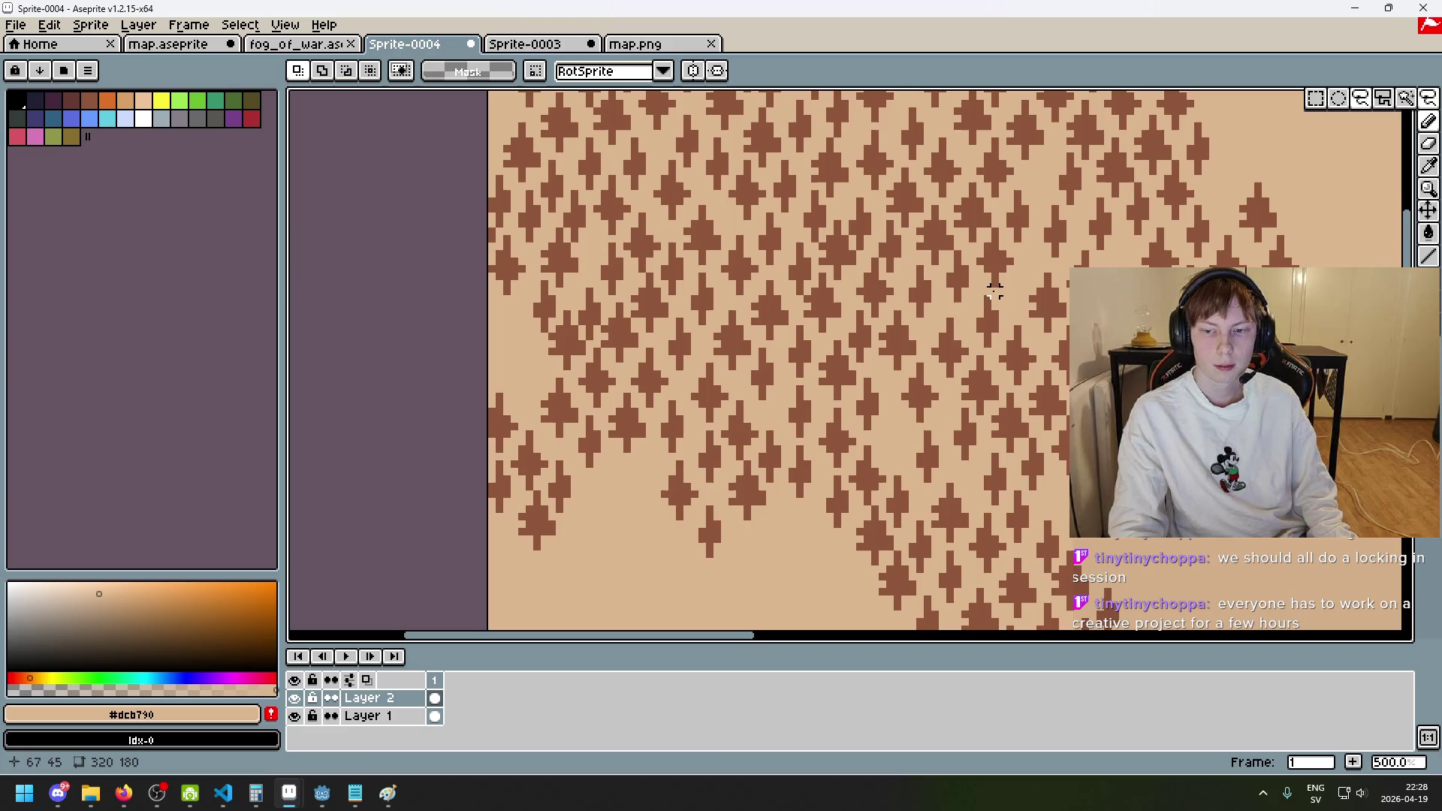
scroll(991, 301, "left", 5)
scroll(992, 300, "up", 2)
left_click_drag(939, 222, 925, 193)
mouse_move(914, 302)
left_mouse_down()
mouse_move(909, 369)
mouse_move(952, 432)
left_mouse_up()
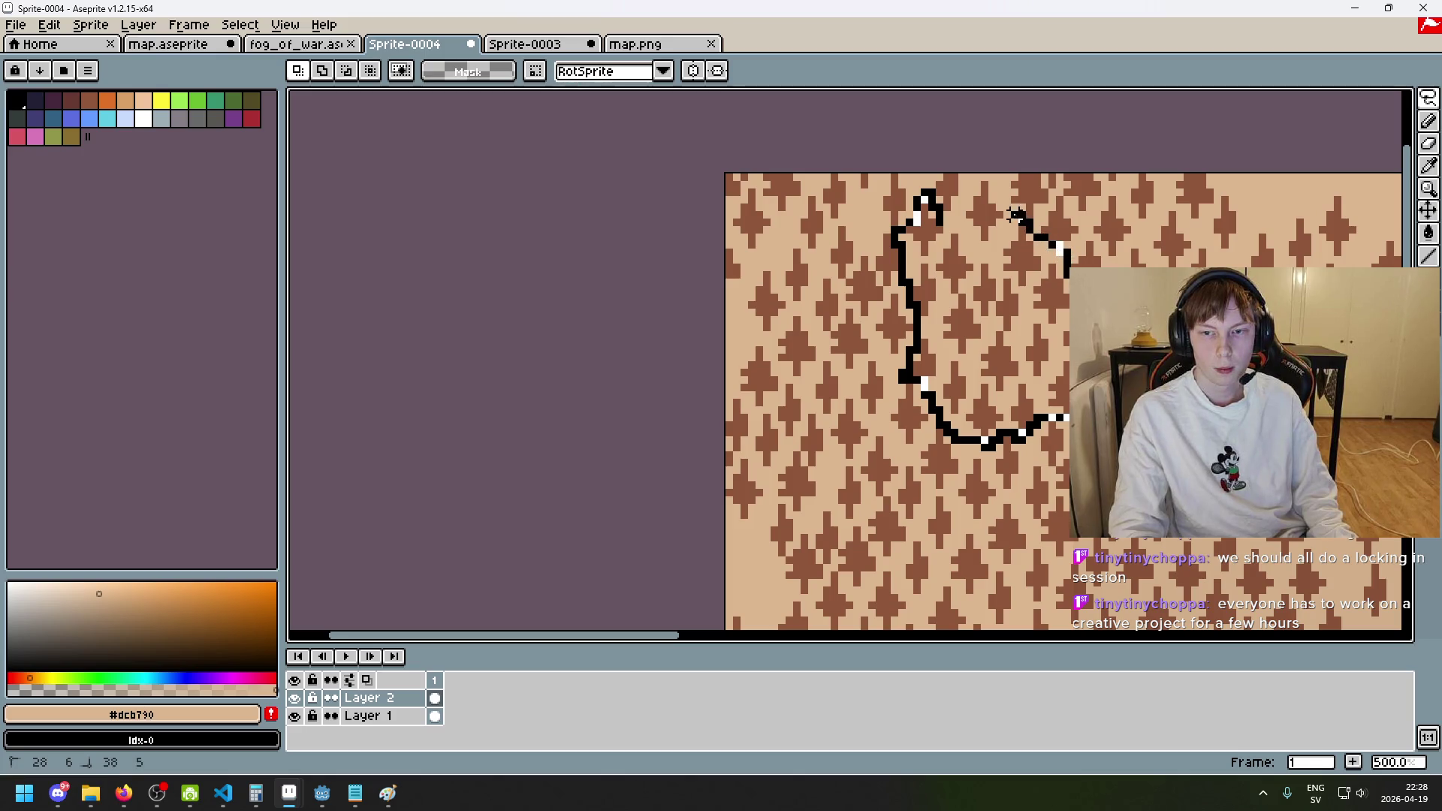
left_click_drag(969, 188, 974, 181)
scroll(948, 306, "down", 3)
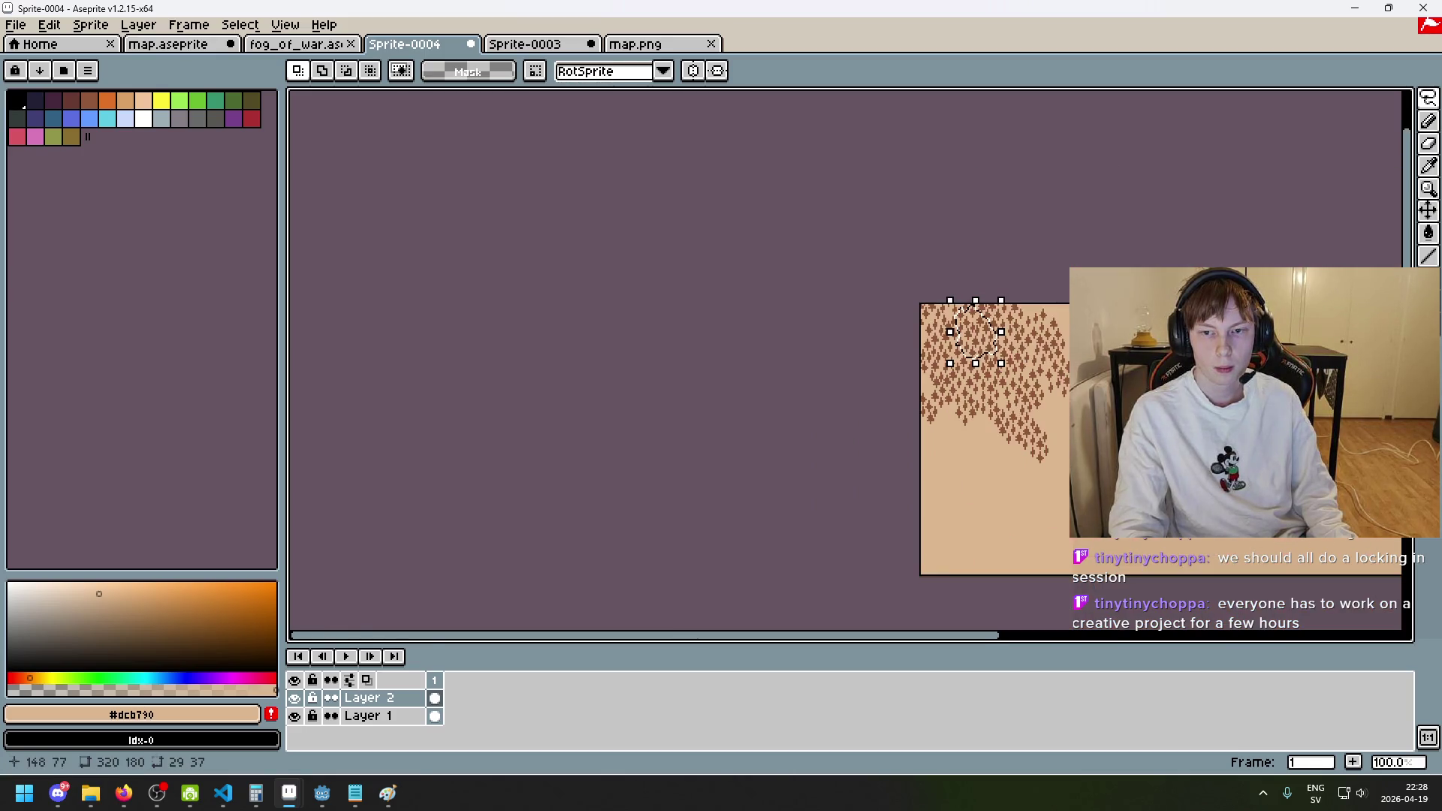
scroll(948, 306, "up", 2)
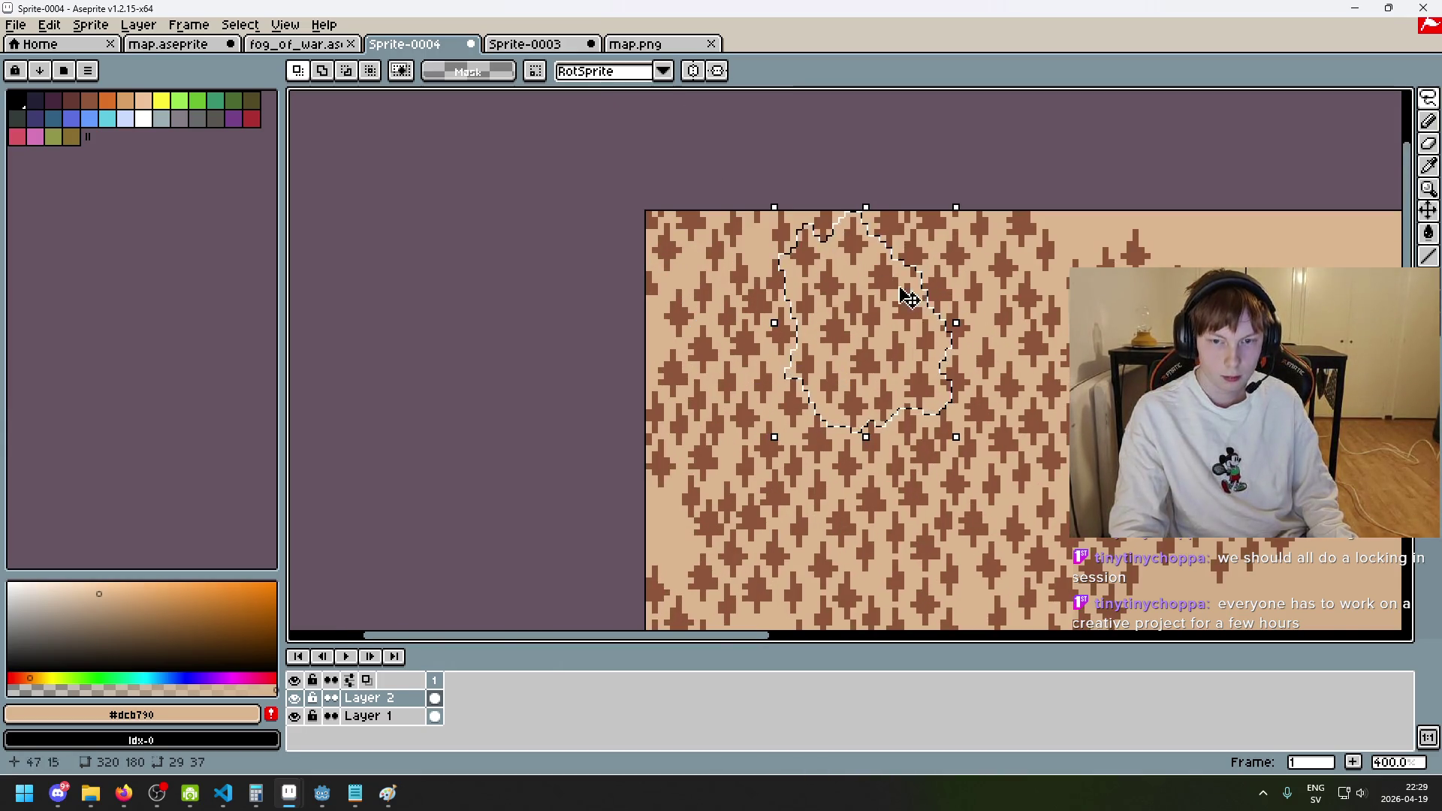
scroll(817, 239, "up", 2)
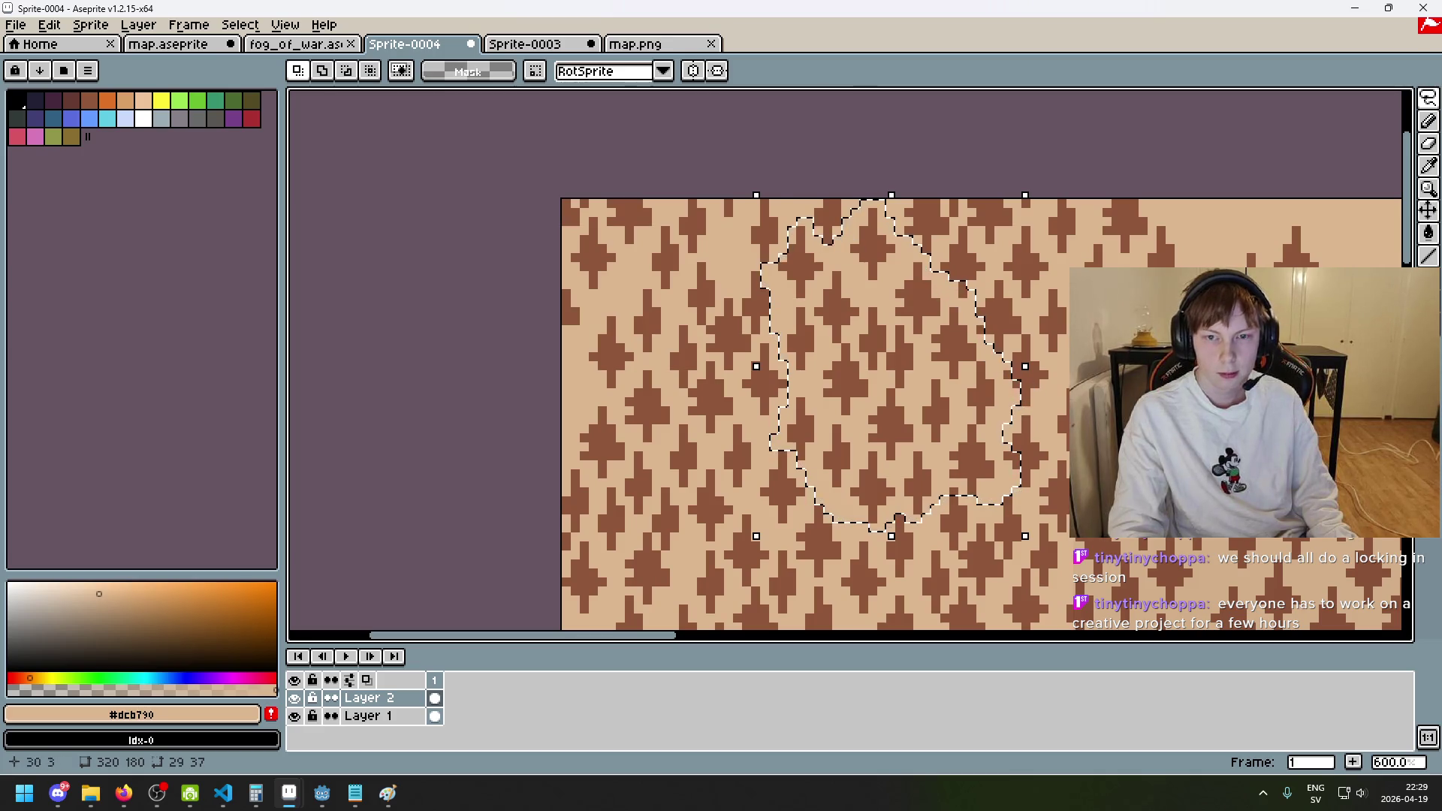
scroll(952, 284, "up", 3)
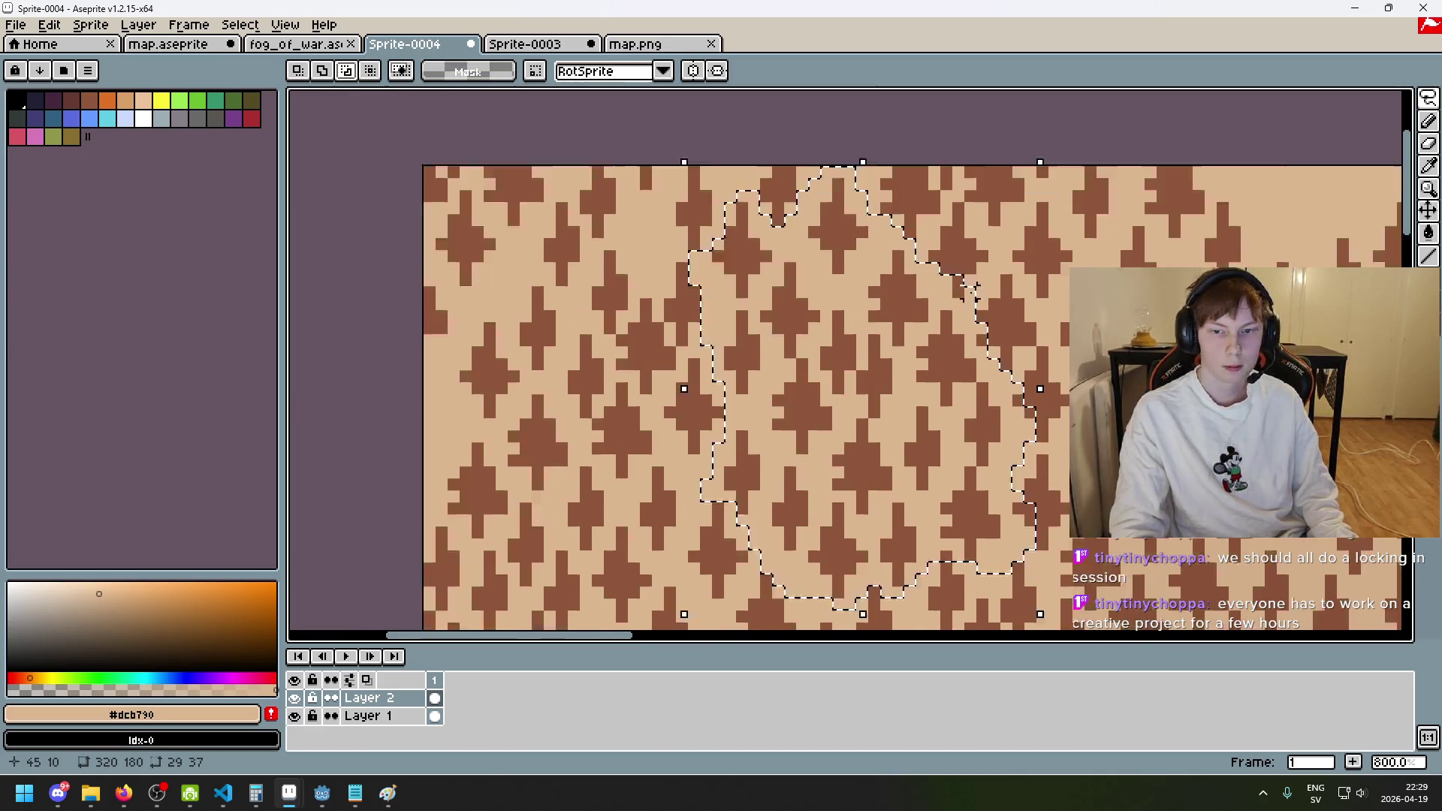
- Extend the selection and place the tree cluster at the upper-right forest edge
left_click_drag(953, 274, 952, 312)
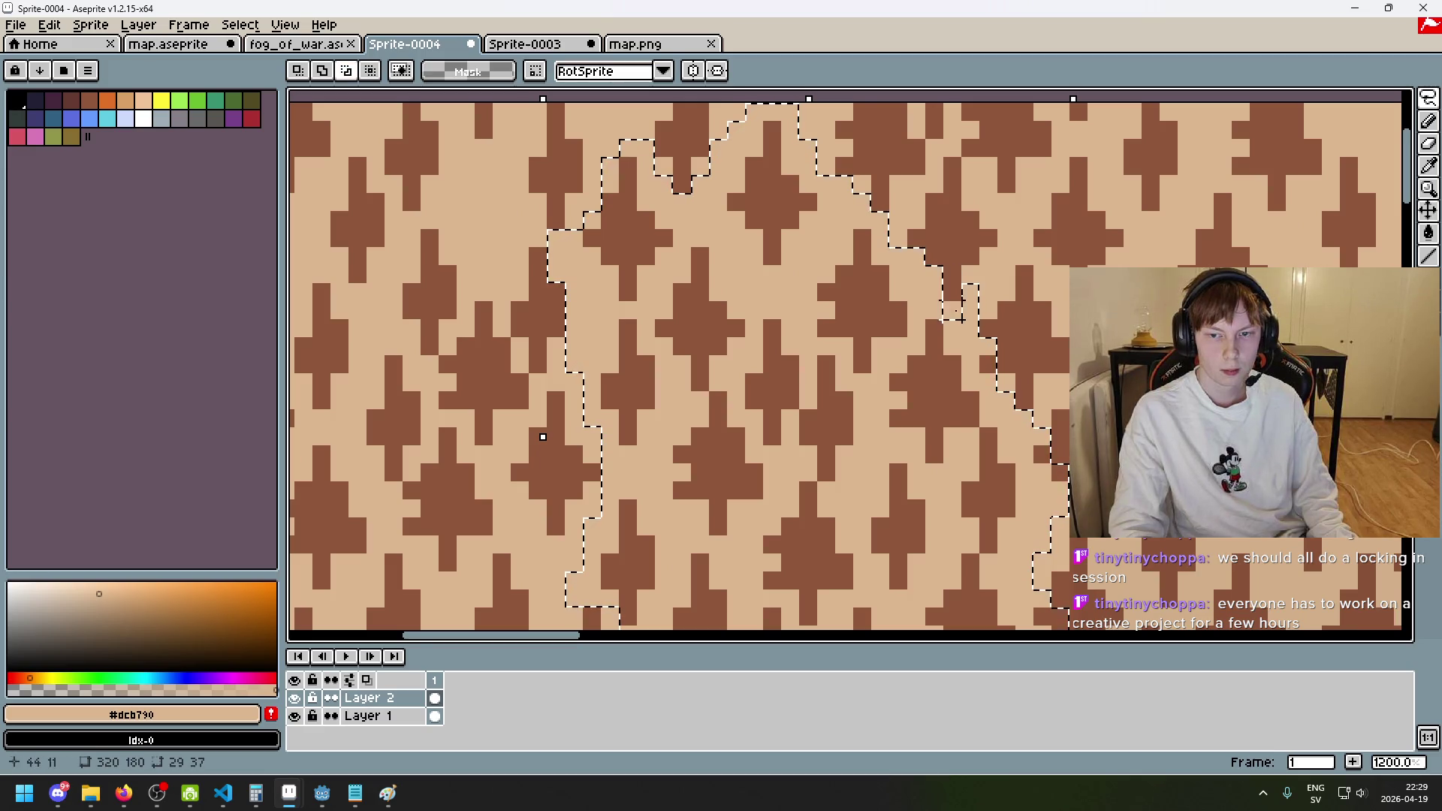
scroll(1042, 455, "down", 8)
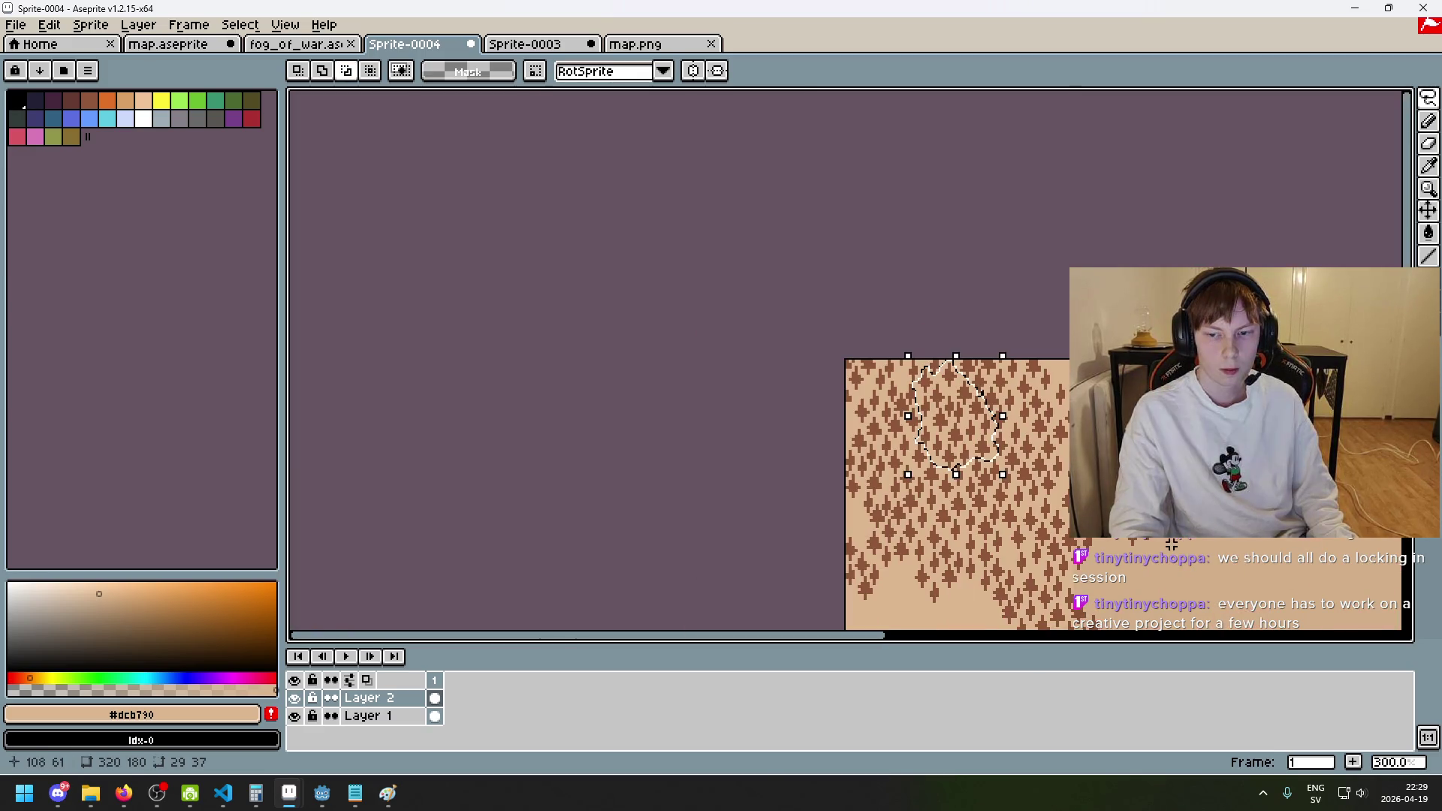
scroll(1043, 348, "up", 1)
mouse_move(881, 270)
left_mouse_down()
mouse_move(1007, 444)
mouse_move(1059, 448)
mouse_move(1030, 434)
mouse_move(1117, 261)
mouse_move(1102, 253)
left_mouse_up()
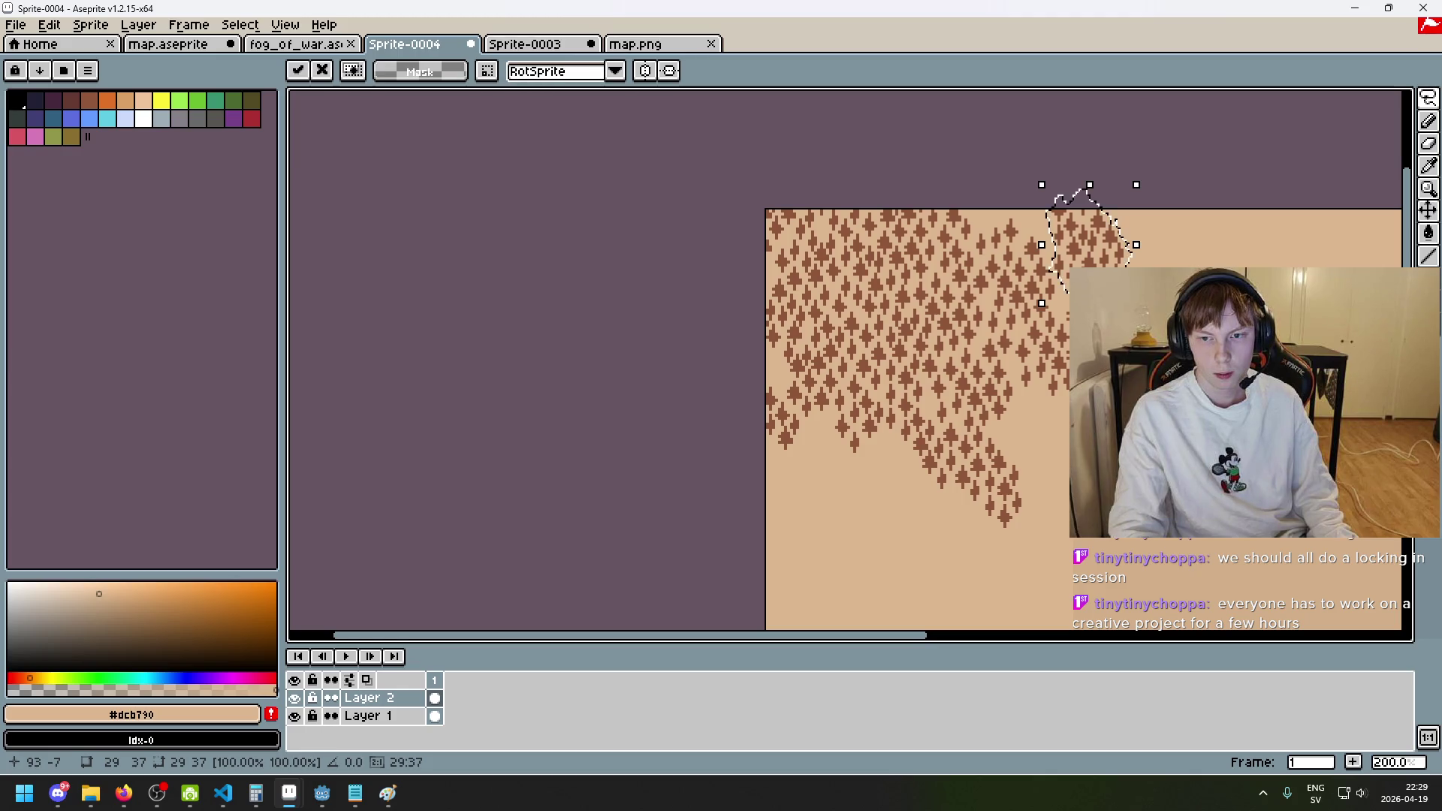
- Paste another copy into the lower-left gap by the canvas border, commit and deselect
key("ctrl+v")
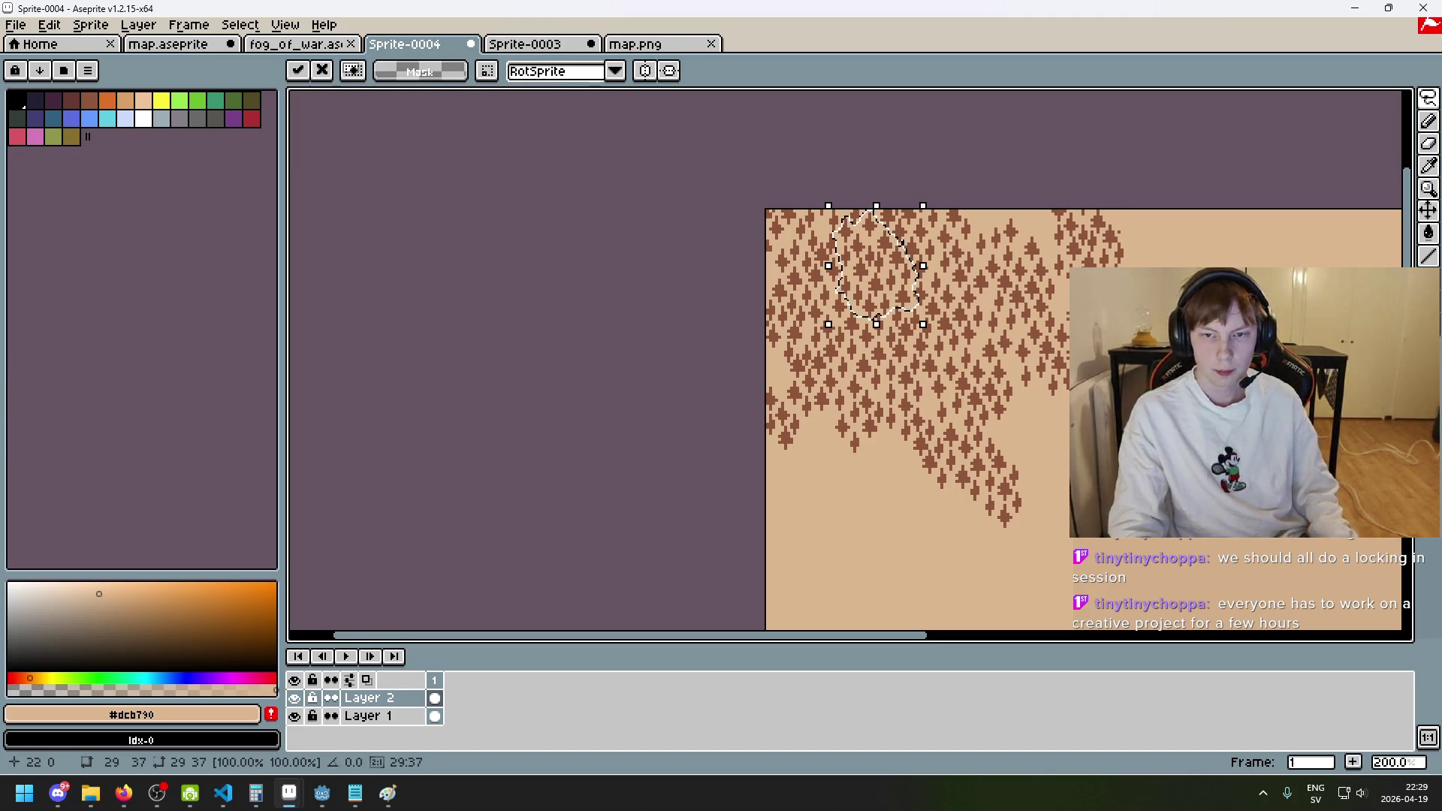
mouse_move(863, 255)
left_mouse_down()
mouse_move(1100, 486)
mouse_move(1126, 459)
mouse_move(976, 524)
mouse_move(830, 498)
mouse_move(787, 517)
left_mouse_up()
left_click_drag(786, 506, 785, 503)
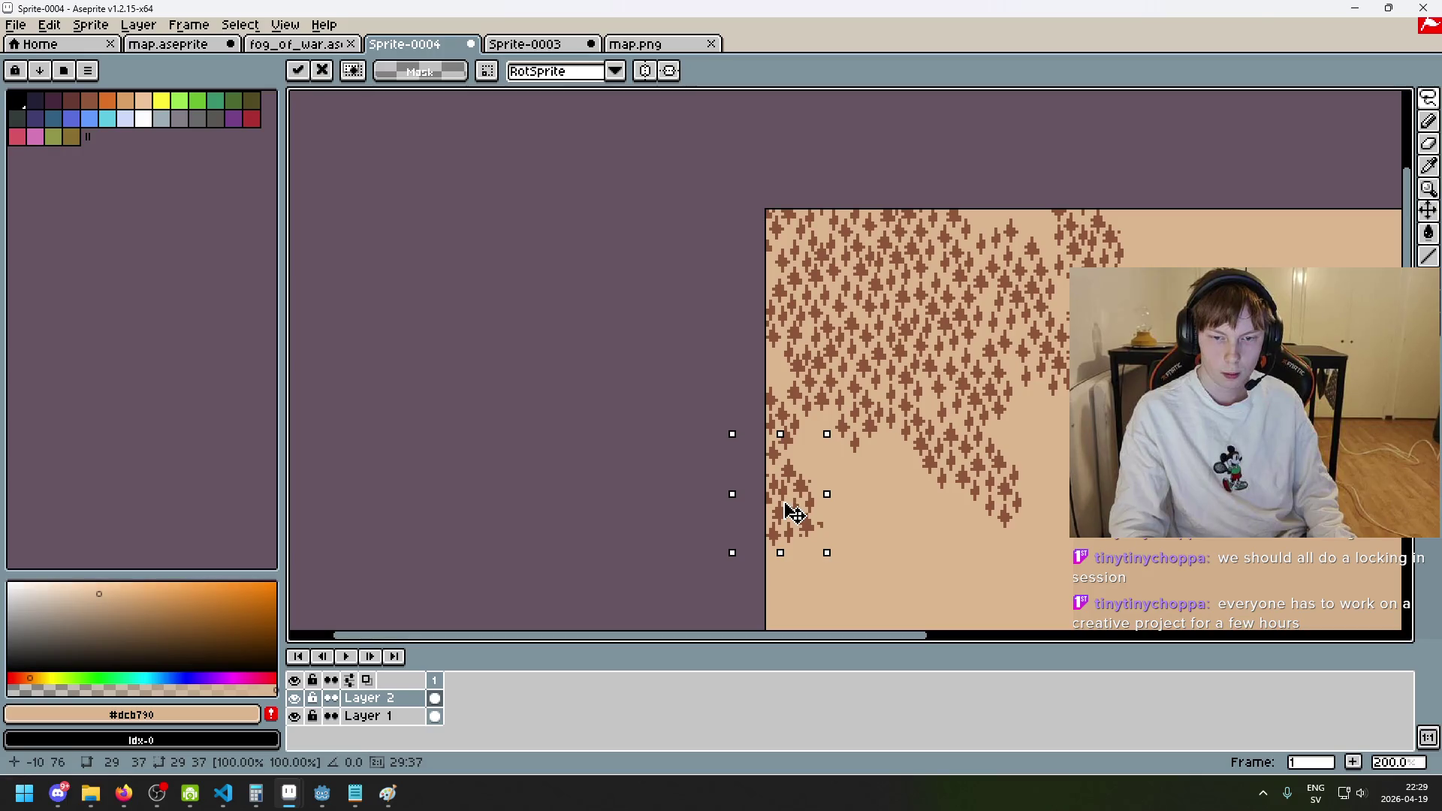
key("Return")
key("ctrl+d")
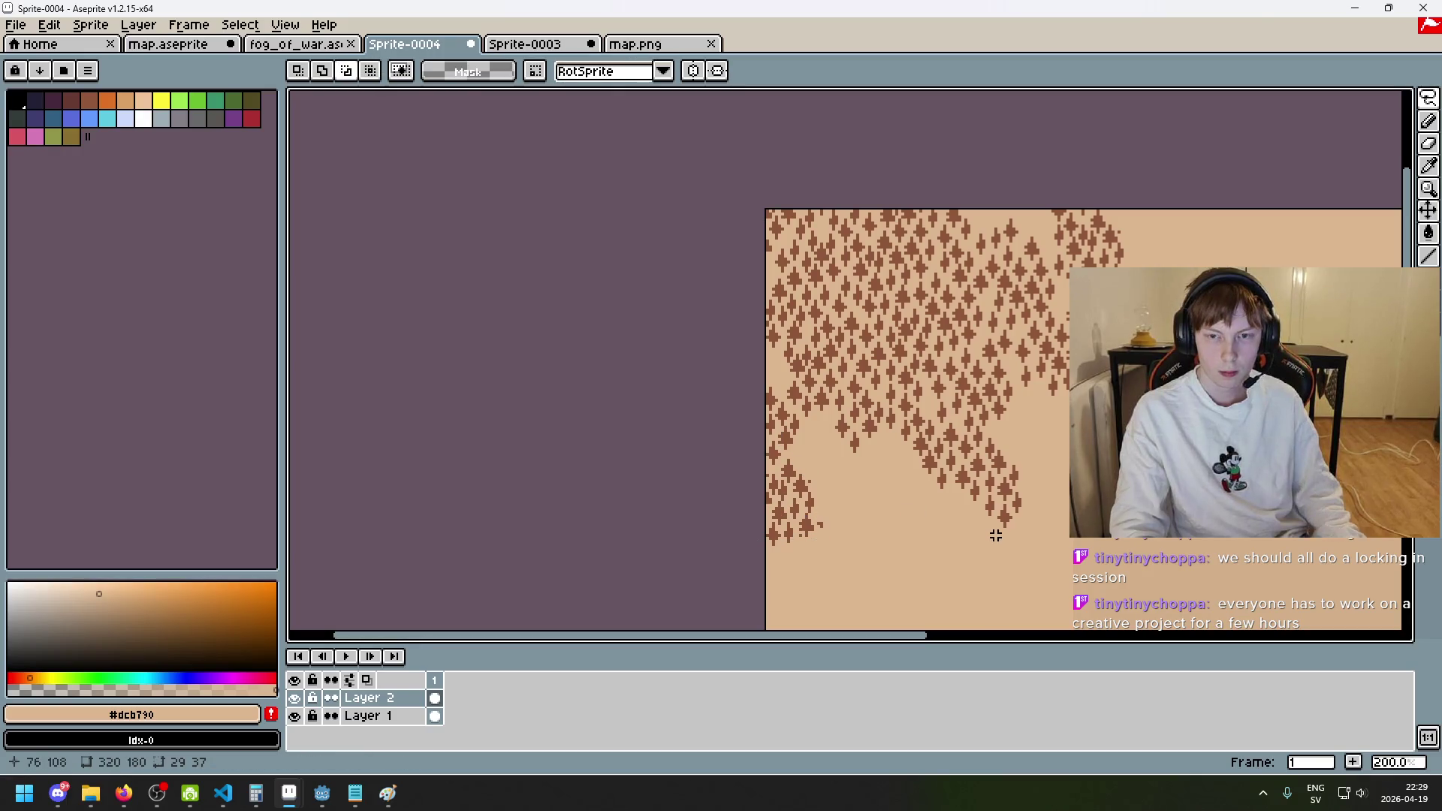
mouse_move(1012, 451)
left_mouse_down()
mouse_move(848, 249)
mouse_move(811, 363)
mouse_move(784, 290)
mouse_move(801, 335)
left_mouse_up()
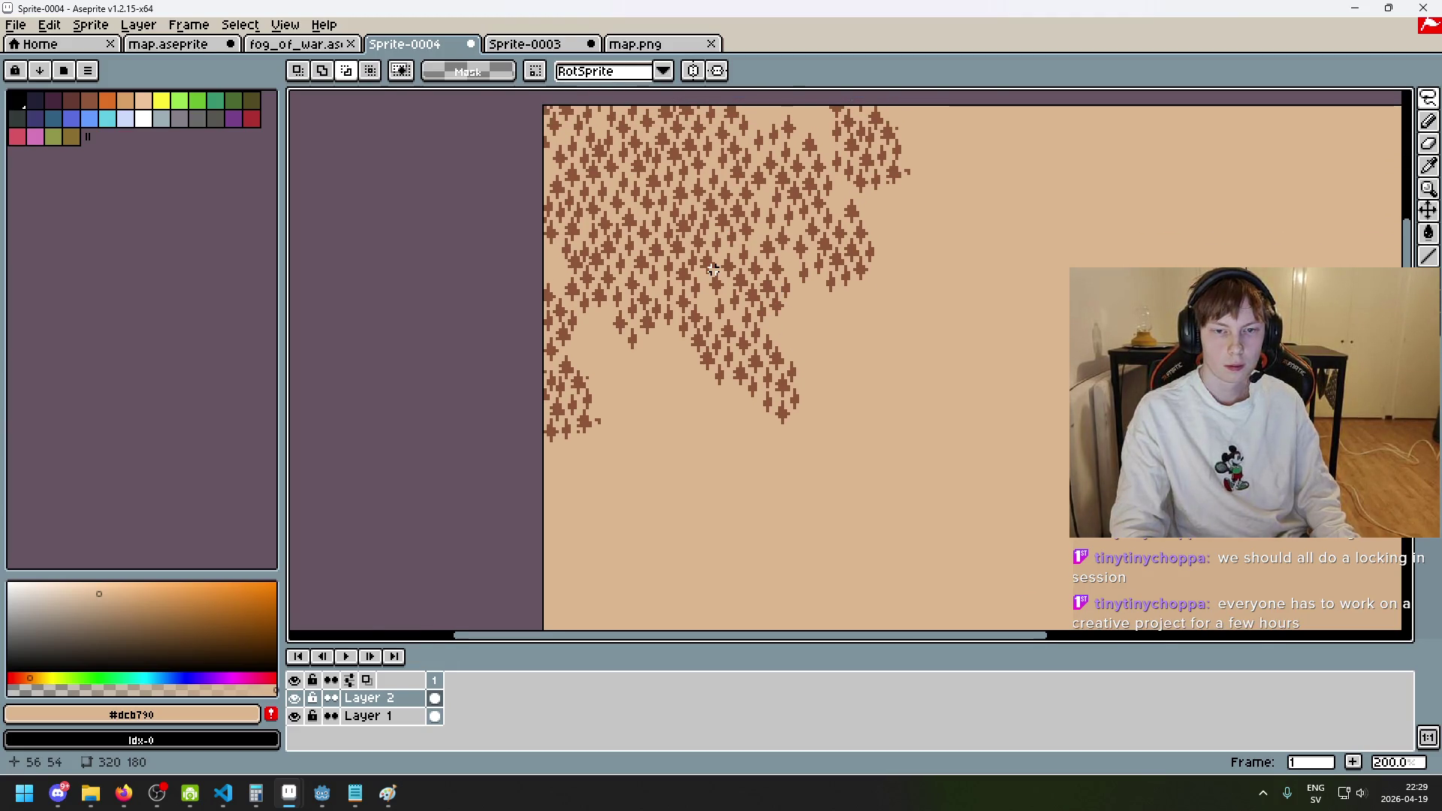
scroll(714, 255, "up", 2)
mouse_move(1430, 106)
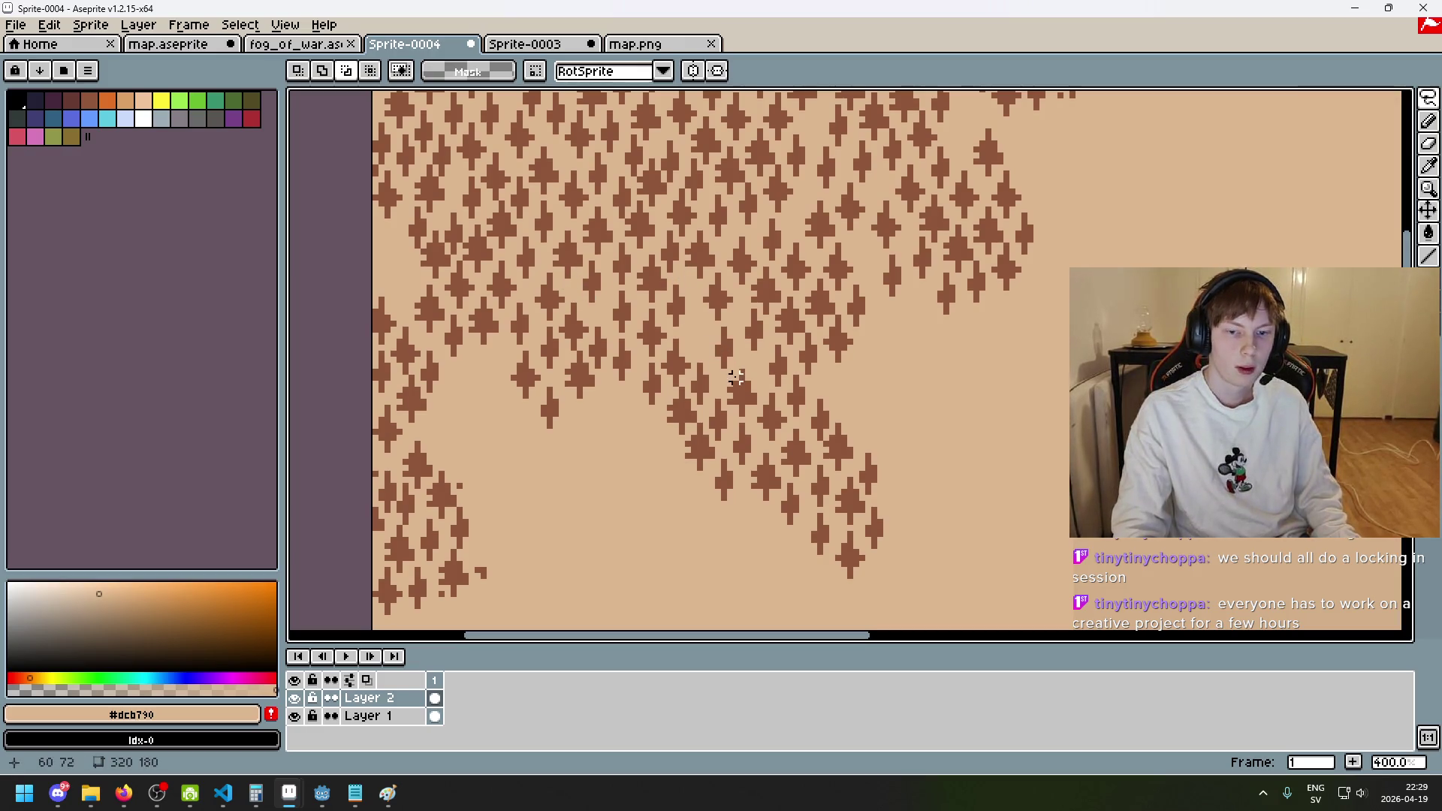
mouse_move(748, 420)
left_mouse_down()
mouse_move(702, 352)
mouse_move(591, 252)
left_mouse_up()
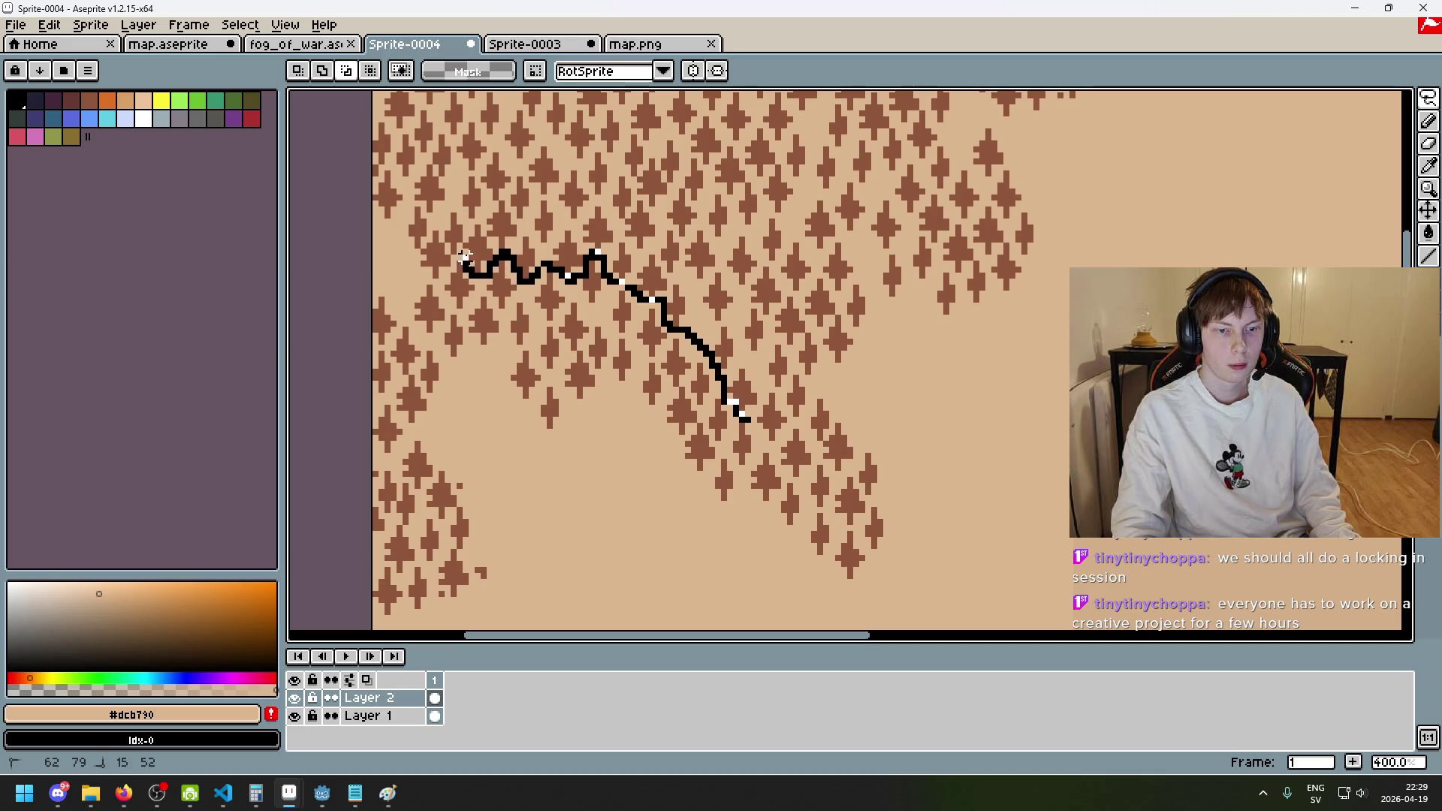
left_click_drag(448, 247, 406, 188)
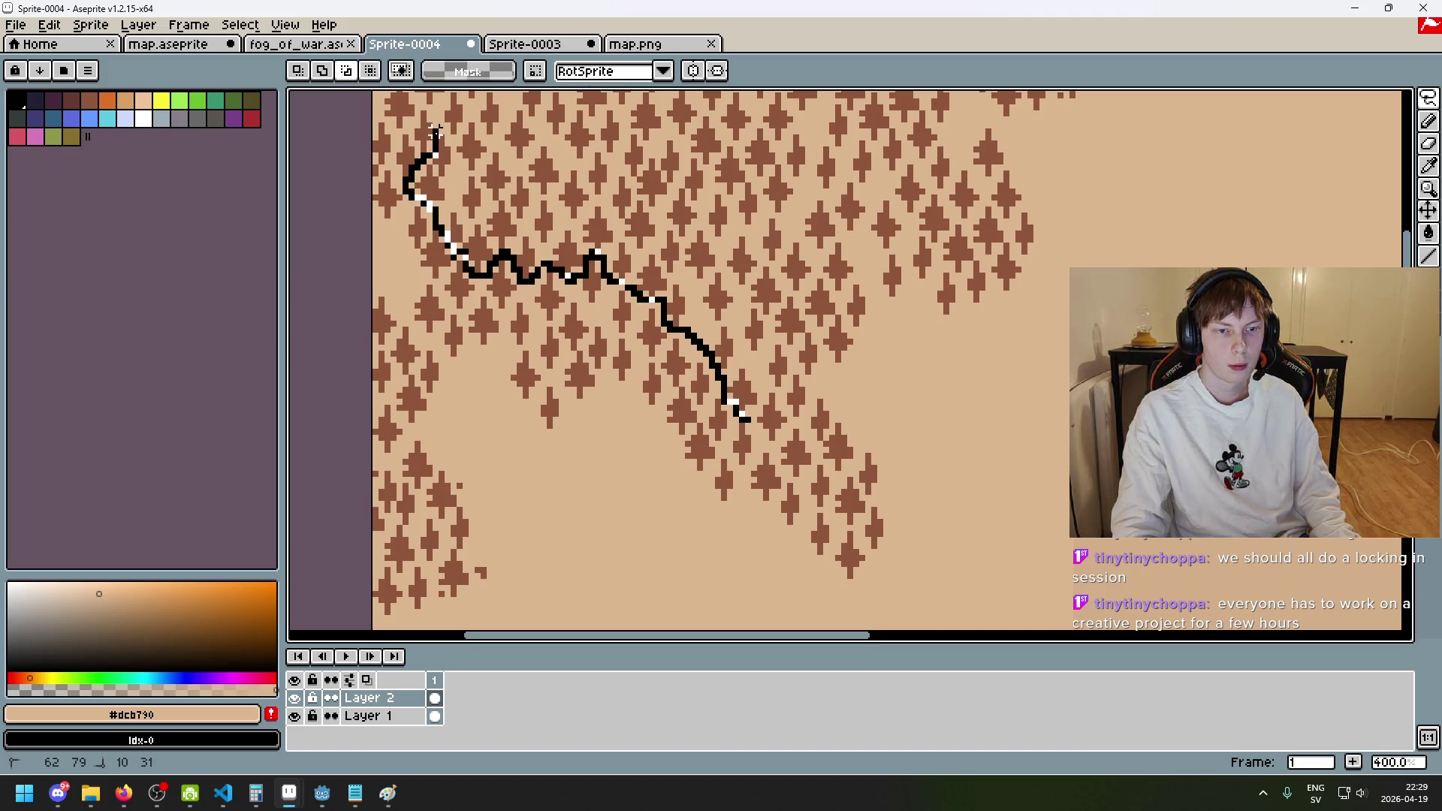
left_click_drag(439, 126, 439, 126)
mouse_move(790, 375)
left_mouse_down()
mouse_move(982, 400)
mouse_move(1018, 431)
mouse_move(951, 446)
left_mouse_up()
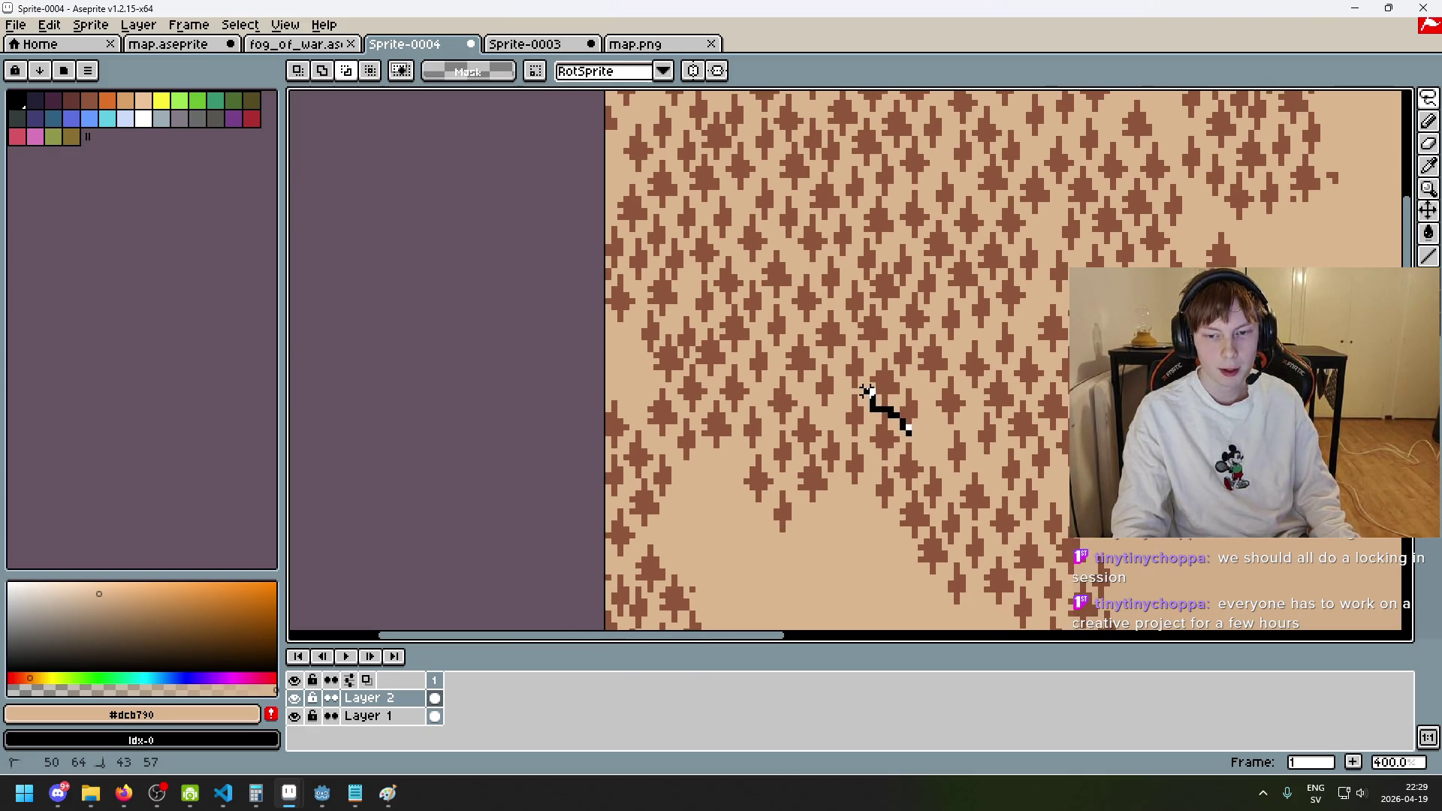
mouse_move(849, 389)
left_mouse_down()
mouse_move(818, 408)
mouse_move(770, 373)
left_mouse_up()
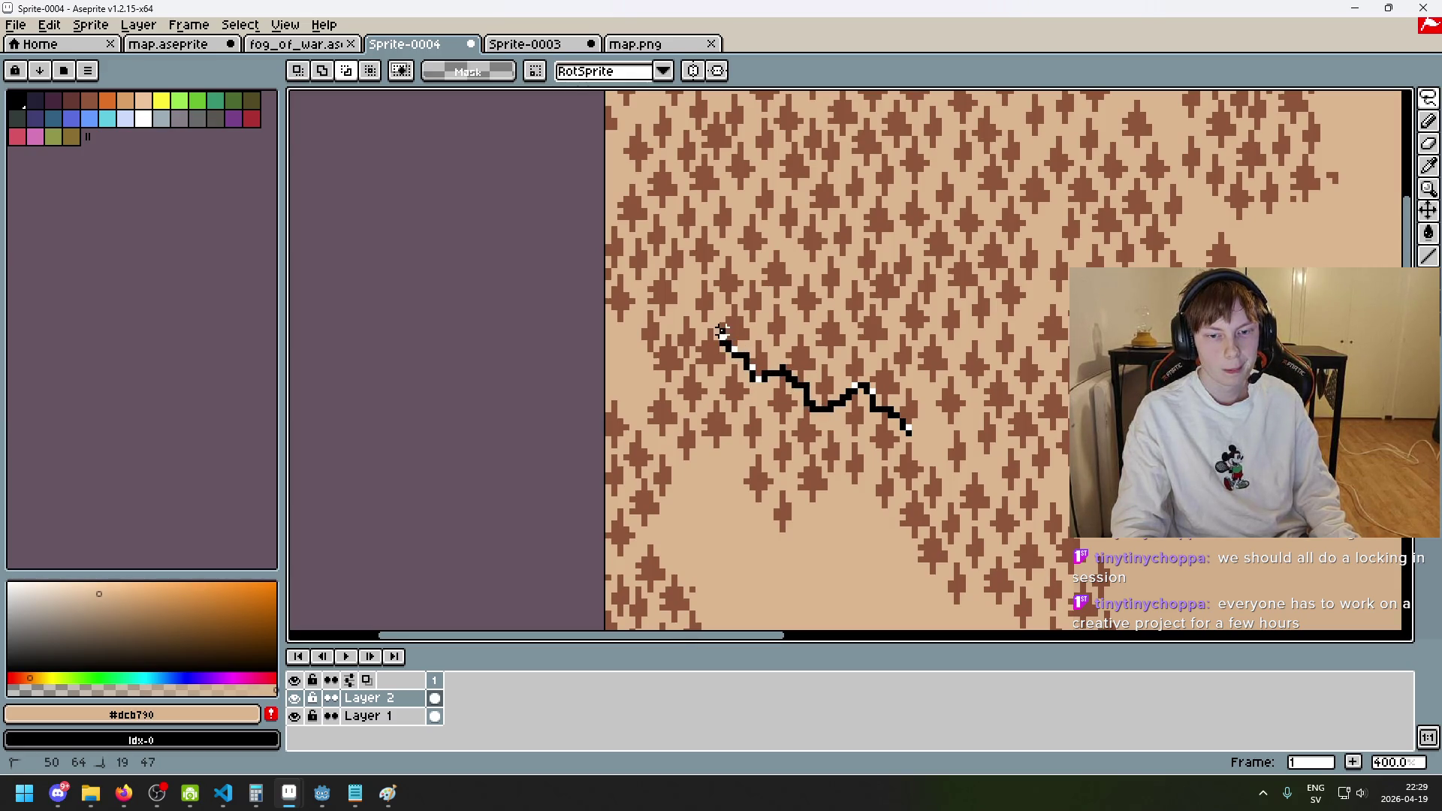
mouse_move(714, 318)
left_mouse_down()
mouse_move(696, 314)
mouse_move(691, 277)
left_mouse_up()
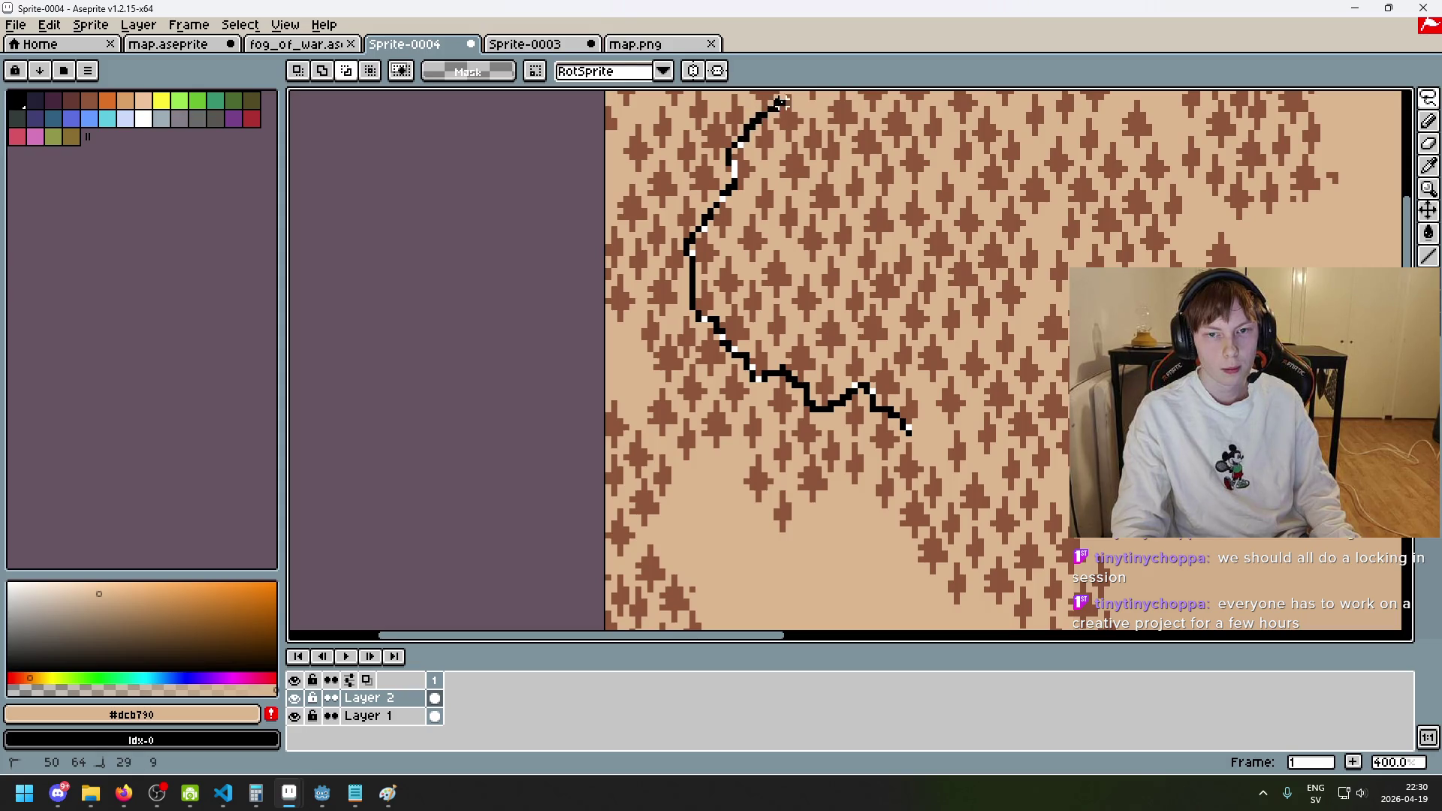
mouse_move(823, 103)
left_mouse_down()
mouse_move(836, 94)
mouse_move(879, 131)
mouse_move(939, 148)
left_mouse_up()
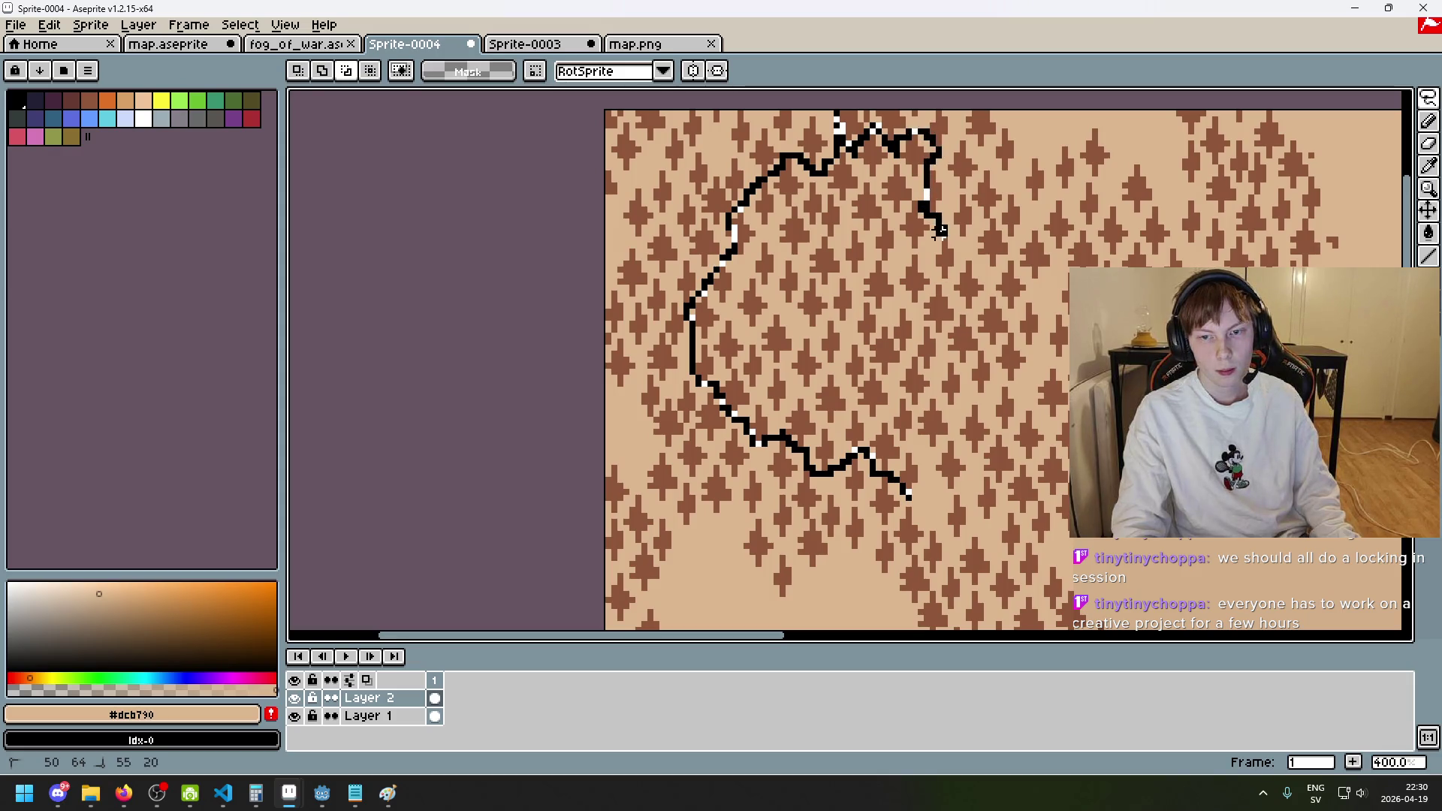
left_click_drag(950, 282, 949, 292)
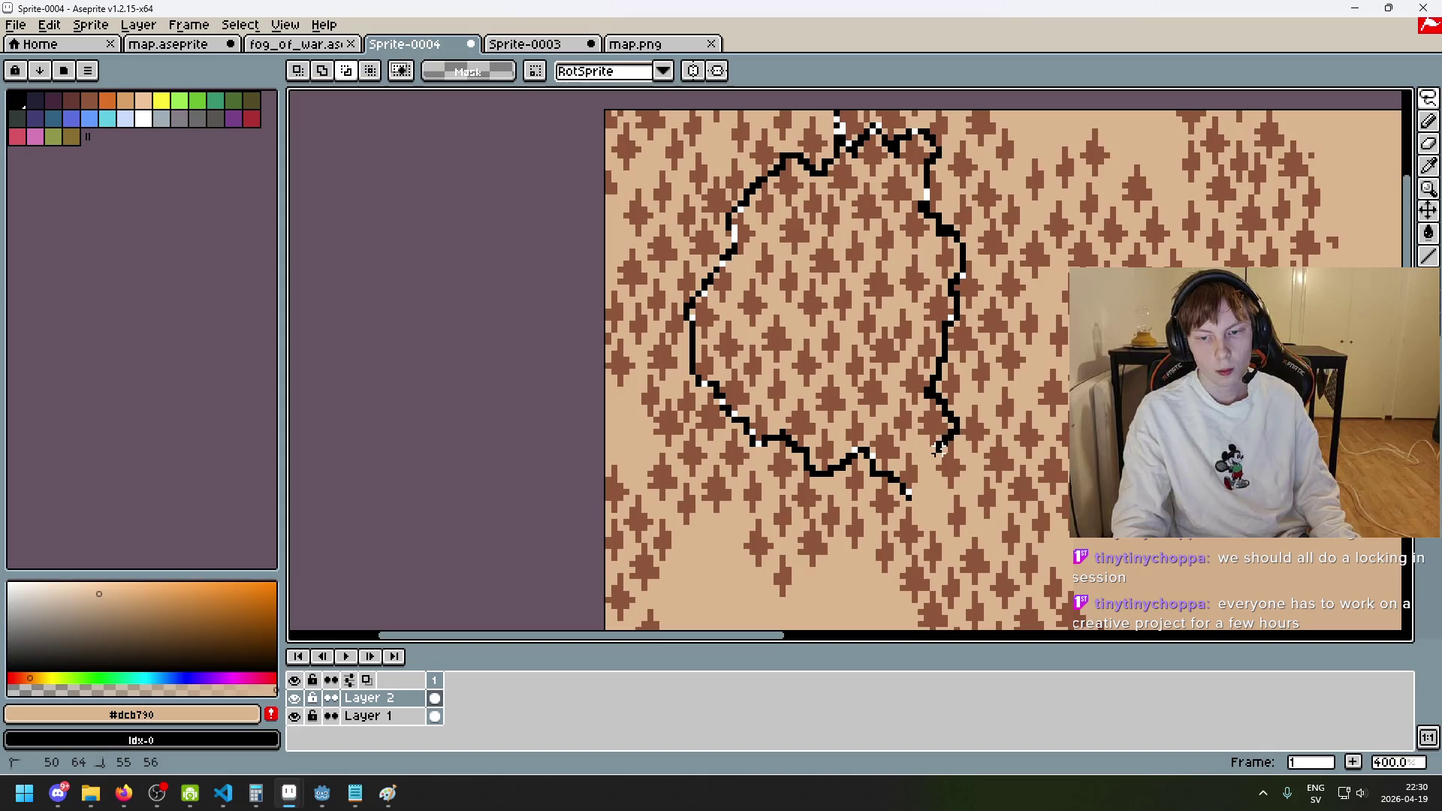
key("ctrl+z")
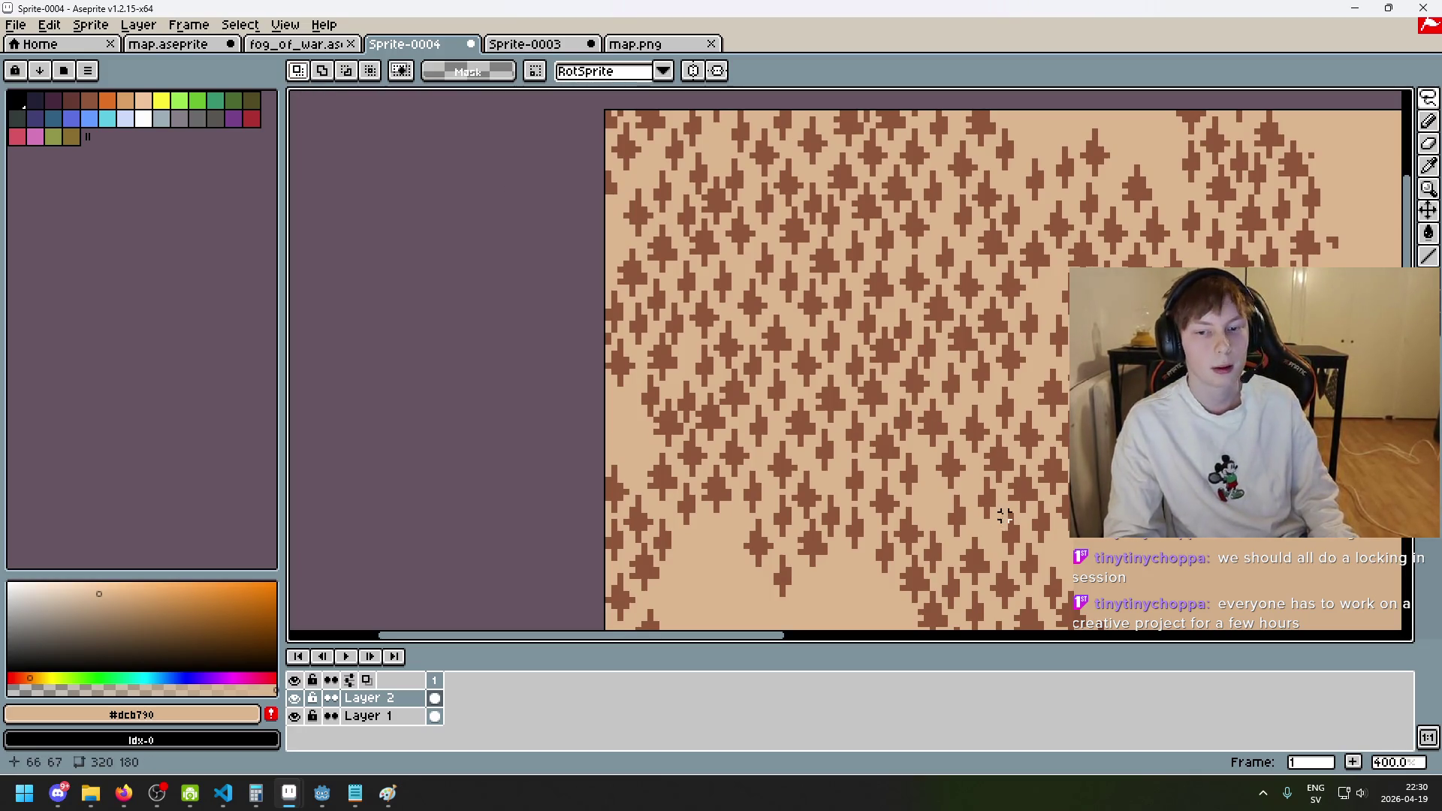
left_click_drag(1005, 515, 827, 331)
left_click_drag(795, 418, 759, 454)
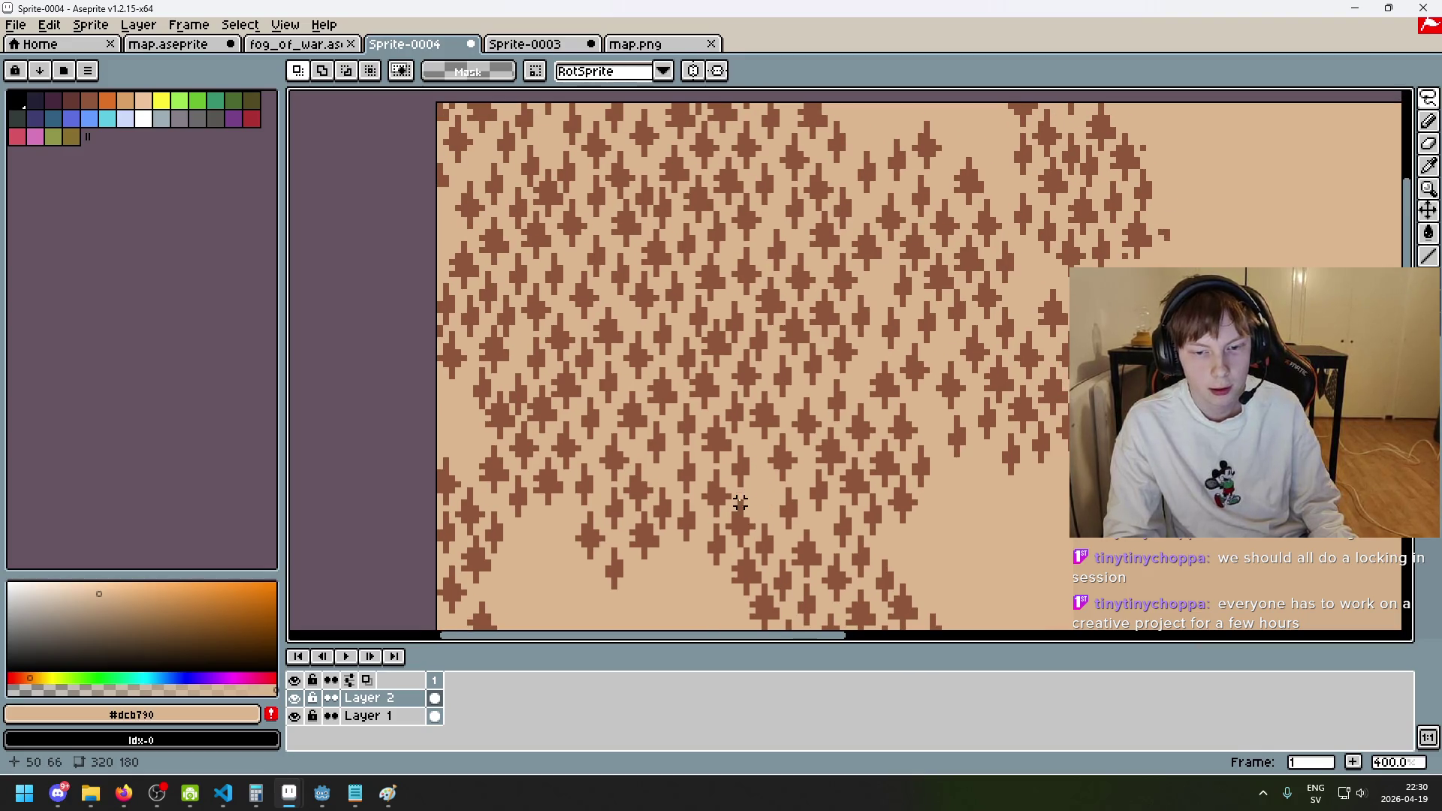
- Trace a closed lasso outline around a large heart-shaped tree patch in the forest interior
left_click_drag(716, 520, 655, 461)
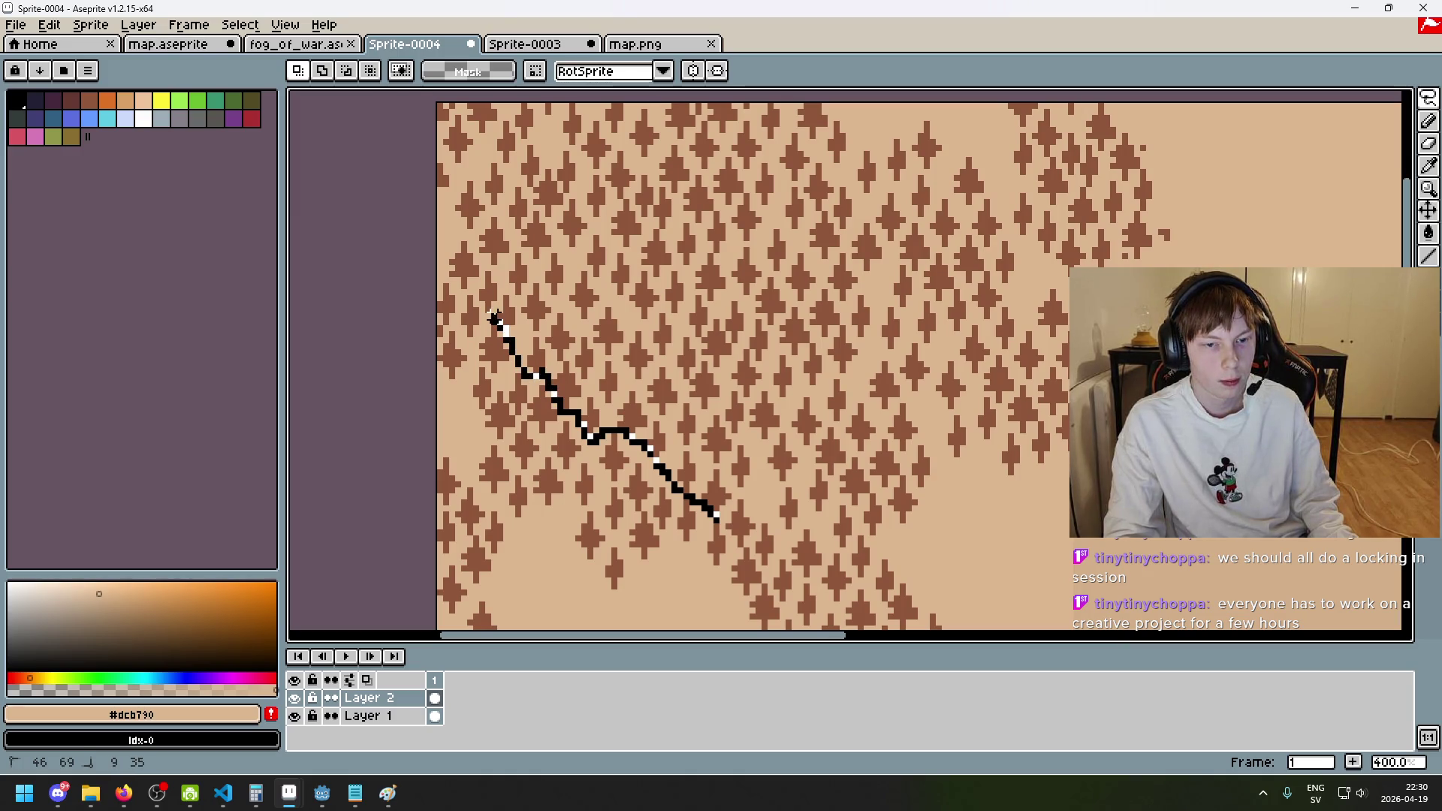
left_click_drag(498, 293, 499, 275)
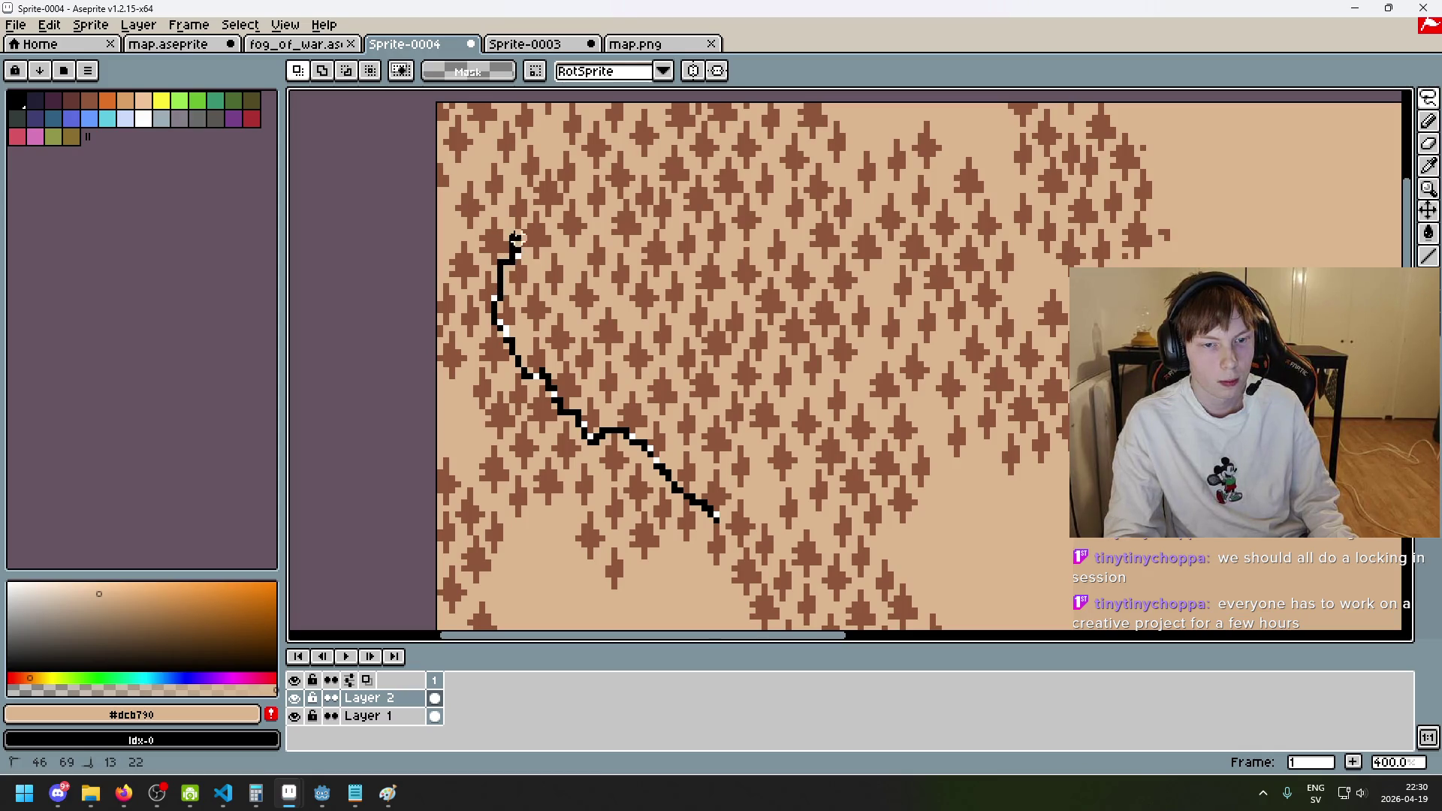
left_click_drag(529, 216, 560, 206)
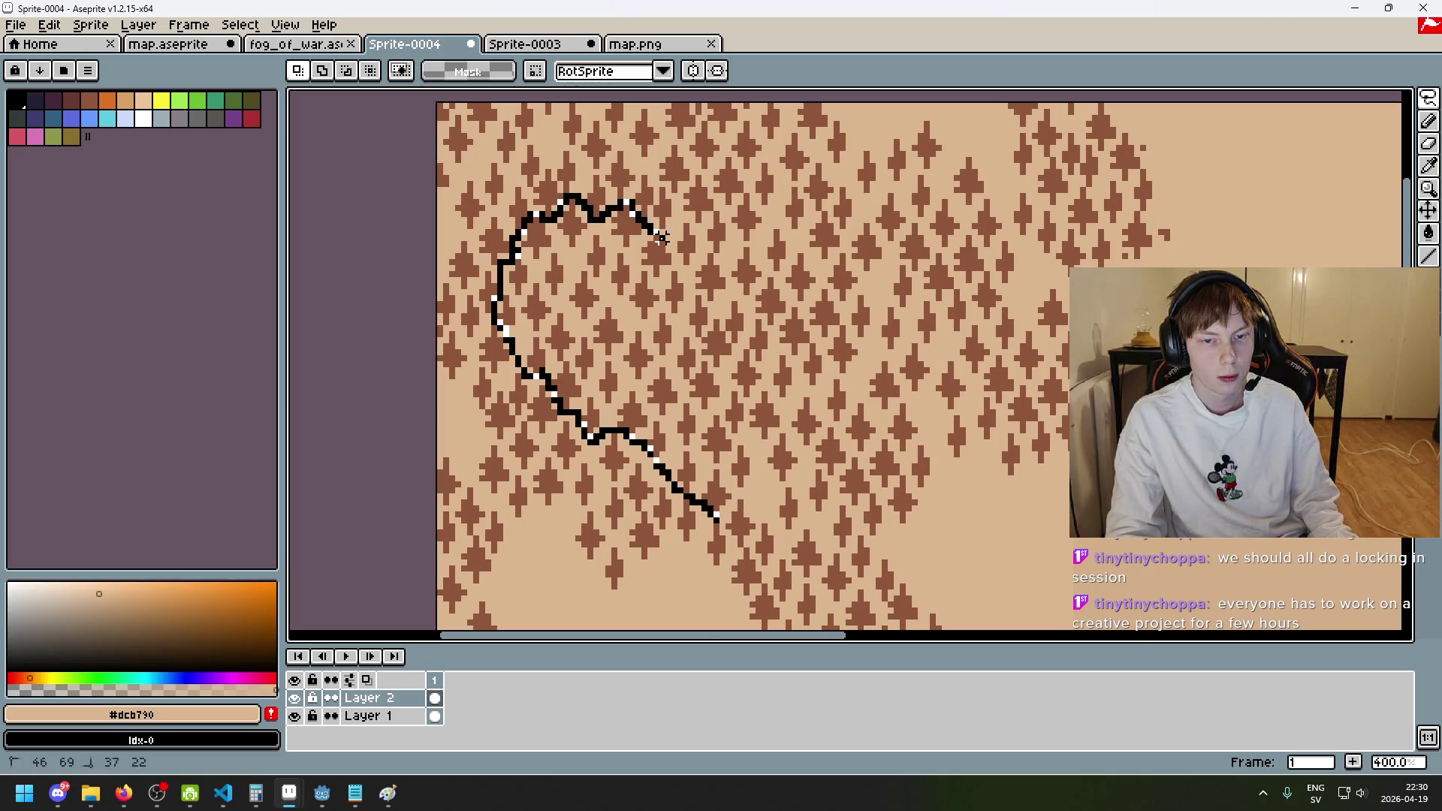
left_click_drag(679, 226, 709, 256)
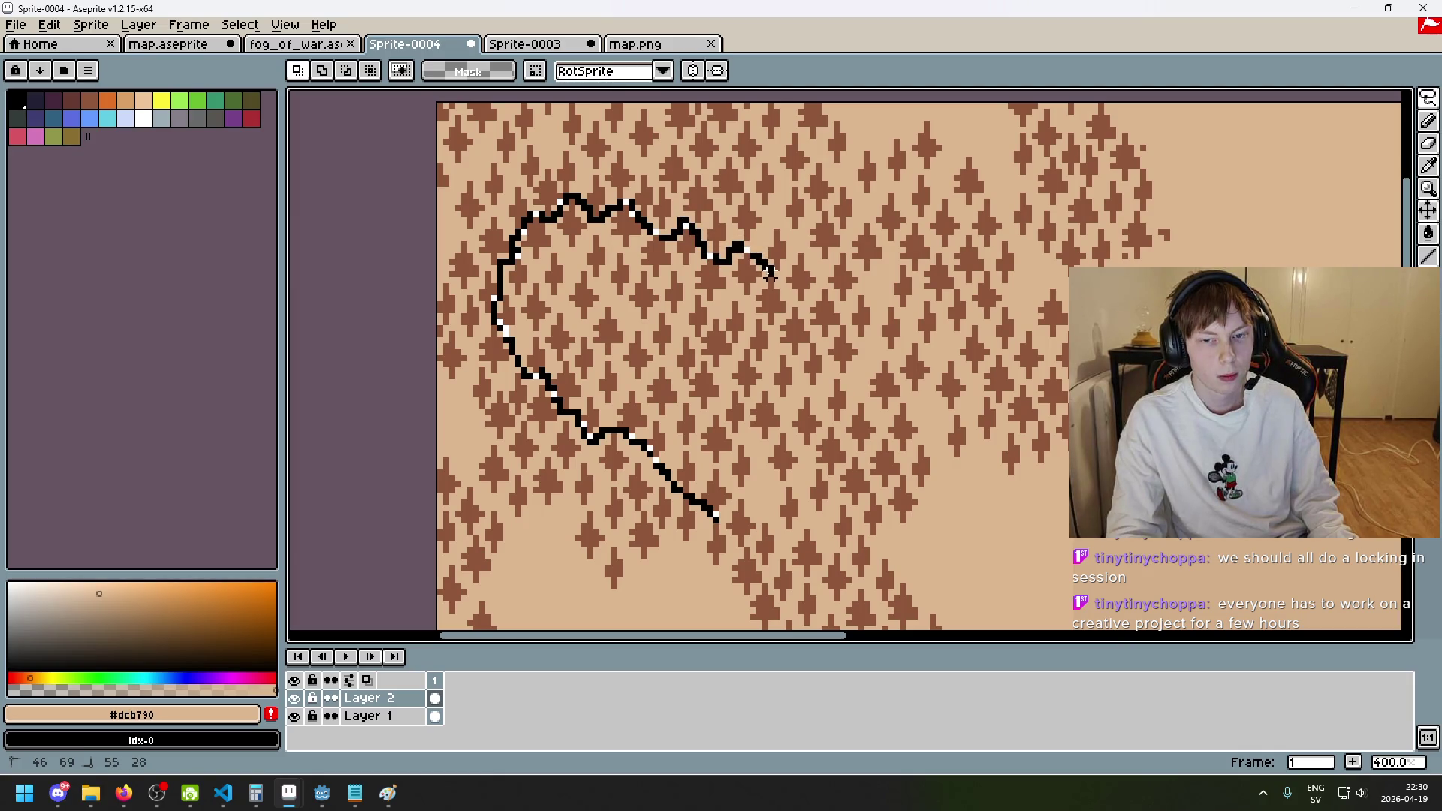
left_click_drag(787, 302, 800, 307)
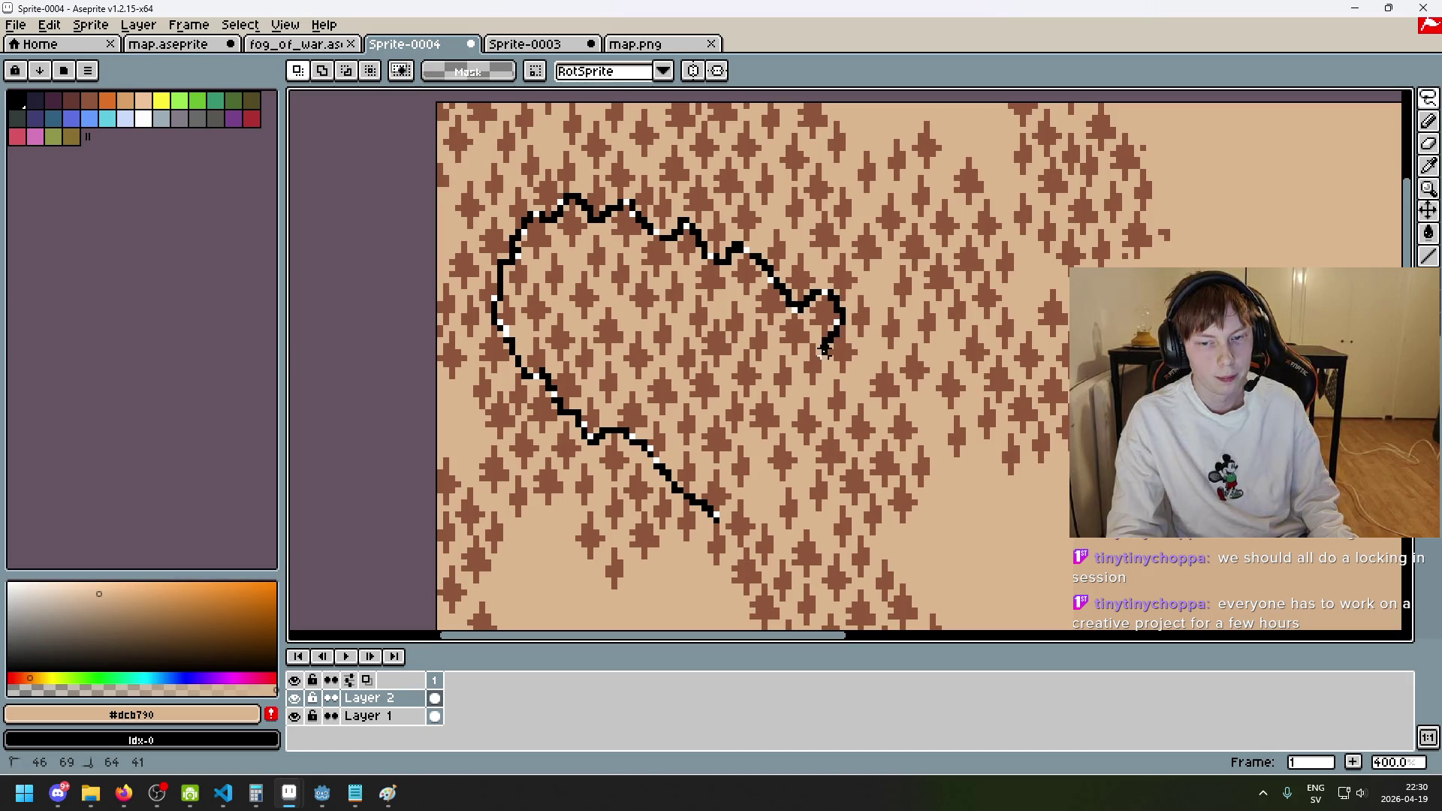
left_click_drag(802, 393, 781, 424)
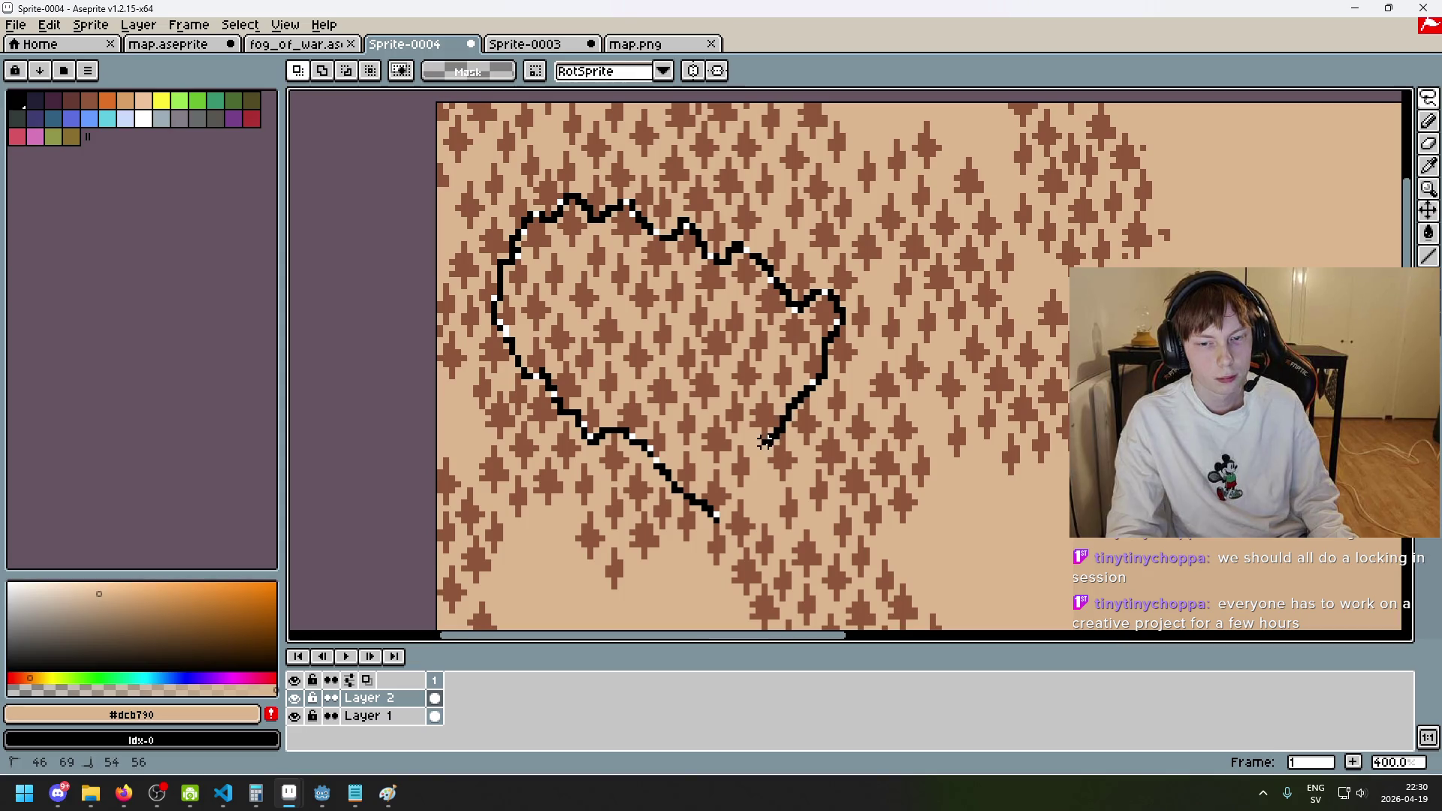
left_click_drag(719, 502, 717, 512)
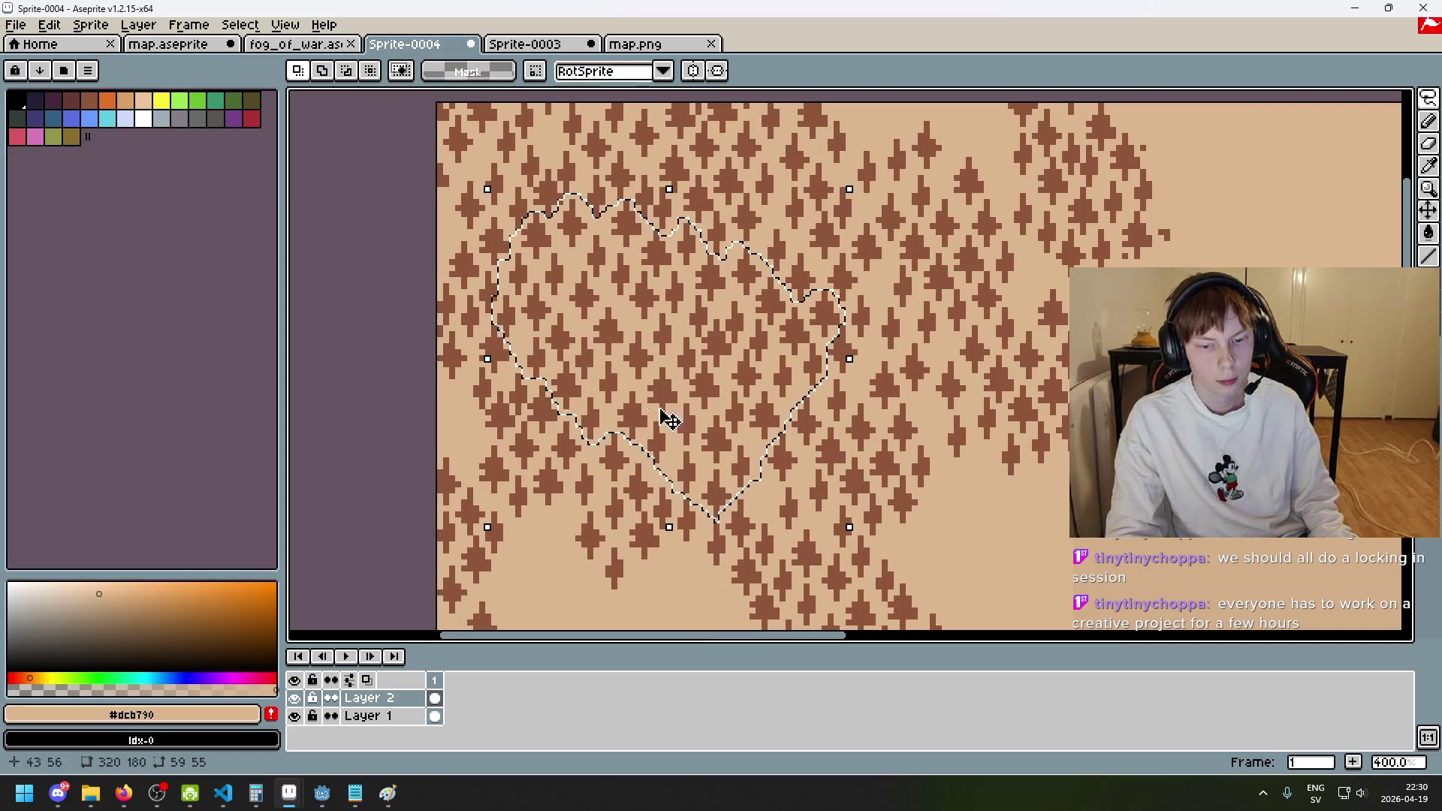
scroll(507, 434, "up", 2)
key("alt")
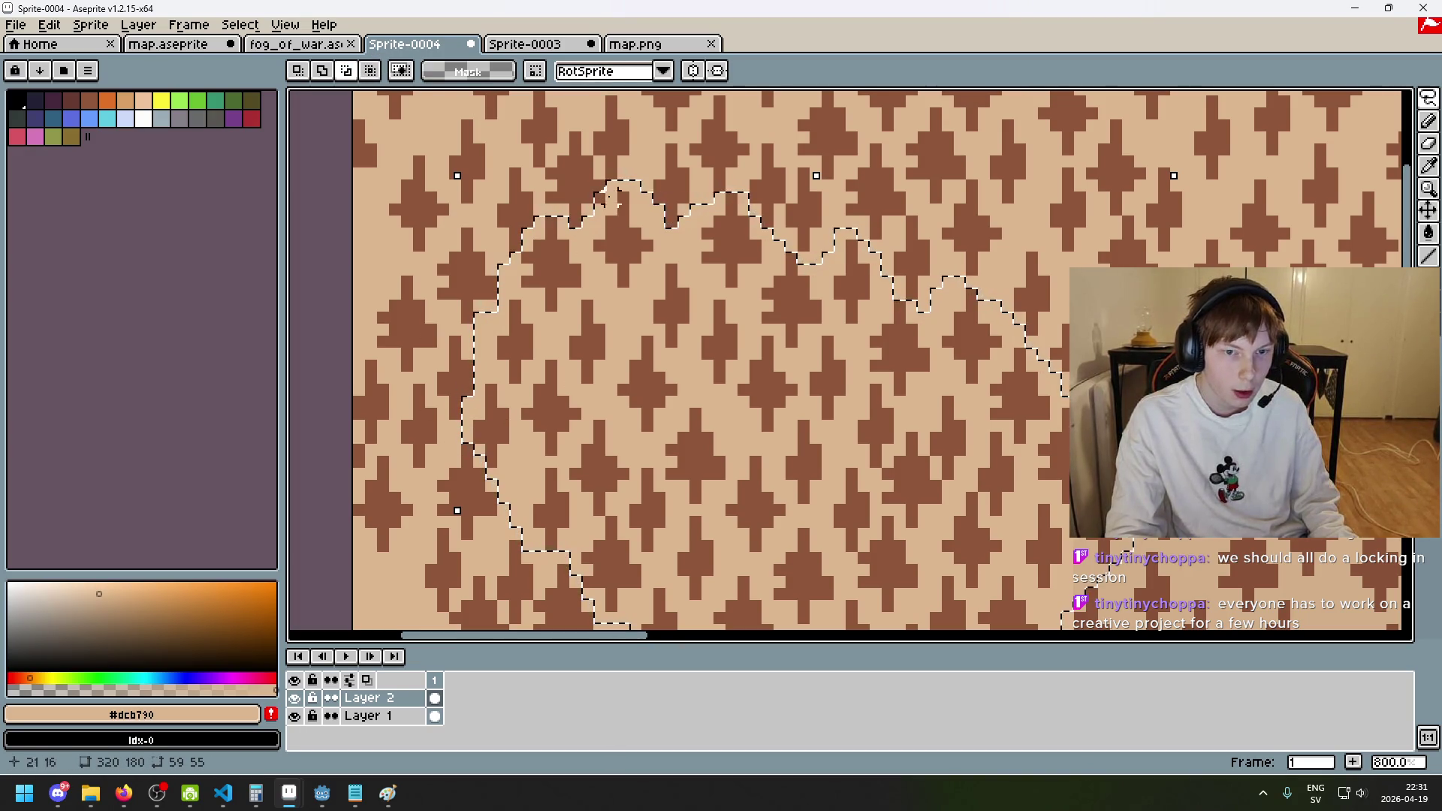
- Move the lassoed tree patch right onto the open tan ground and commit it
scroll(911, 244, "down", 3)
scroll(911, 244, "right", 3)
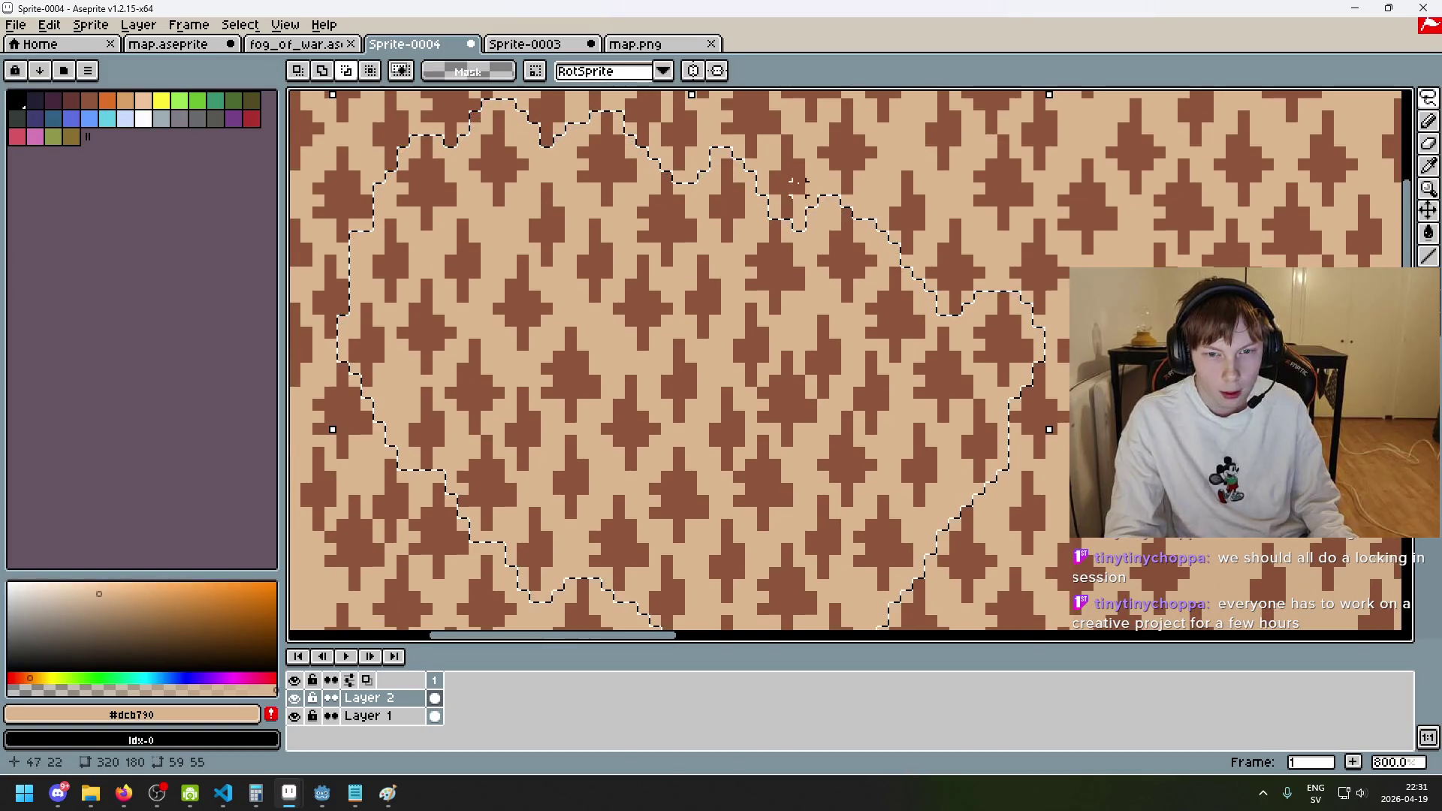
scroll(849, 365, "down", 3)
scroll(849, 365, "left", 1)
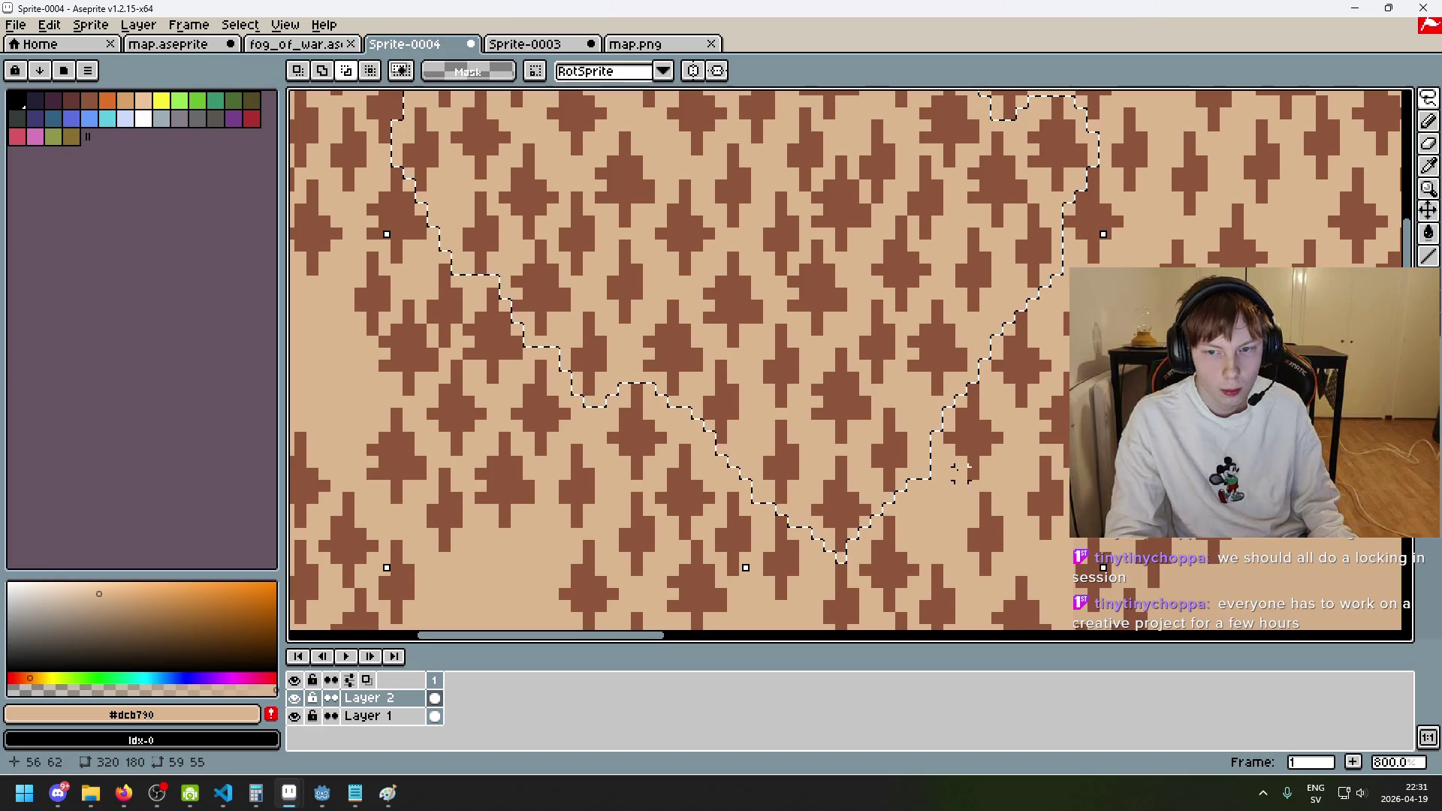
scroll(1029, 521, "left", 2)
scroll(1029, 521, "up", 1)
scroll(1029, 520, "down", 6)
mouse_move(764, 353)
left_mouse_down()
mouse_move(946, 332)
mouse_move(908, 334)
mouse_move(1013, 350)
left_mouse_up()
scroll(945, 332, "up", 3)
scroll(832, 258, "up", 3)
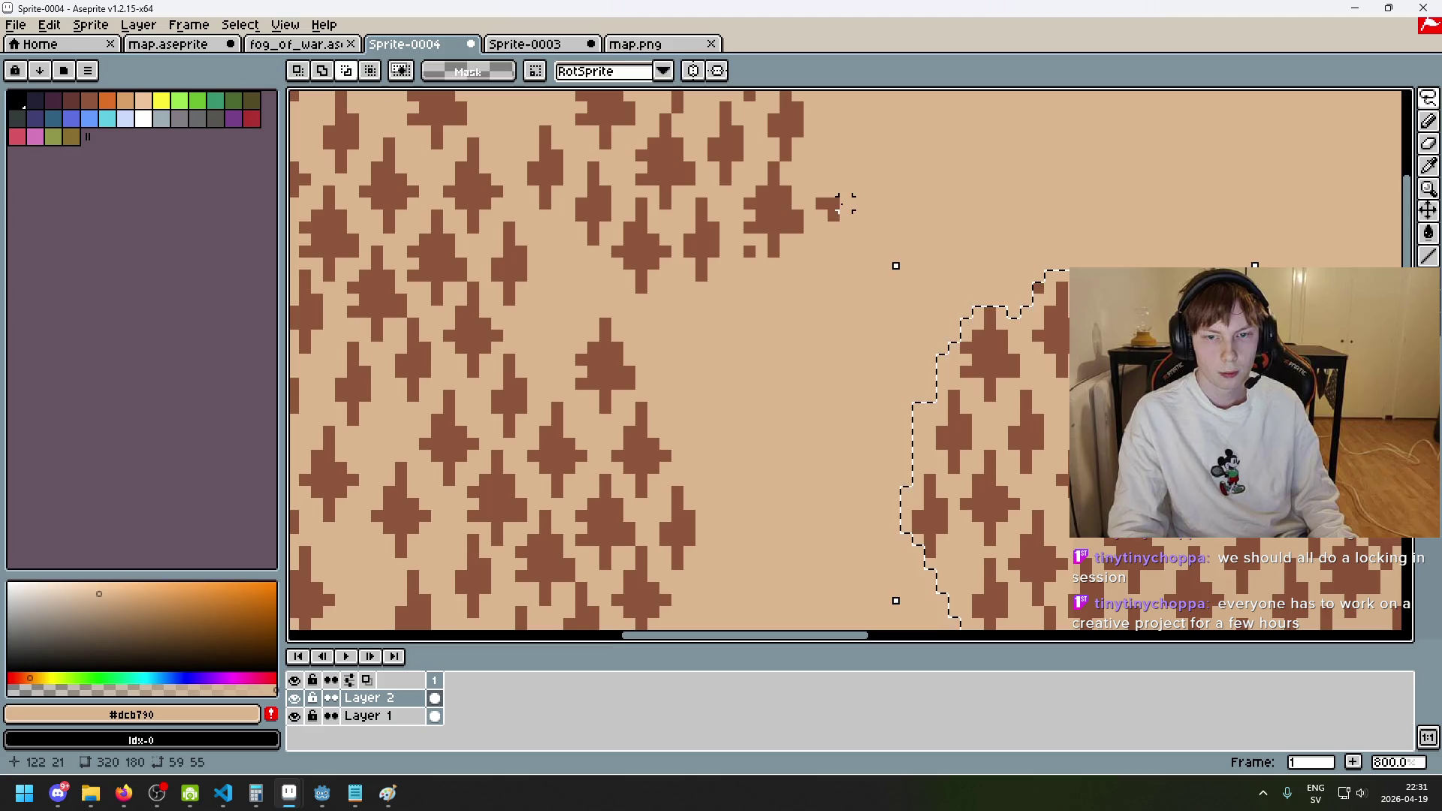
key("b")
- Paint over the stray tree fragment with the Pencil in ground colour
key("ctrl+d")
left_click_drag(830, 201, 821, 216)
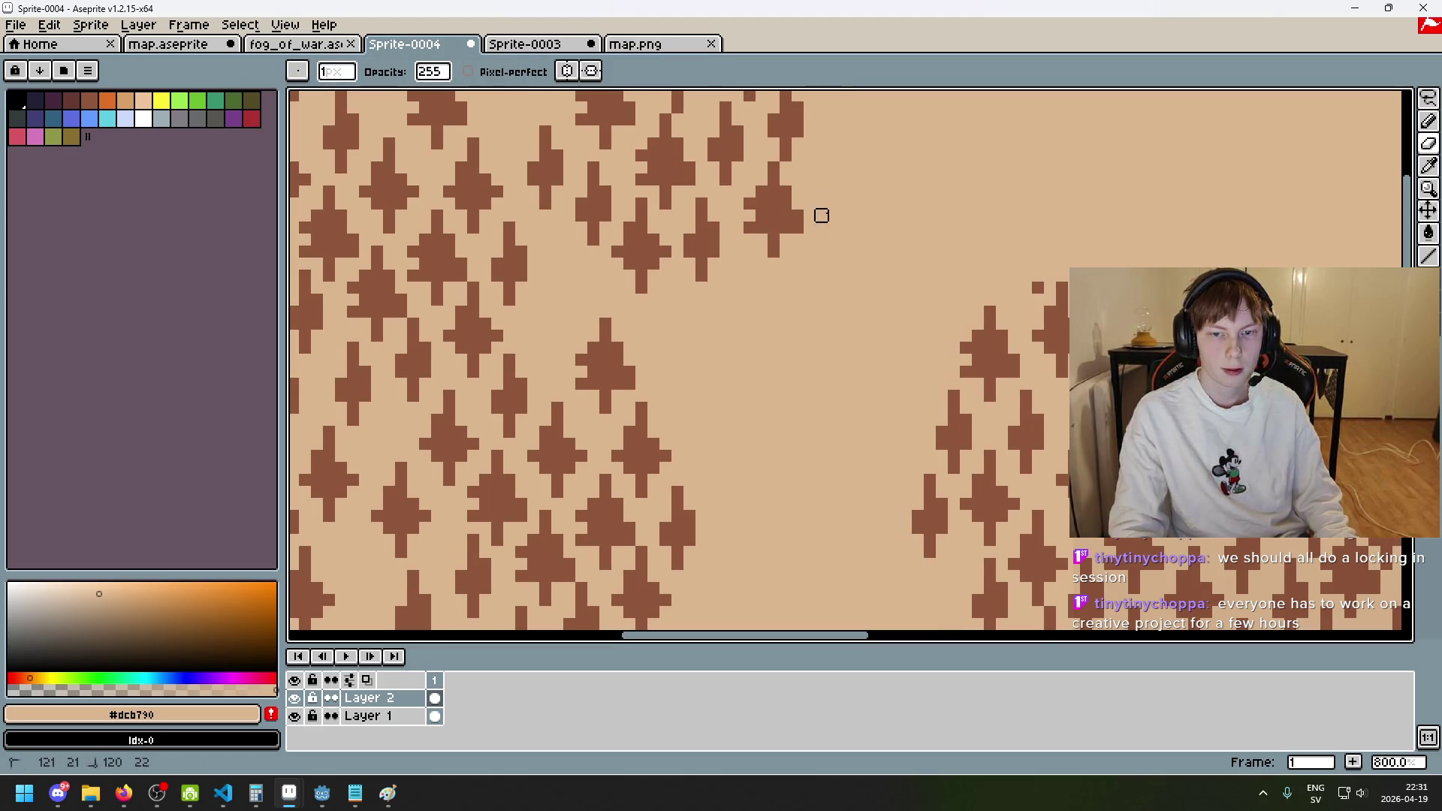
scroll(879, 247, "down", 5)
scroll(937, 288, "up", 4)
scroll(911, 280, "down", 3)
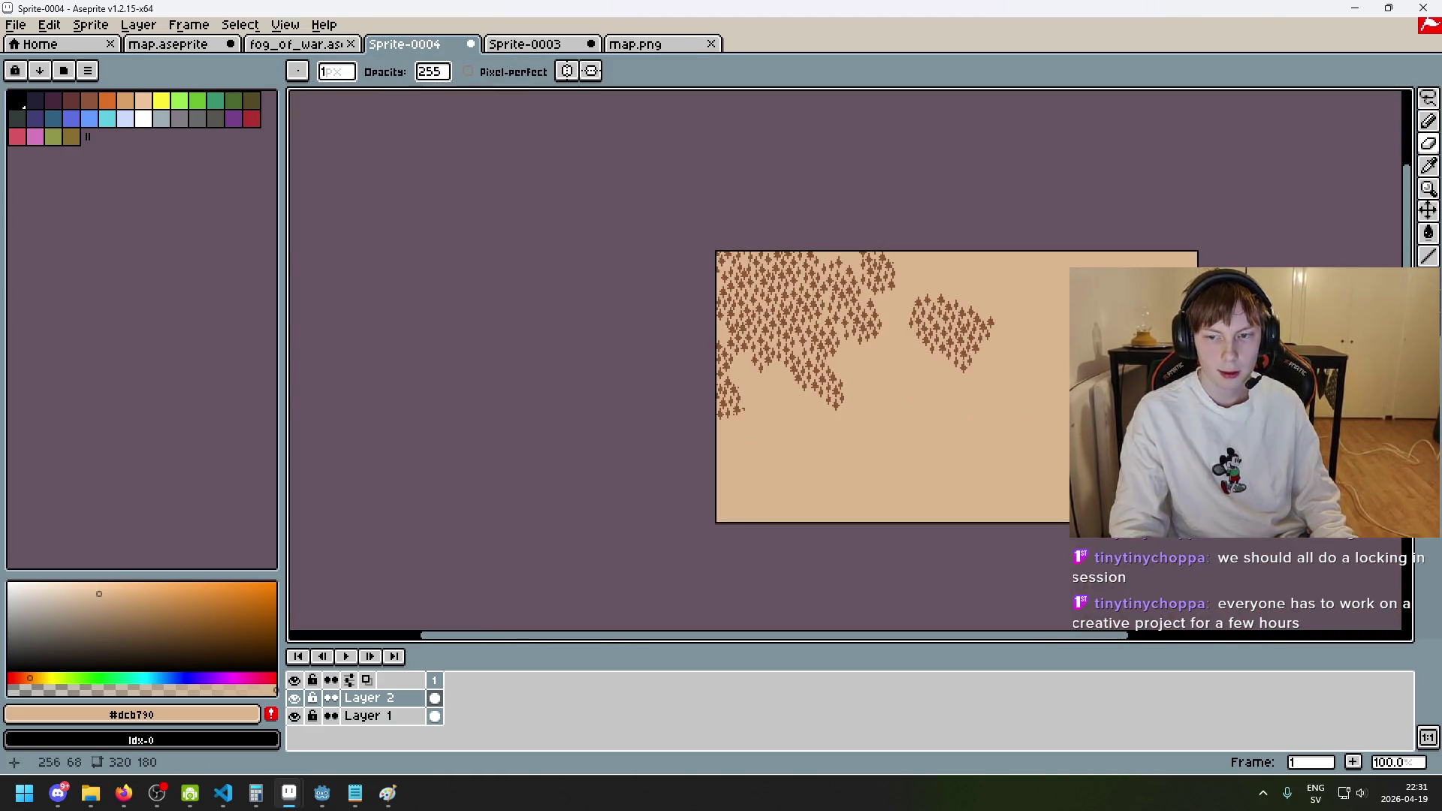
scroll(1194, 315, "up", 2)
- Switch to the freehand Lasso tool and begin a new outline
left_click(1428, 98)
left_click(1360, 97)
mouse_move(853, 508)
left_mouse_down()
mouse_move(714, 258)
mouse_move(786, 519)
mouse_move(805, 296)
mouse_move(660, 451)
left_mouse_up()
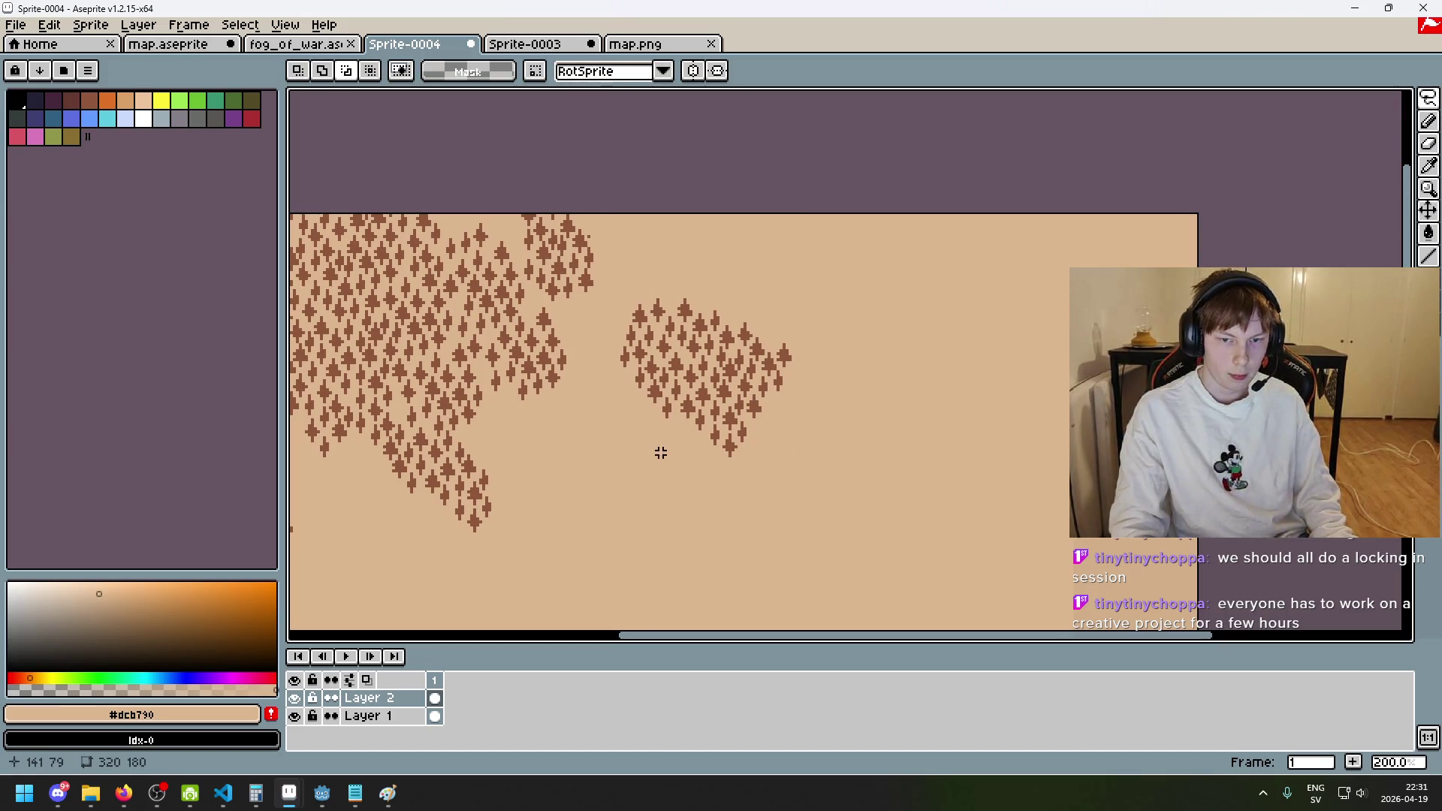
- Toggle Layer 2's visibility to check the ground, then move a tree clump into the gap
left_click(294, 698)
left_click(295, 698)
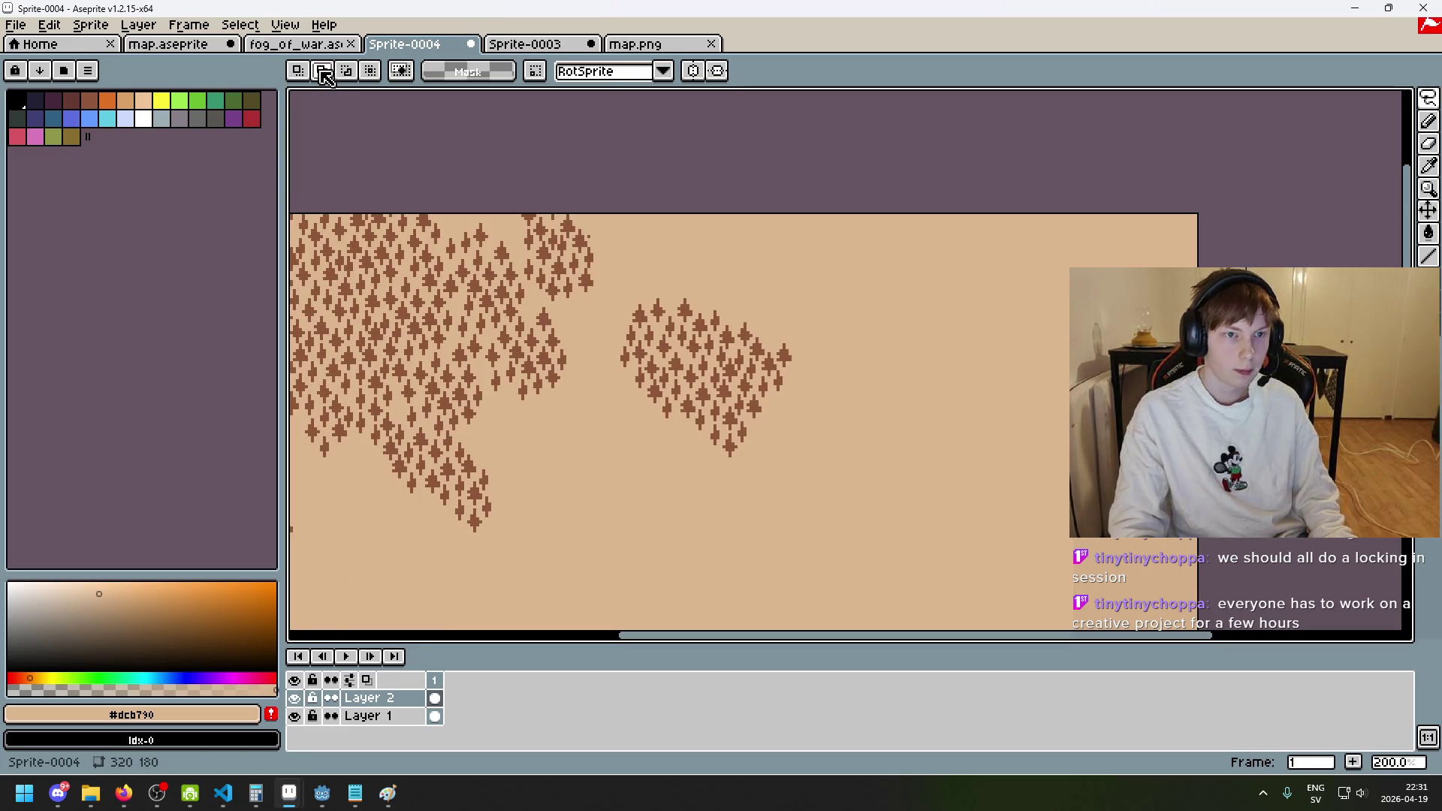
mouse_move(734, 501)
left_mouse_down()
mouse_move(637, 377)
mouse_move(739, 492)
mouse_move(621, 460)
mouse_move(814, 277)
mouse_move(796, 557)
mouse_move(676, 428)
mouse_move(688, 419)
mouse_move(614, 541)
mouse_move(596, 528)
mouse_move(641, 527)
mouse_move(626, 524)
left_mouse_up()
left_click(882, 374)
scroll(862, 386, "up", 2)
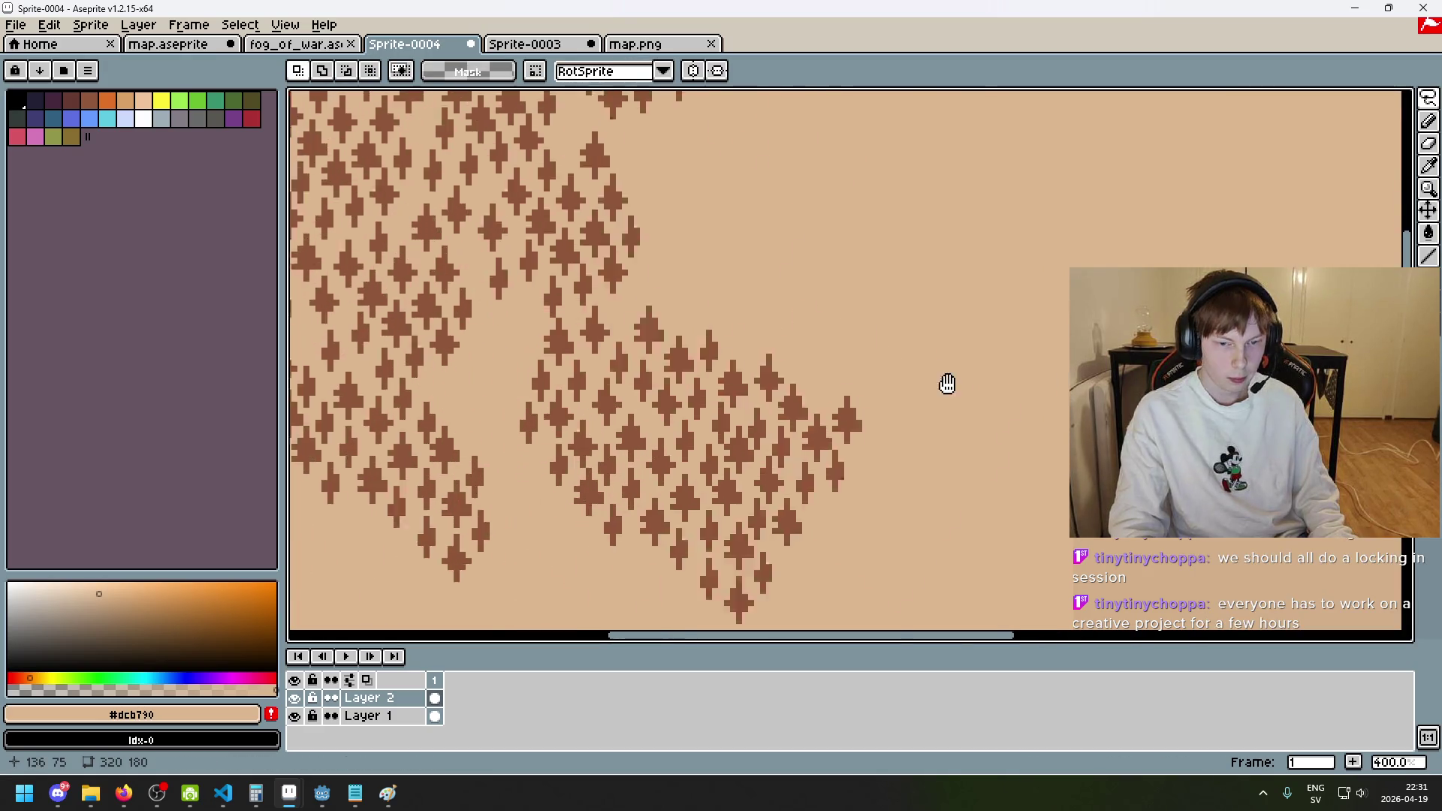
scroll(818, 260, "up", 1)
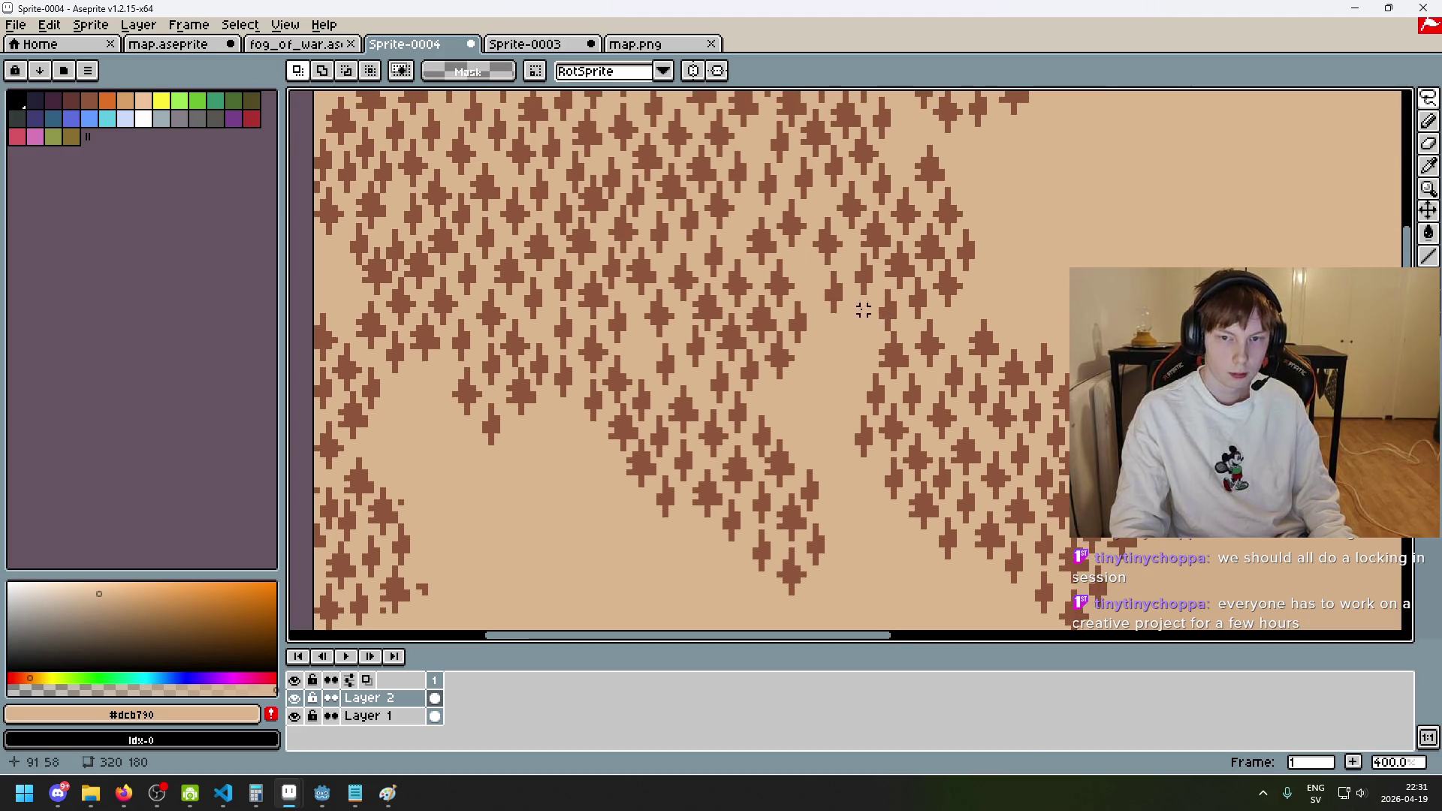
- Lasso more tree clumps and drag them up-left and up-right into the gap, committing each
key("q")
scroll(827, 274, "up", 1)
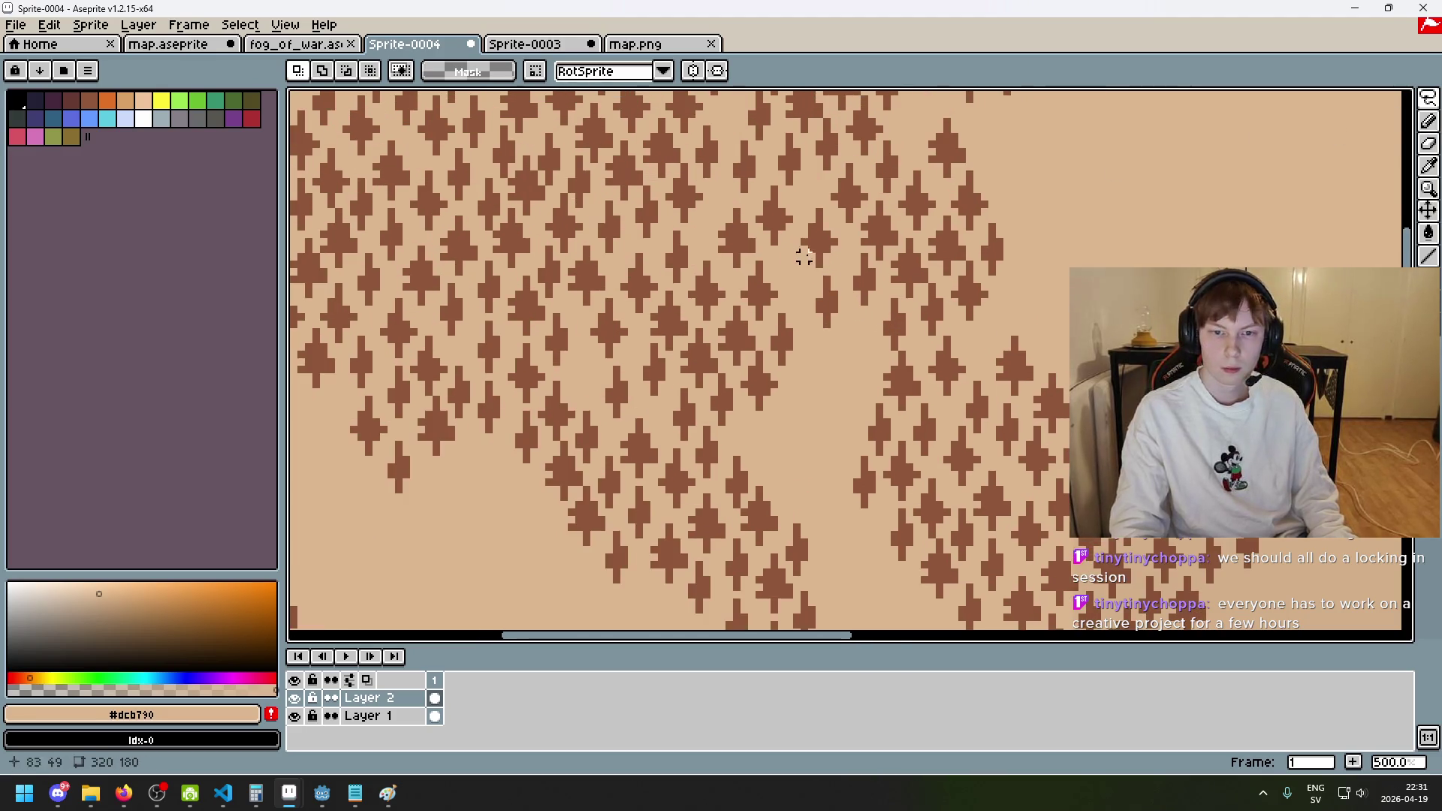
mouse_move(803, 270)
left_mouse_down()
mouse_move(823, 204)
mouse_move(862, 364)
mouse_move(924, 383)
mouse_move(901, 420)
mouse_move(821, 418)
mouse_move(835, 409)
left_mouse_up()
key("ctrl+d")
key("ctrl+d")
mouse_move(893, 496)
left_mouse_down()
mouse_move(859, 505)
mouse_move(871, 447)
mouse_move(892, 502)
mouse_move(746, 443)
mouse_move(775, 432)
left_mouse_up()
key("ctrl+d")
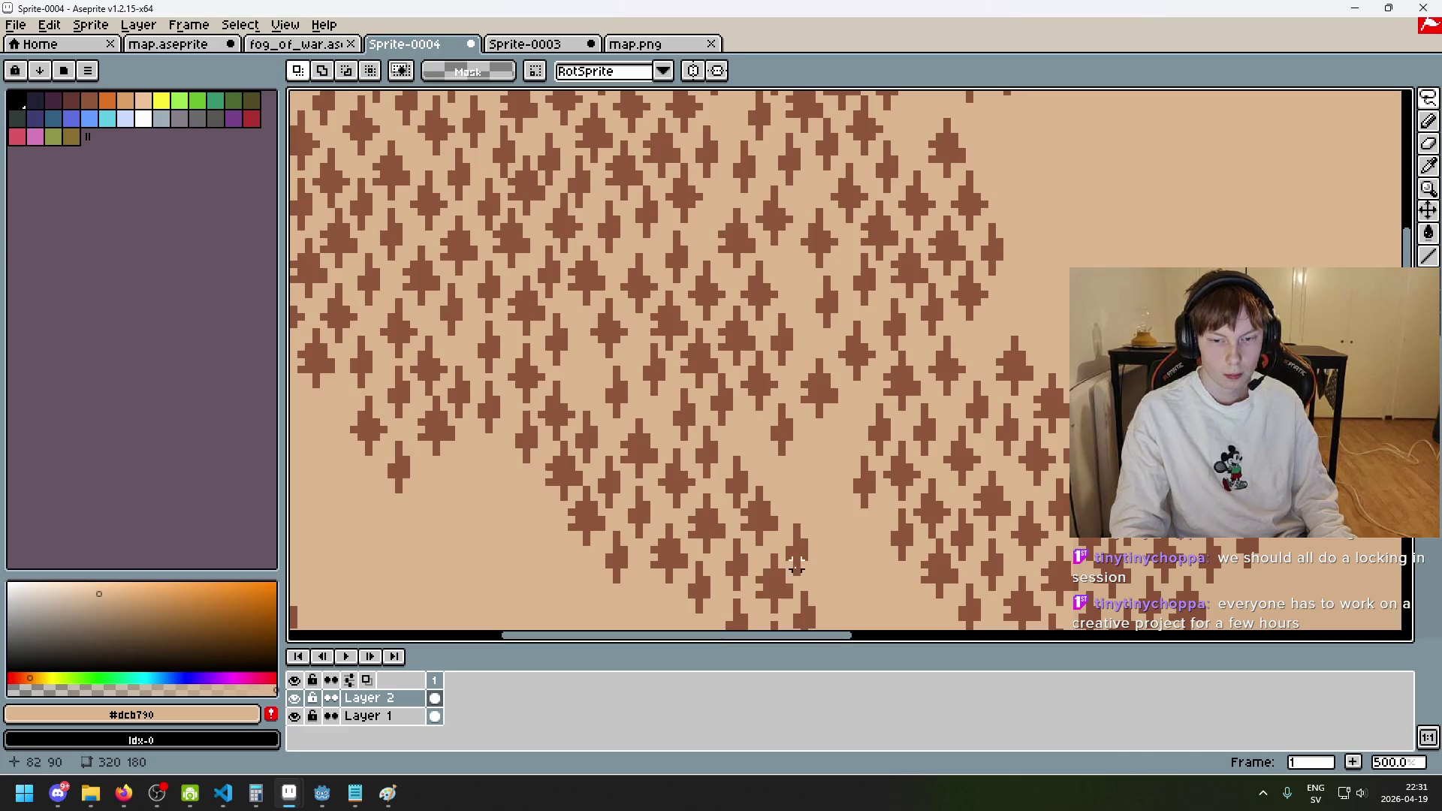
mouse_move(792, 563)
left_mouse_down()
mouse_move(804, 570)
mouse_move(793, 564)
mouse_move(859, 441)
mouse_move(846, 460)
mouse_move(829, 455)
mouse_move(901, 488)
mouse_move(899, 445)
mouse_move(905, 485)
mouse_move(888, 443)
mouse_move(849, 441)
mouse_move(847, 453)
mouse_move(854, 429)
left_mouse_up()
key("Return")
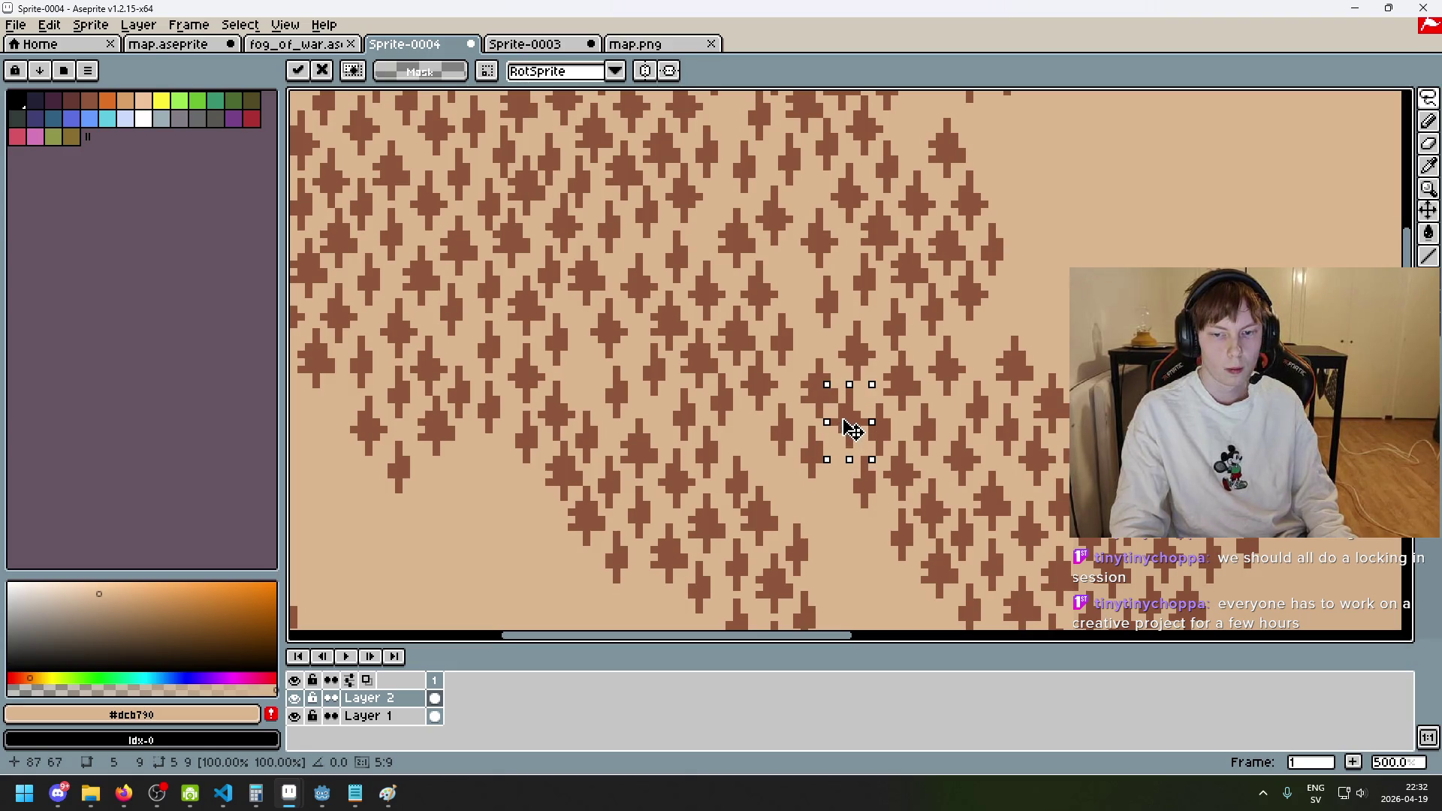
- Drop the moved tree clump, then outline and reposition a small group of trees
left_click(939, 459)
left_click_drag(908, 473, 940, 404)
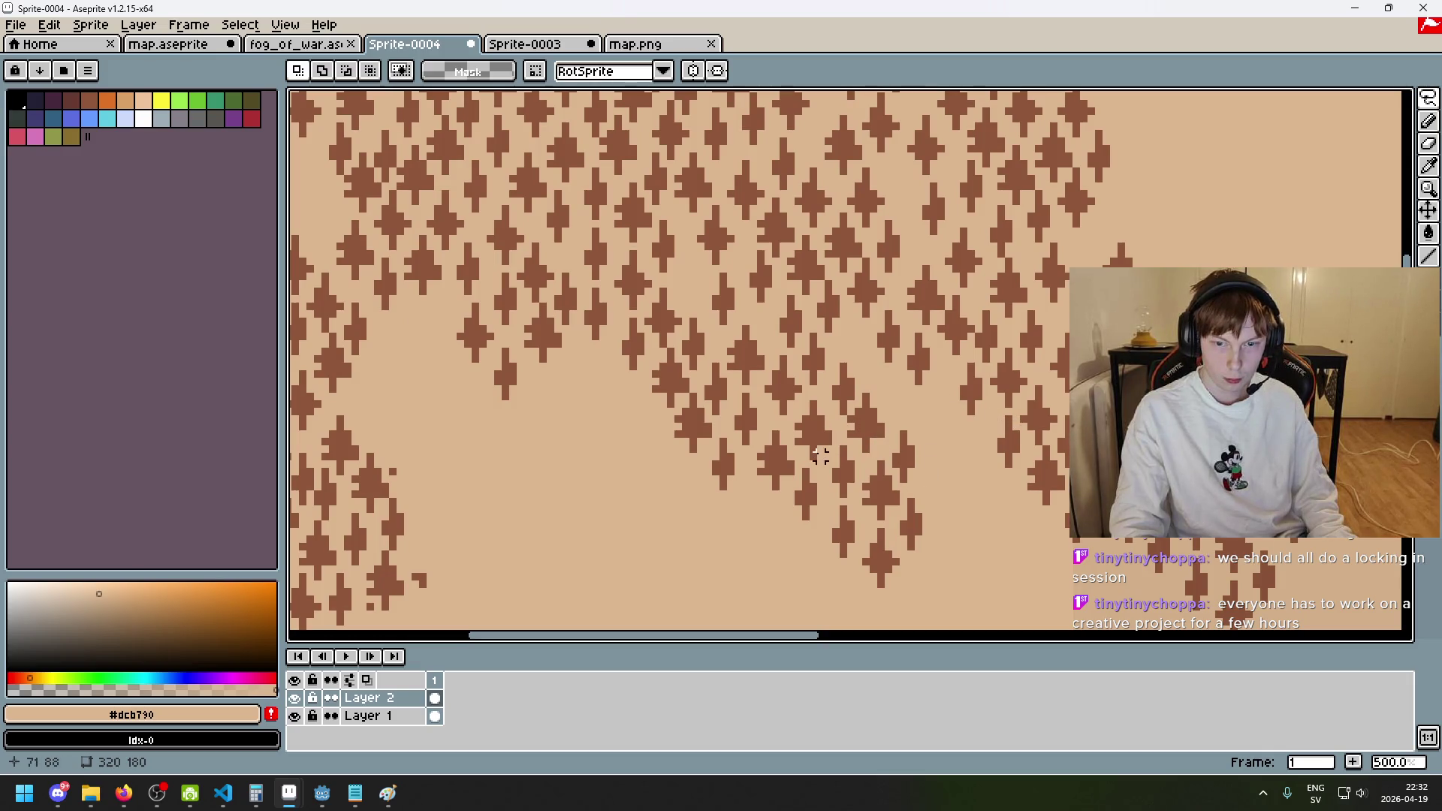
mouse_move(621, 370)
left_mouse_down()
mouse_move(593, 406)
mouse_move(637, 344)
mouse_move(643, 371)
mouse_move(834, 383)
mouse_move(856, 433)
mouse_move(910, 460)
left_mouse_up()
left_click(1012, 475)
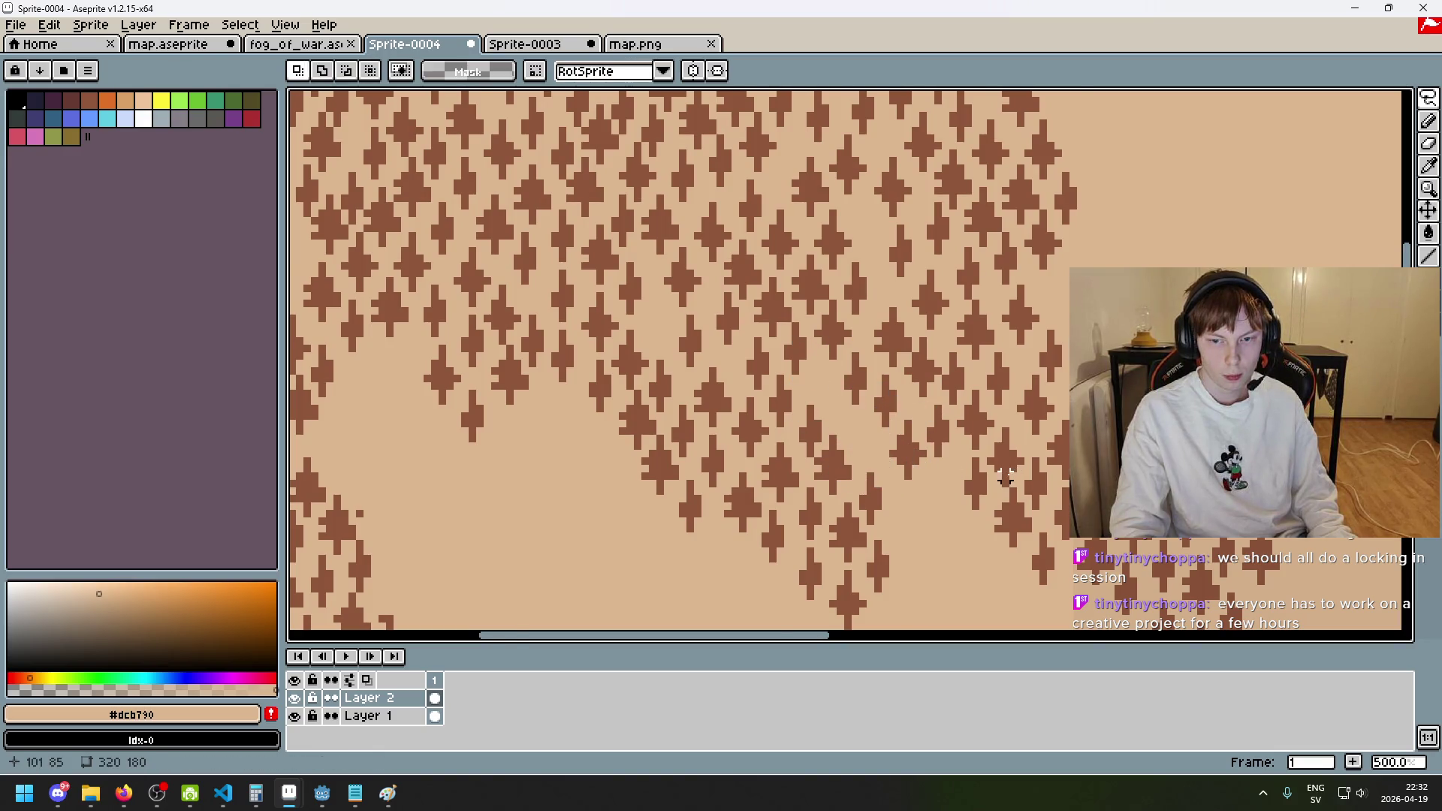
- Move a single tree from the left into the central gap of the forest
scroll(1012, 475, "up", 2)
left_click_drag(432, 246, 430, 252)
left_click_drag(441, 325, 757, 383)
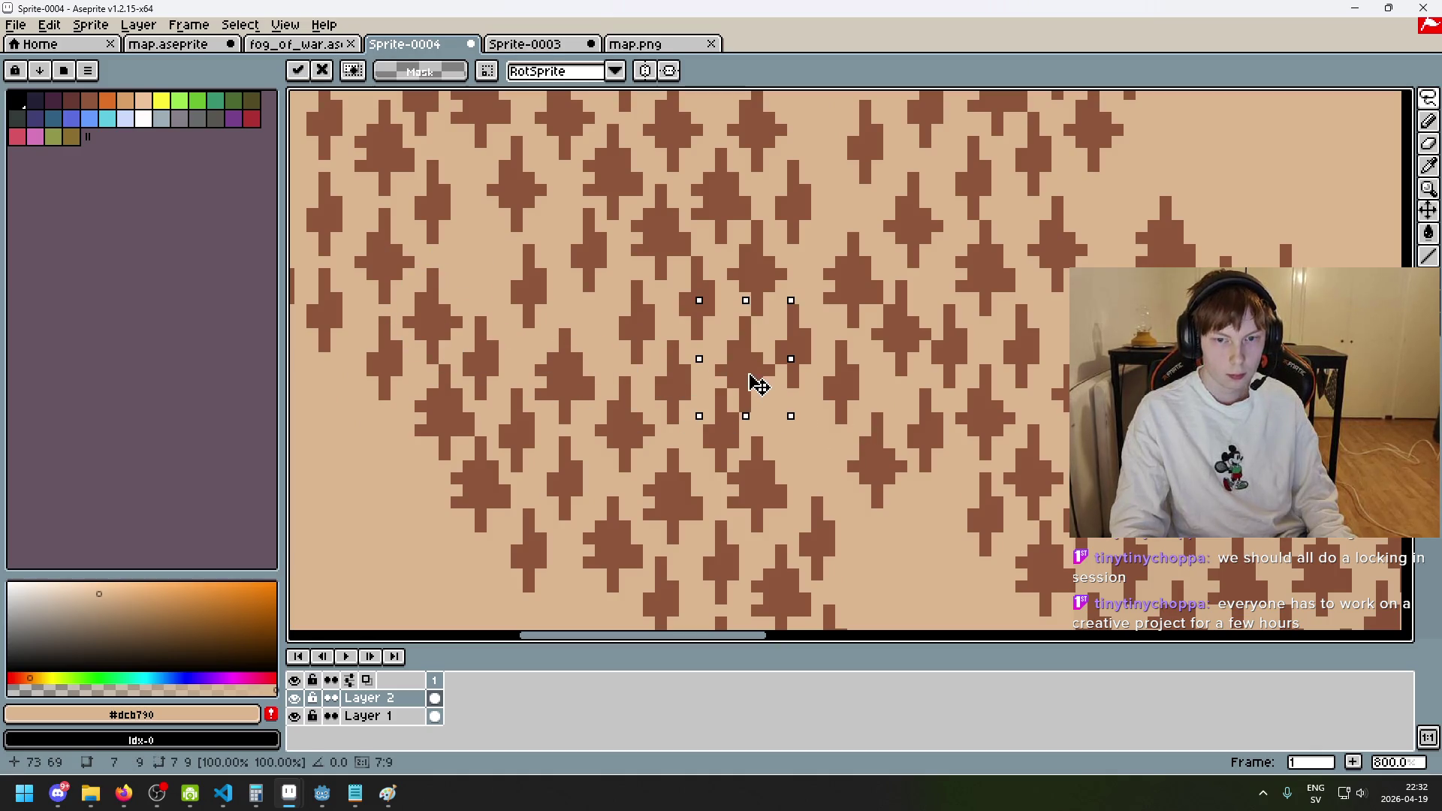
left_click(886, 451)
- Redo, then undo, the earlier tree-cluster paste along the forest's lower edge
scroll(887, 451, "down", 4)
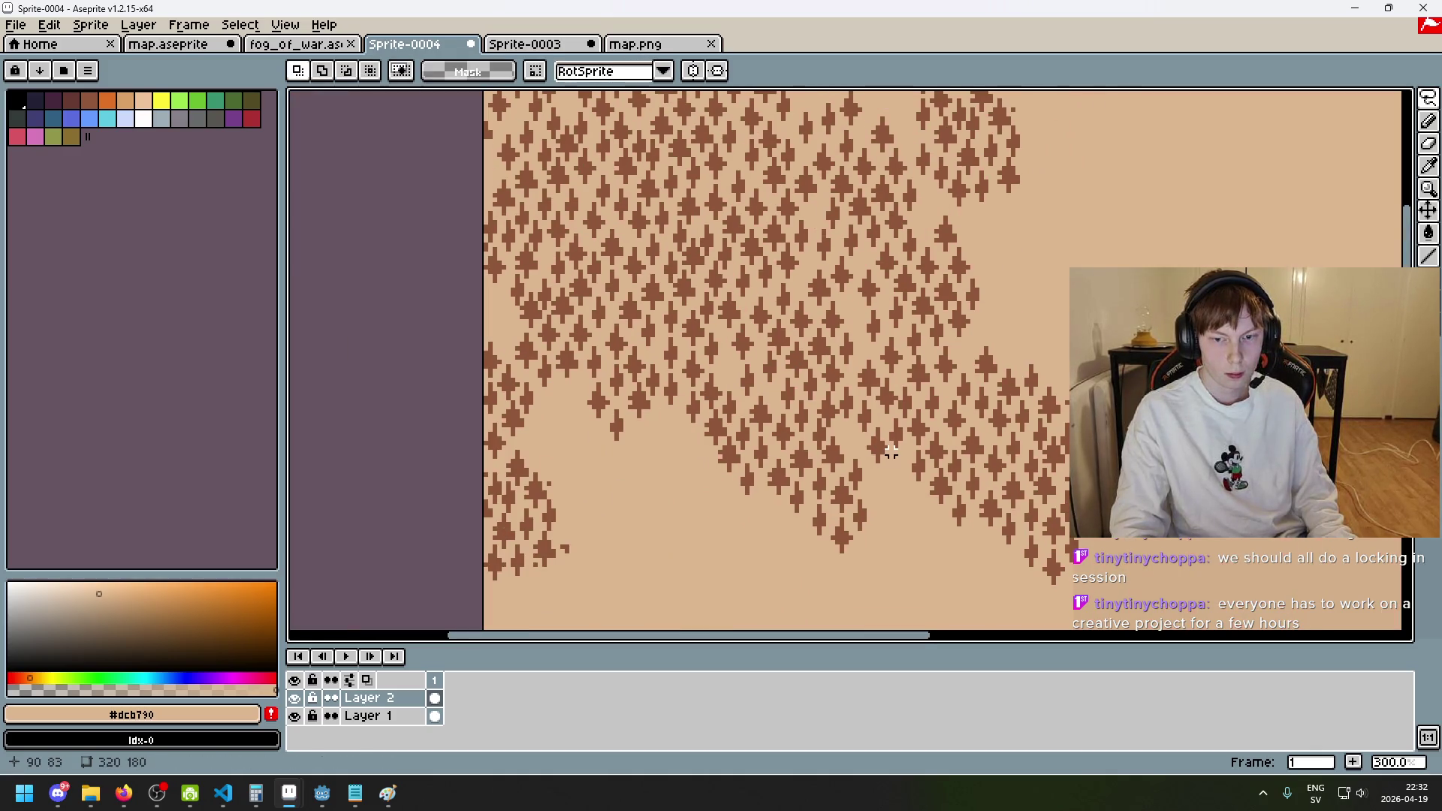
scroll(891, 451, "down", 1)
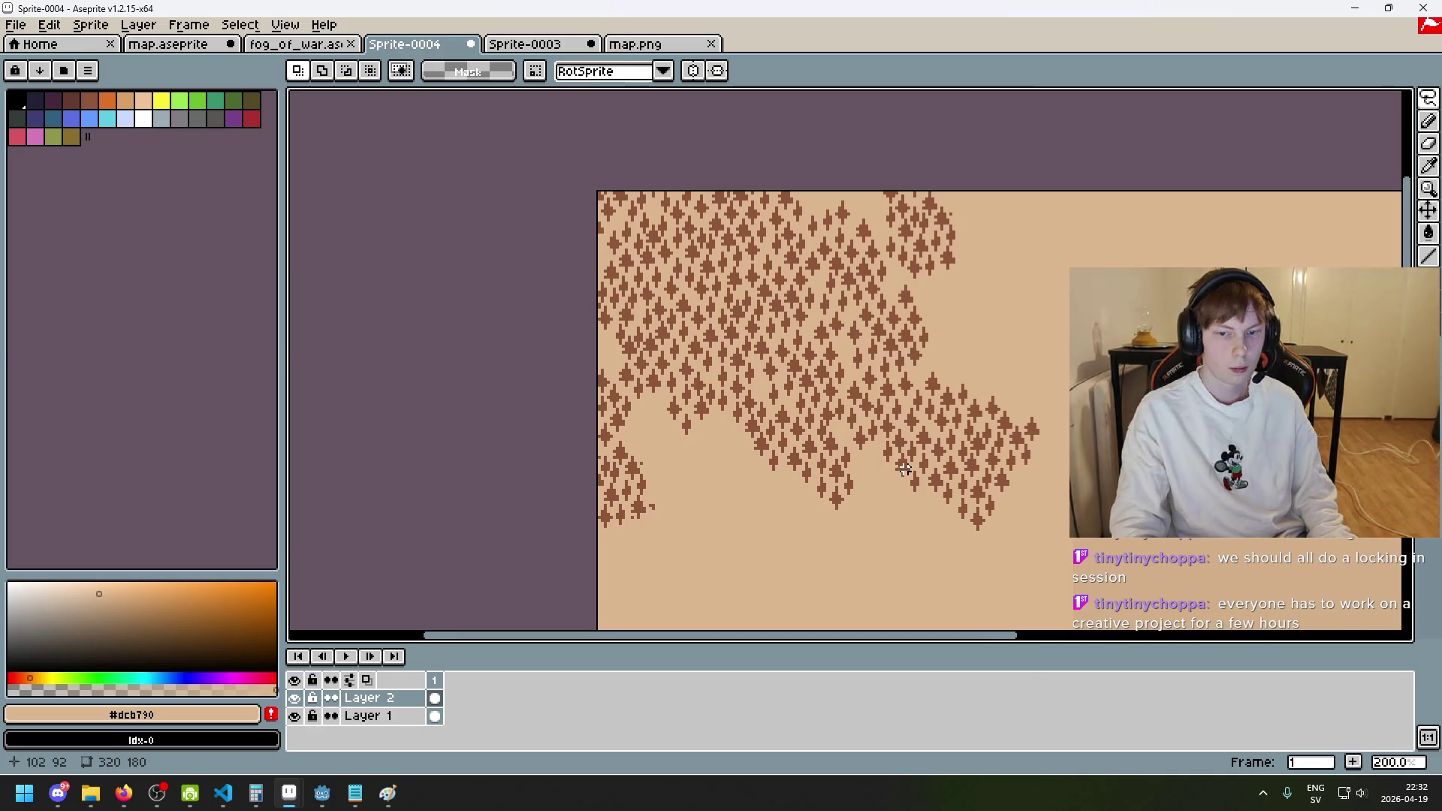
left_click_drag(902, 469, 856, 435)
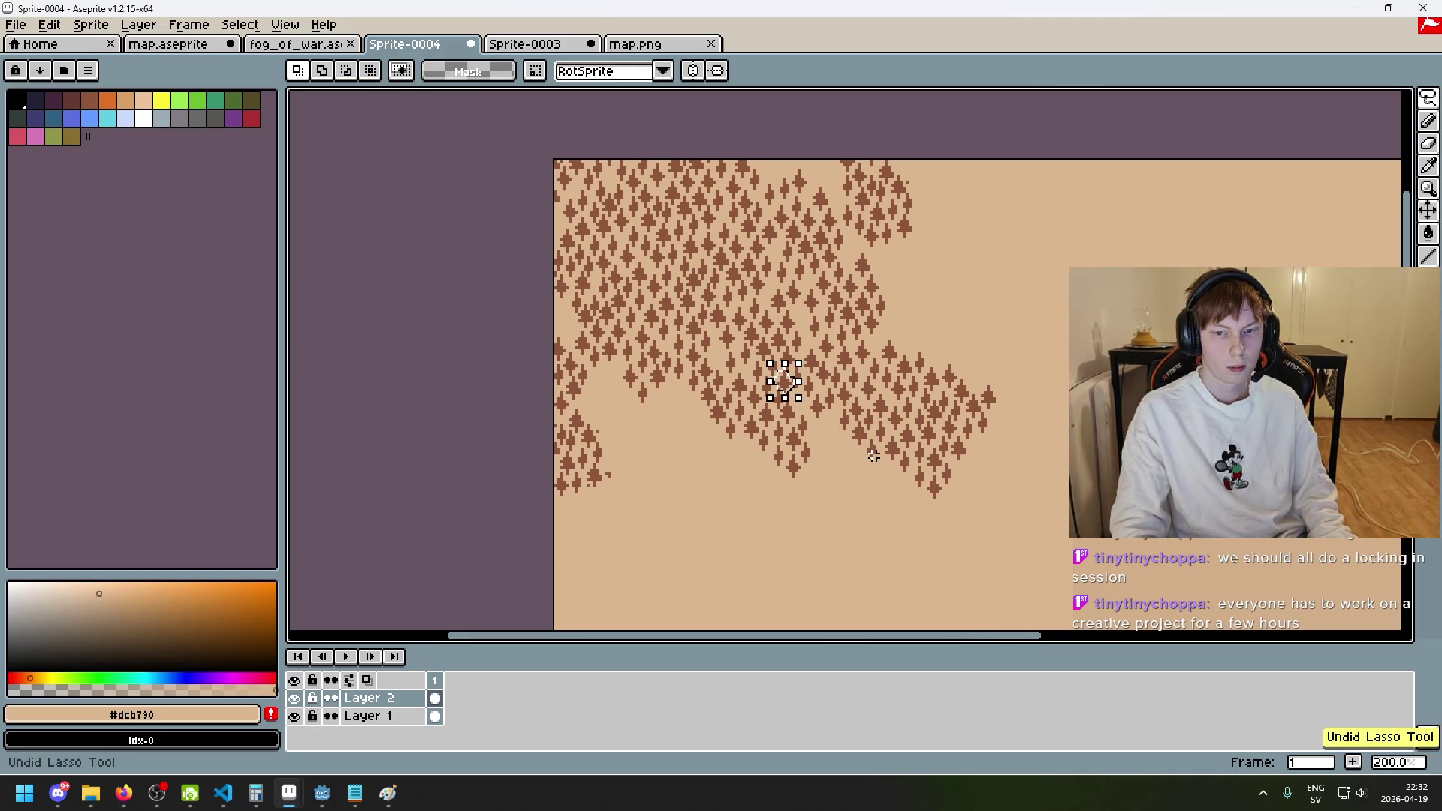
key("ctrl+y")
scroll(766, 355, "up", 1)
scroll(773, 372, "up", 2)
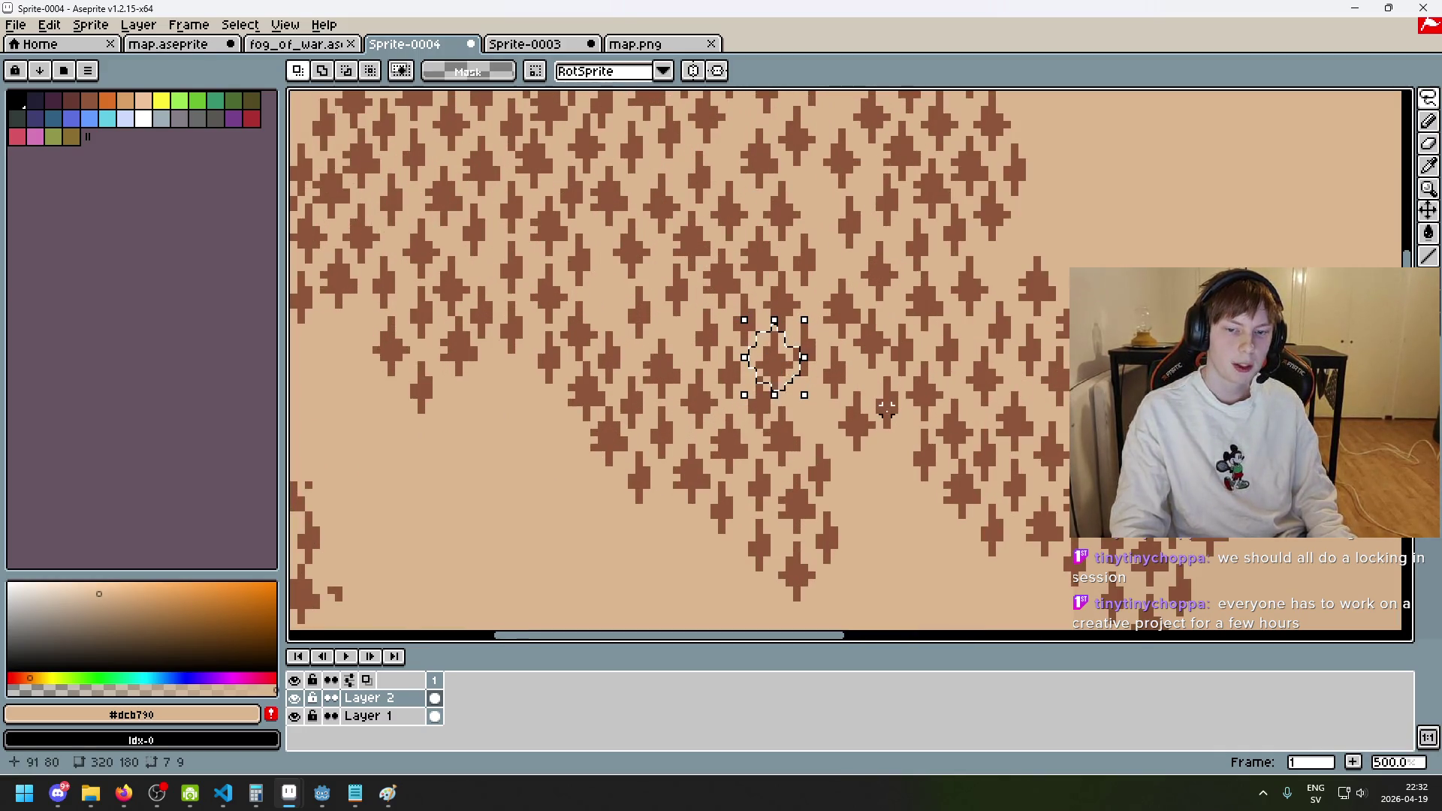
key("ctrl+y")
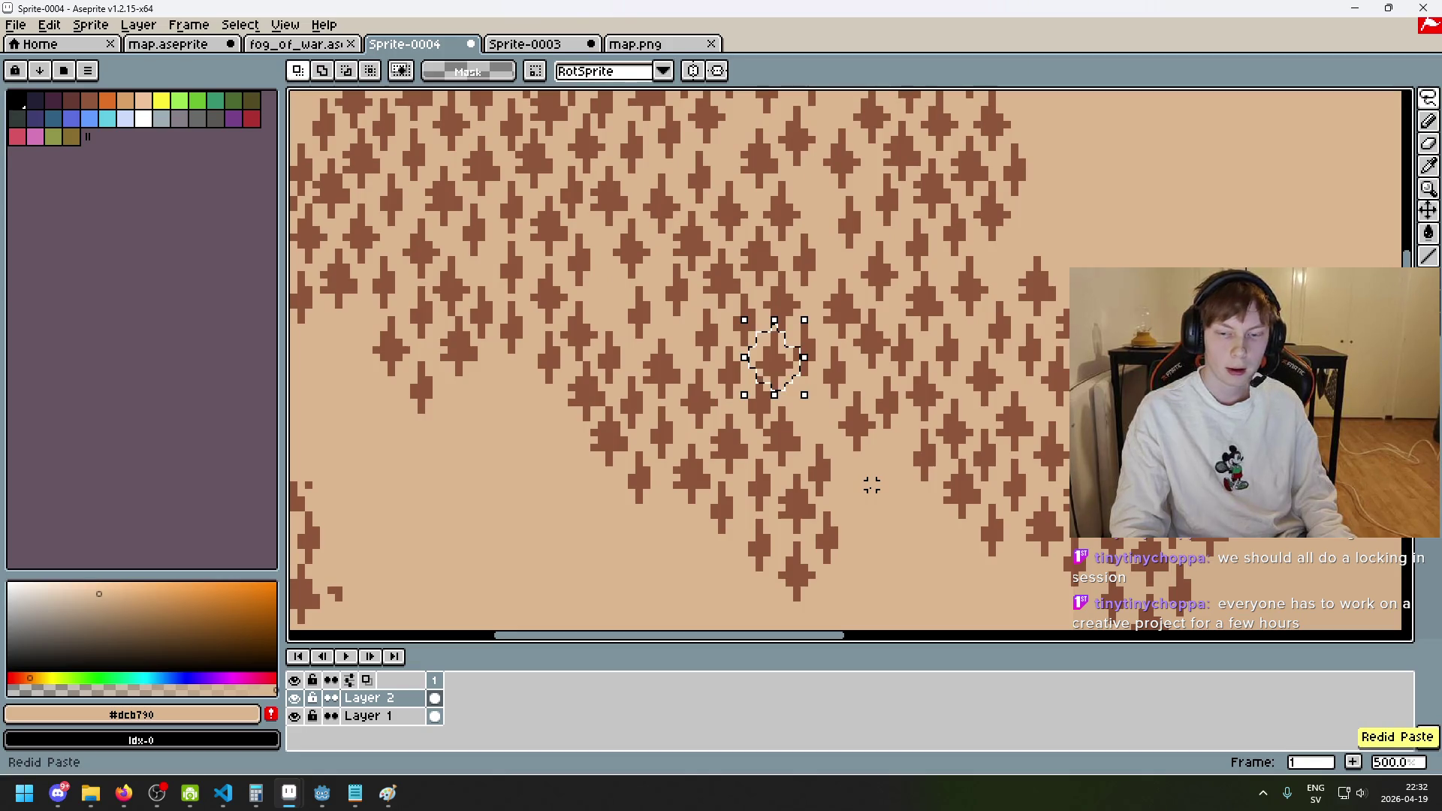
key("ctrl+z")
scroll(810, 409, "down", 1)
scroll(810, 409, "down", 2)
key("ctrl+z")
key("ctrl+z")
key("ctrl+z")
- Paste a copied tree and commit it down-left in a gap at the forest edge
scroll(829, 419, "up", 3)
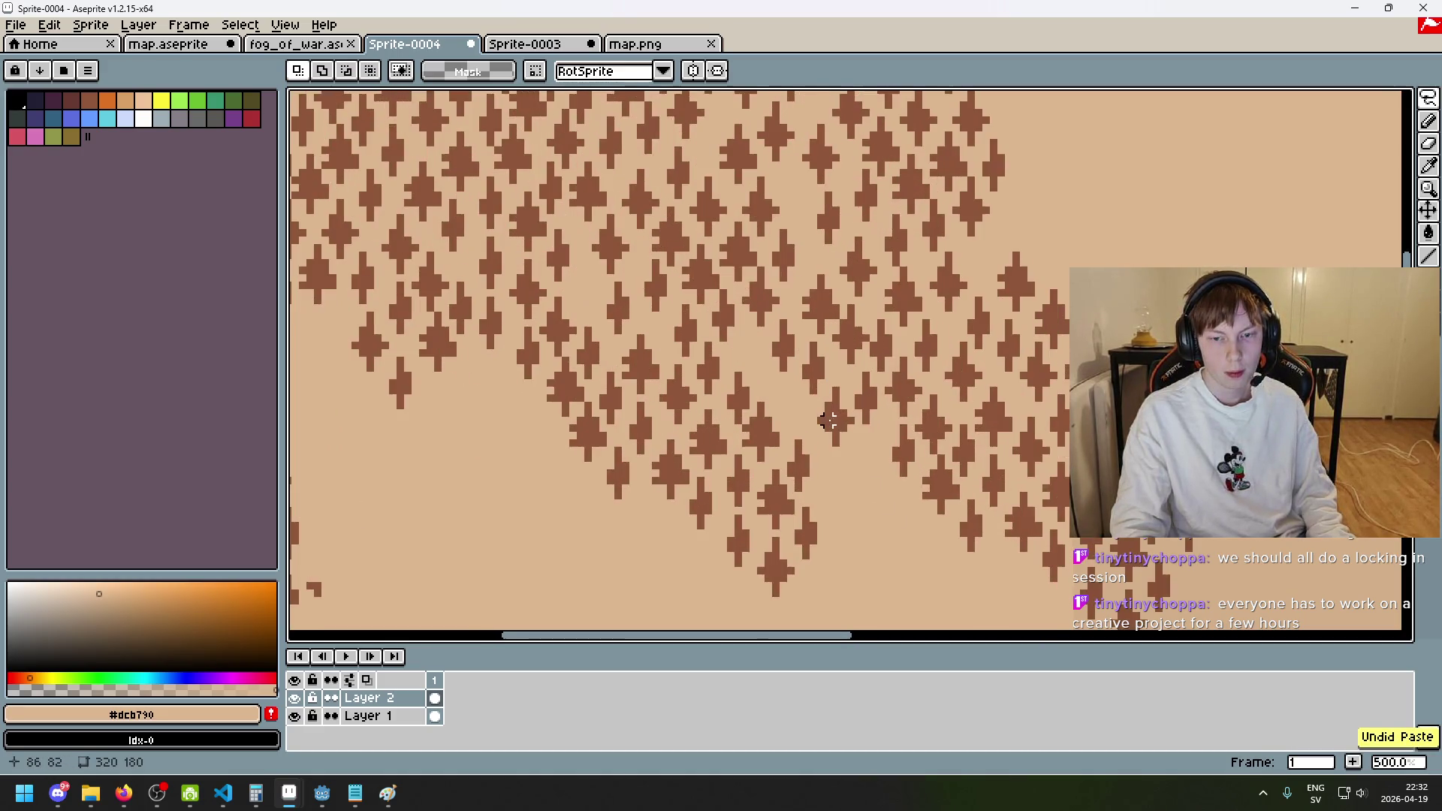
scroll(824, 386, "left", 3)
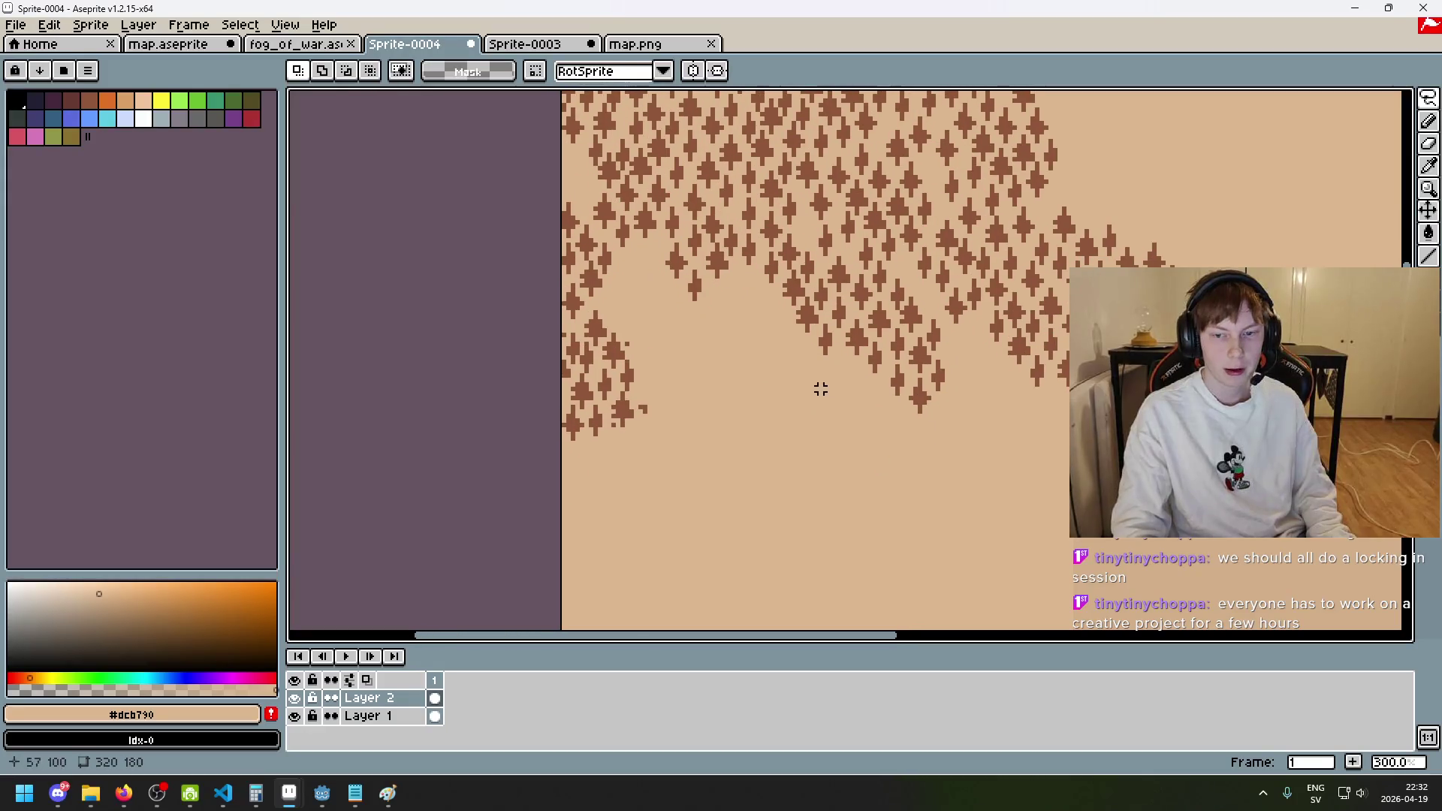
scroll(881, 413, "left", 4)
key("ctrl+v")
mouse_move(945, 305)
left_mouse_down()
mouse_move(792, 326)
mouse_move(898, 348)
left_mouse_up()
scroll(885, 325, "down", 3)
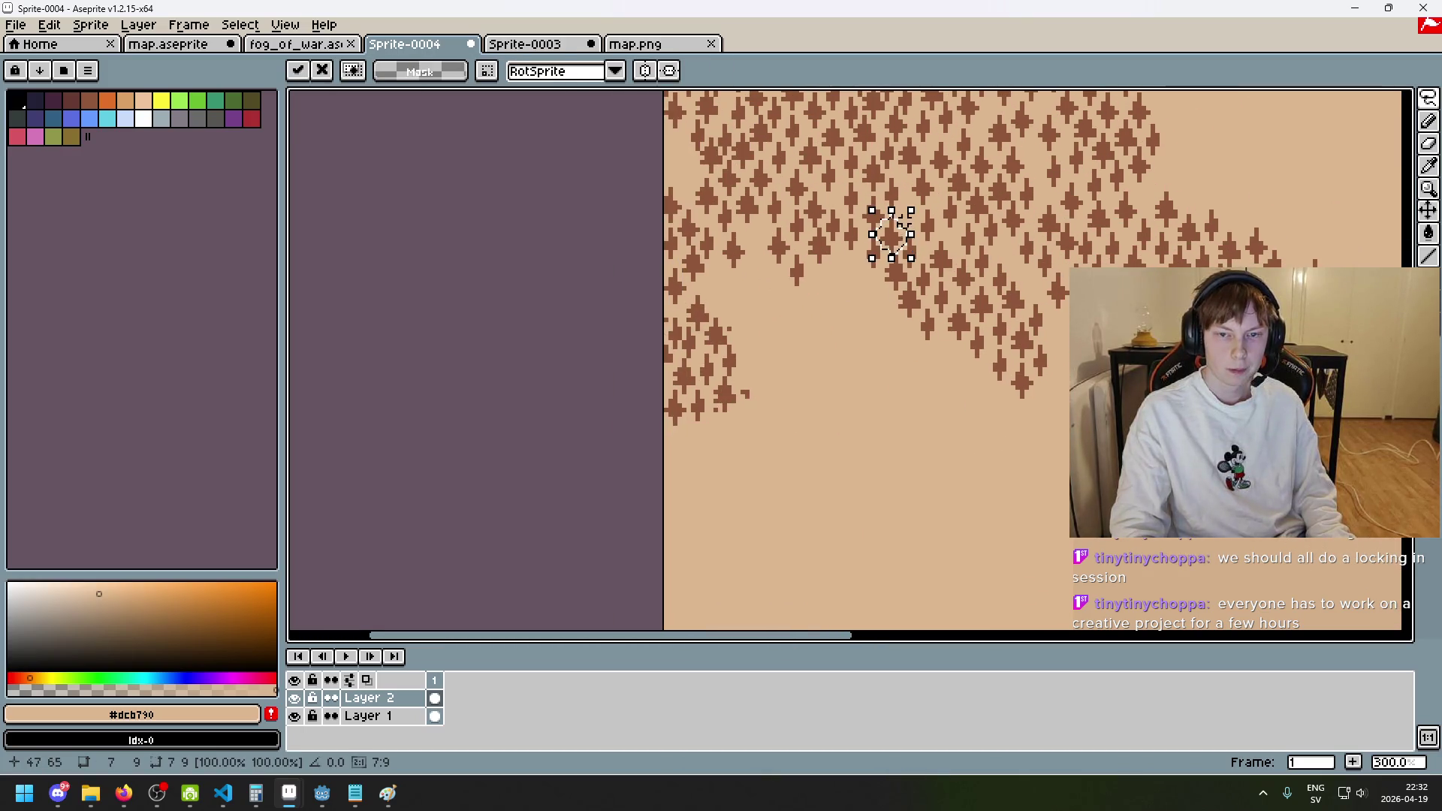
left_click_drag(895, 244, 763, 248)
key("ctrl+z")
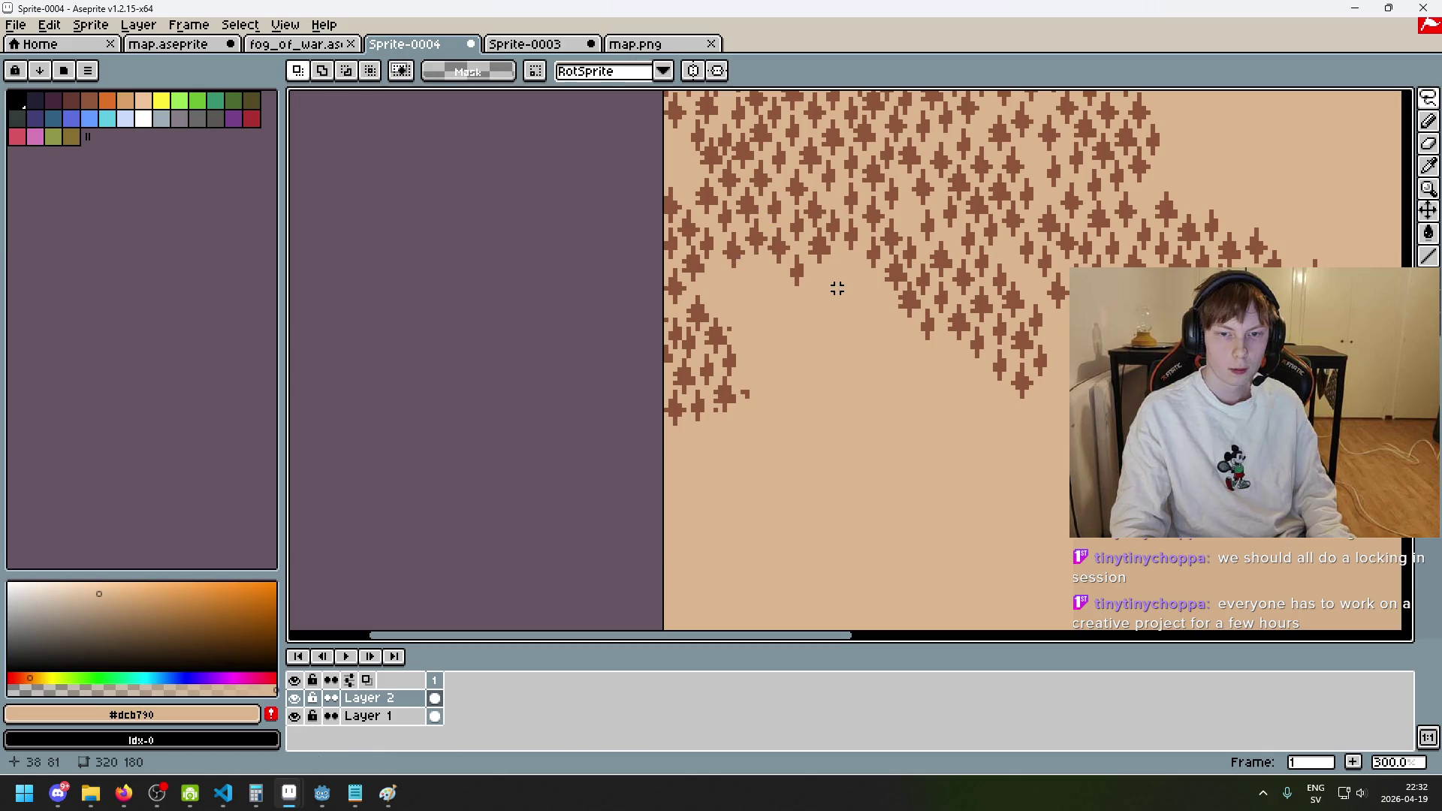
left_click_drag(905, 251, 851, 280)
key("Return")
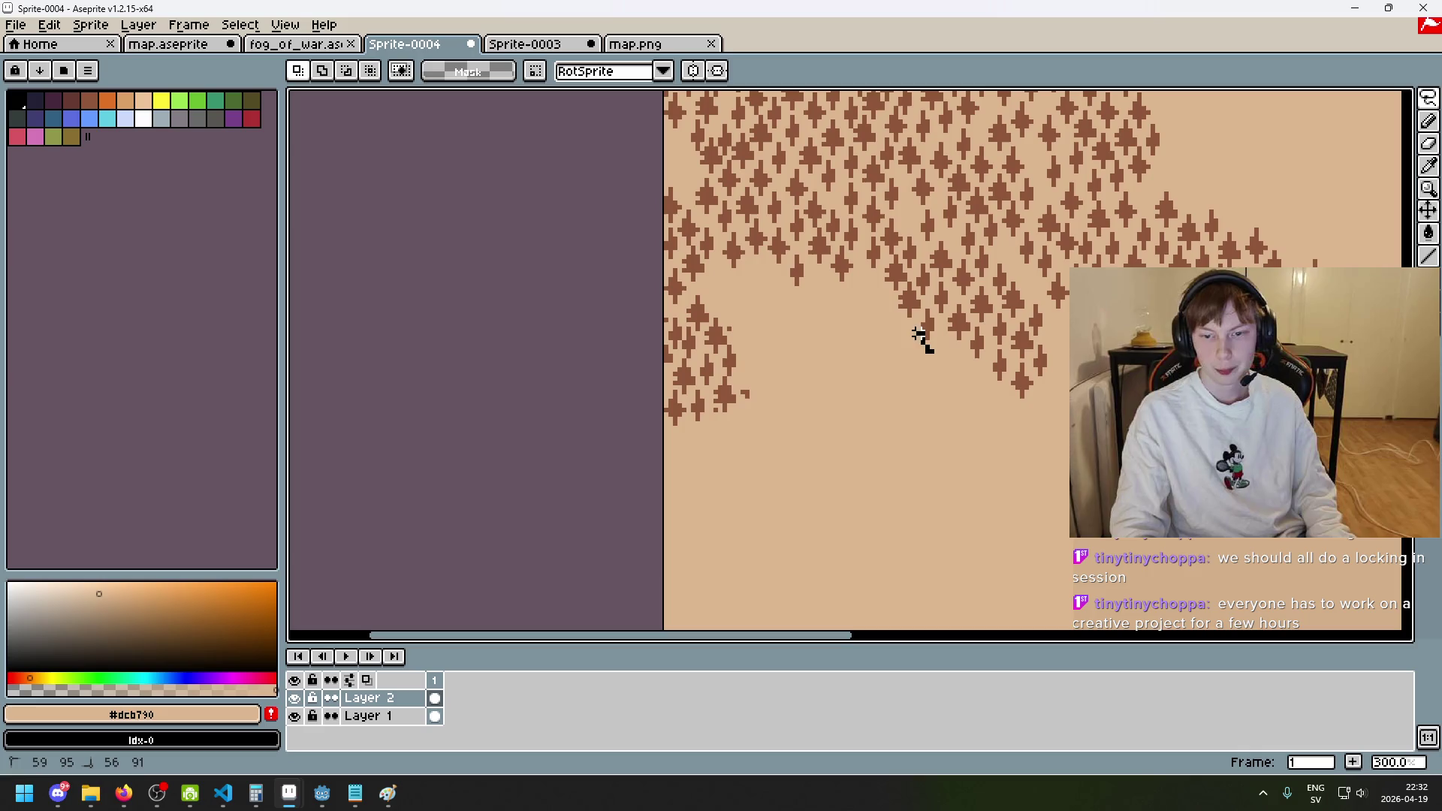
- Paste two more tree copies into the gaps along the forest edge
key("ctrl+v")
left_click_drag(924, 321, 869, 293)
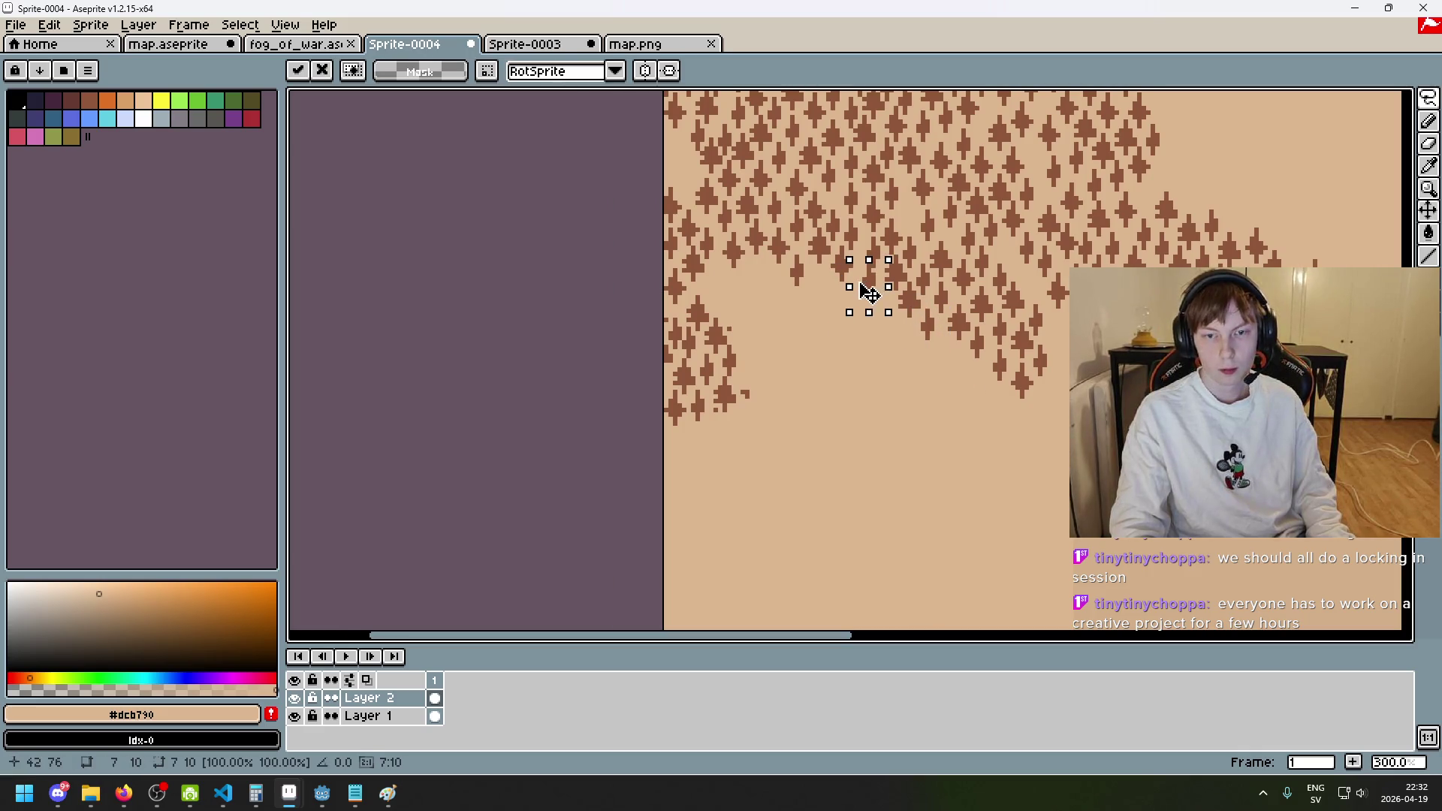
key("Return")
key("ctrl+v")
mouse_move(933, 353)
left_mouse_down()
mouse_move(824, 302)
mouse_move(760, 293)
left_mouse_up()
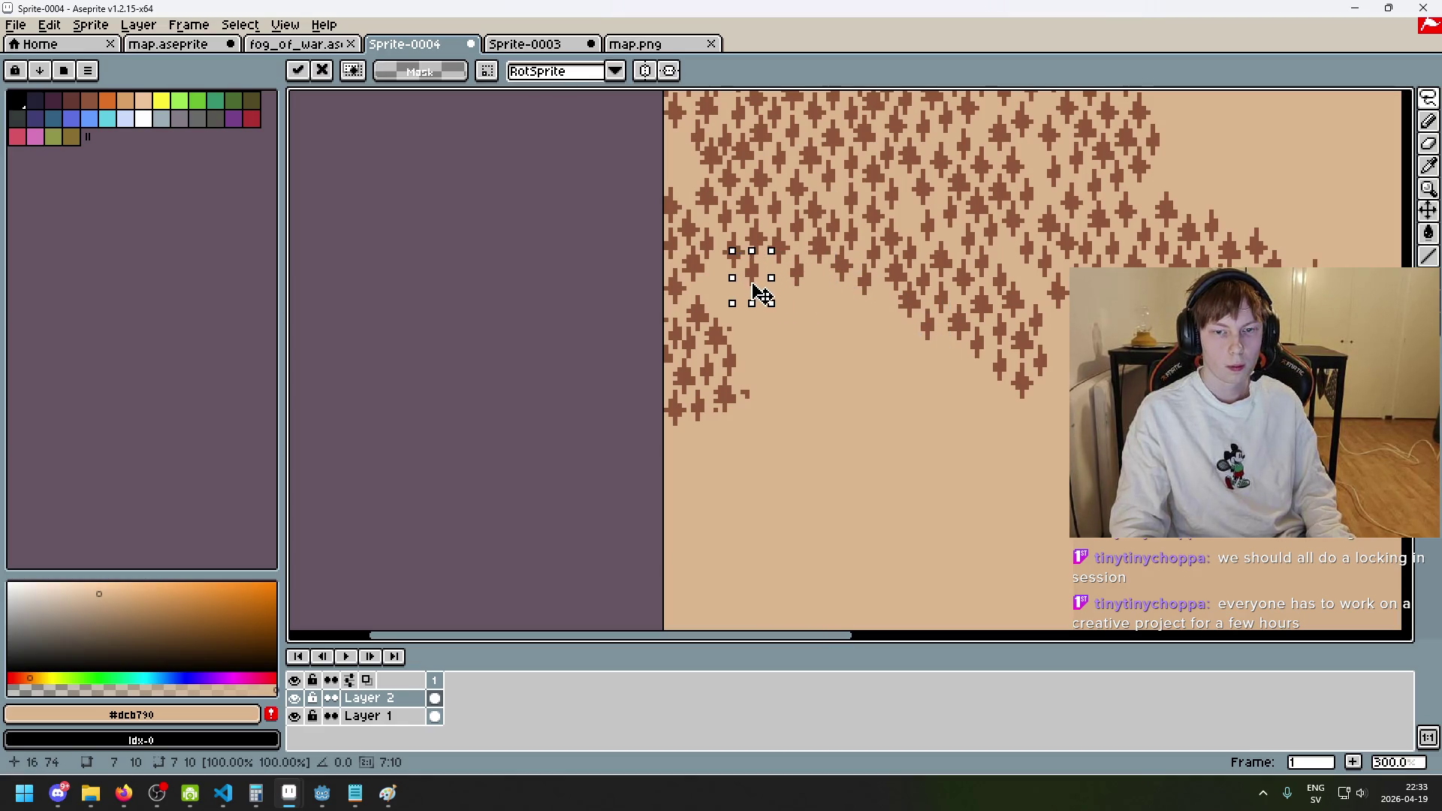
key("Return")
- Cancel an extra paste and briefly try the eraser and brush capture before backing out
key("ctrl+v")
key("Escape")
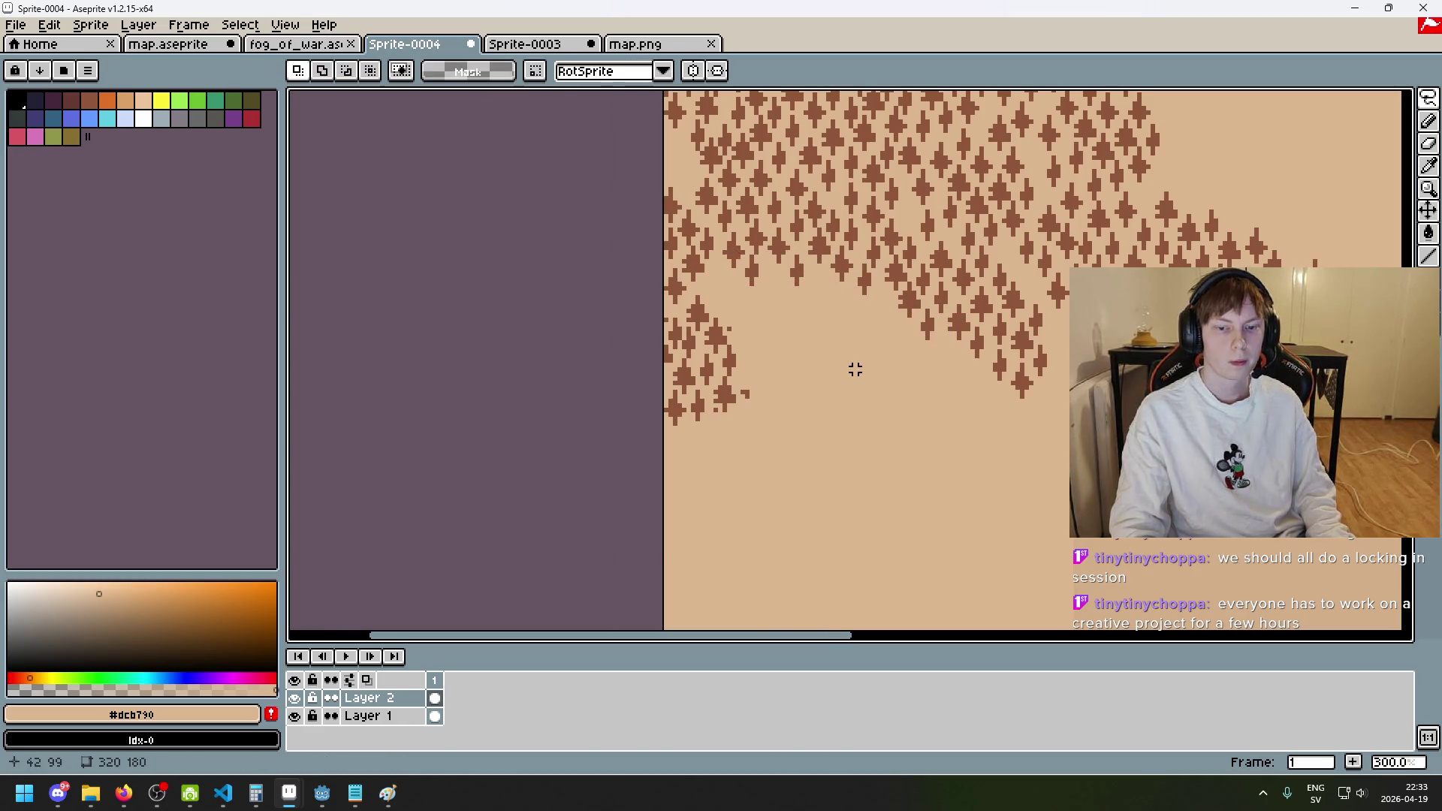
scroll(722, 329, "up", 2)
key("e")
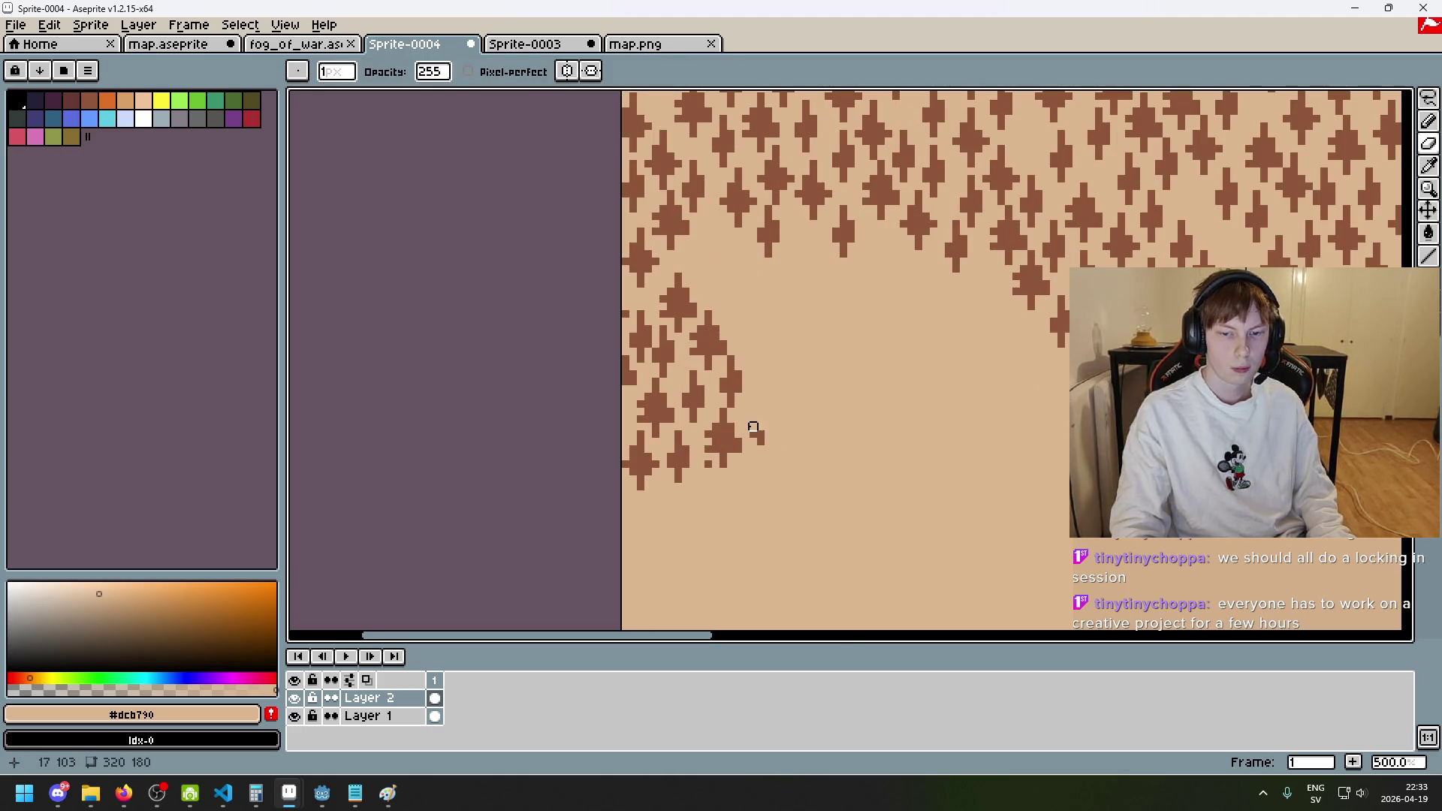
scroll(707, 471, "down", 3)
key("ctrl+b")
scroll(1107, 135, "up", 2)
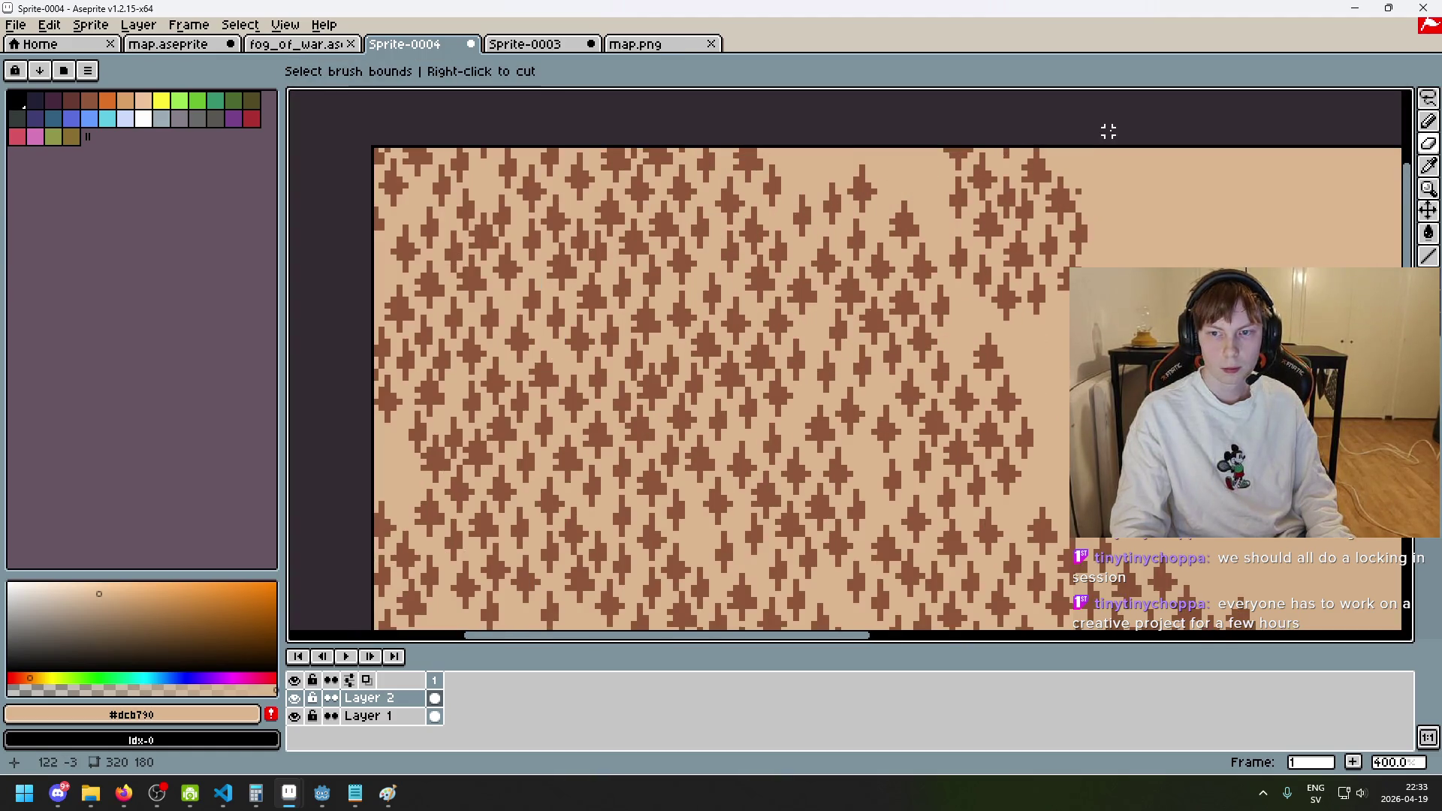
key("e")
scroll(1078, 191, "down", 2)
scroll(1005, 370, "up", 1)
- Paste a small tree cluster and commit it in an edge gap to the left
key("ctrl+v")
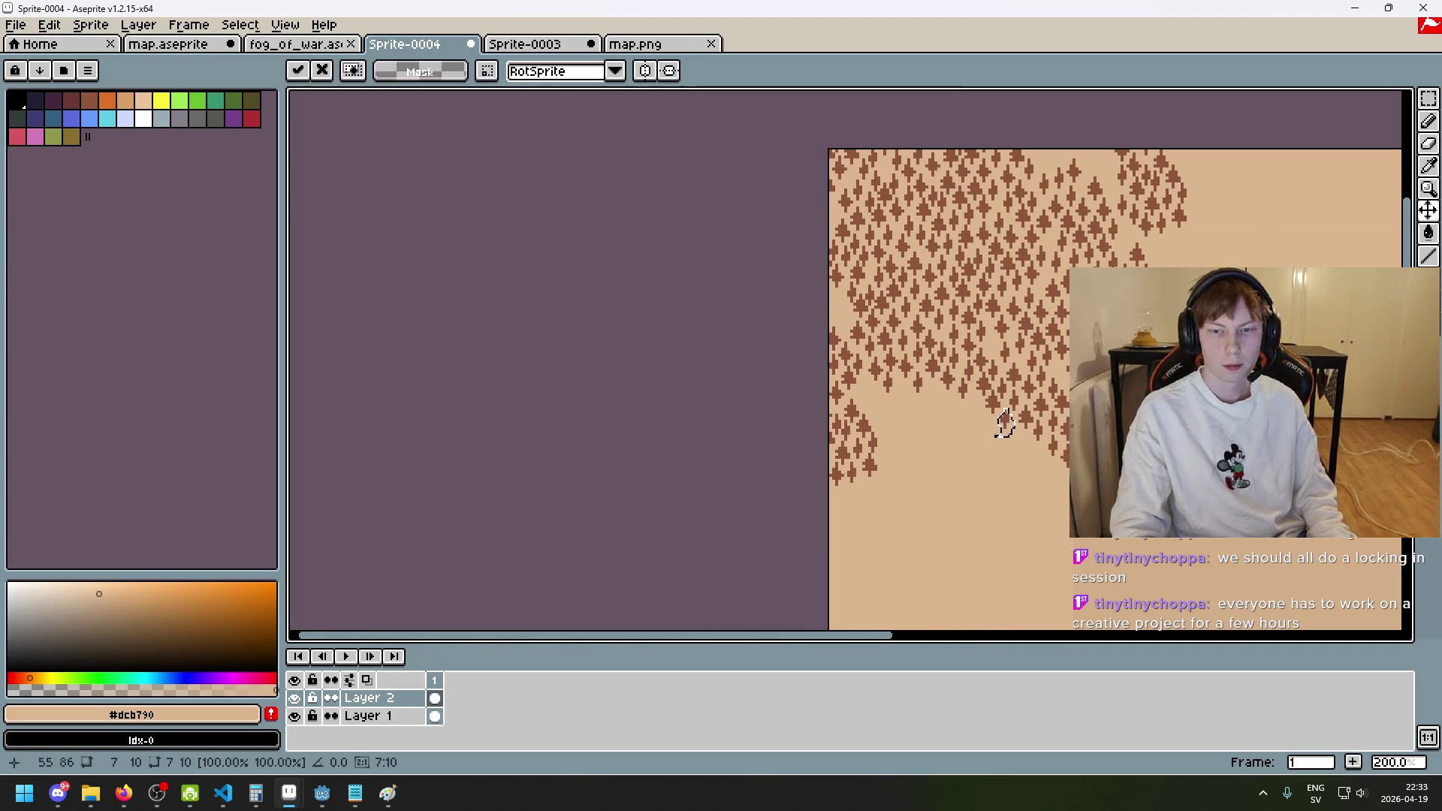
left_click_drag(999, 436, 866, 392)
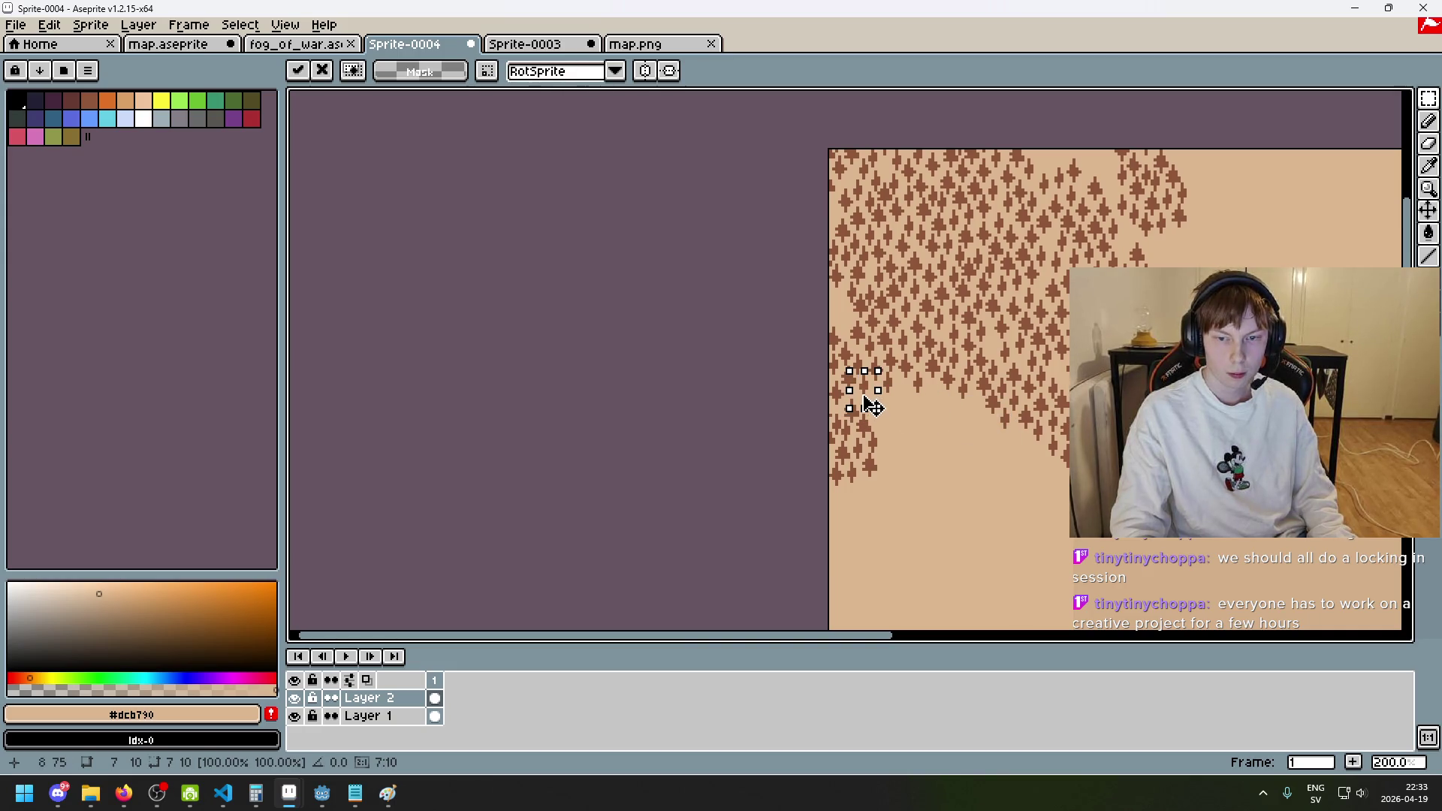
left_click(930, 413)
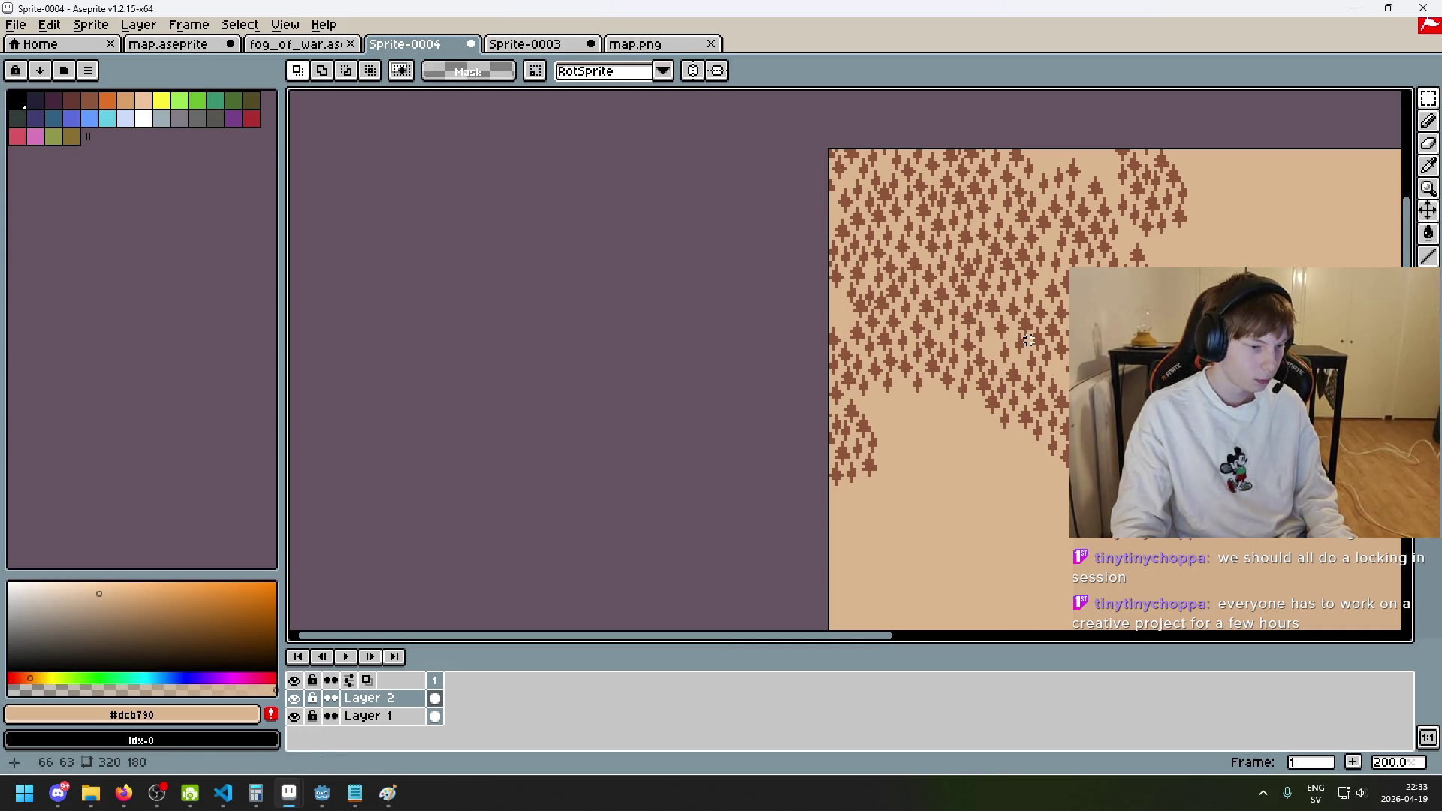
scroll(1021, 343, "up", 2)
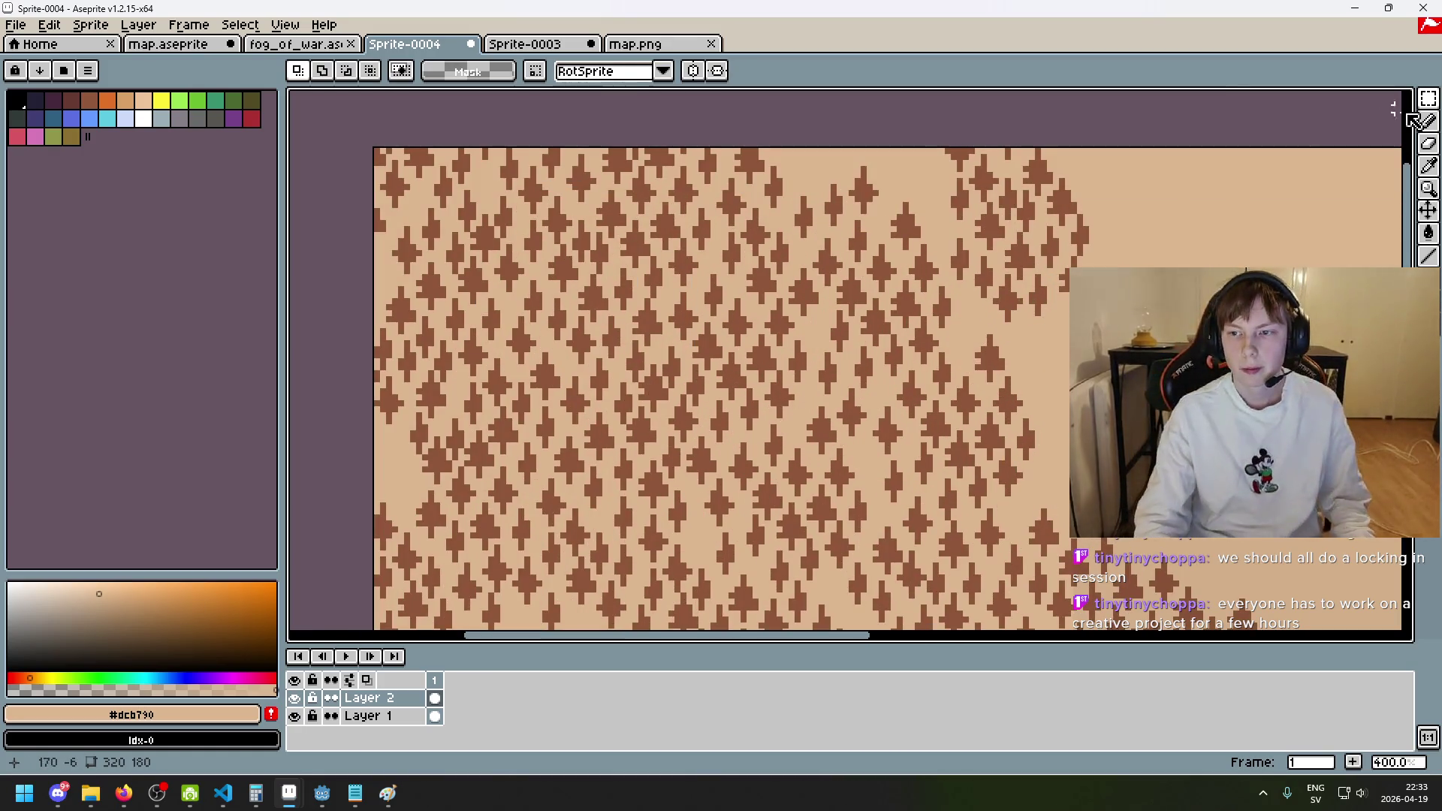
left_click(1428, 98)
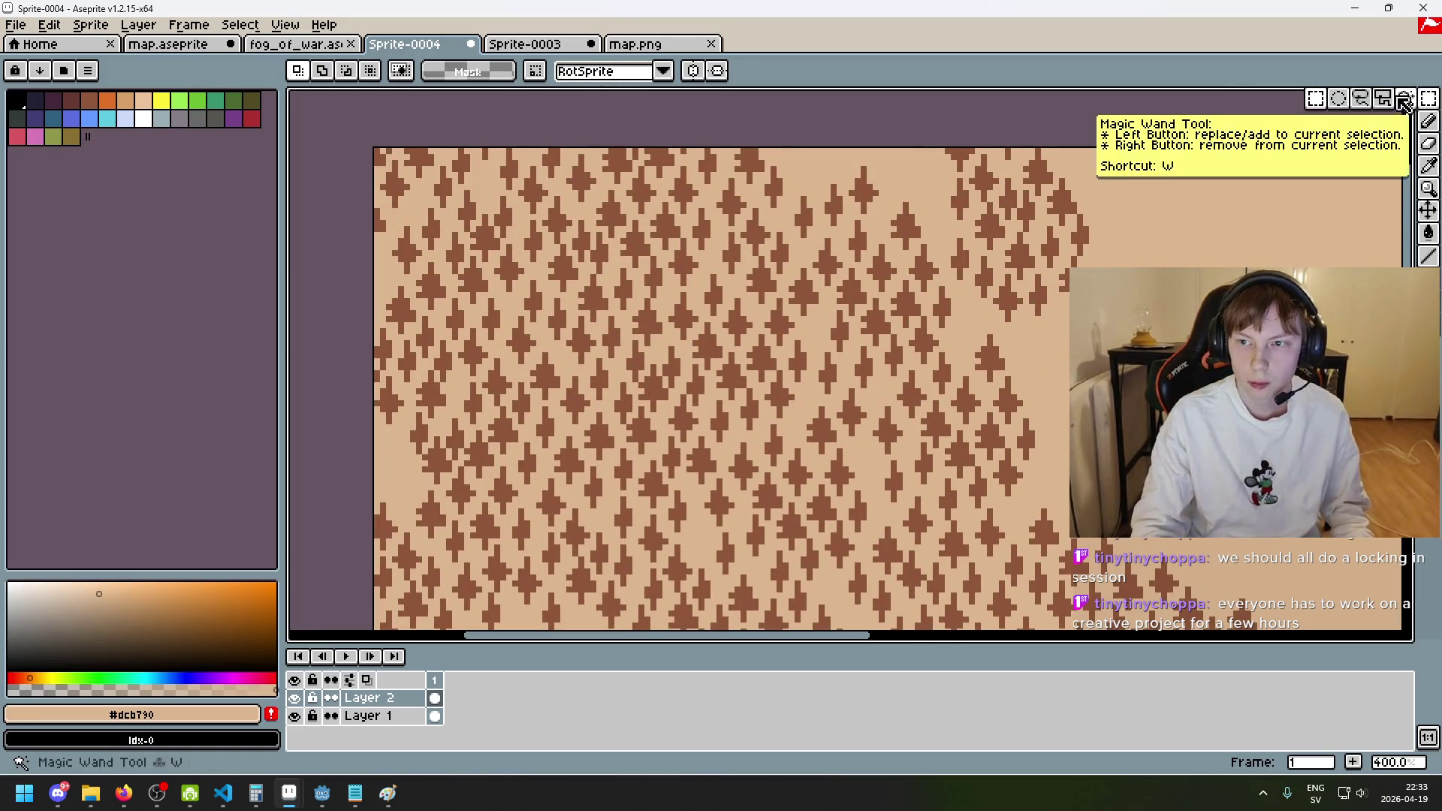
- Draw a freehand lasso loop around a large patch of trees
left_click(1360, 98)
scroll(1226, 219, "left", 3)
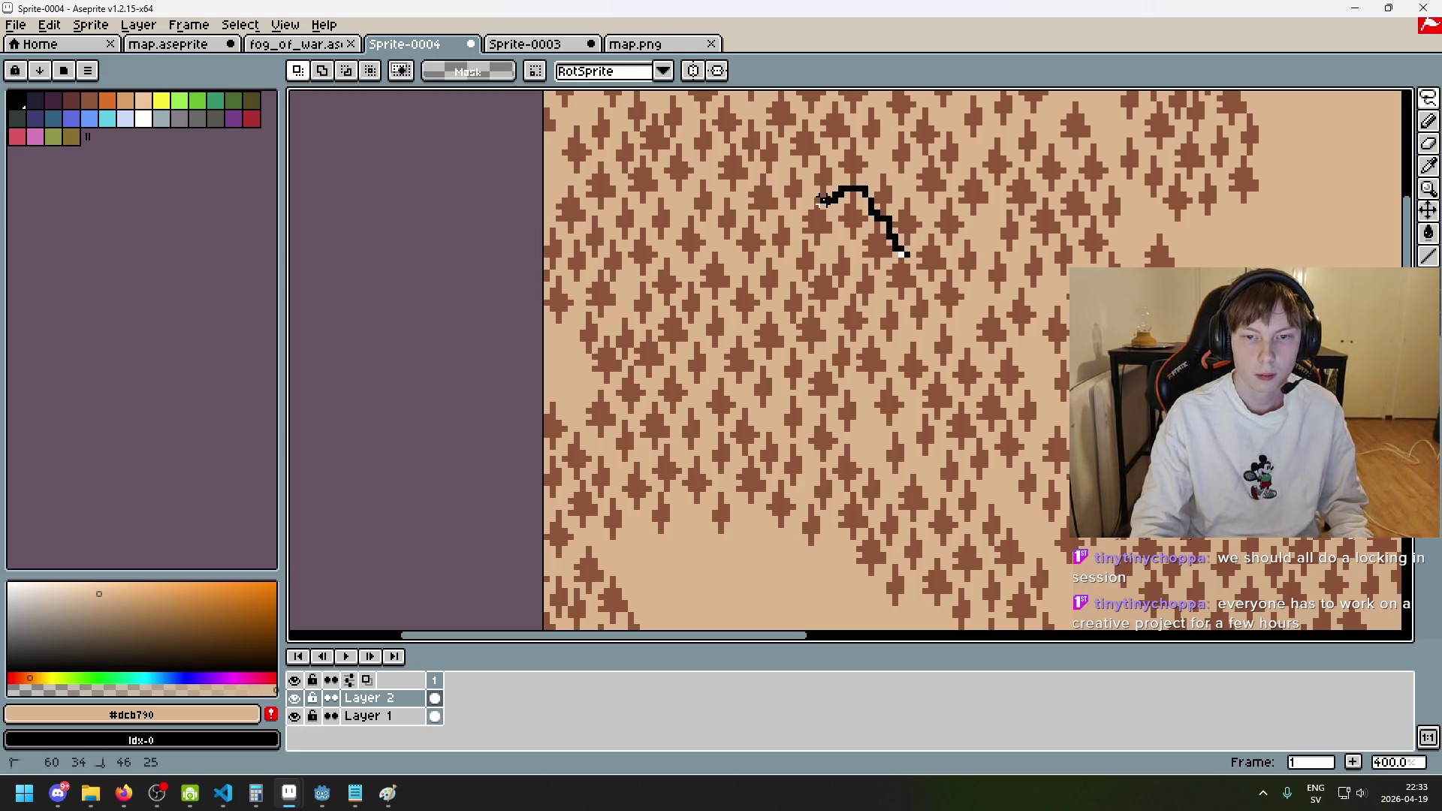
left_click_drag(805, 200, 792, 259)
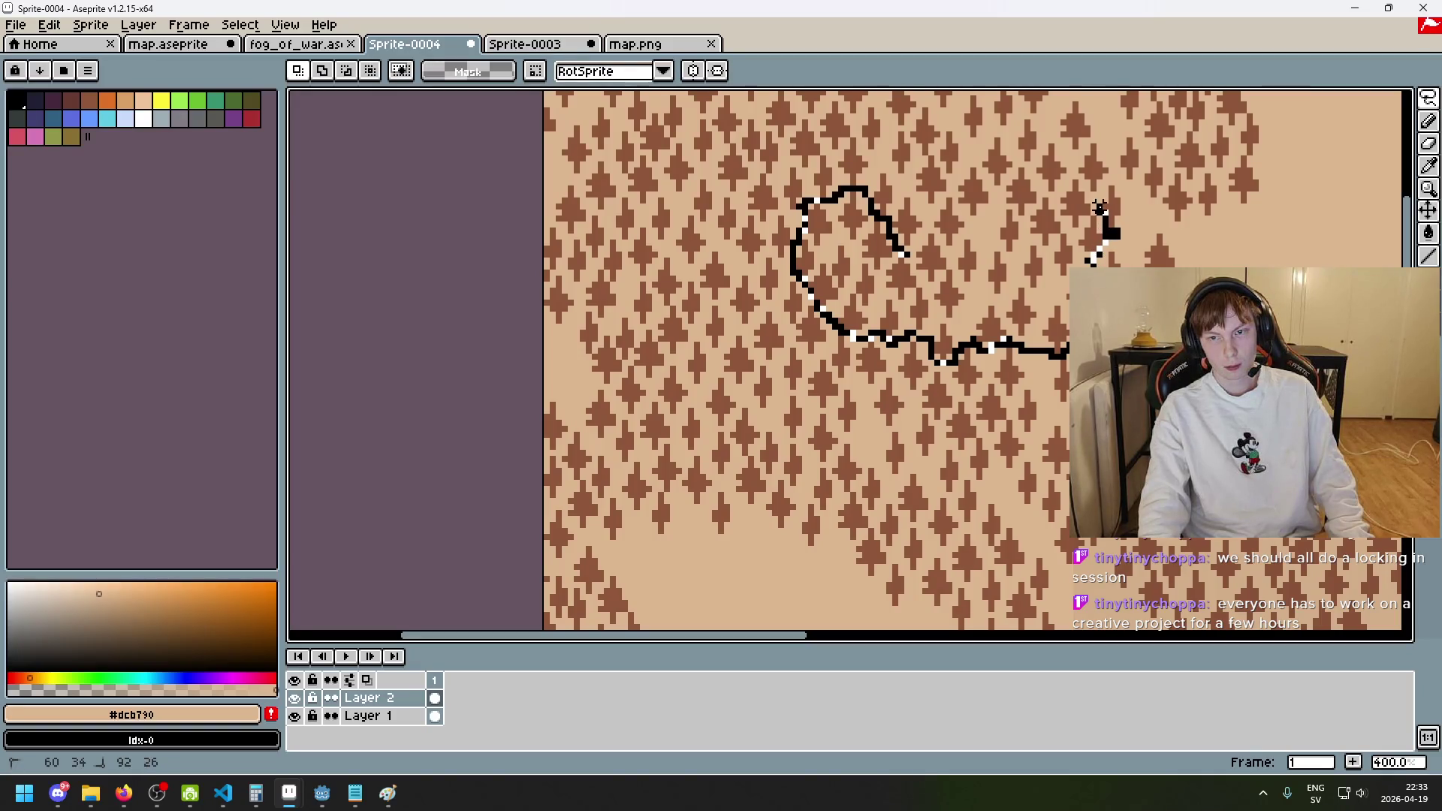
left_click_drag(1056, 188, 1039, 181)
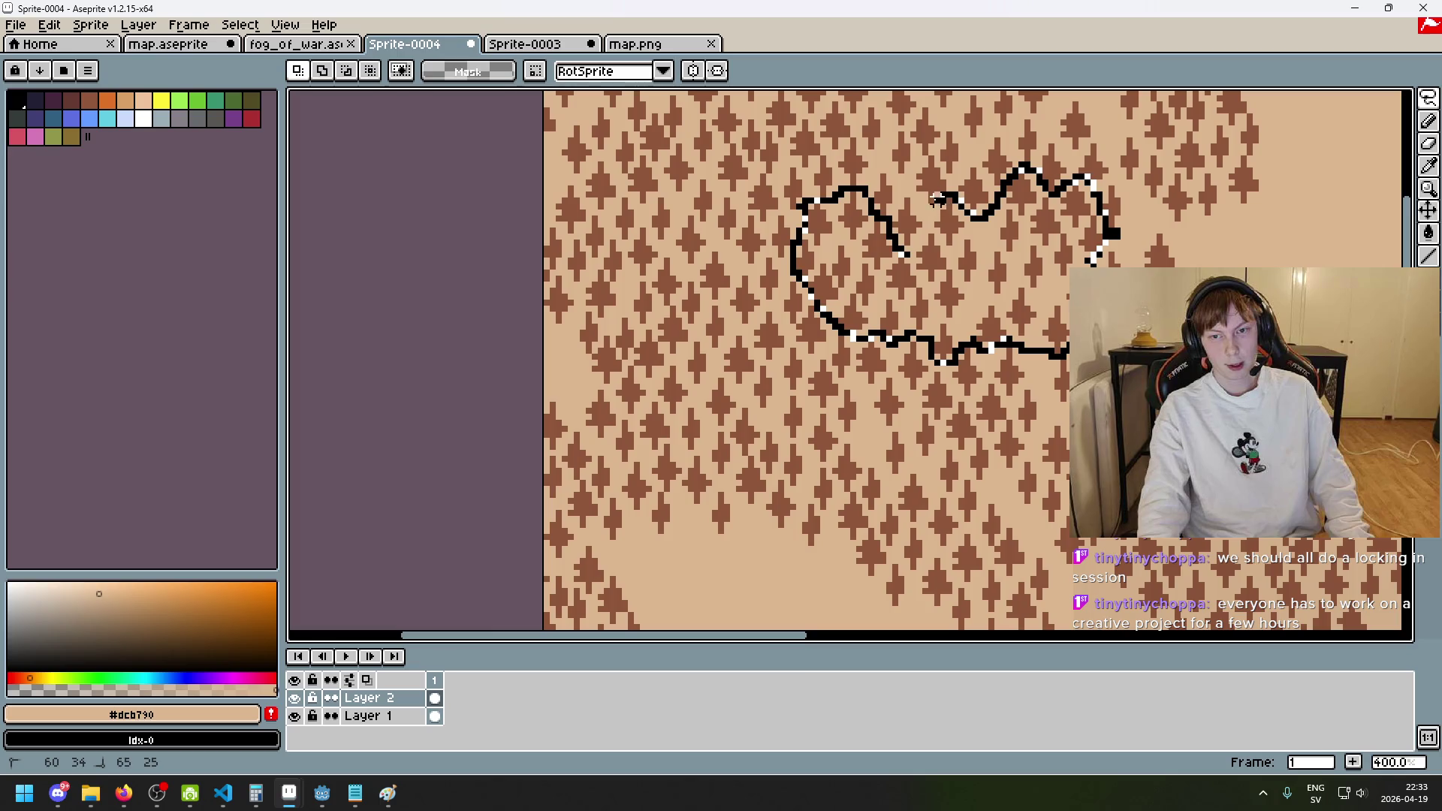
left_click_drag(888, 215, 895, 225)
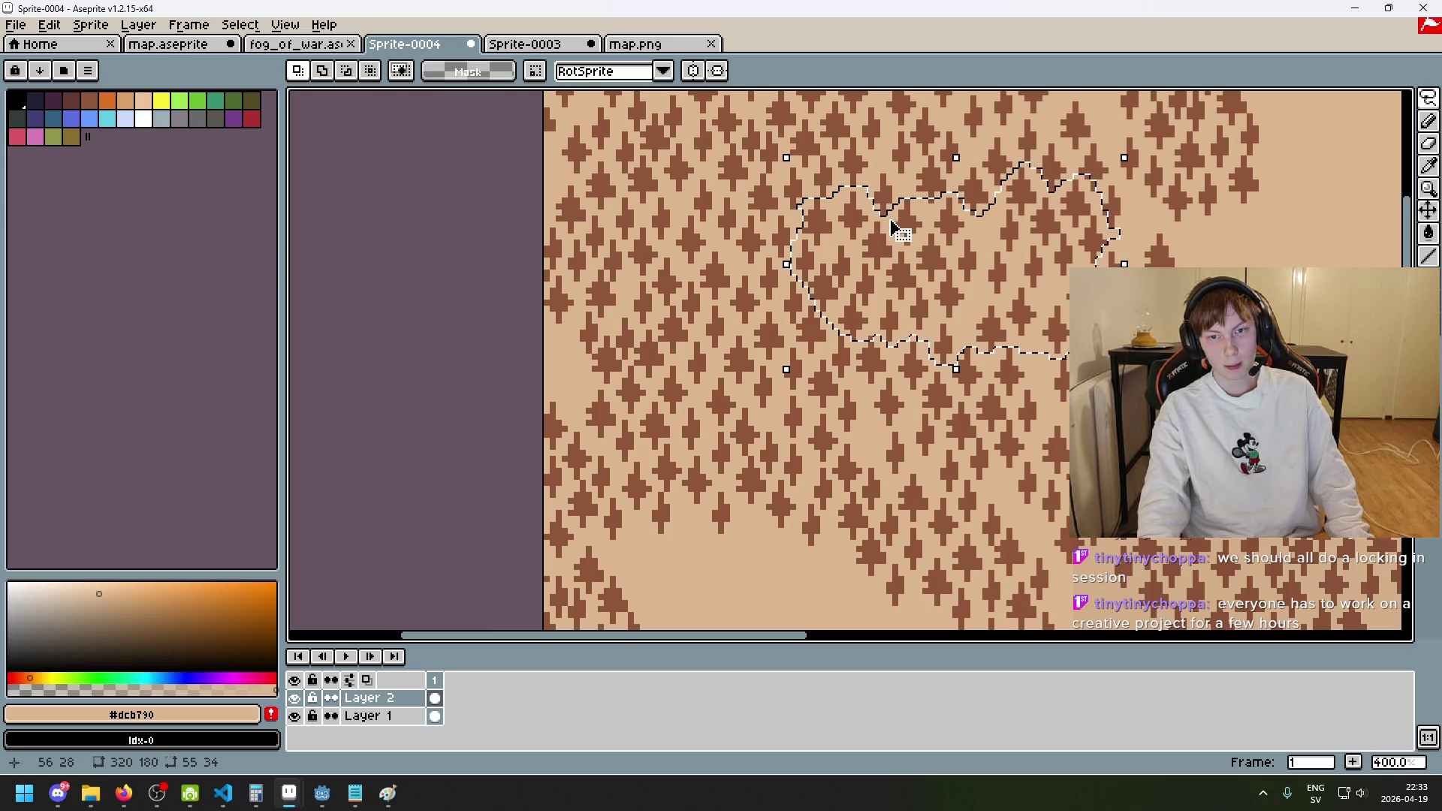
- Lift the selected tree patch and drag it toward the forest's upper-right area
scroll(1002, 276, "up", 1)
scroll(955, 169, "up", 4)
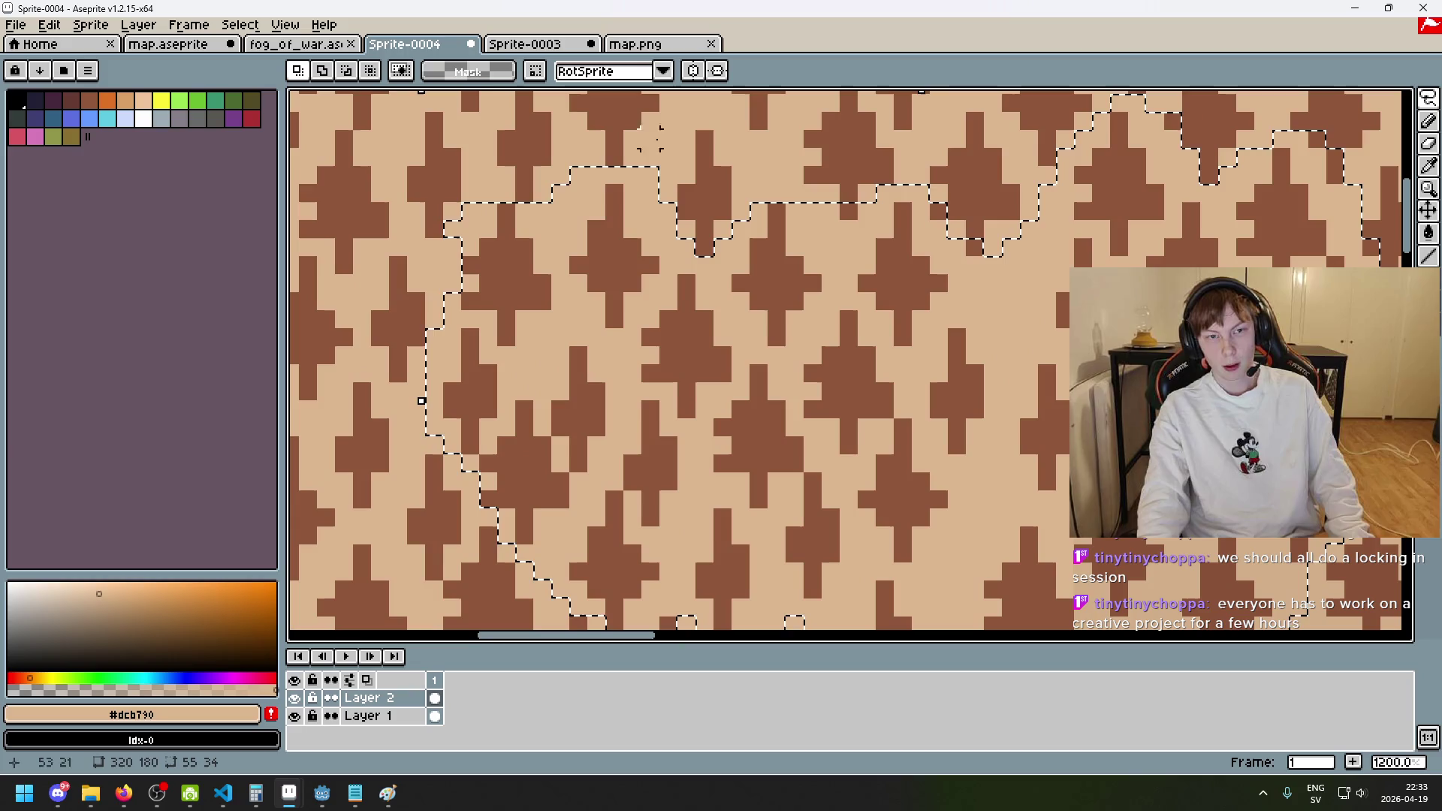
scroll(939, 214, "down", 4)
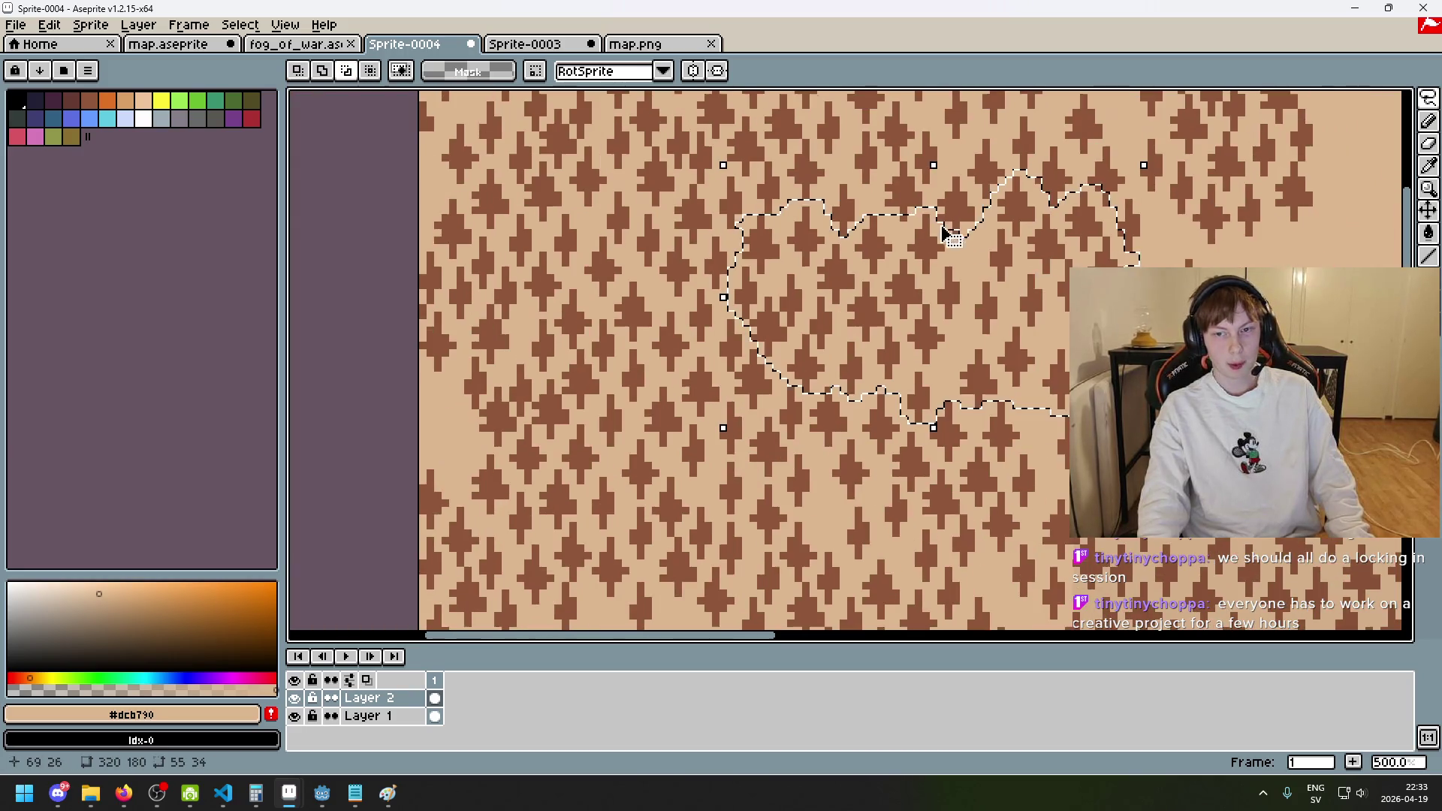
scroll(1110, 205, "up", 2)
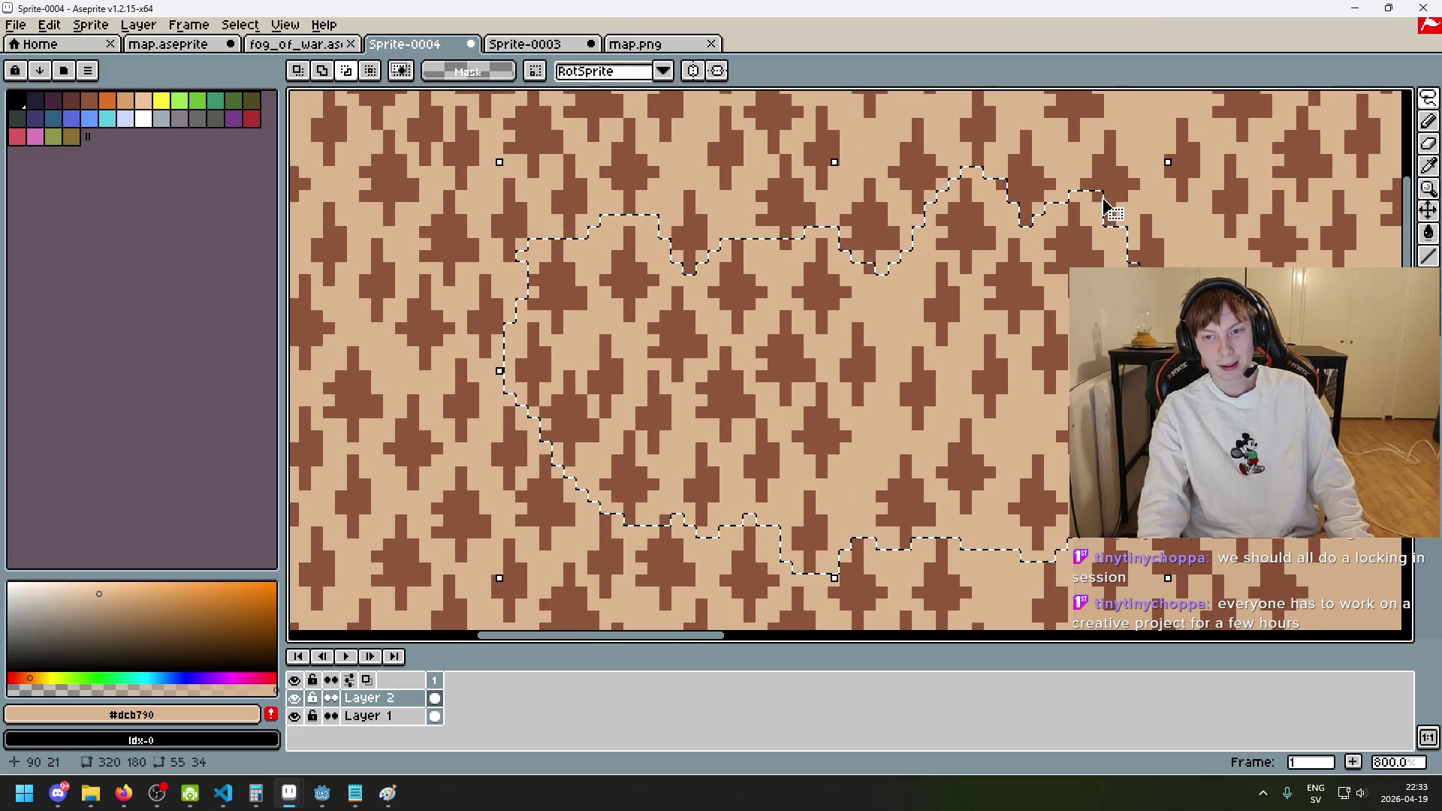
scroll(999, 183, "down", 2)
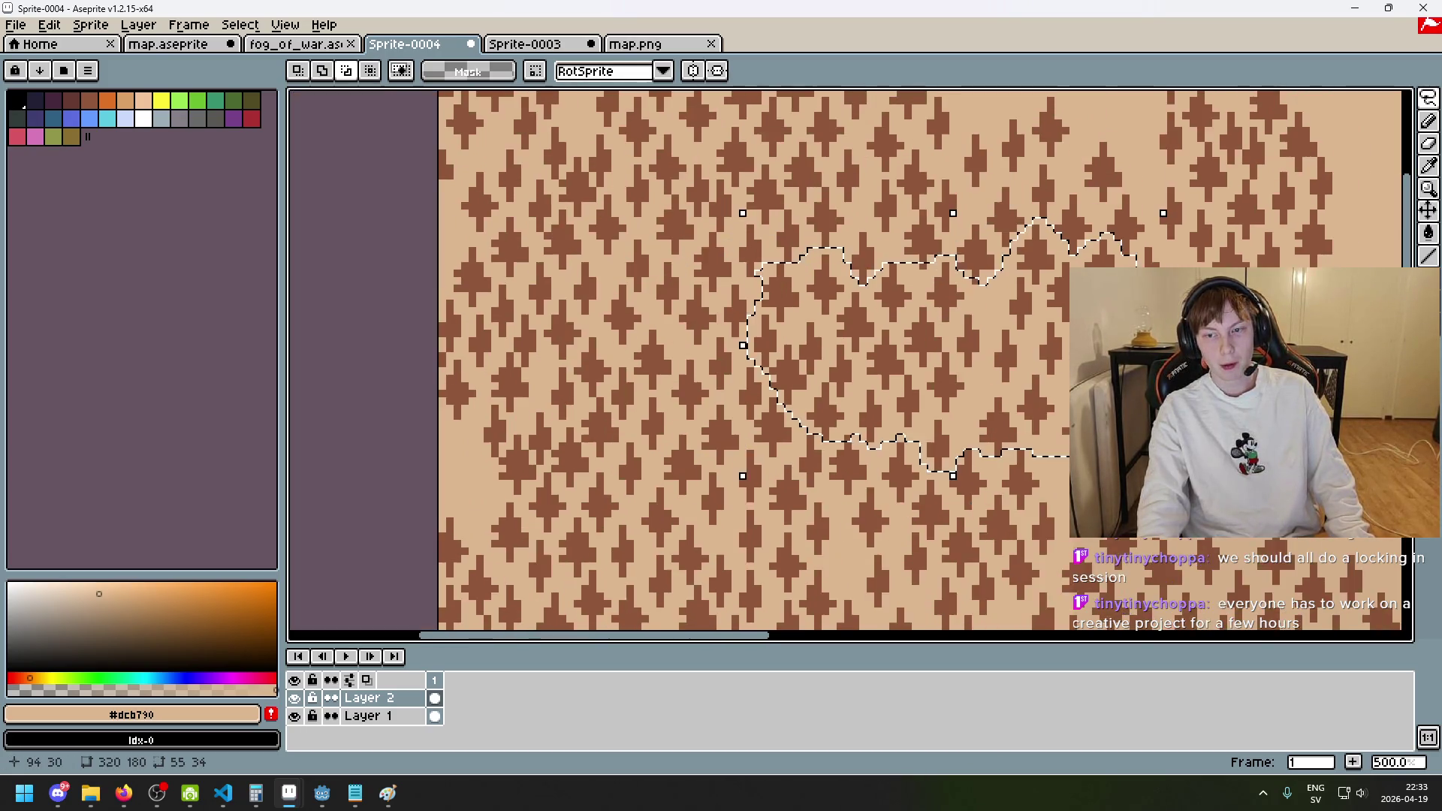
scroll(1052, 225, "up", 2)
scroll(1052, 226, "down", 2)
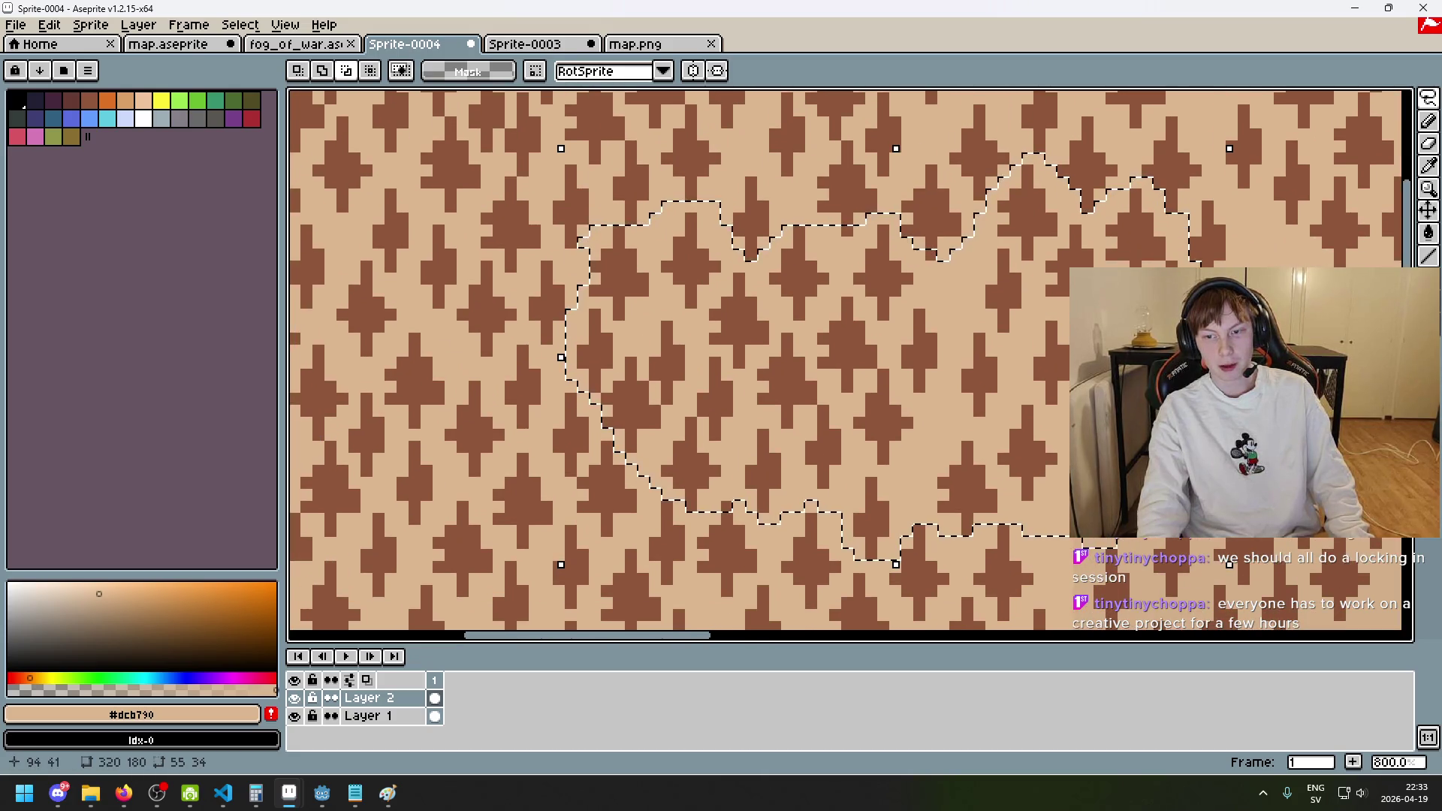
scroll(1179, 421, "up", 2)
scroll(921, 290, "down", 1)
scroll(589, 363, "up", 1)
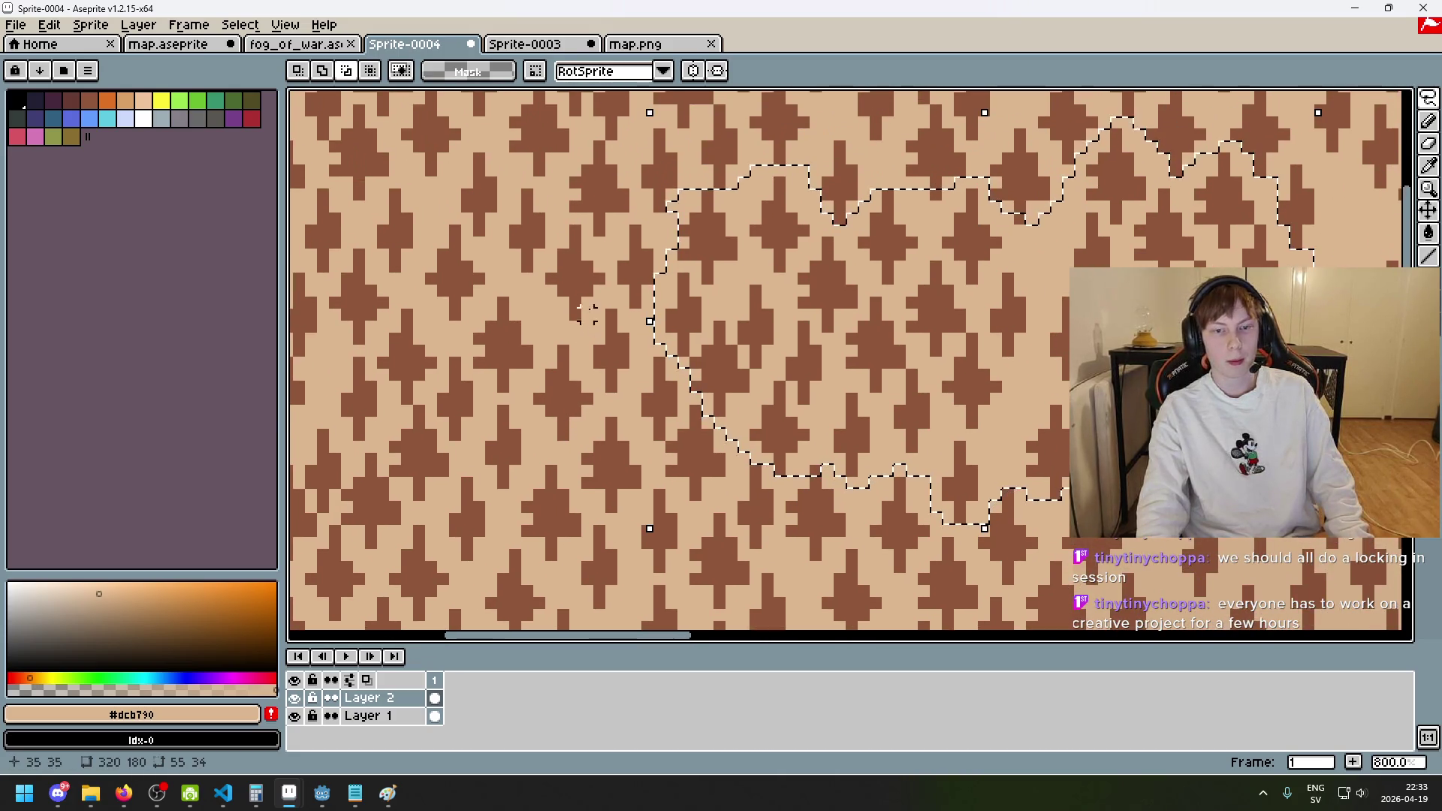
scroll(663, 269, "down", 1)
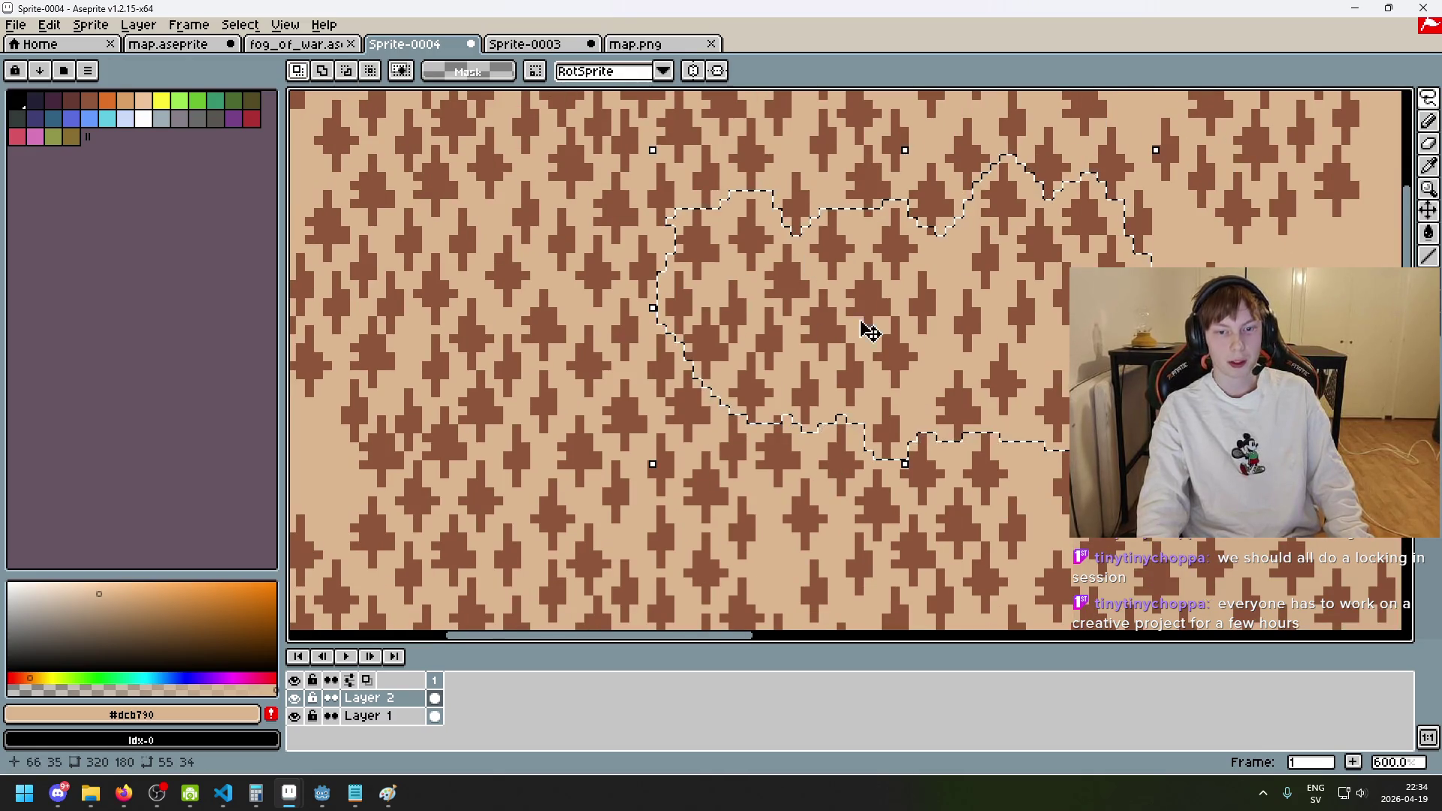
left_click_drag(933, 323, 1322, 349)
- Switch to the eraser and undo an accidental shift of the selection outline
scroll(944, 338, "down", 2)
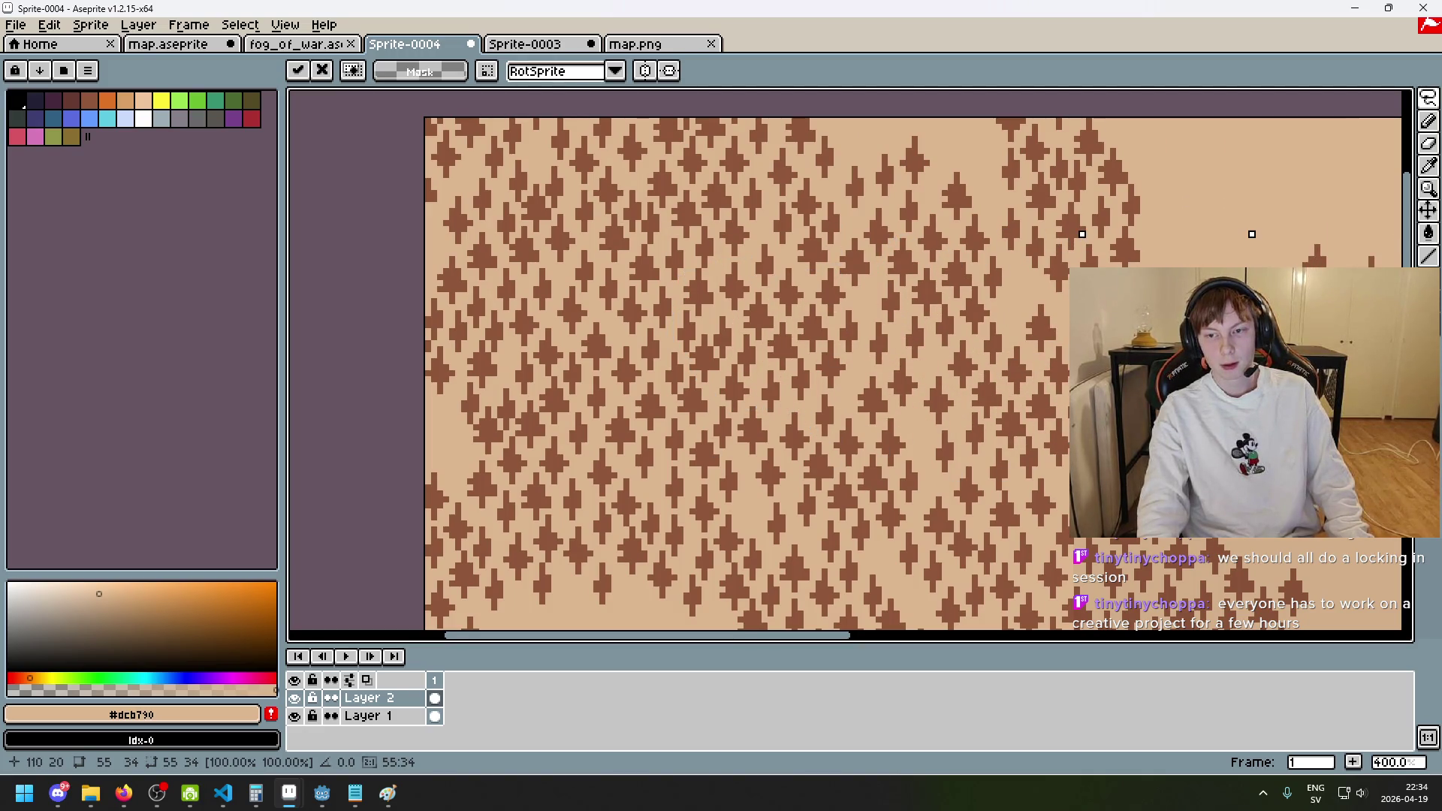
key("e")
scroll(1166, 187, "up", 2)
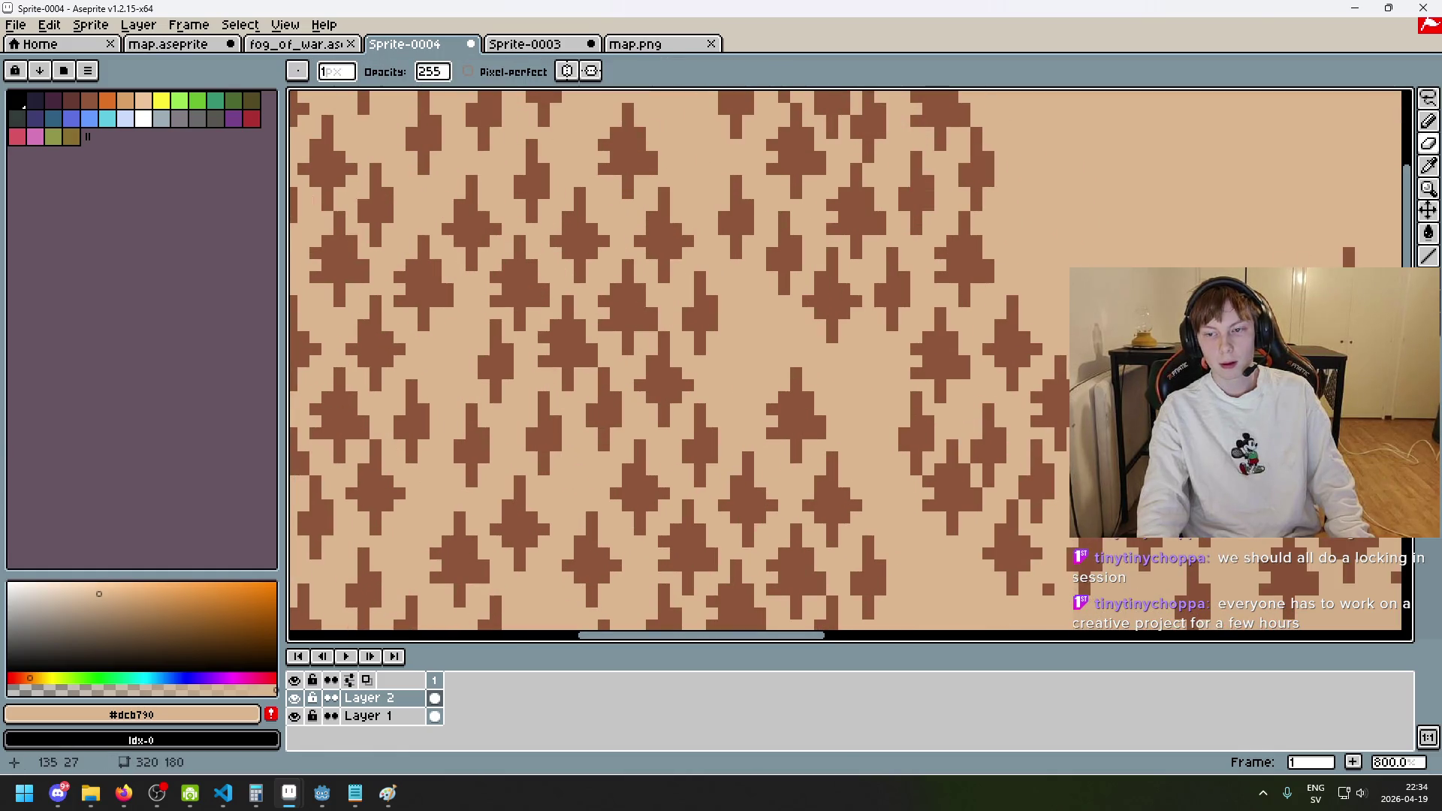
scroll(940, 276, "down", 5)
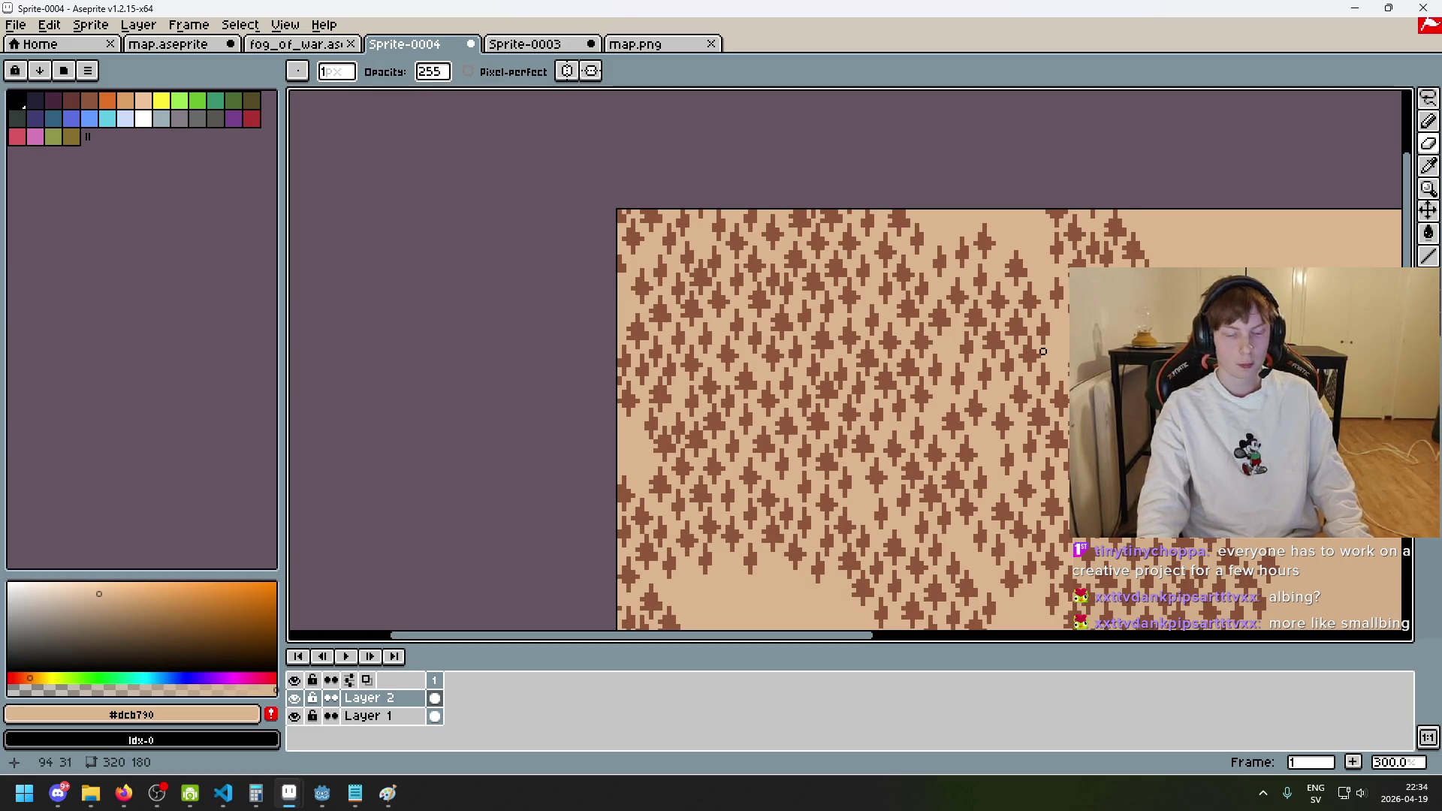
scroll(1042, 346, "down", 3)
key("ctrl")
scroll(1037, 268, "up", 2)
left_click_drag(999, 274, 901, 505)
key("ctrl+z")
- Try moving the selected trees down and left twice, undoing each move
left_click_drag(984, 245, 876, 531)
key("ctrl+z")
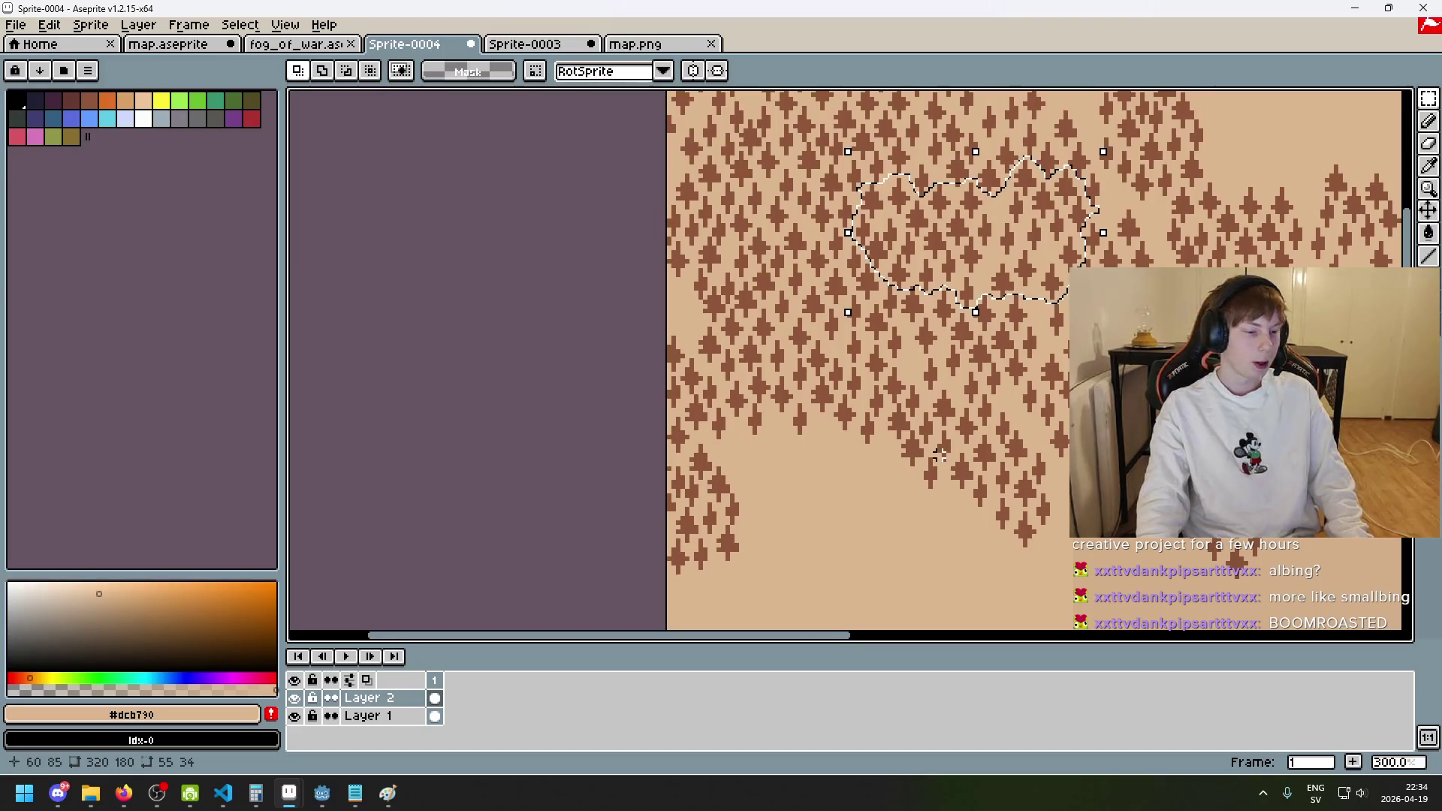
mouse_move(996, 244)
left_mouse_down()
mouse_move(892, 542)
mouse_move(927, 521)
left_mouse_up()
key("ctrl+z")
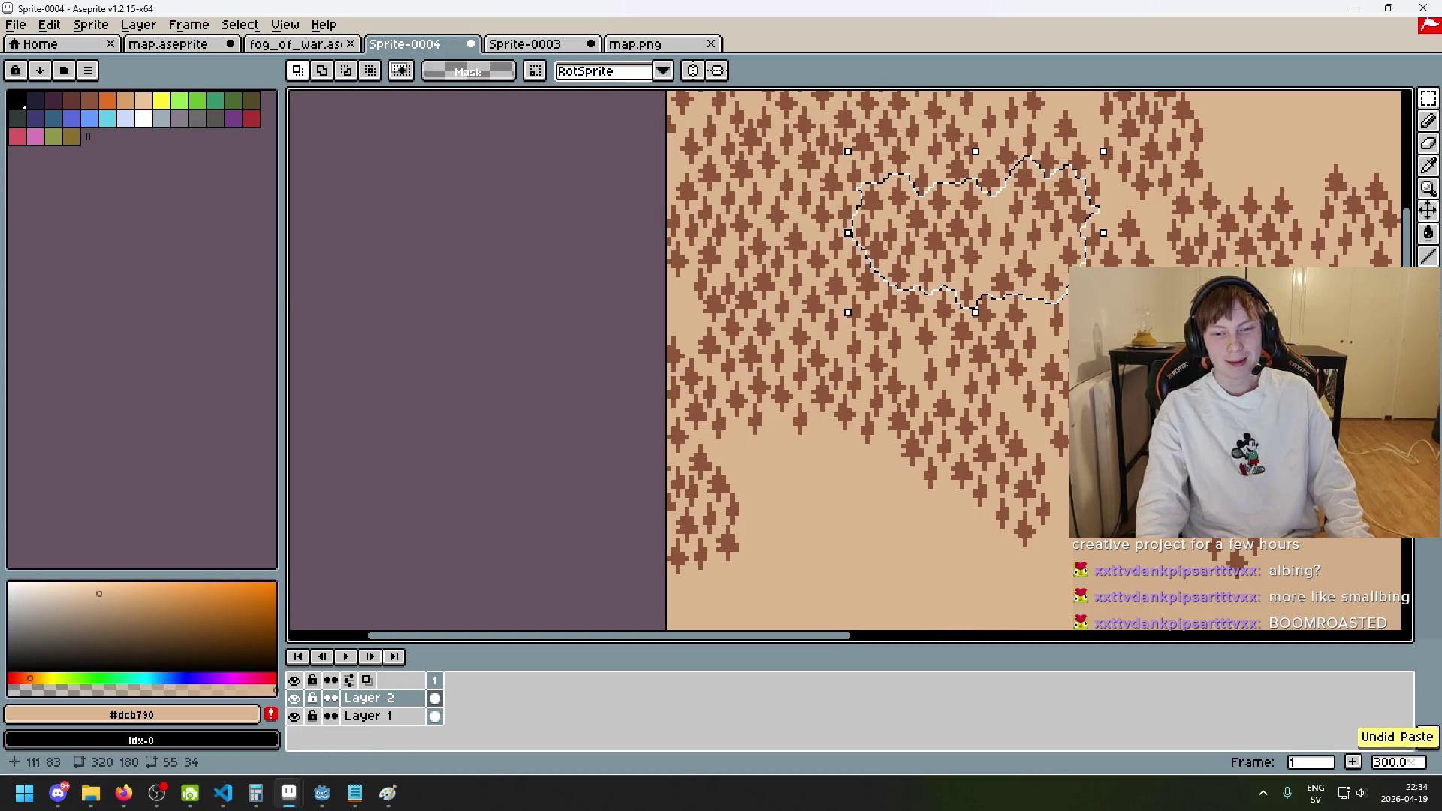
scroll(965, 468, "up", 3)
- Deselect, switch to the pencil, and bring up the fog_of_war.aseprite sprite
key("ctrl+d")
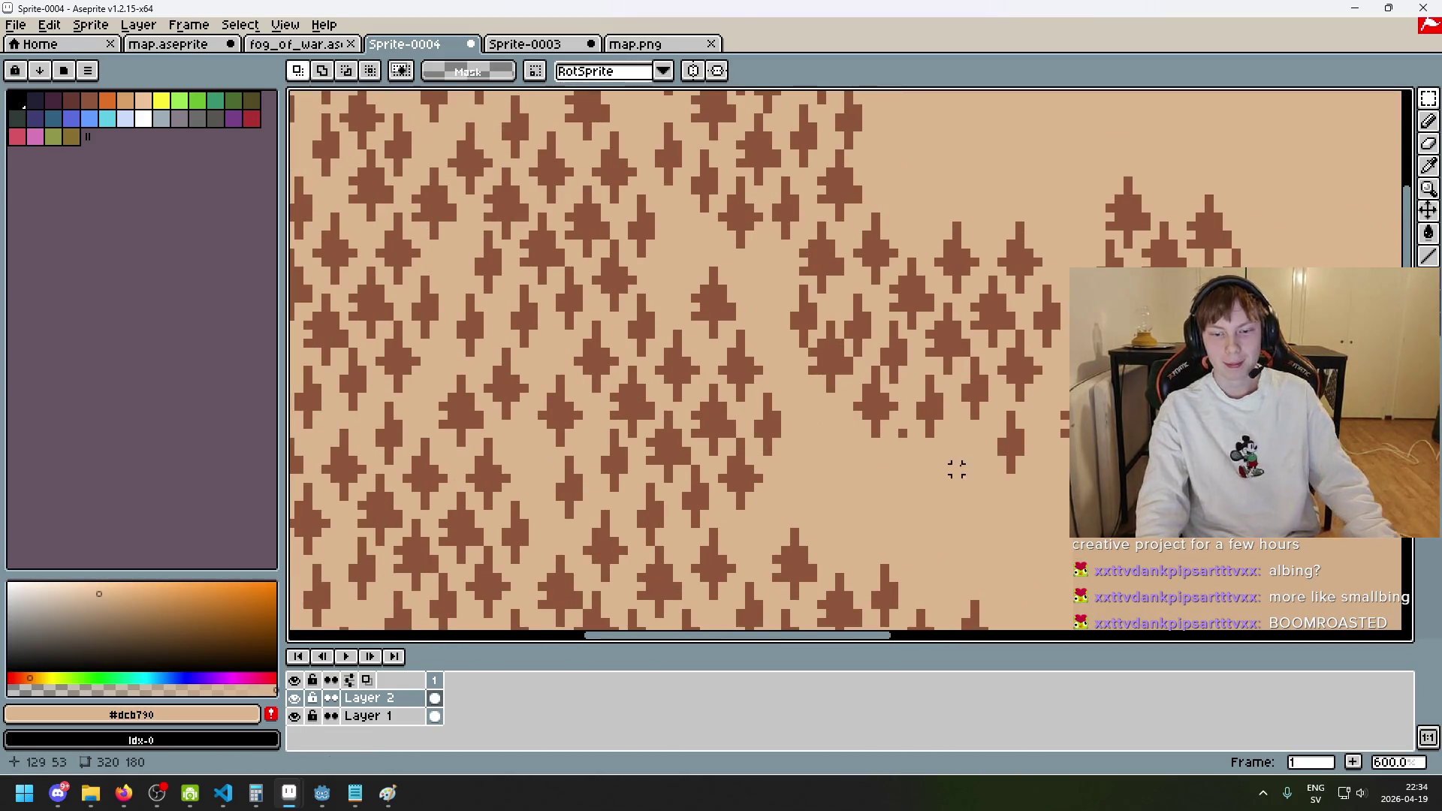
key("b")
scroll(949, 338, "down", 1)
scroll(997, 479, "down", 2)
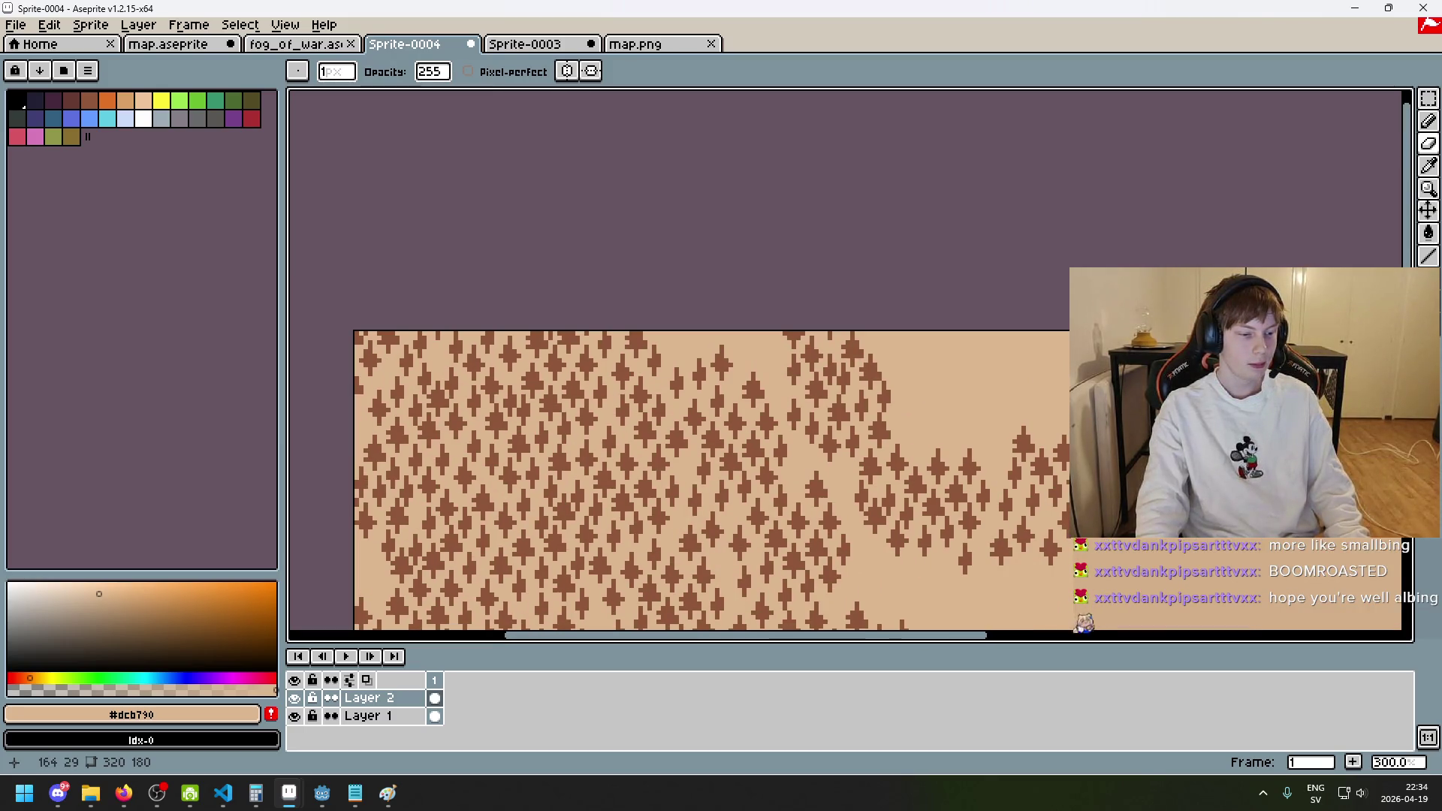
left_click_drag(1054, 468, 923, 428)
scroll(991, 335, "up", 2)
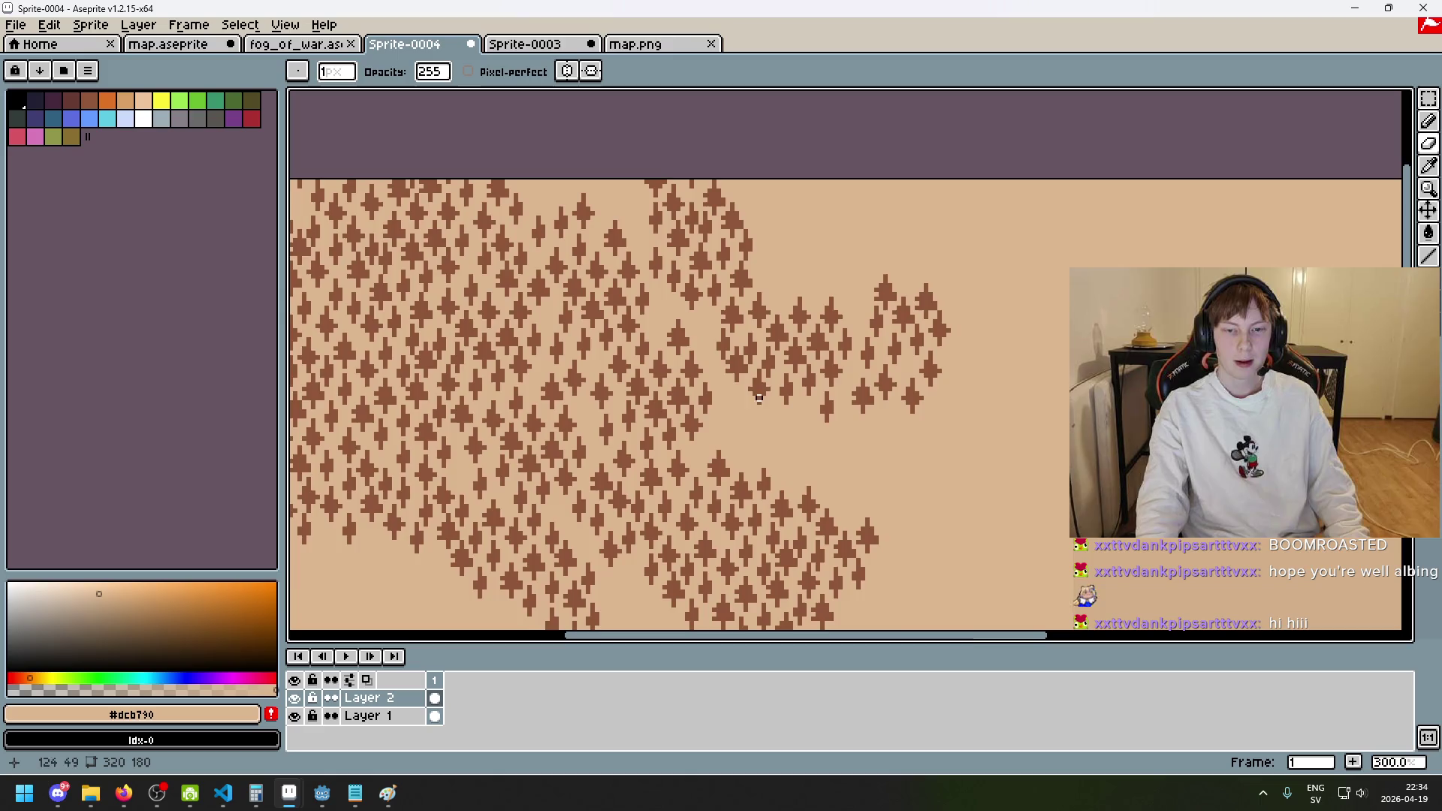
scroll(793, 349, "down", 4)
scroll(903, 317, "up", 1)
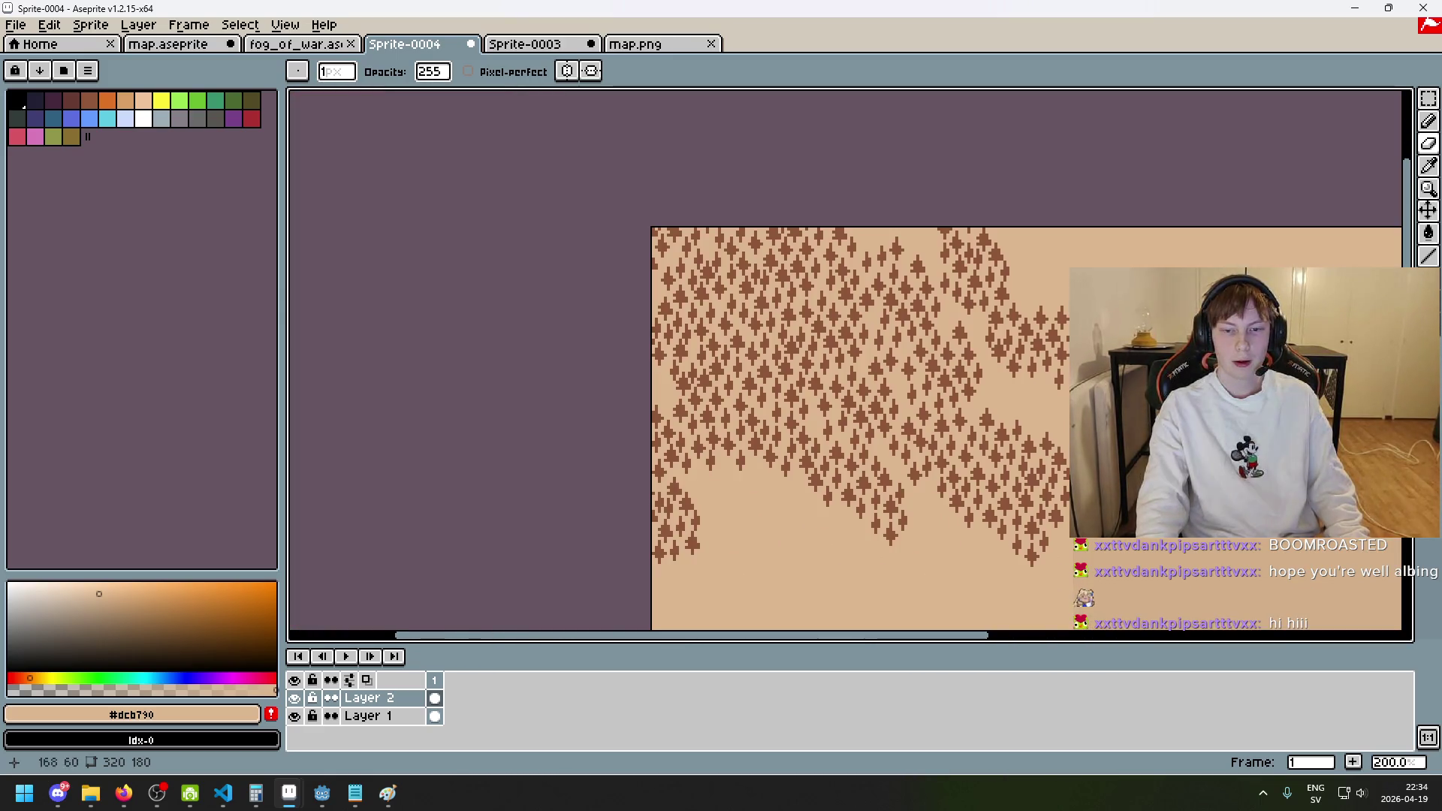
left_click(296, 45)
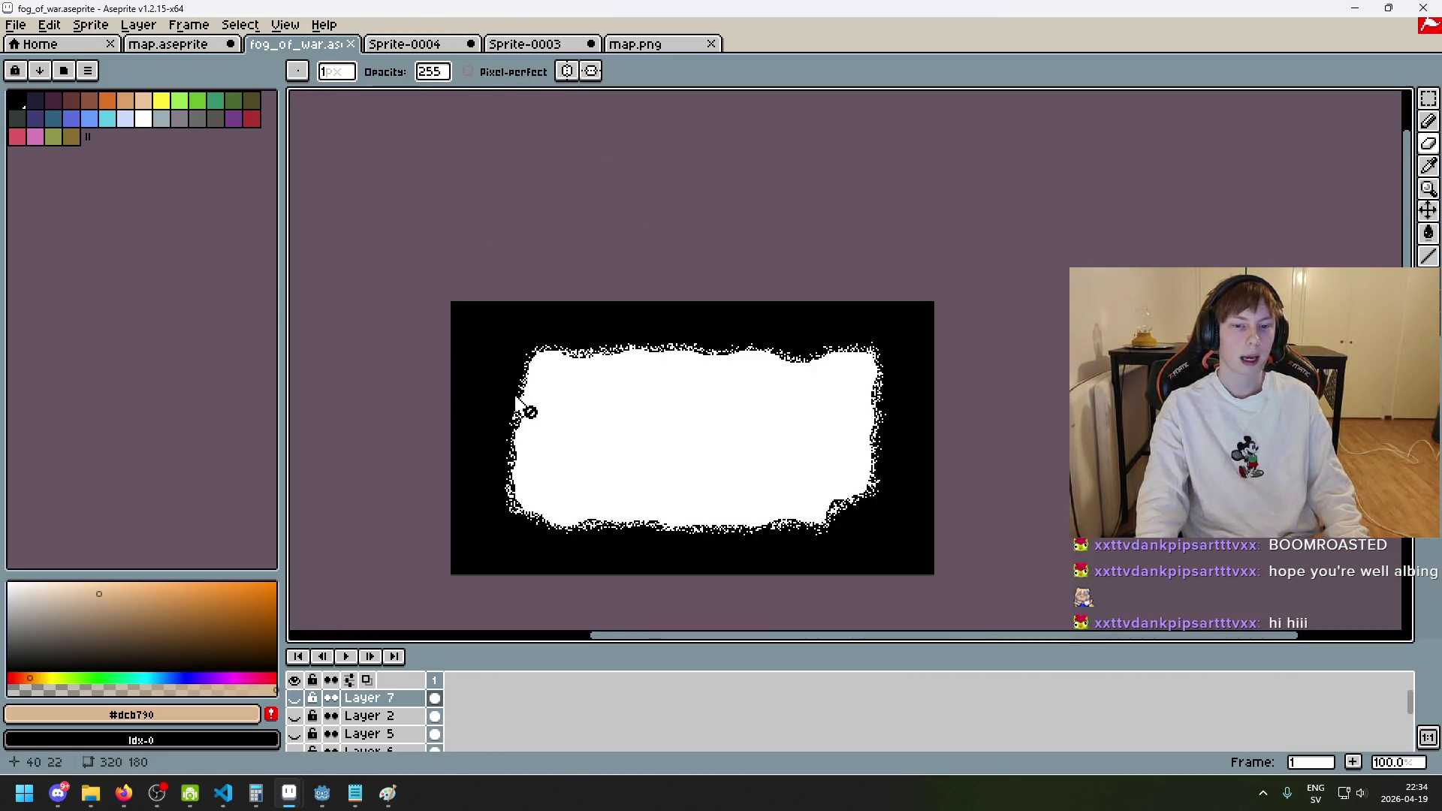
- Check map.aseprite's lower area, then cycle to Sprite-0003 and zoom around the parchment map
left_click(169, 45)
scroll(578, 358, "down", 2)
left_click_drag(801, 406, 782, 304)
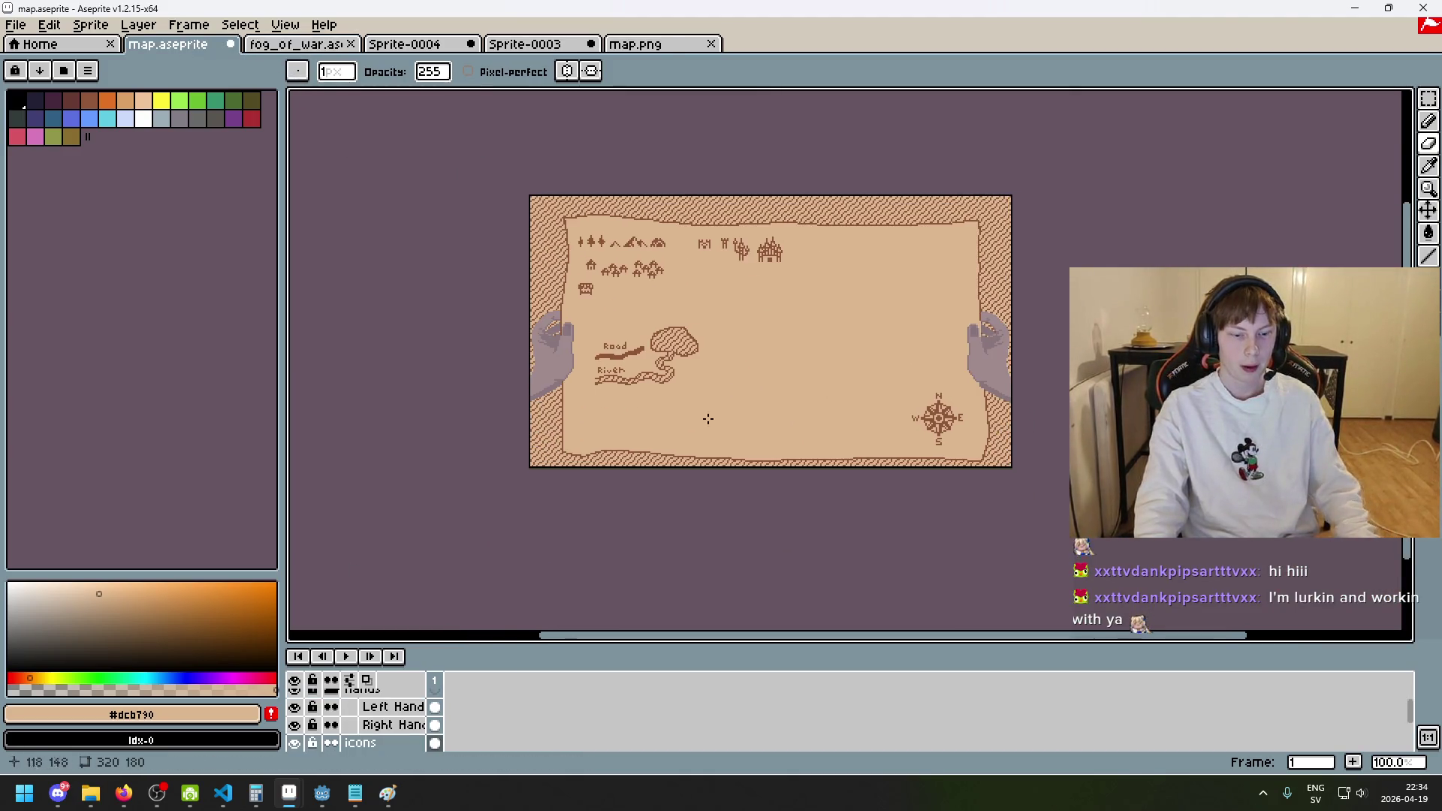
scroll(654, 426, "up", 2)
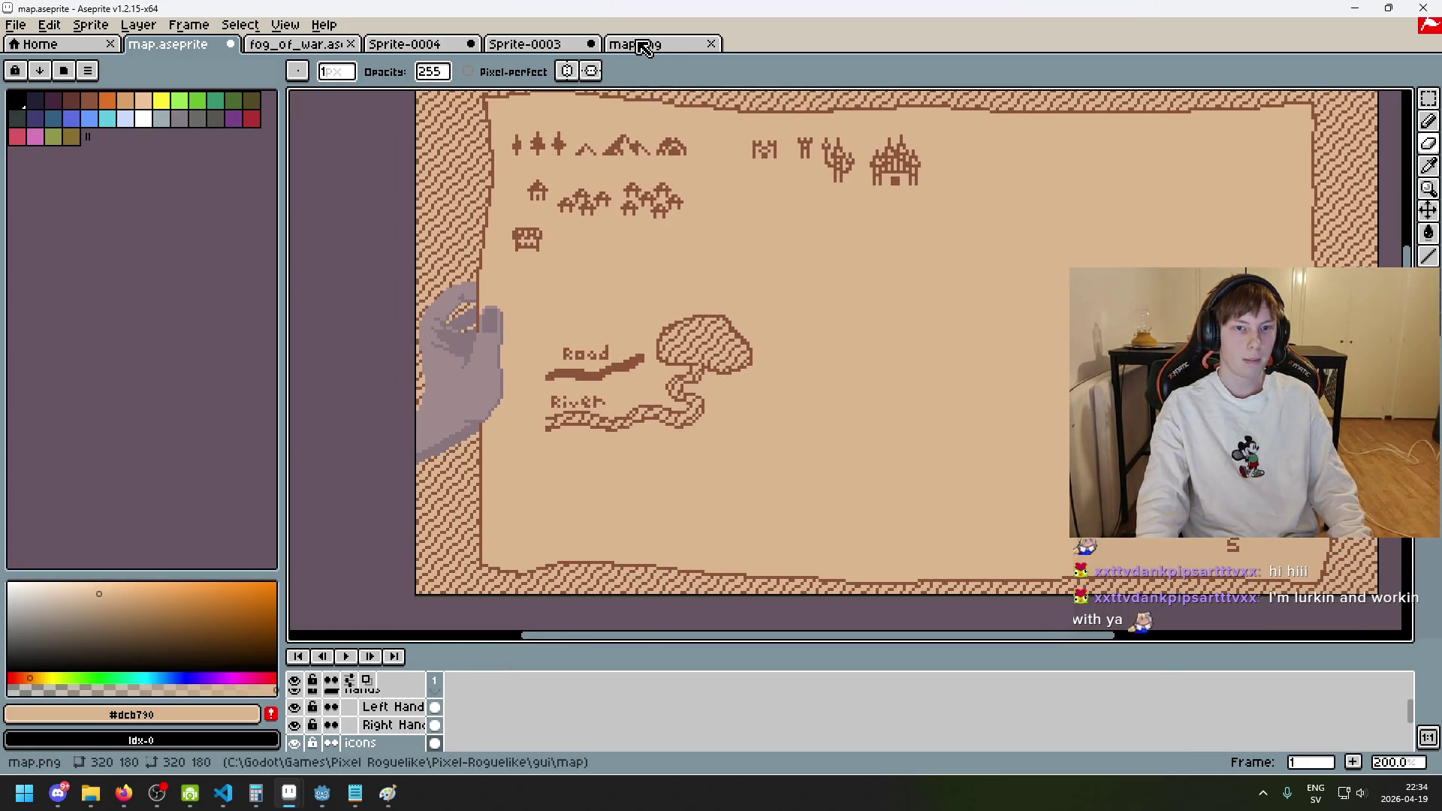
key("ctrl+Tab")
key("ctrl+Tab")
key("ctrl+Tab")
scroll(675, 455, "up", 1)
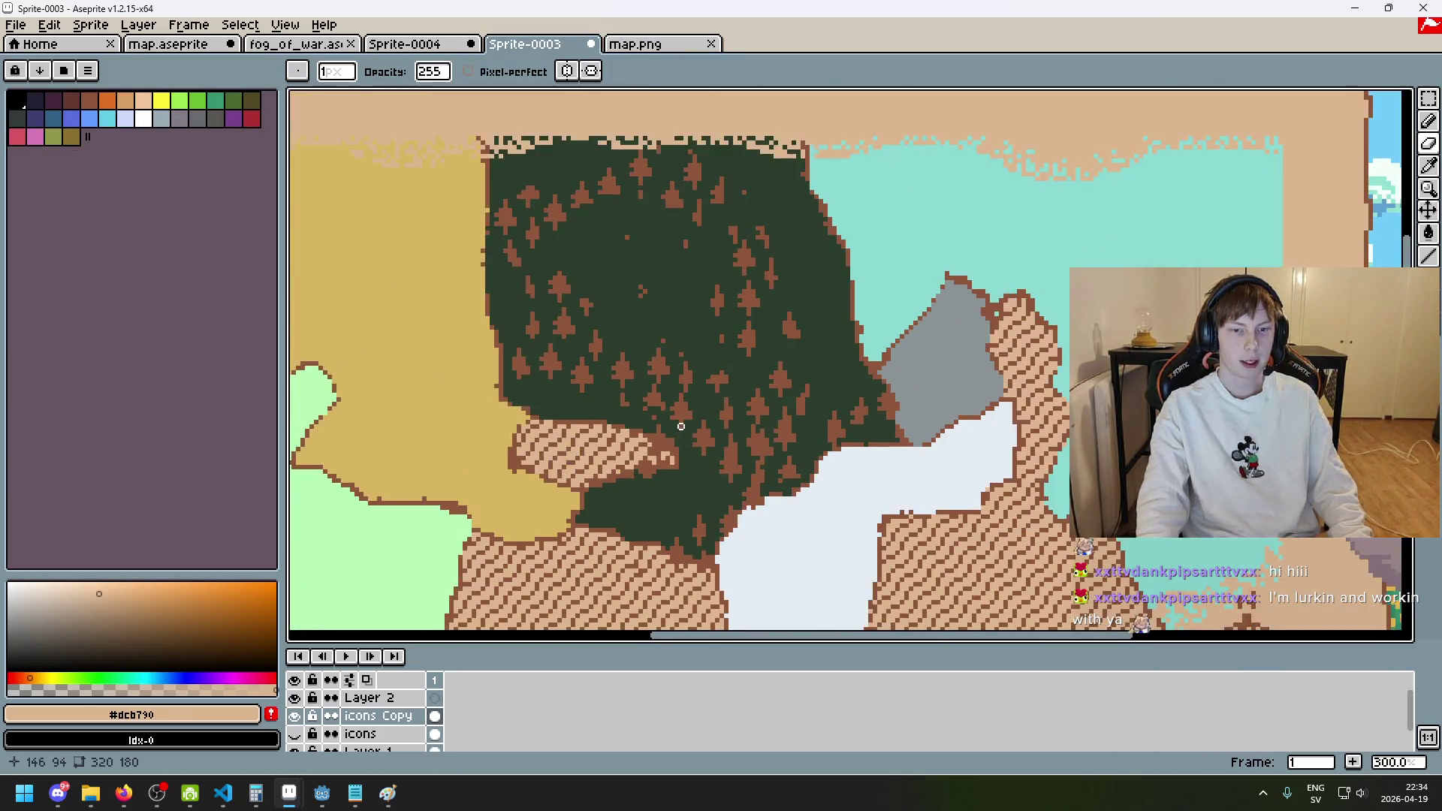
scroll(760, 344, "down", 1)
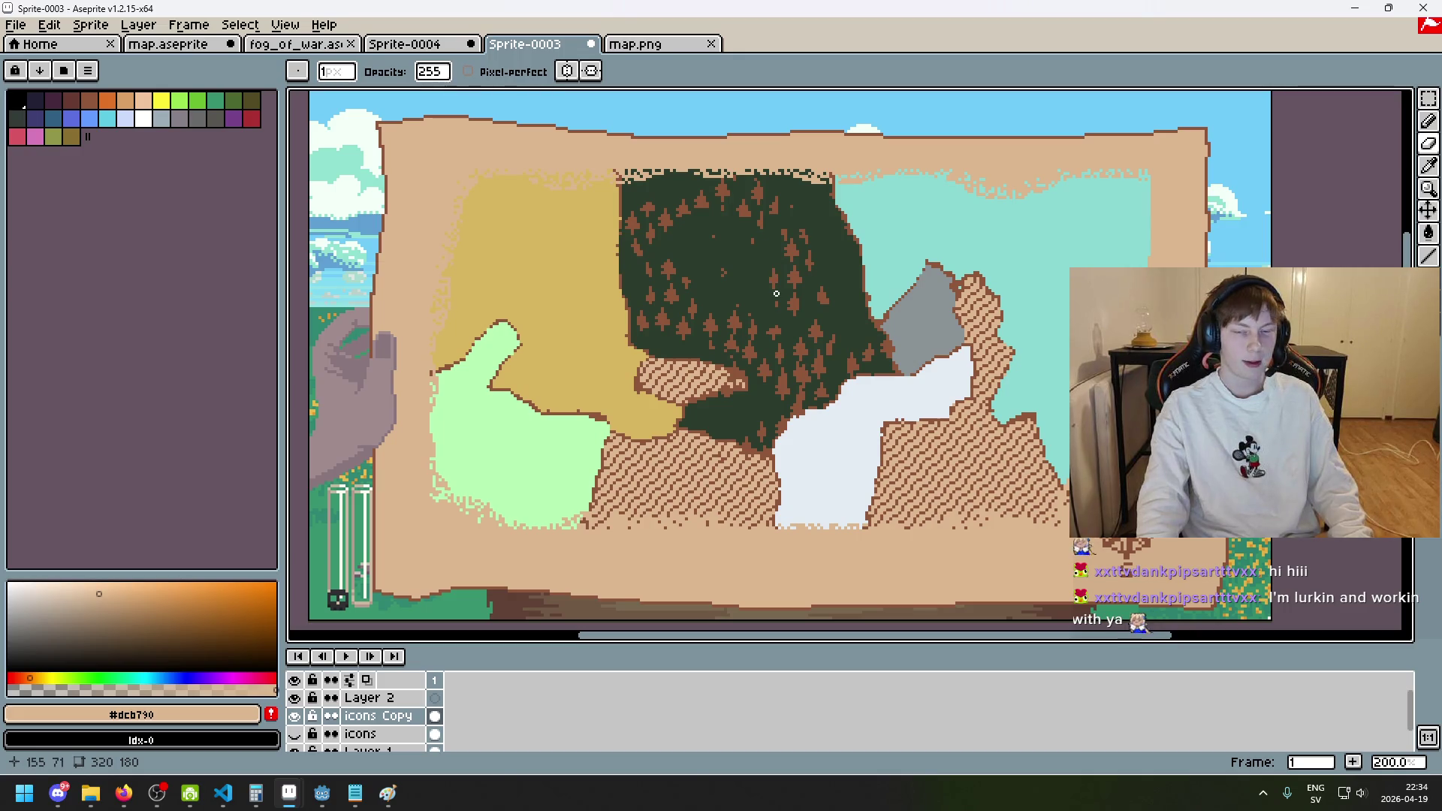
scroll(761, 285, "up", 2)
scroll(903, 427, "down", 1)
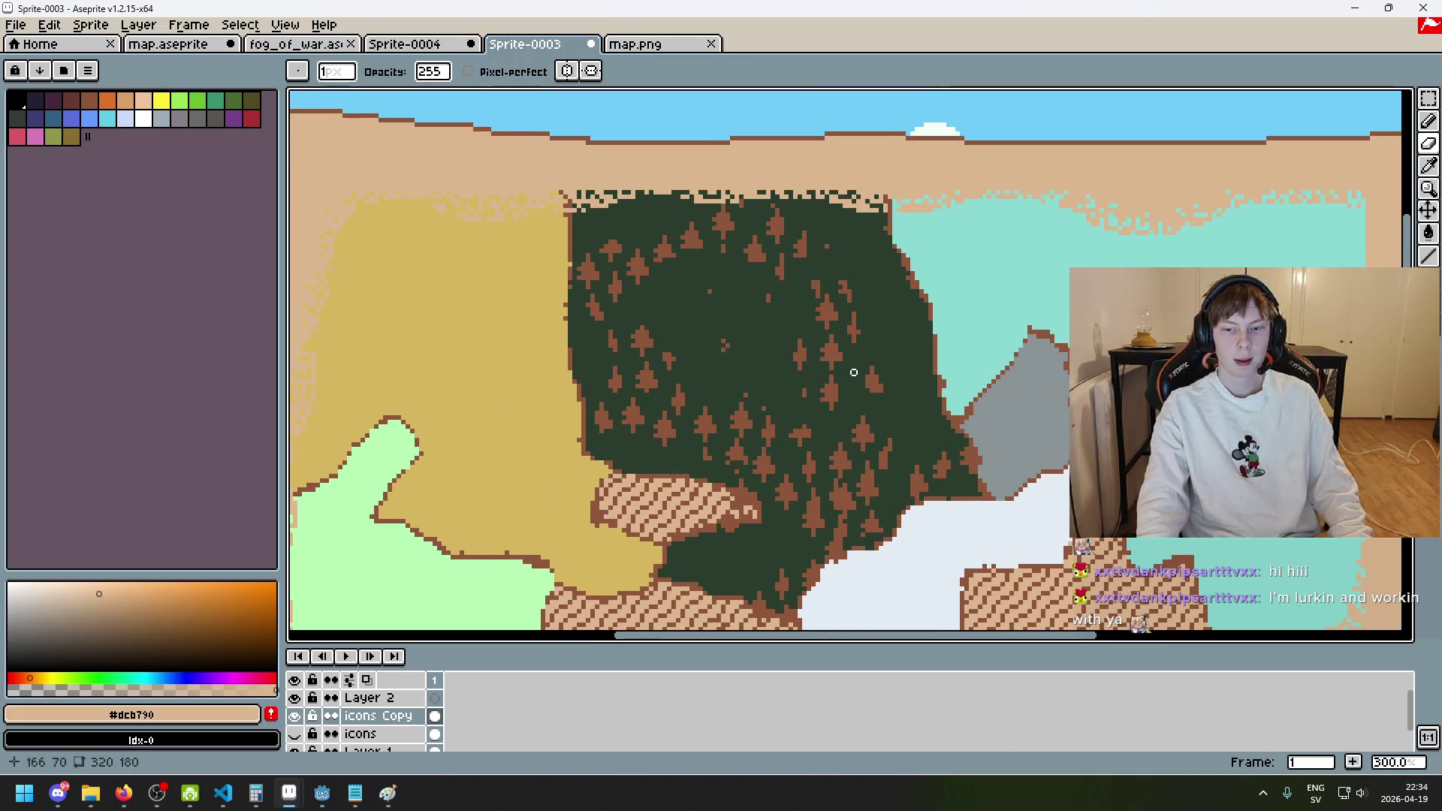
scroll(853, 372, "down", 1)
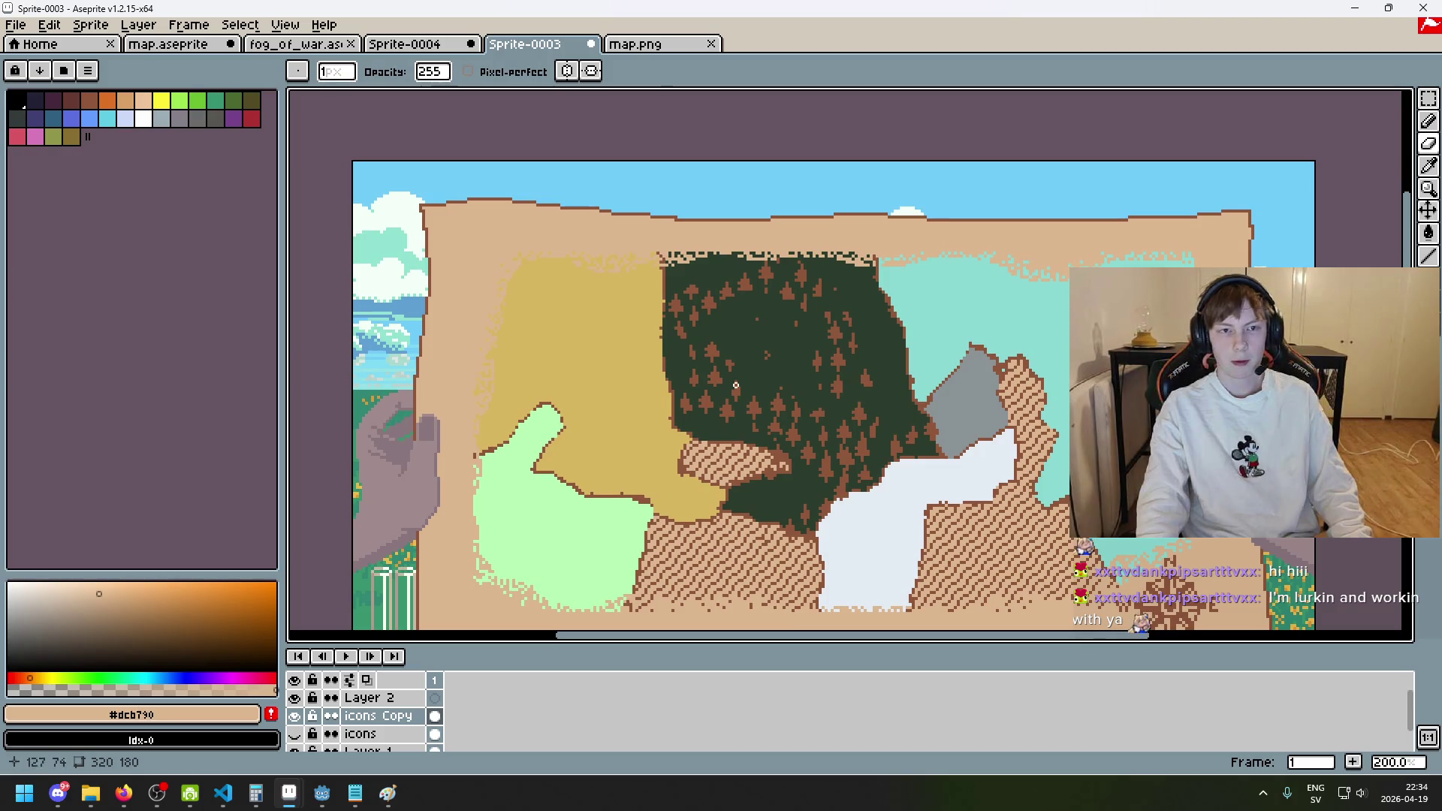
- Glance at the tree-pattern sprite, revisit the forest map, then settle on Sprite-0004
left_click(421, 44)
left_click(526, 44)
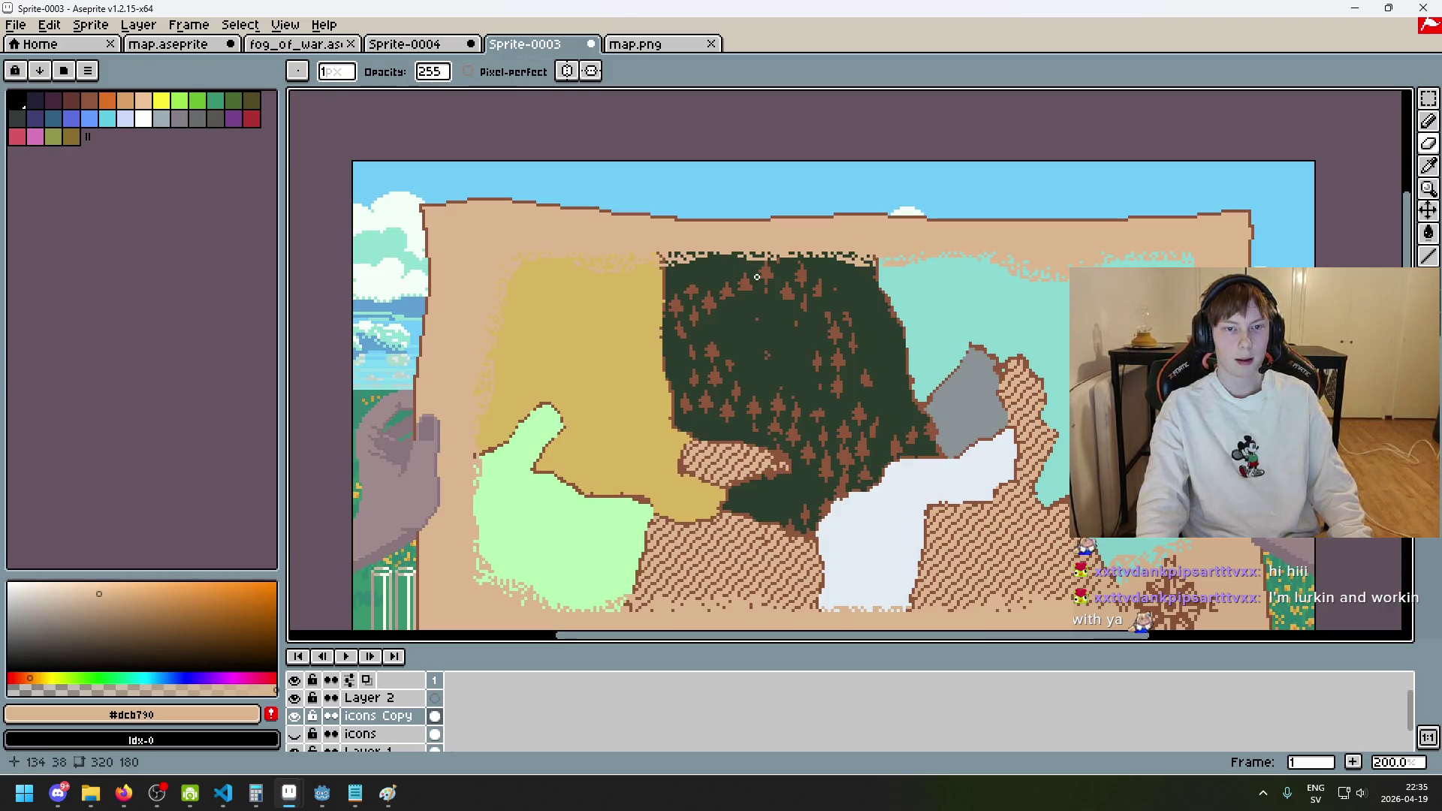
scroll(723, 319, "up", 2)
scroll(736, 424, "down", 4)
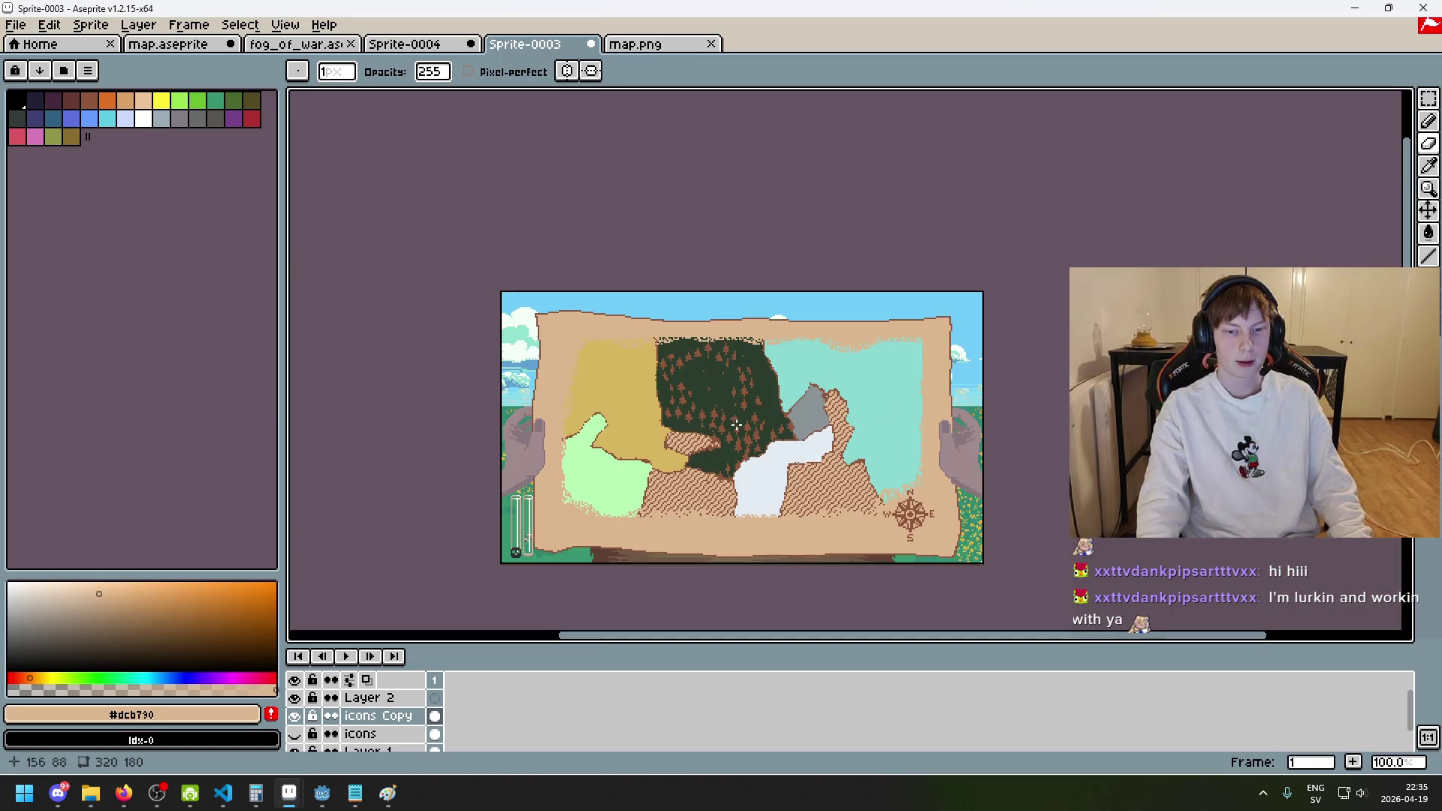
scroll(735, 426, "up", 1)
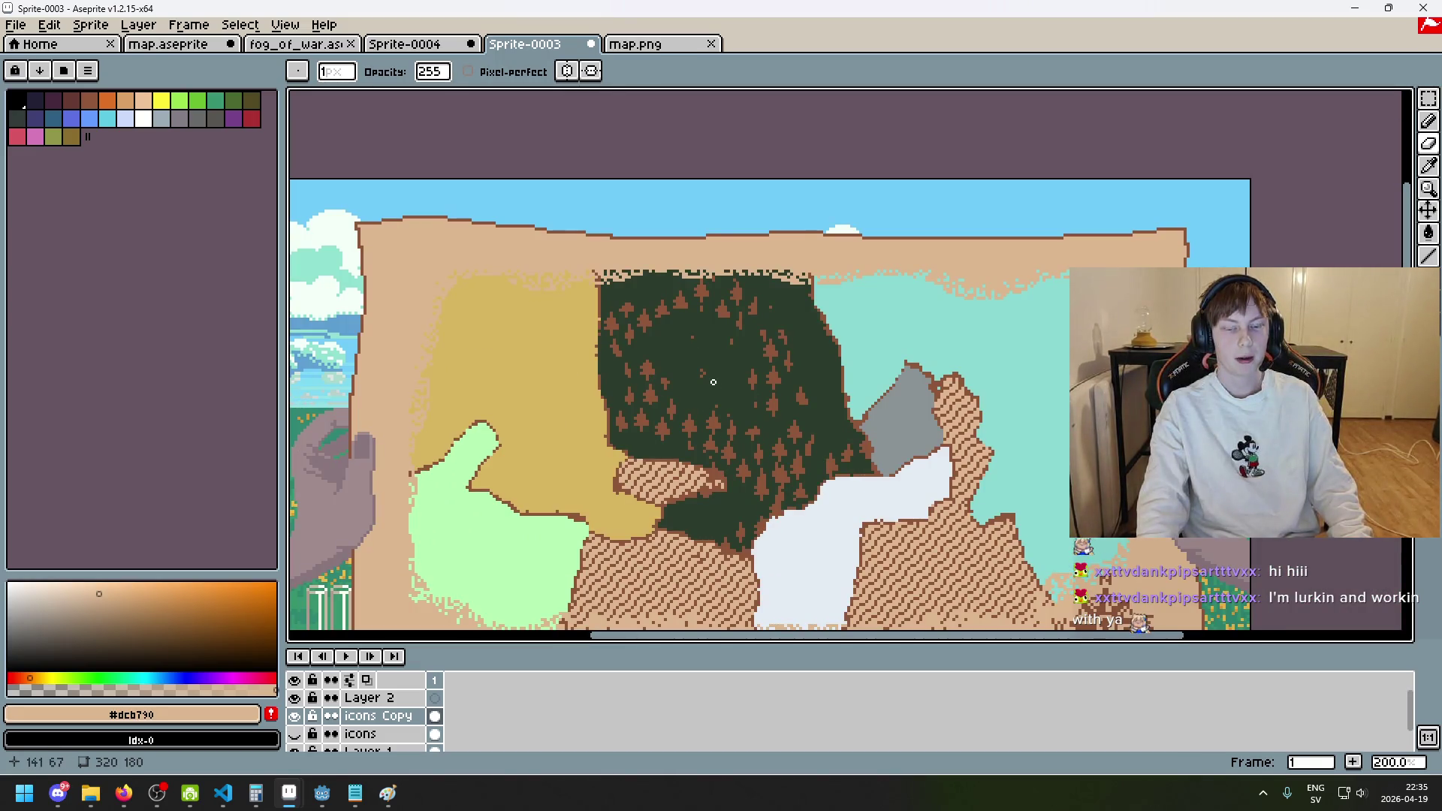
scroll(716, 385, "up", 1)
left_click(406, 44)
scroll(944, 362, "down", 1)
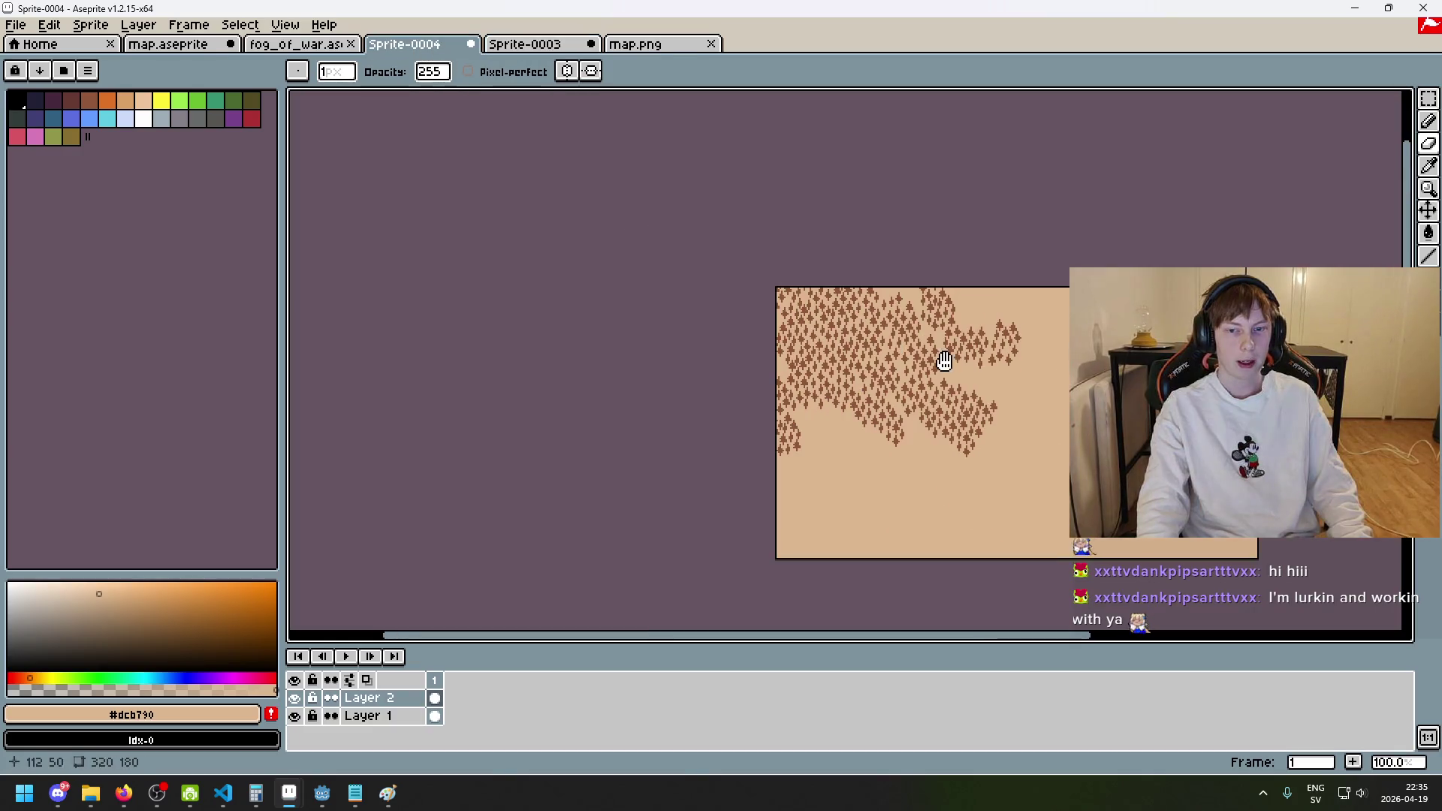
- Lasso one cross-shaped tree and drop it into an empty tan gap
left_click_drag(944, 362, 772, 253)
scroll(711, 180, "up", 1)
scroll(710, 179, "up", 1)
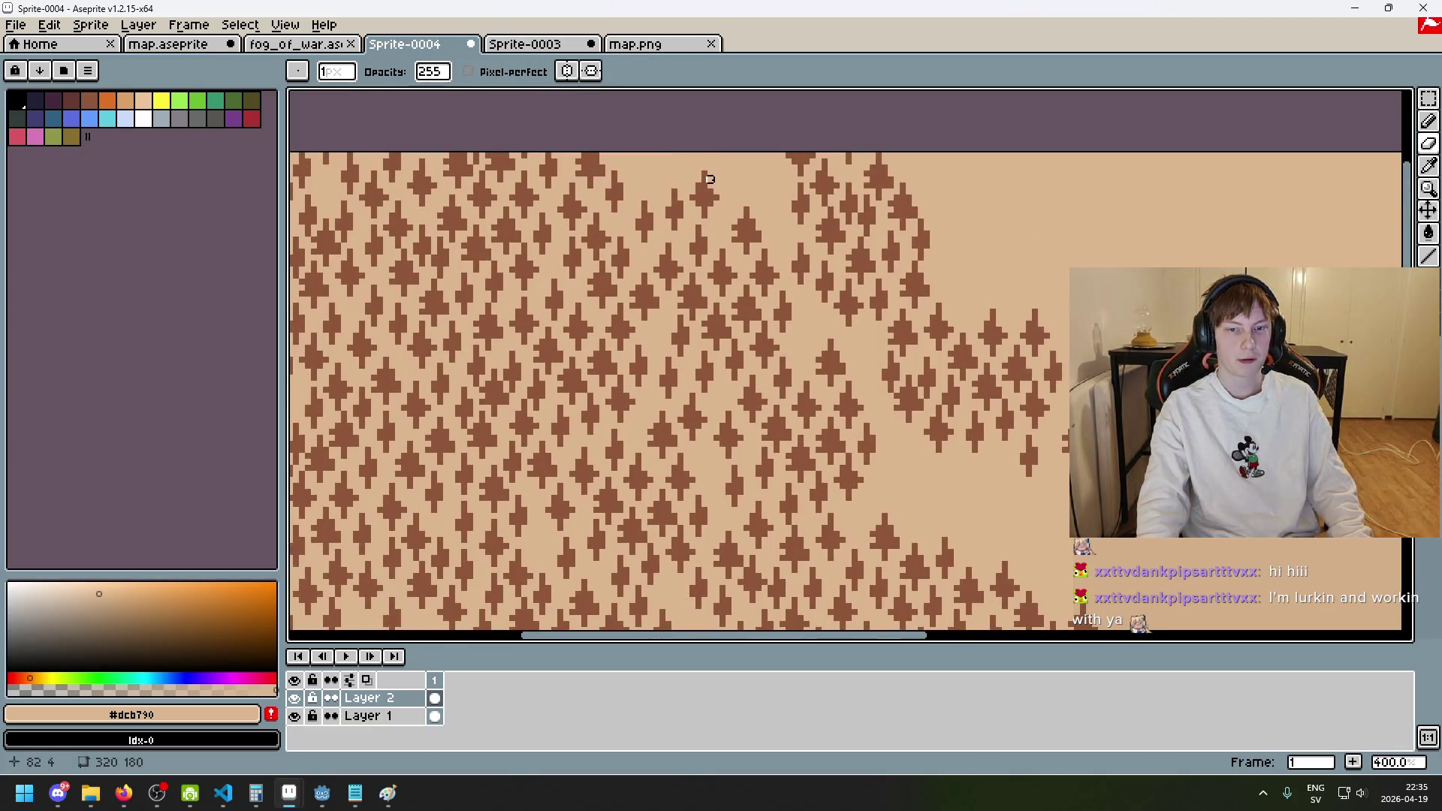
key("q")
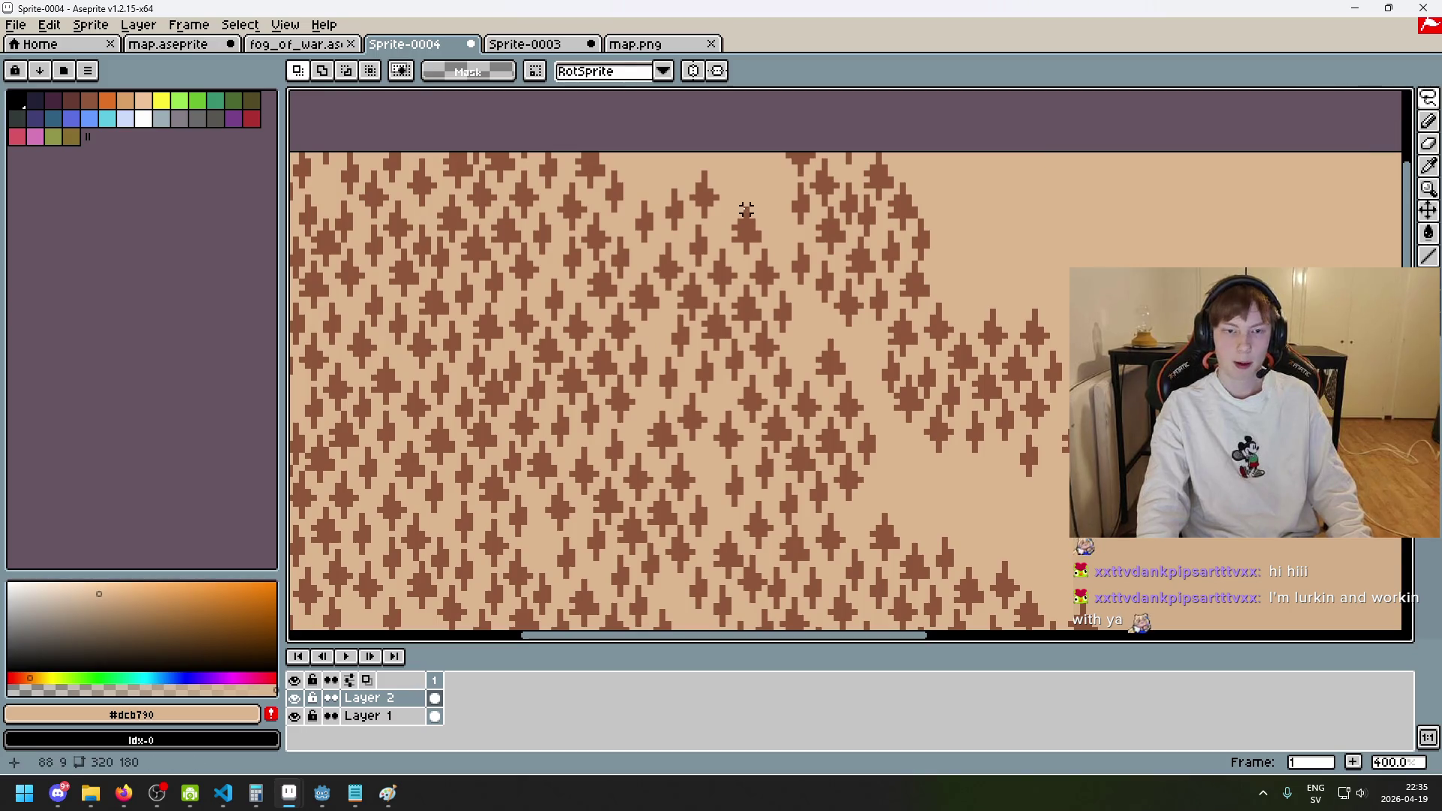
scroll(746, 210, "up", 2)
mouse_move(755, 344)
left_mouse_down()
mouse_move(733, 250)
mouse_move(751, 346)
mouse_move(663, 292)
mouse_move(871, 291)
mouse_move(848, 299)
left_mouse_up()
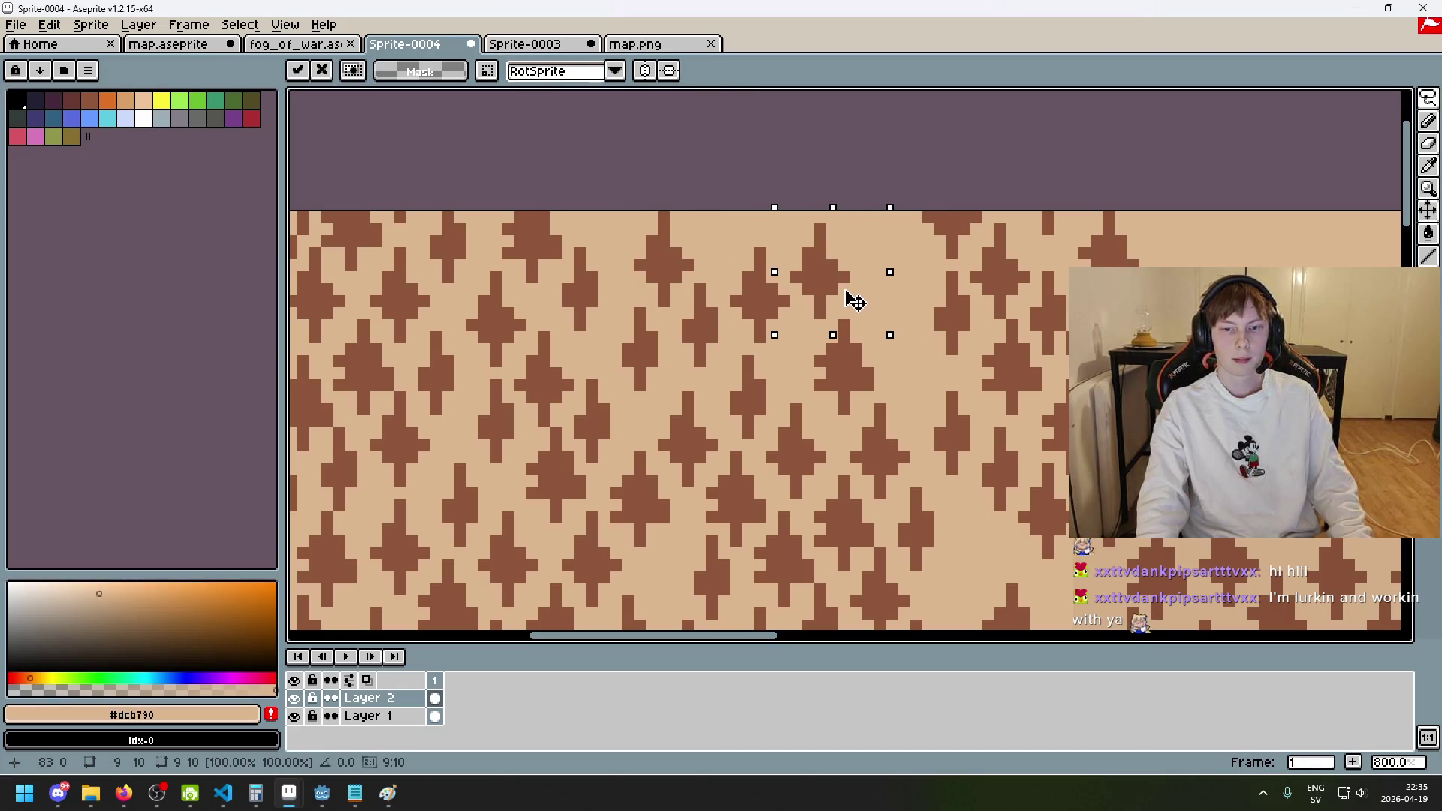
key("Return")
- Move two more single trees down-right into nearby empty gaps
mouse_move(937, 488)
left_mouse_down()
mouse_move(910, 439)
mouse_move(968, 451)
mouse_move(954, 455)
mouse_move(905, 379)
left_mouse_up()
left_click(1025, 365)
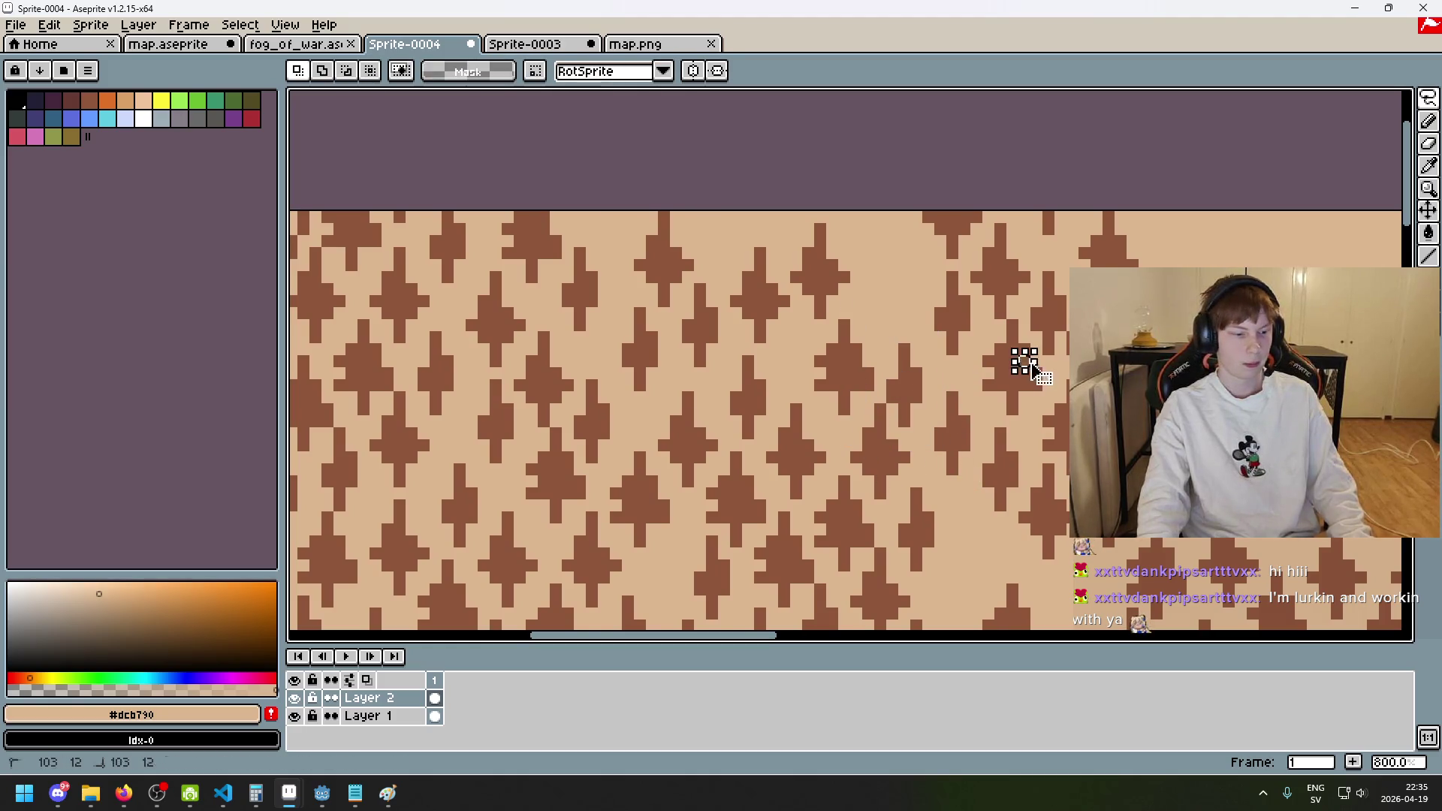
scroll(1025, 365, "down", 5)
scroll(1027, 360, "up", 1)
left_click_drag(1032, 336, 829, 247)
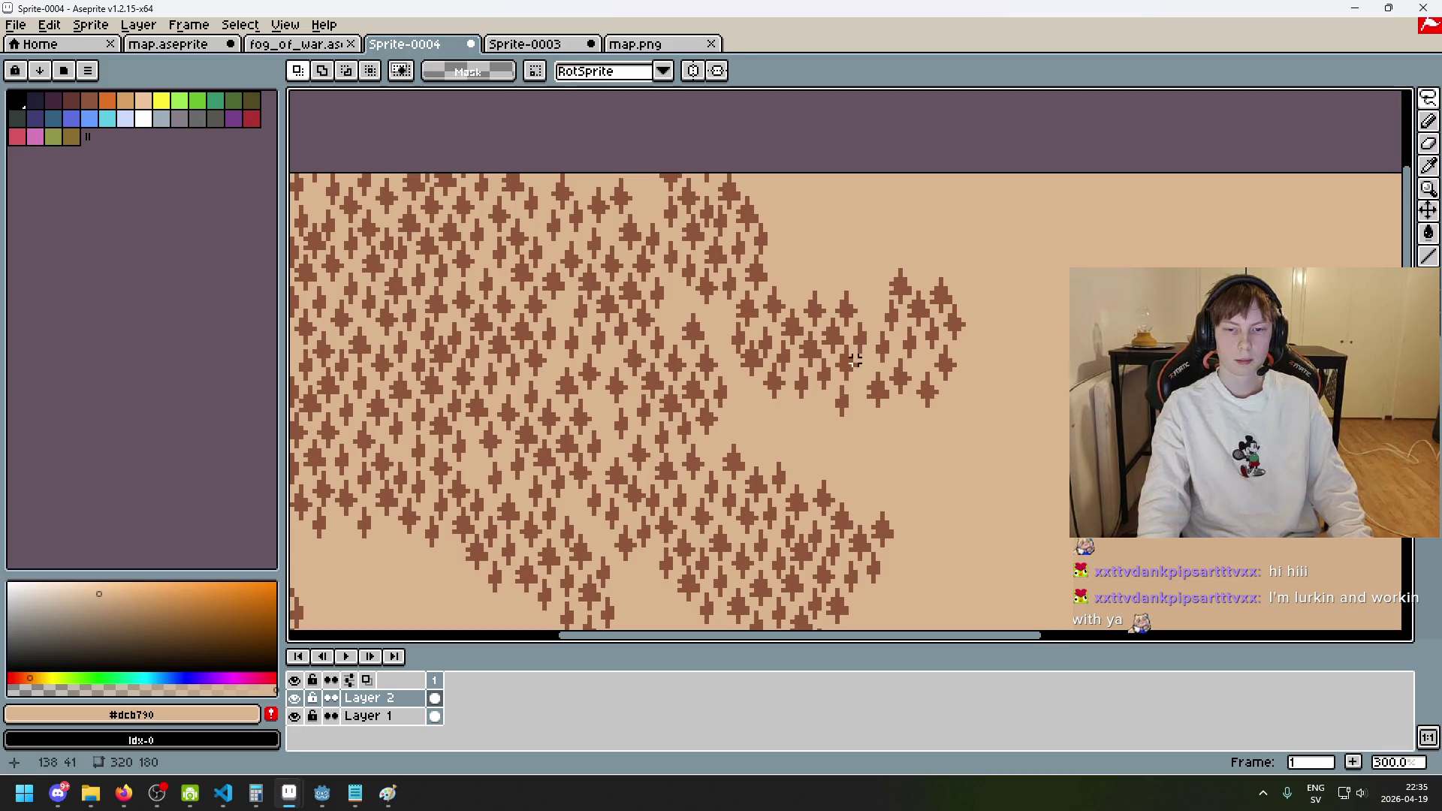
key("ctrl+z")
mouse_move(676, 258)
left_mouse_down()
mouse_move(727, 332)
mouse_move(715, 312)
left_mouse_up()
left_click(883, 455)
- Lasso a small patch of trees and drop it into a gap
left_click_drag(882, 455, 949, 374)
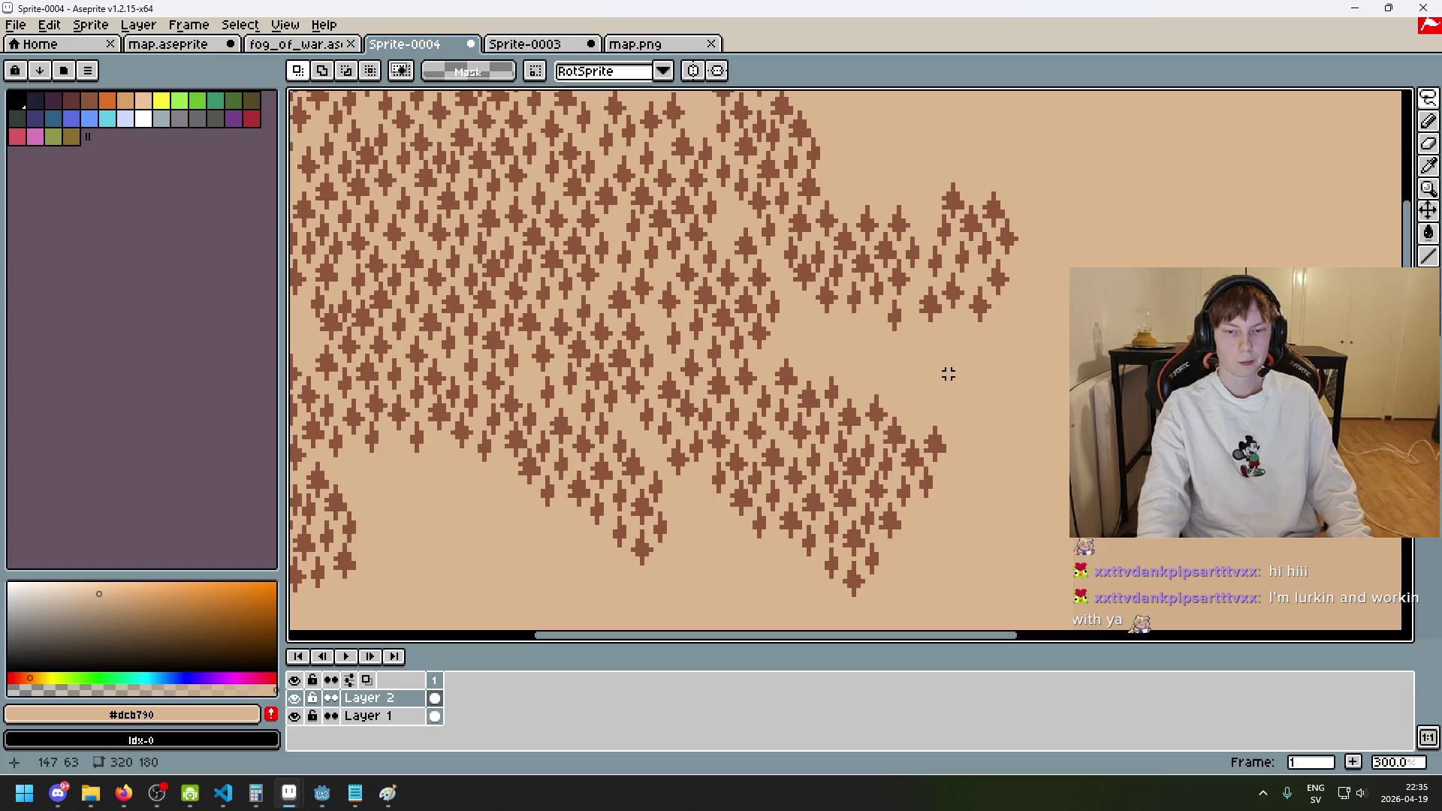
scroll(799, 356, "up", 2)
mouse_move(778, 422)
left_mouse_down()
mouse_move(816, 402)
mouse_move(772, 419)
mouse_move(811, 338)
mouse_move(762, 412)
mouse_move(774, 421)
mouse_move(766, 308)
mouse_move(814, 241)
mouse_move(771, 128)
mouse_move(841, 220)
left_mouse_up()
left_click(777, 421)
scroll(773, 419, "up", 2)
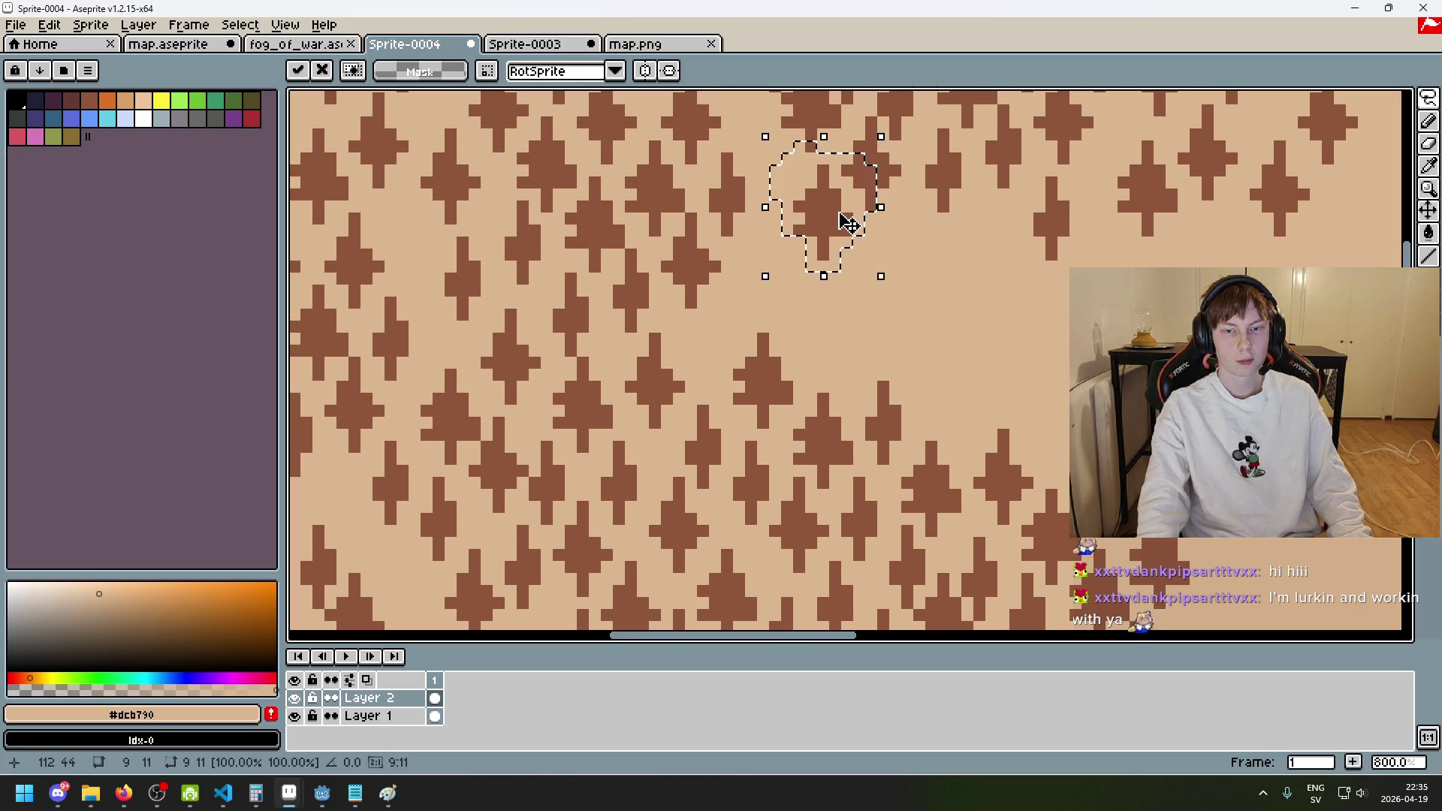
key("ctrl+d")
- Relocate another small group of trees and commit the move
scroll(975, 301, "down", 1)
scroll(741, 381, "down", 4)
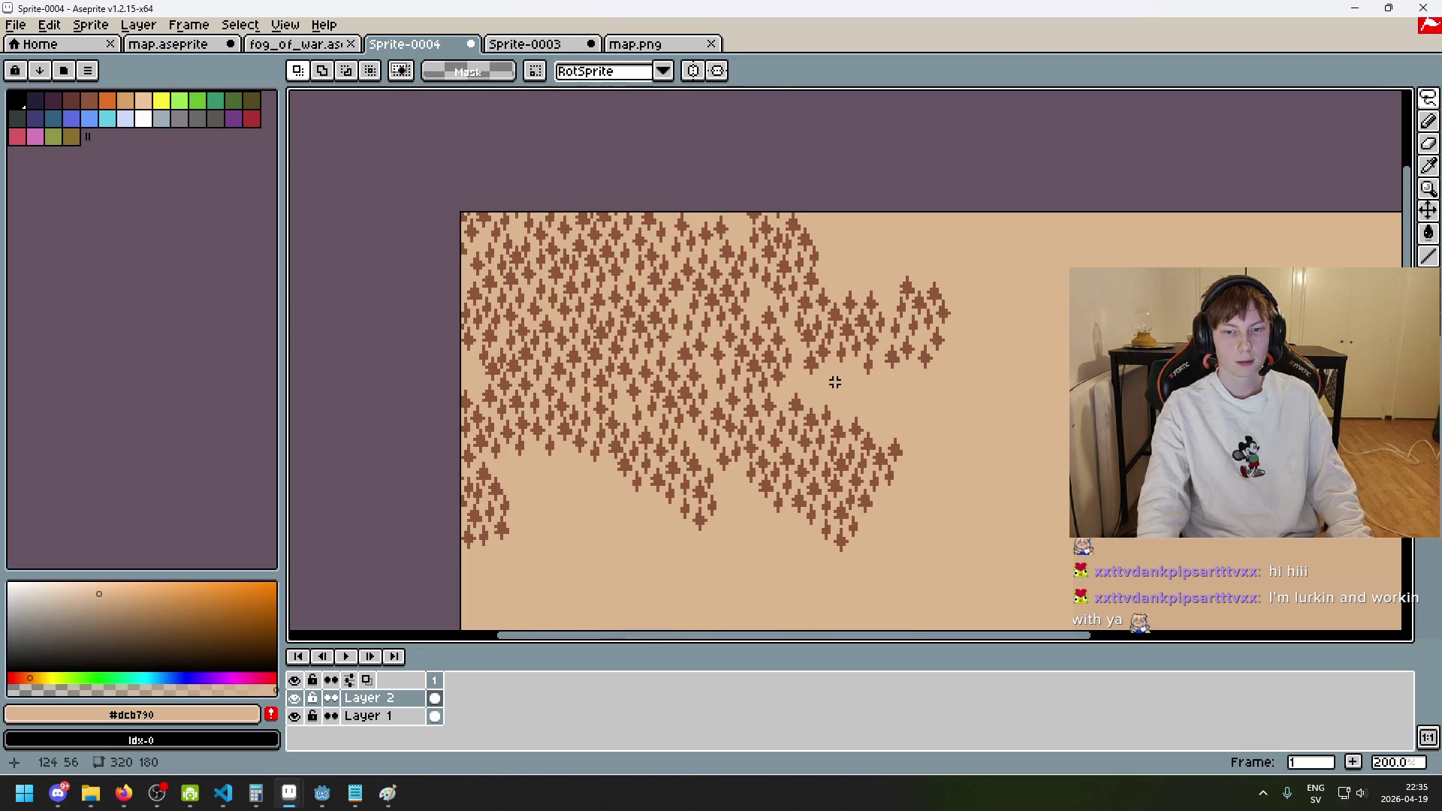
scroll(835, 383, "up", 7)
mouse_move(777, 331)
left_mouse_down()
mouse_move(721, 293)
mouse_move(758, 223)
mouse_move(809, 289)
mouse_move(736, 357)
mouse_move(781, 325)
left_mouse_up()
key("Return")
- Zoom and pan across Sprite-0004 to bring the upper trees into view
scroll(778, 331, "down", 8)
scroll(954, 388, "up", 1)
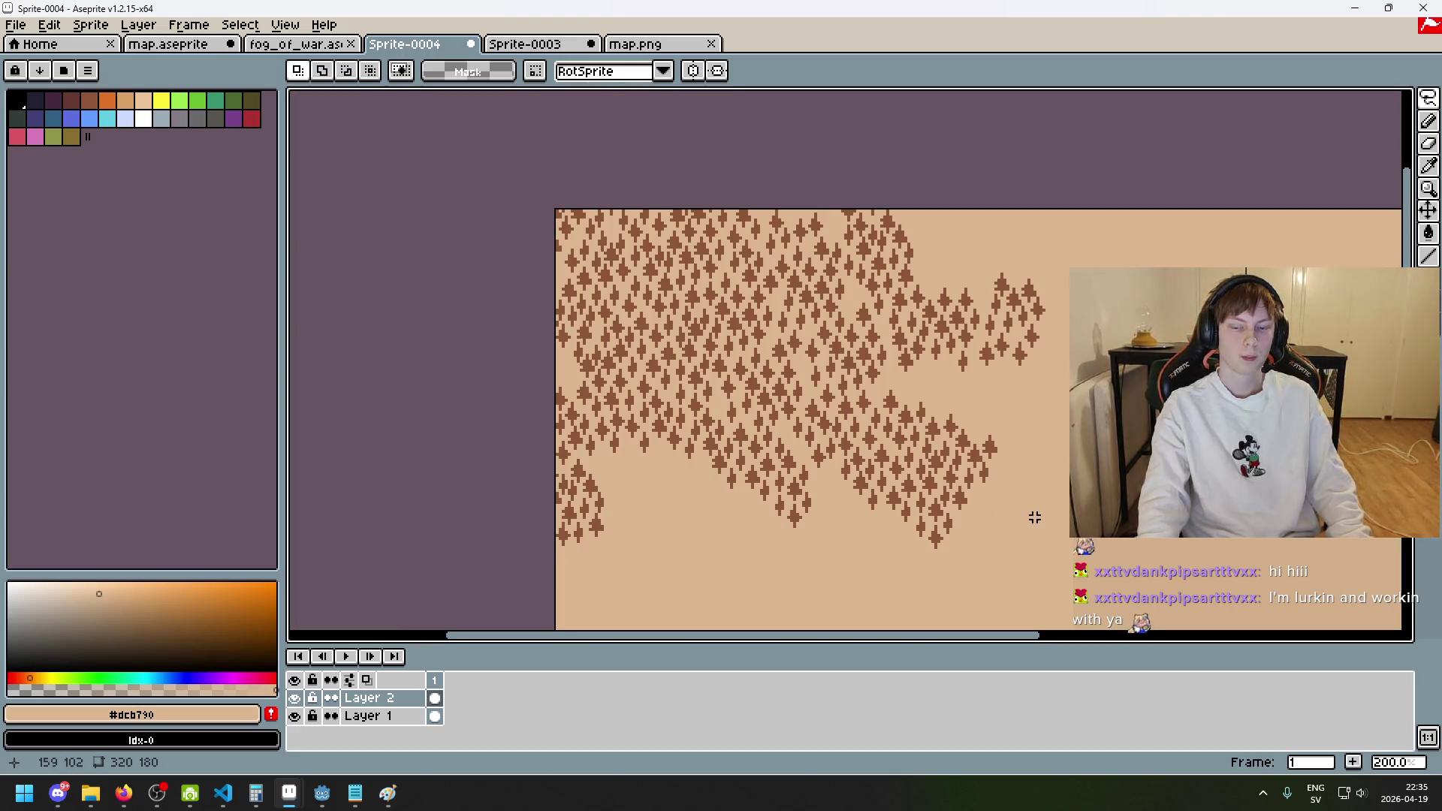
scroll(809, 517, "up", 1)
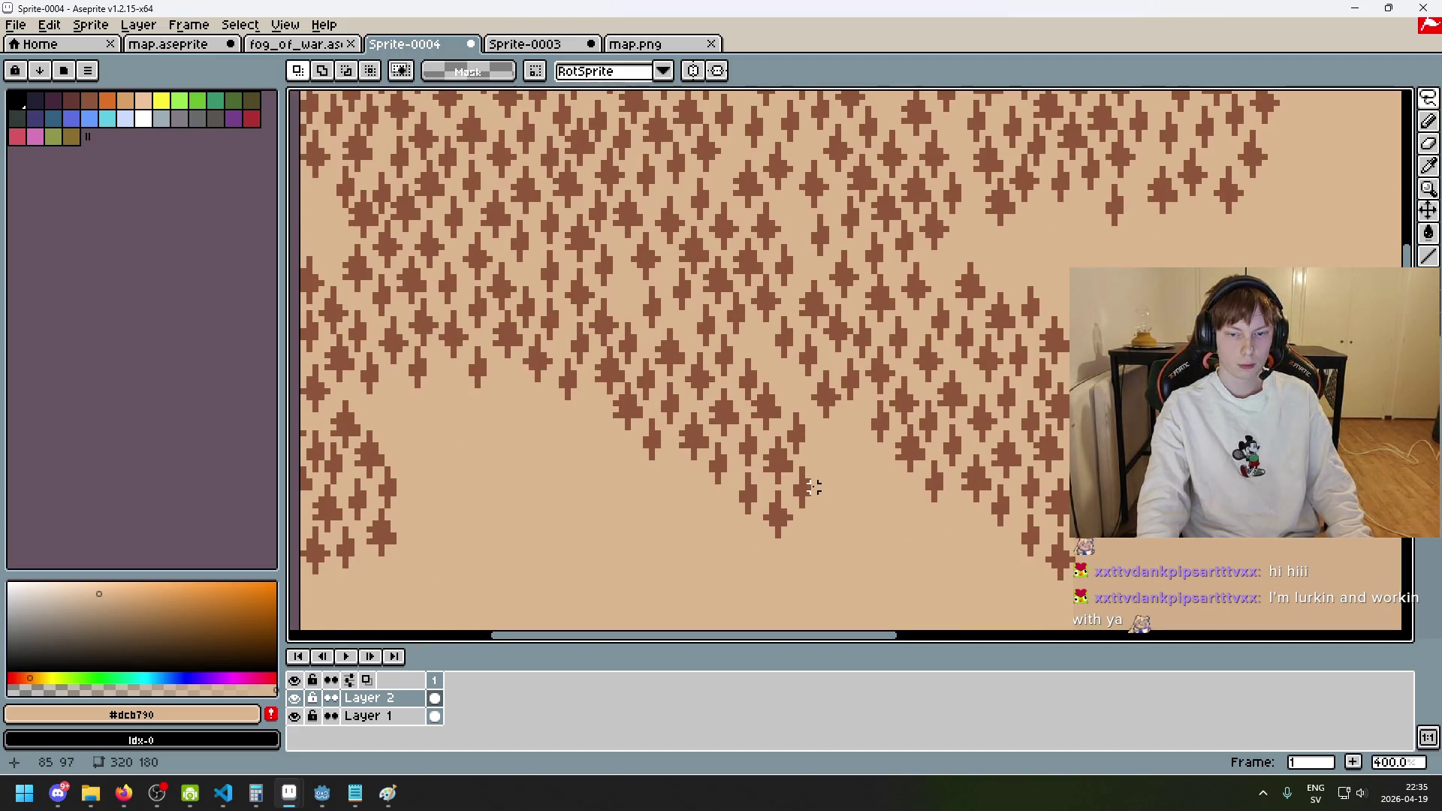
scroll(826, 422, "down", 2)
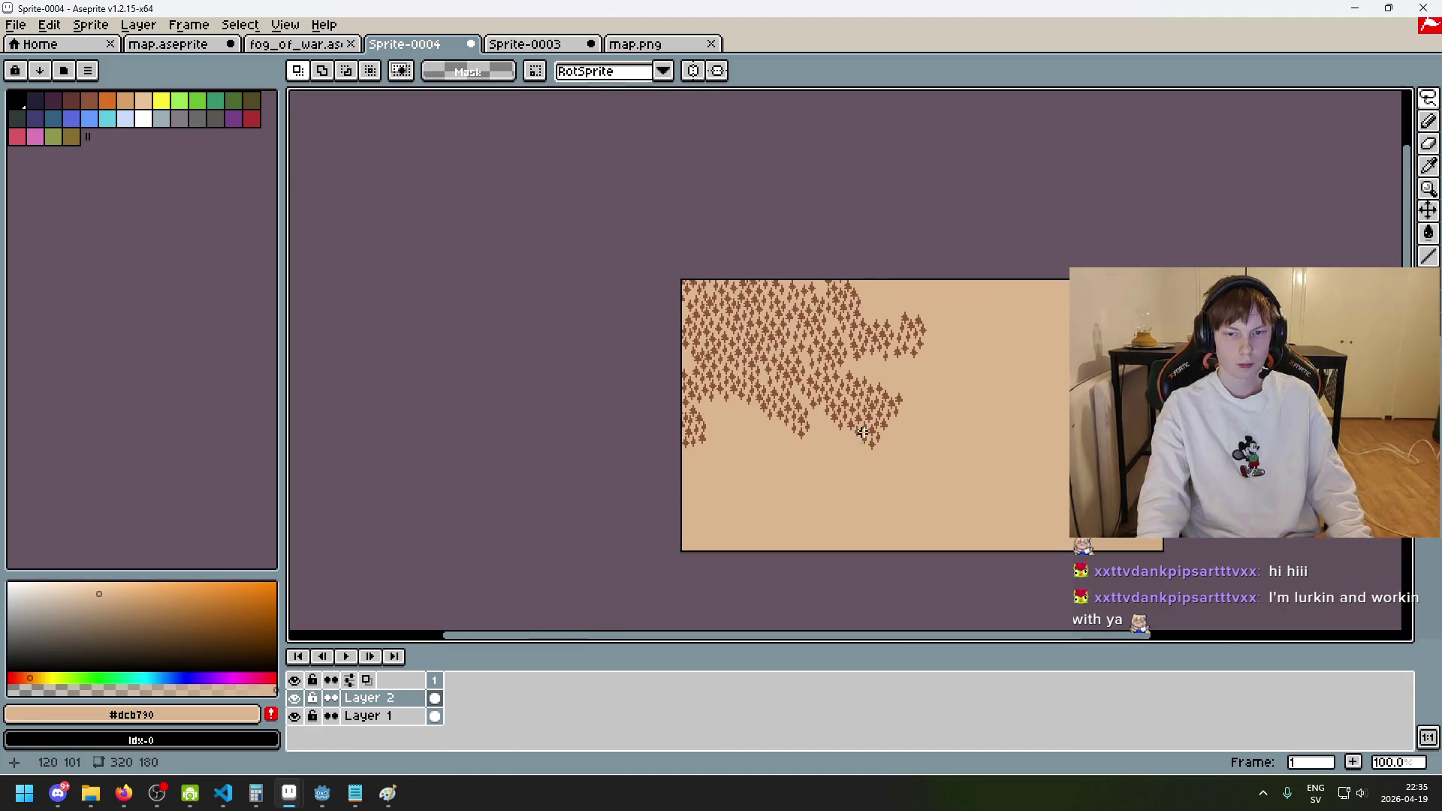
scroll(916, 369, "up", 3)
scroll(844, 449, "down", 1)
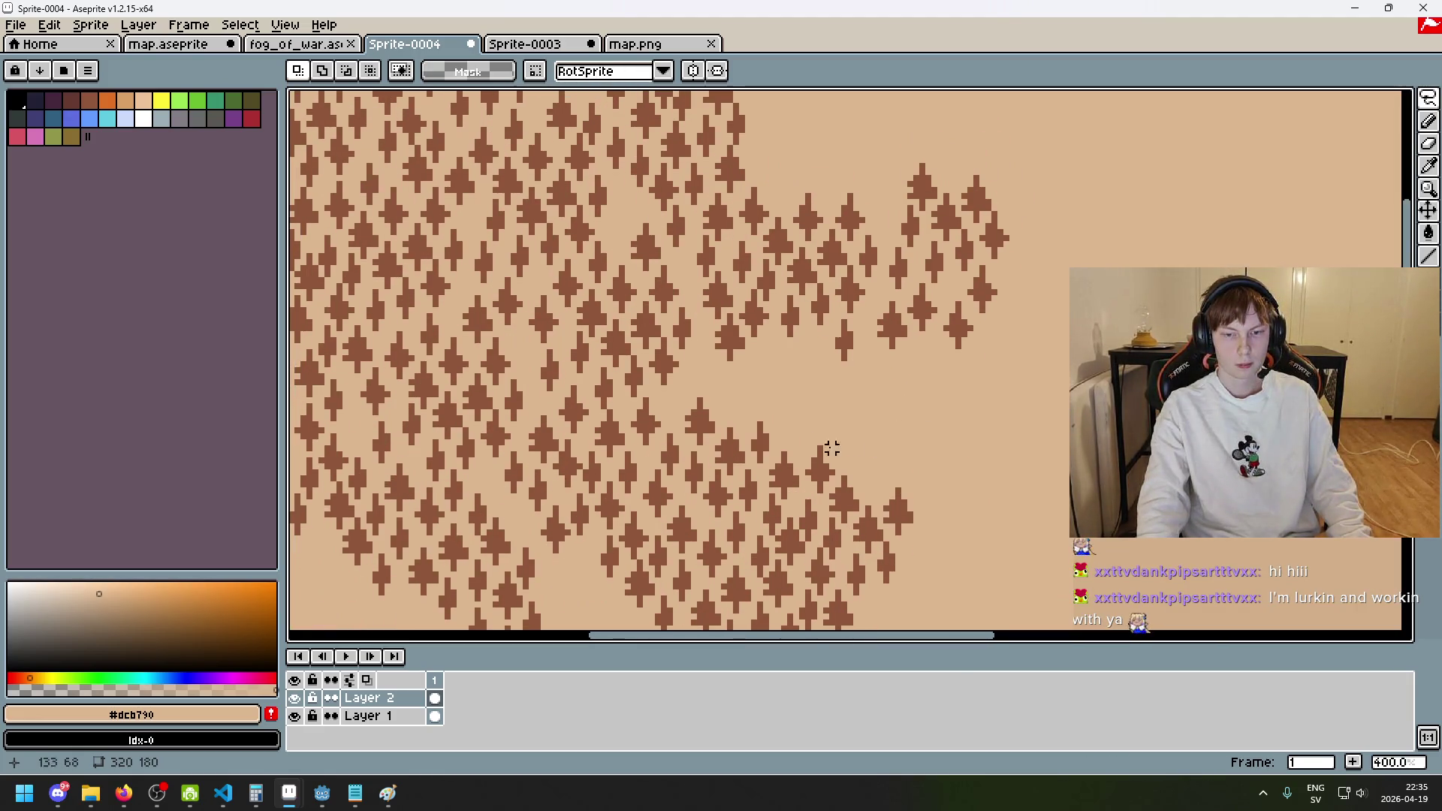
scroll(681, 405, "left", 5)
scroll(681, 406, "down", 2)
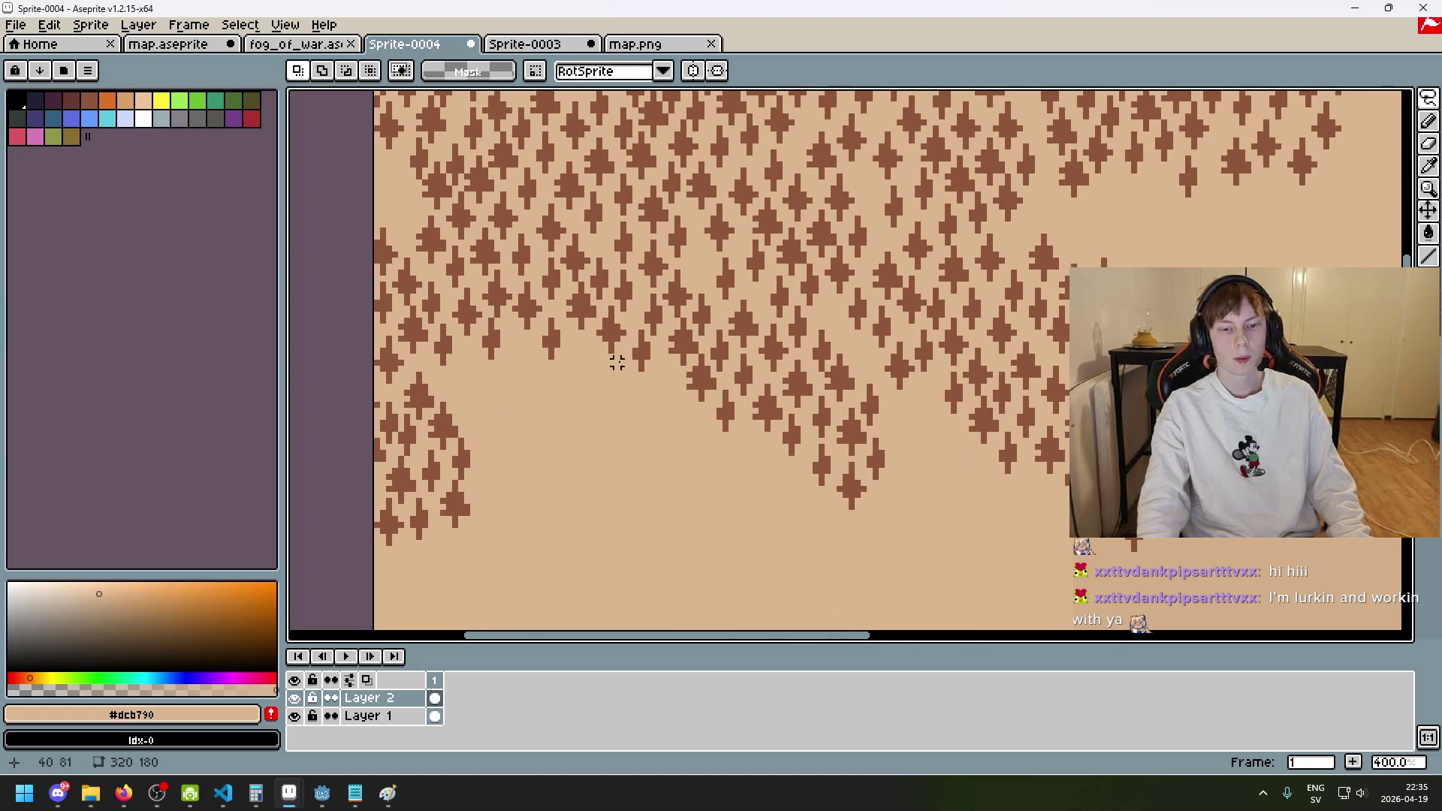
scroll(666, 332, "left", 5)
scroll(666, 331, "up", 2)
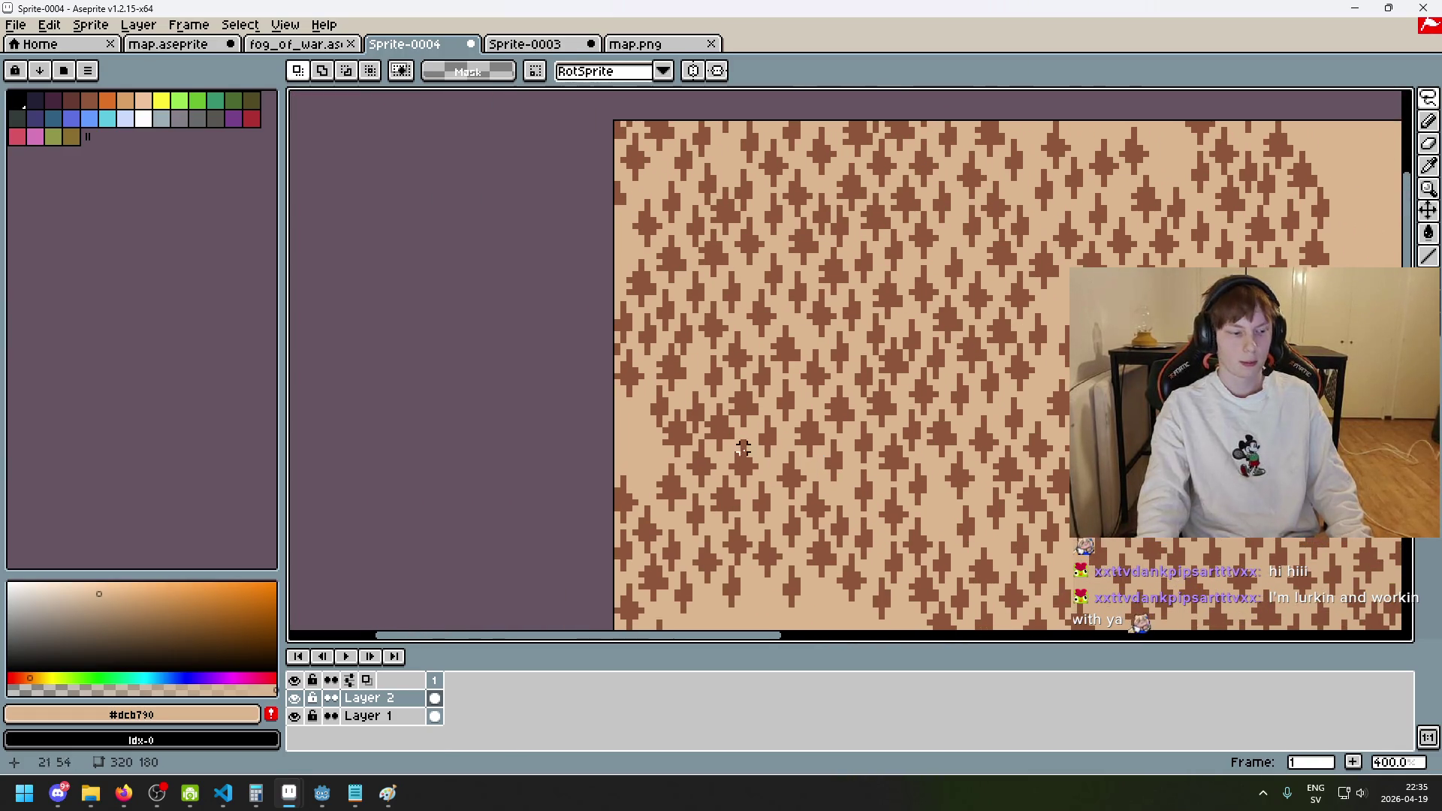
scroll(743, 398, "up", 1)
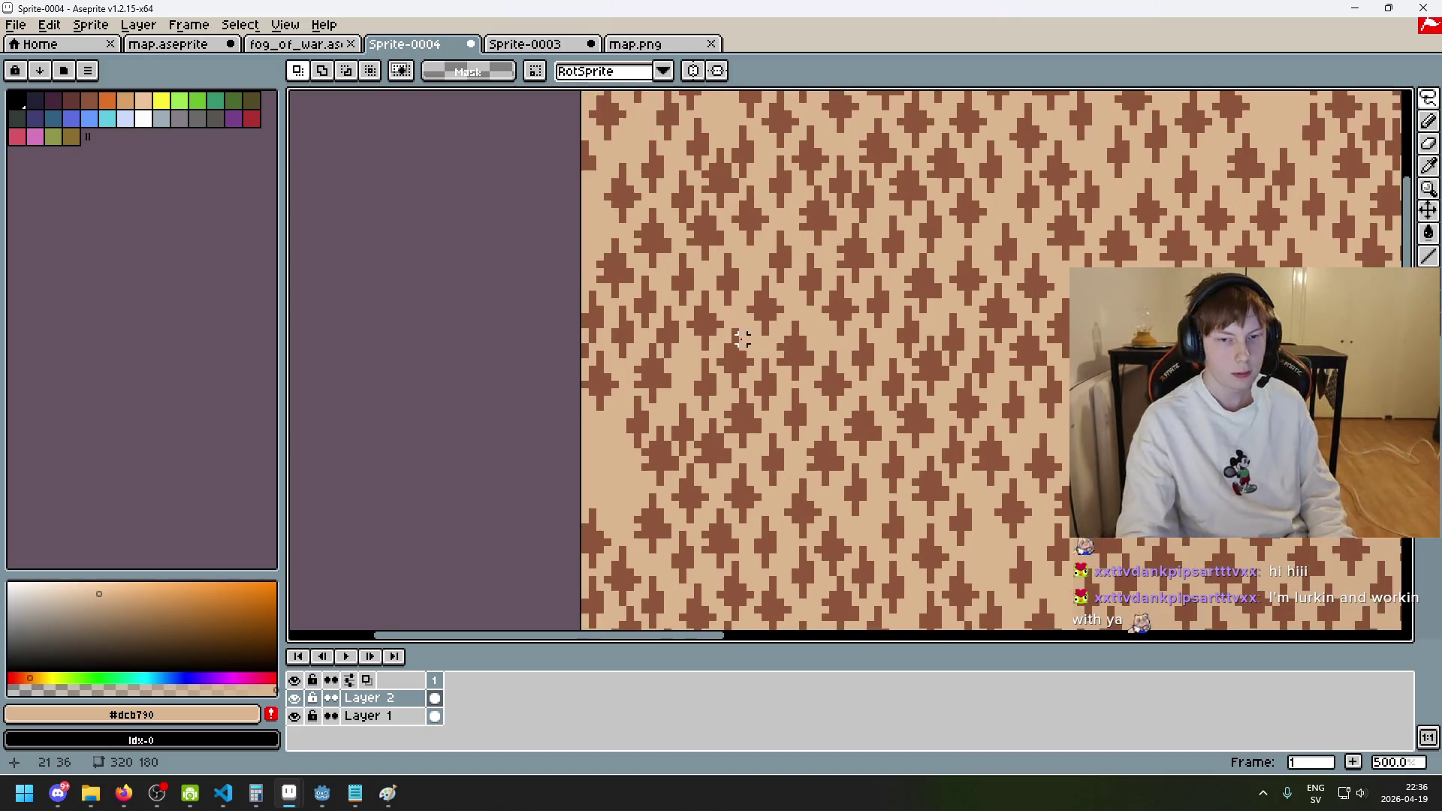
scroll(755, 384, "up", 2)
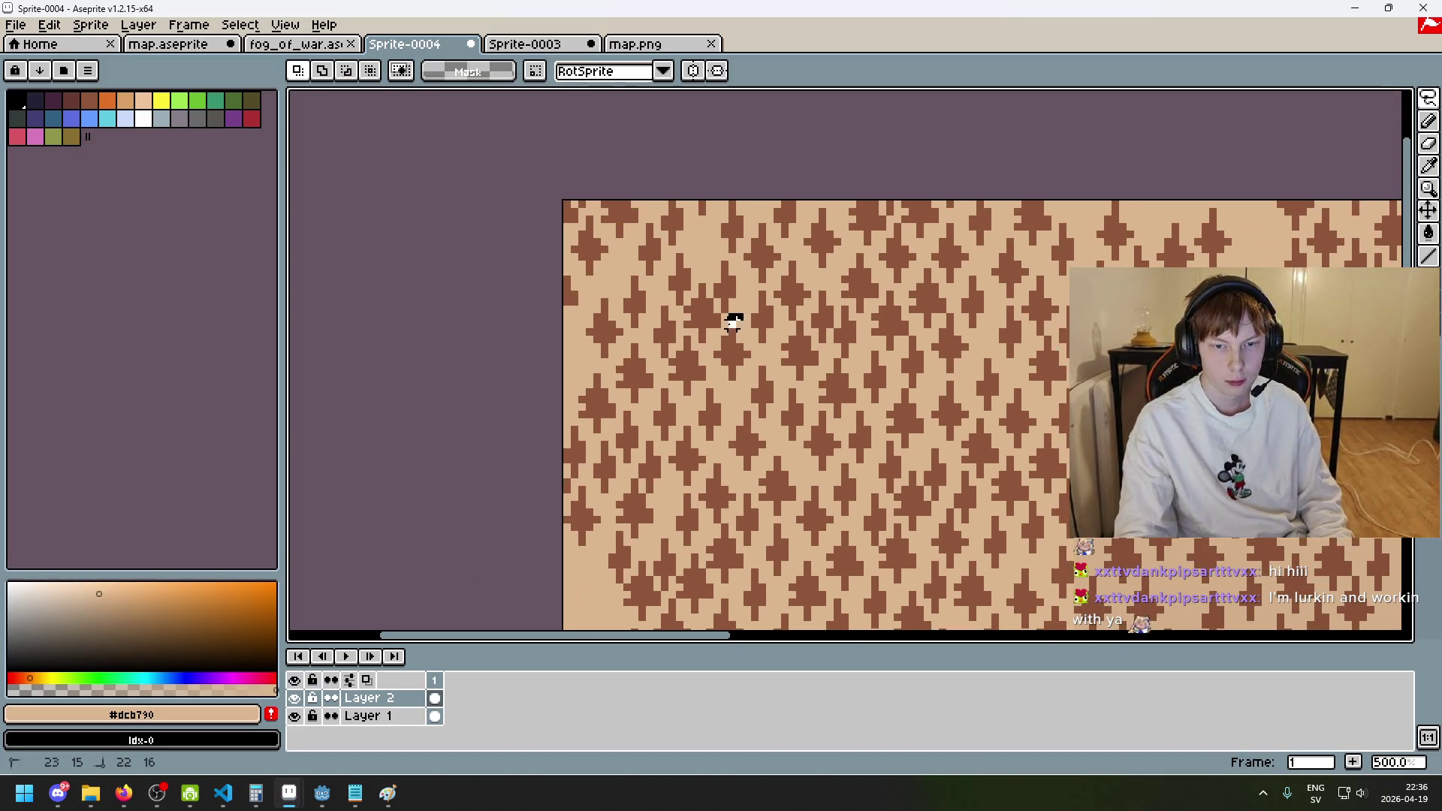
left_click_drag(907, 369, 552, 334)
- Lasso an irregular patch of trees near the forest's left edge
left_click(761, 236)
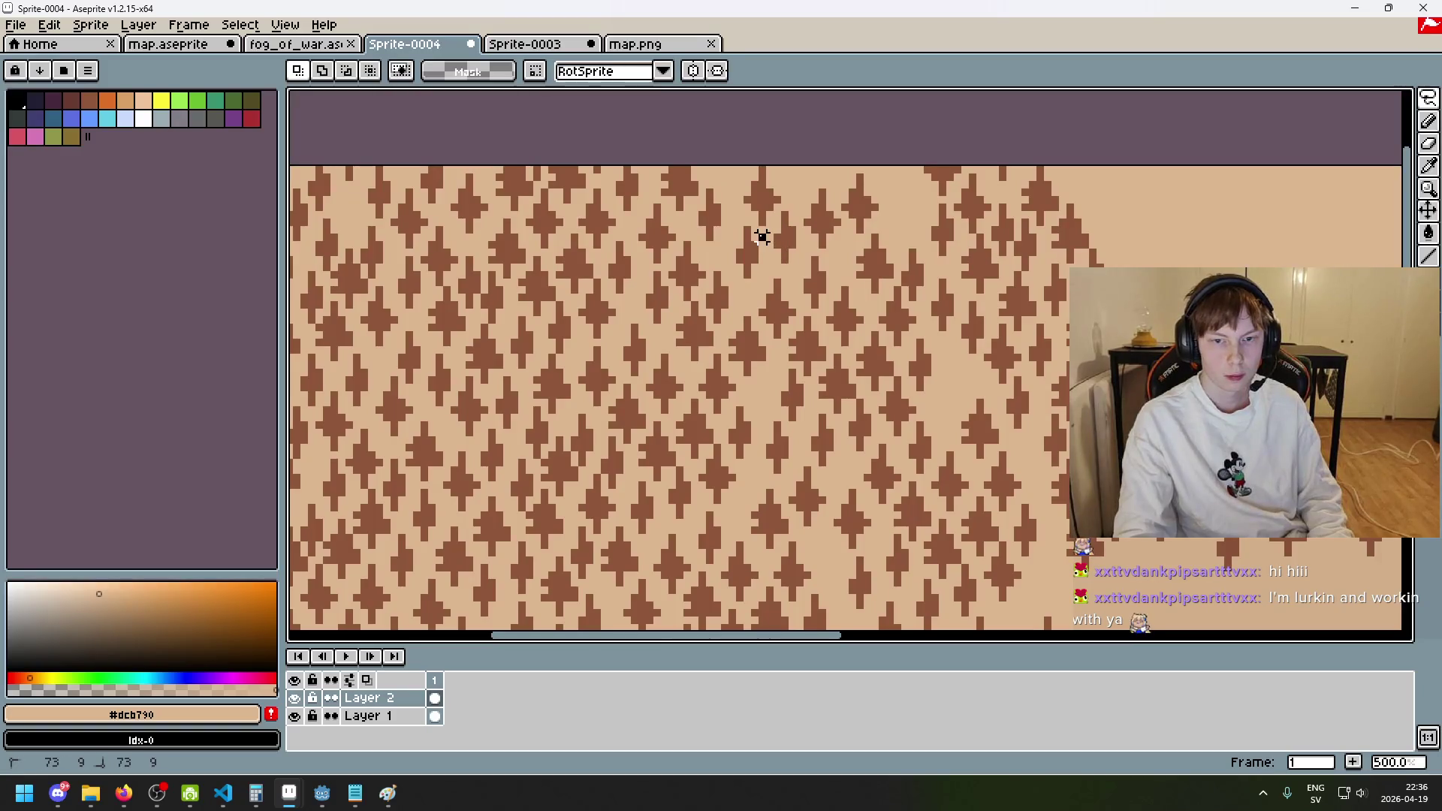
mouse_move(687, 206)
left_mouse_down()
mouse_move(638, 201)
mouse_move(618, 237)
left_mouse_up()
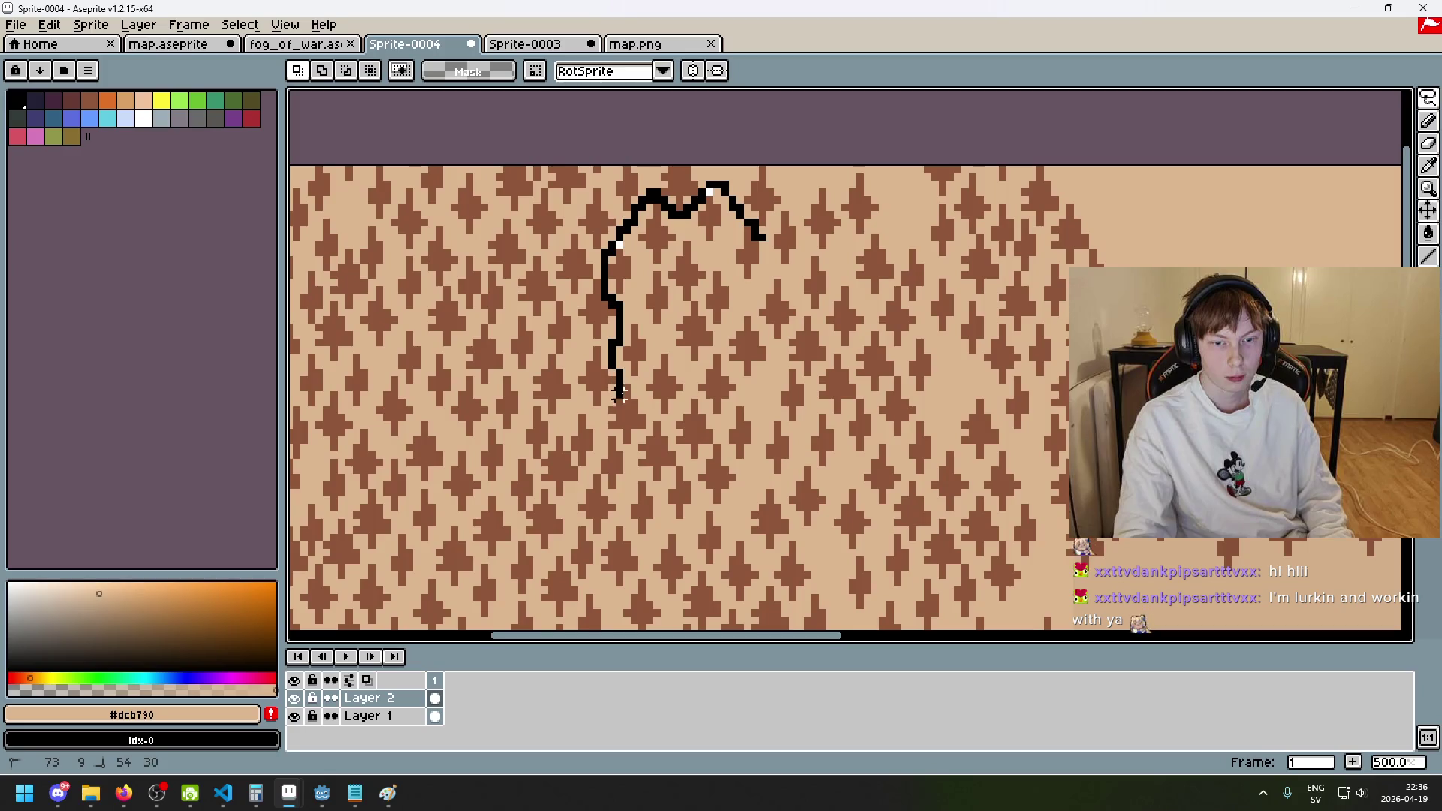
left_click_drag(627, 460, 685, 524)
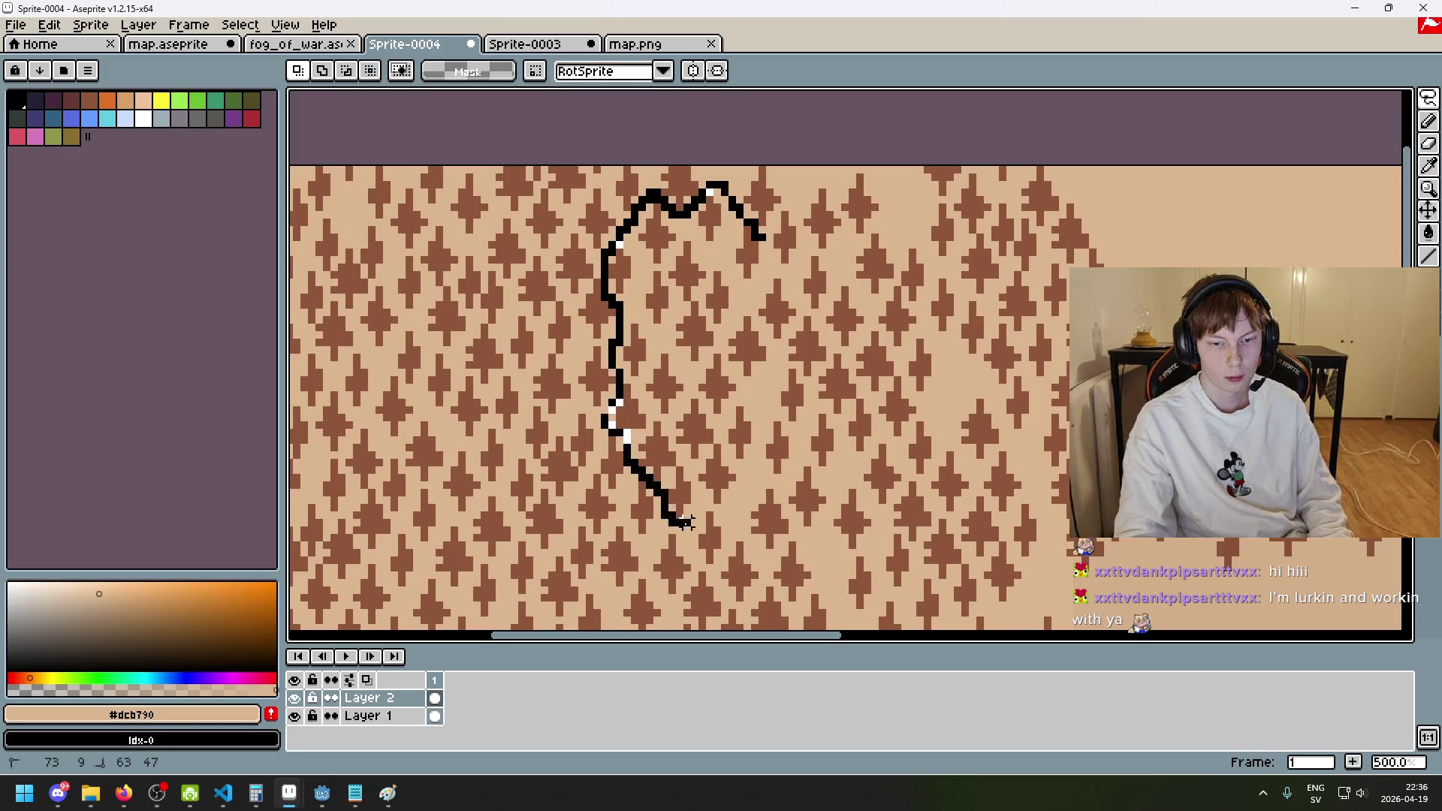
mouse_move(753, 484)
left_mouse_down()
mouse_move(834, 467)
mouse_move(920, 410)
left_mouse_up()
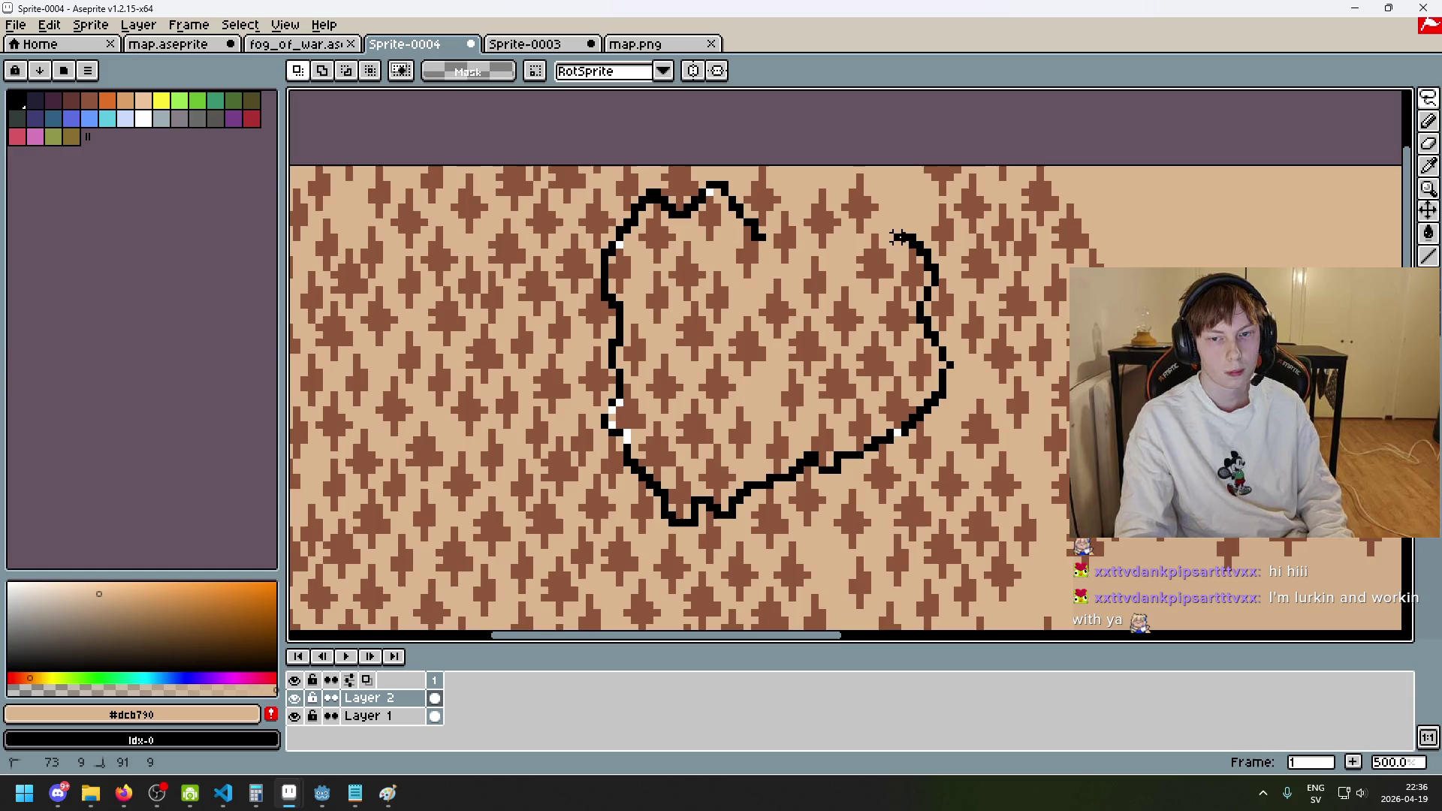
left_click_drag(852, 168, 755, 229)
scroll(666, 206, "up", 1)
scroll(616, 300, "up", 1)
mouse_move(588, 354)
left_mouse_down()
mouse_move(566, 363)
mouse_move(551, 219)
left_mouse_up()
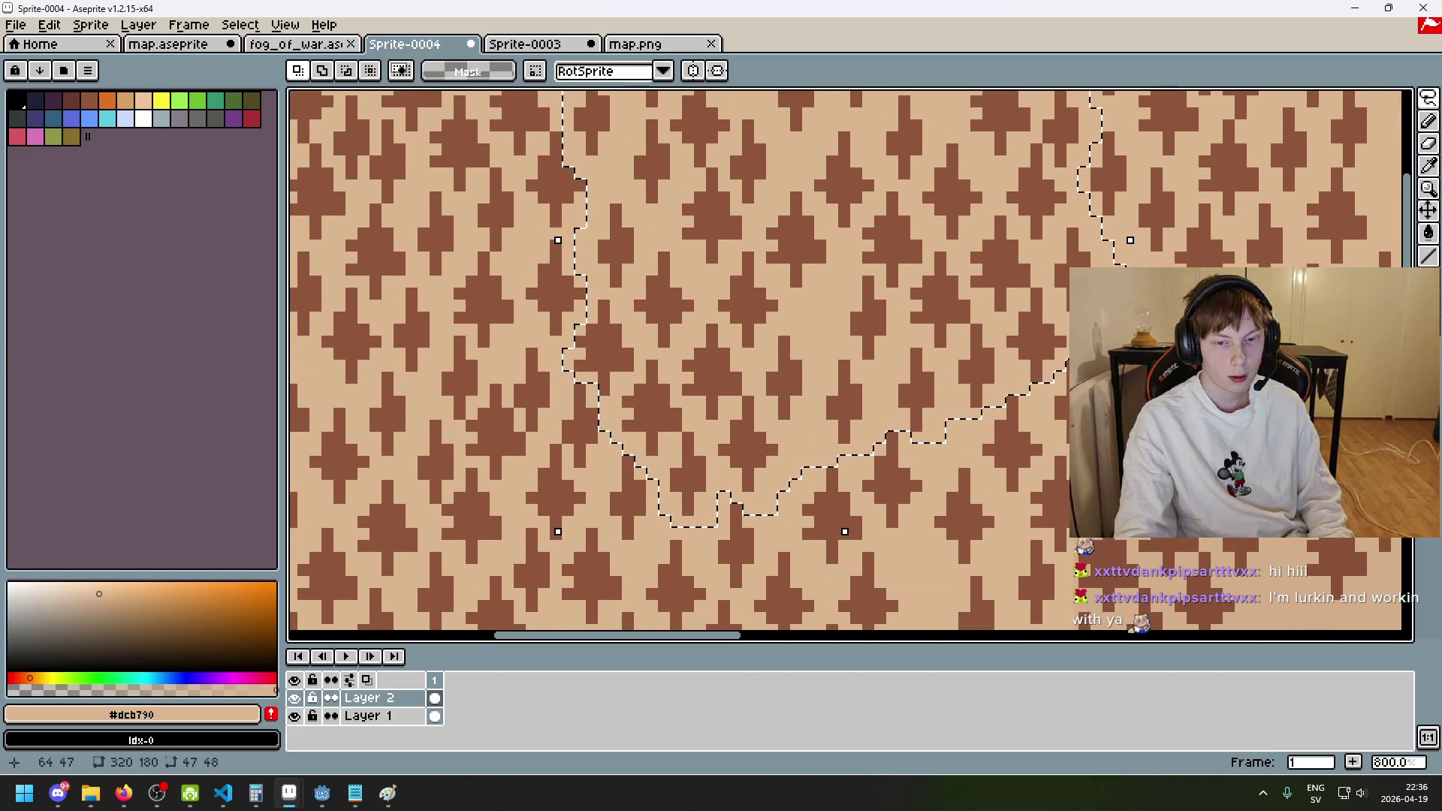
- Move the selected tree patch up and to the right and confirm it
scroll(988, 486, "up", 4)
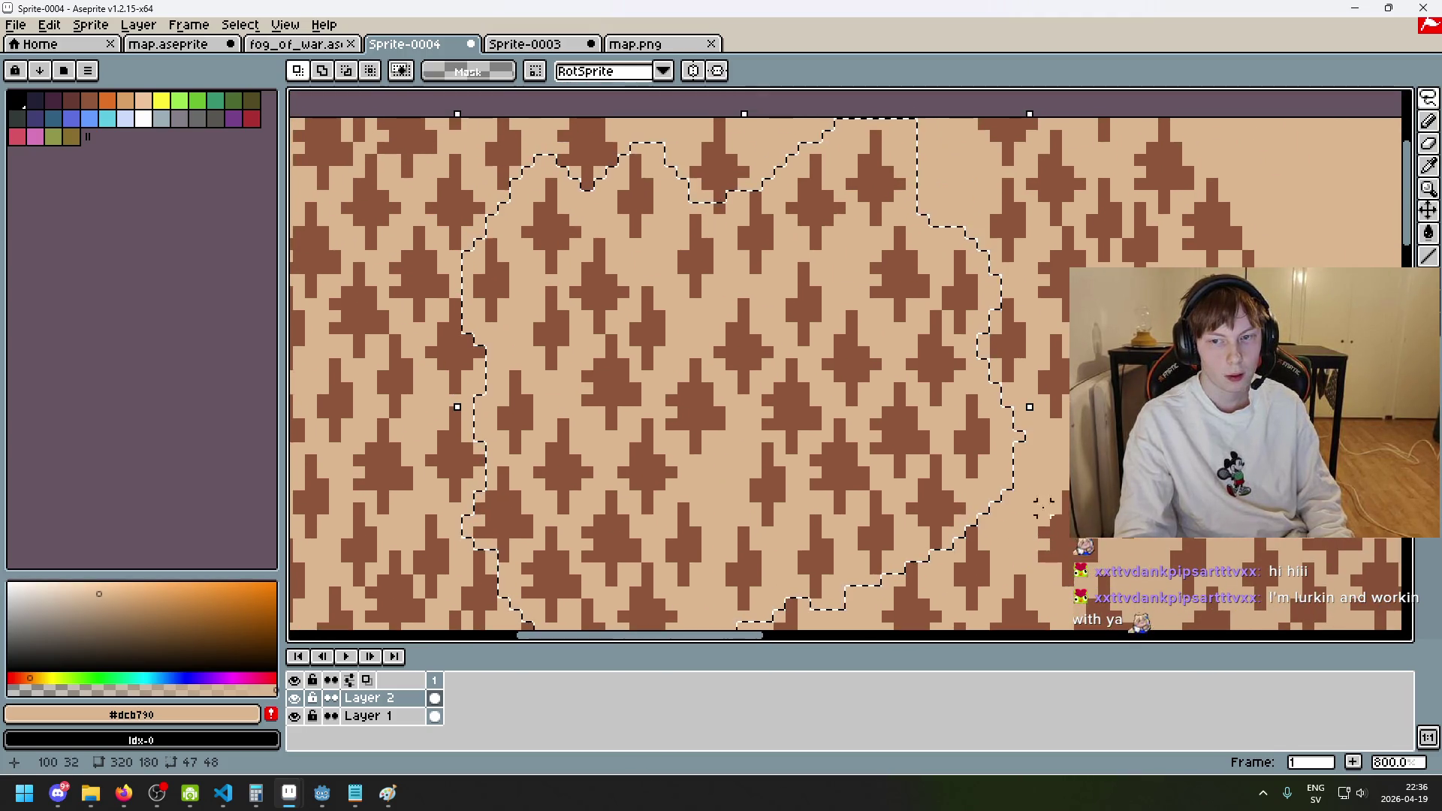
scroll(1007, 413, "down", 1)
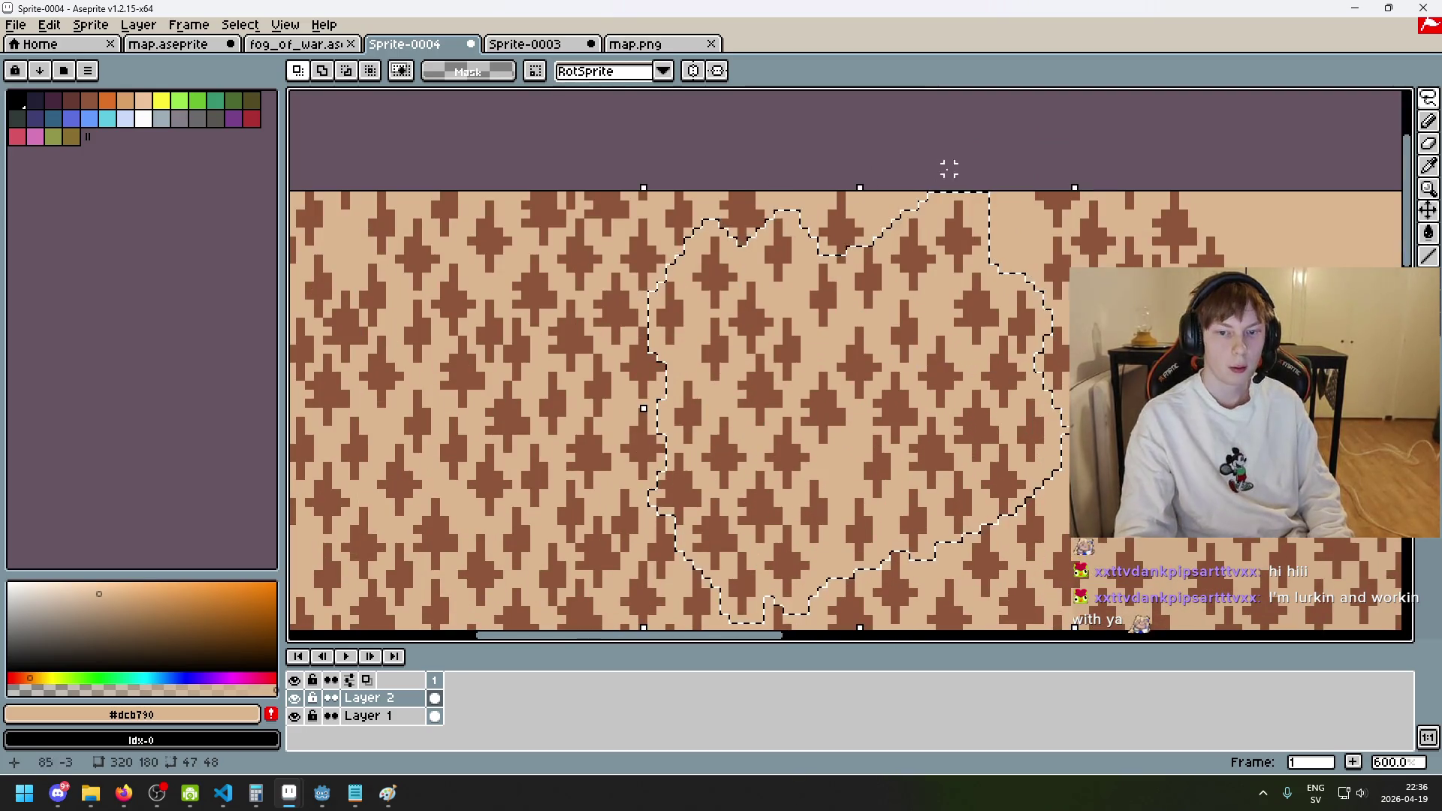
scroll(899, 250, "up", 3)
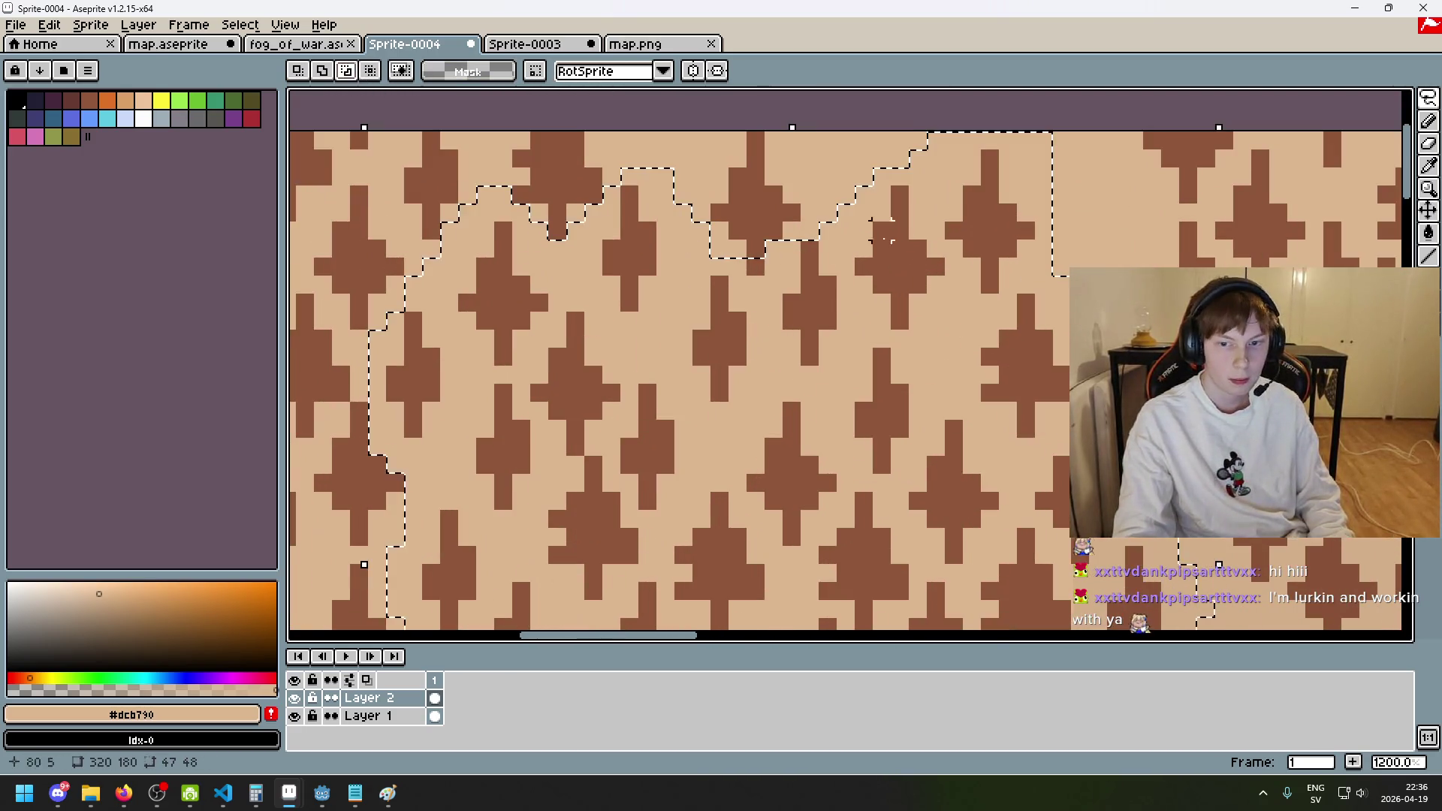
scroll(754, 269, "down", 4)
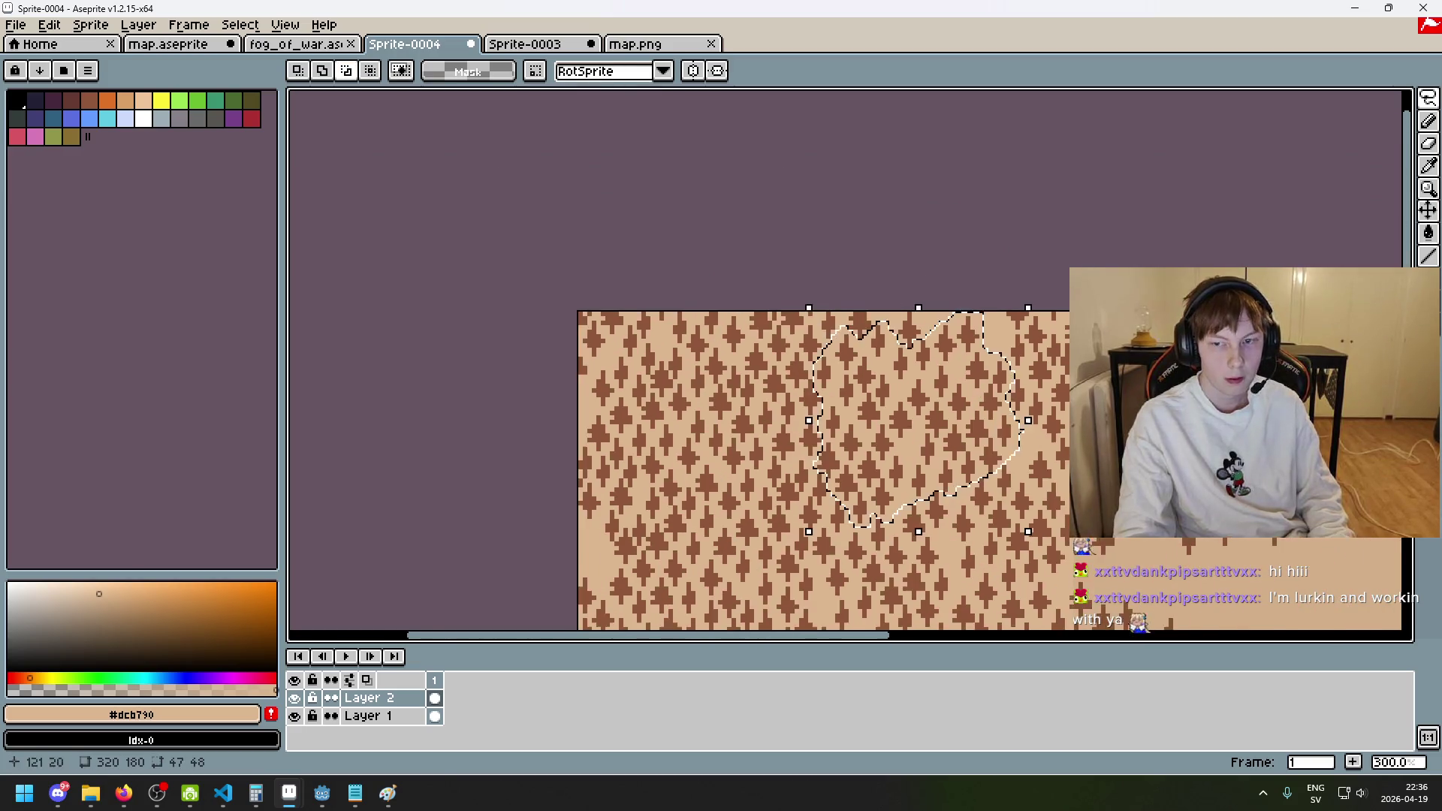
mouse_move(661, 335)
left_mouse_down()
mouse_move(971, 255)
mouse_move(954, 201)
mouse_move(1002, 239)
left_mouse_up()
key("Return")
- Paste a copy of the tree block onto the empty lower-left ground and deselect
scroll(956, 415, "down", 1)
key("ctrl+d")
key("ctrl+shift+d")
mouse_move(807, 113)
left_mouse_down()
mouse_move(789, 274)
mouse_move(714, 509)
mouse_move(726, 519)
left_mouse_up()
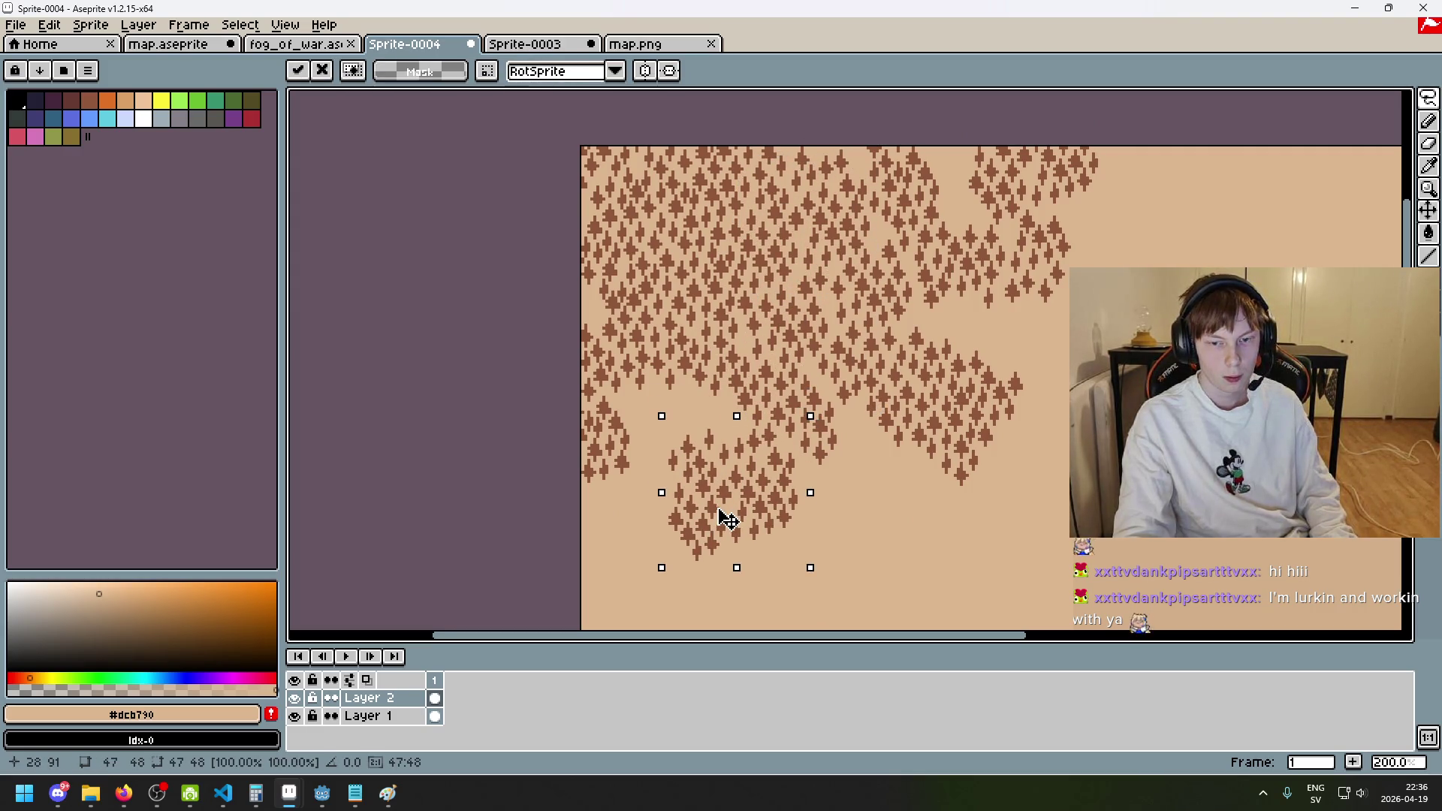
key("Return")
key("ctrl+d")
left_click_drag(1051, 486, 957, 457)
scroll(624, 375, "up", 4)
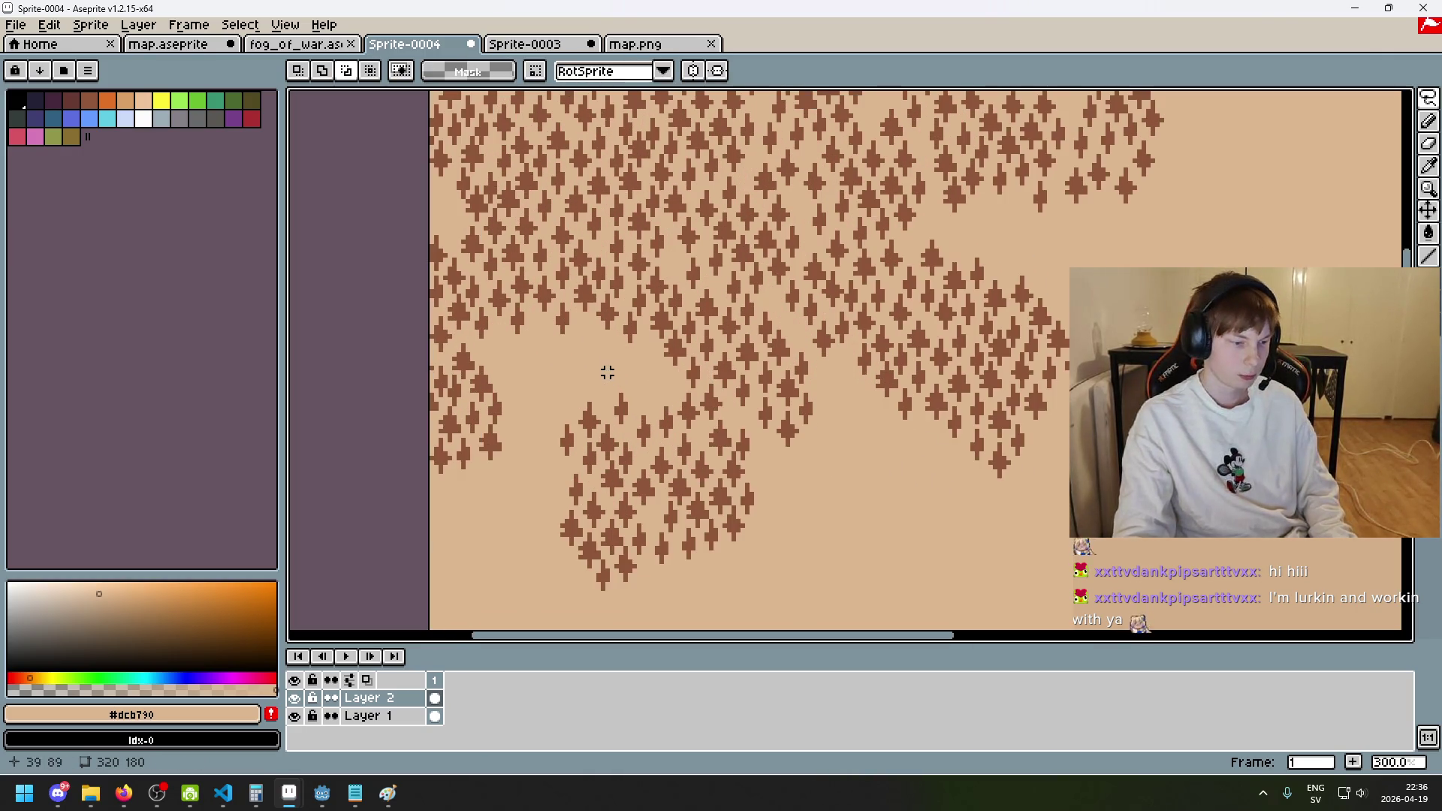
mouse_move(915, 349)
left_mouse_down()
mouse_move(856, 225)
mouse_move(856, 180)
left_mouse_up()
mouse_move(812, 259)
left_mouse_down()
mouse_move(803, 347)
mouse_move(756, 313)
left_mouse_up()
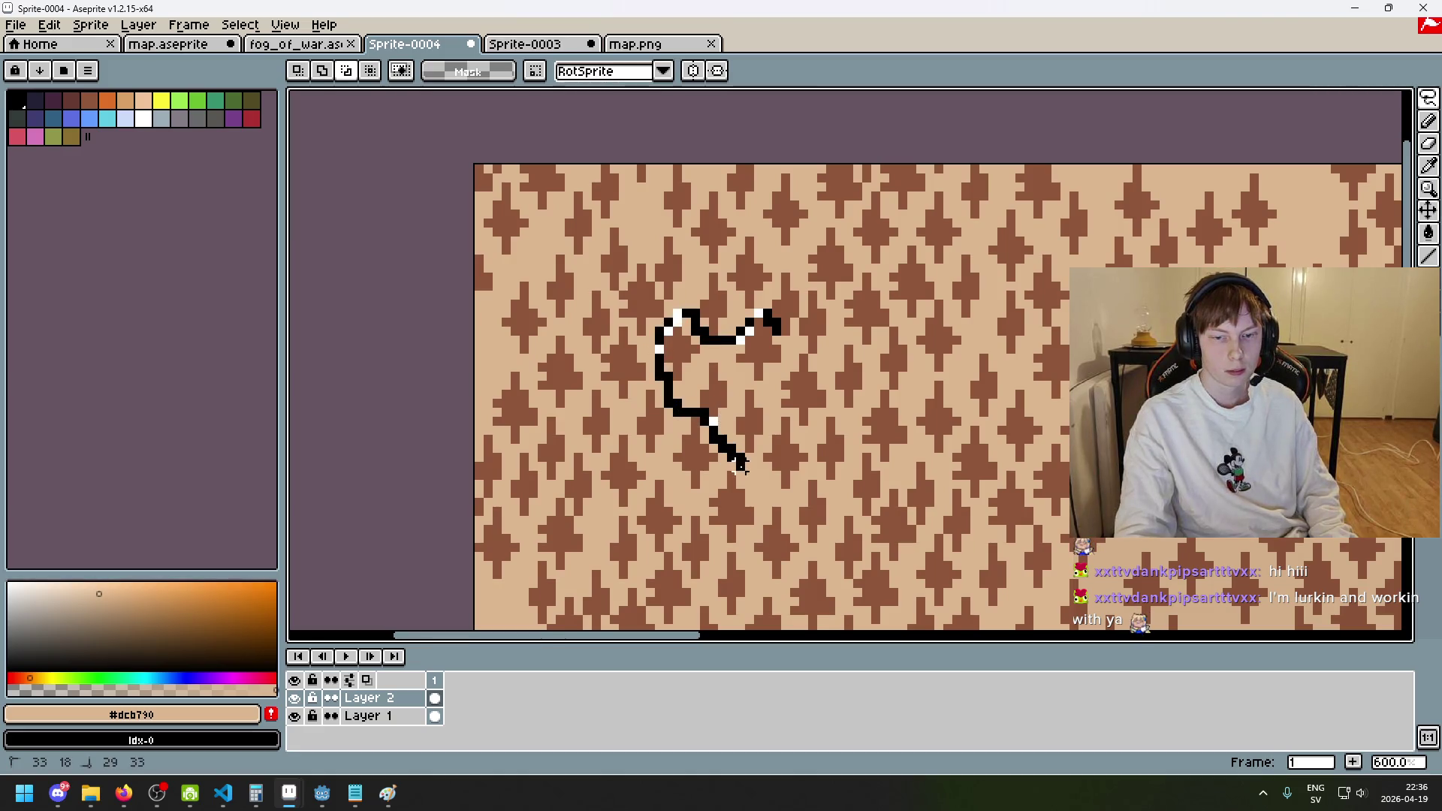
- Lasso an irregular tree patch, redoing the first outline and adding a small notch
left_click_drag(856, 511, 875, 549)
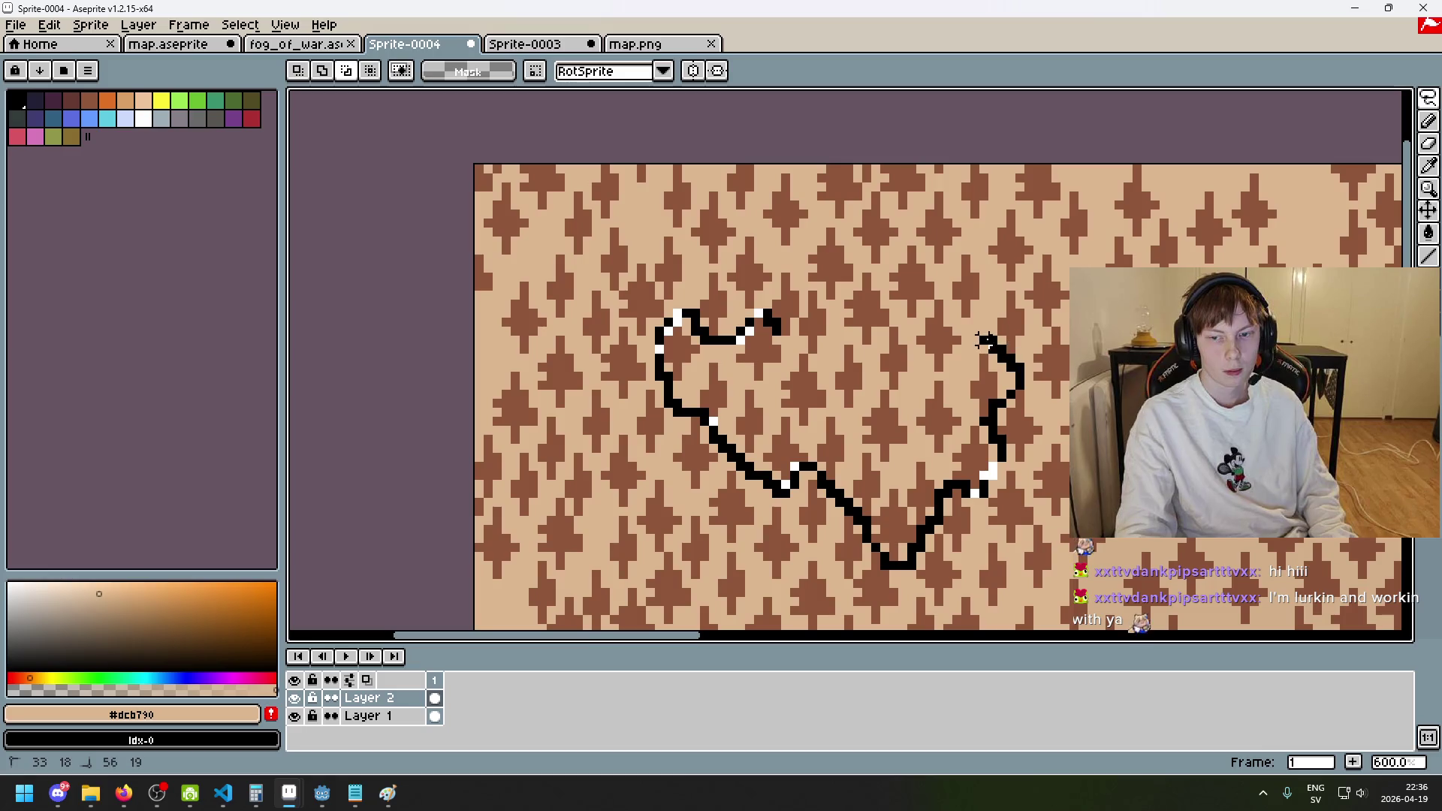
key("ctrl+z")
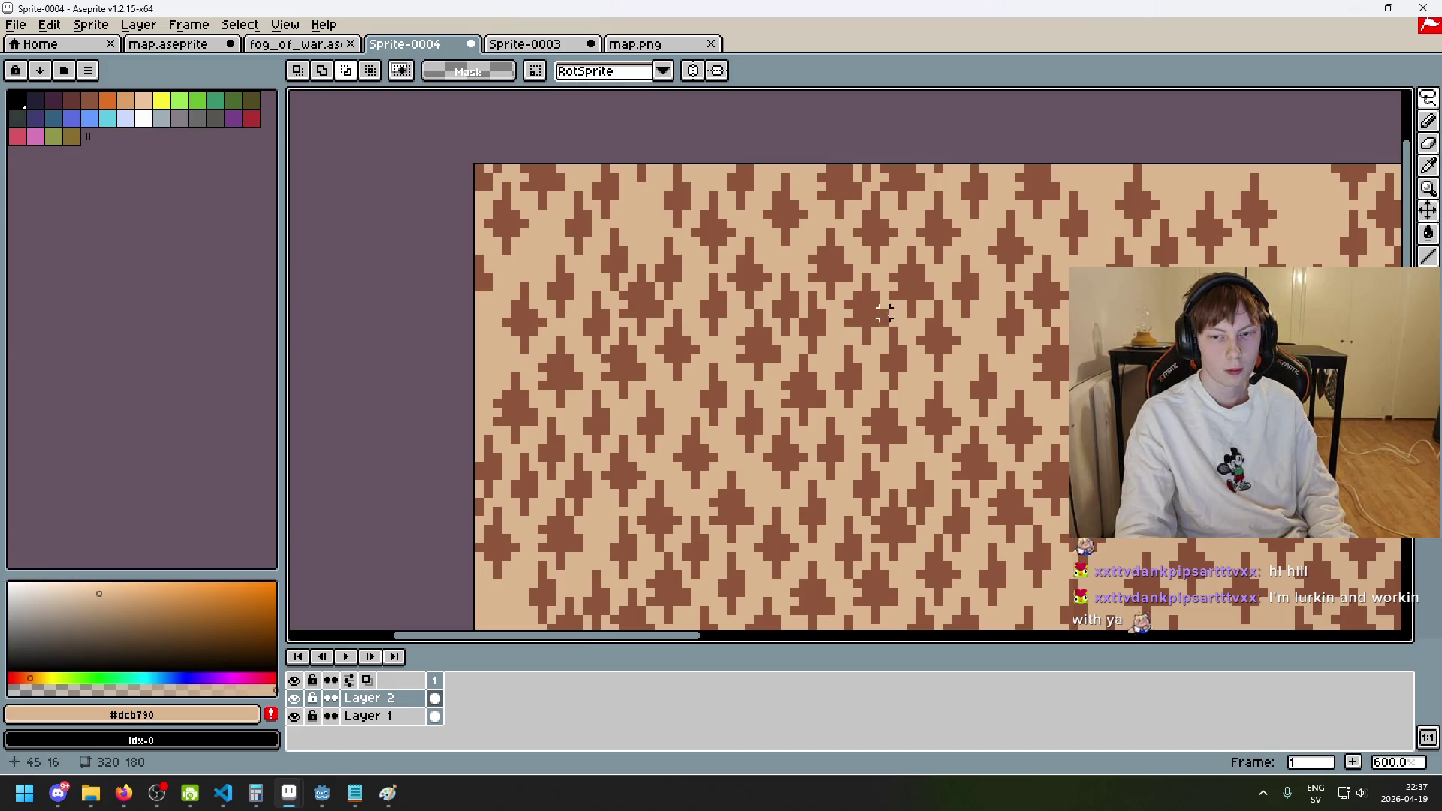
left_click(686, 312)
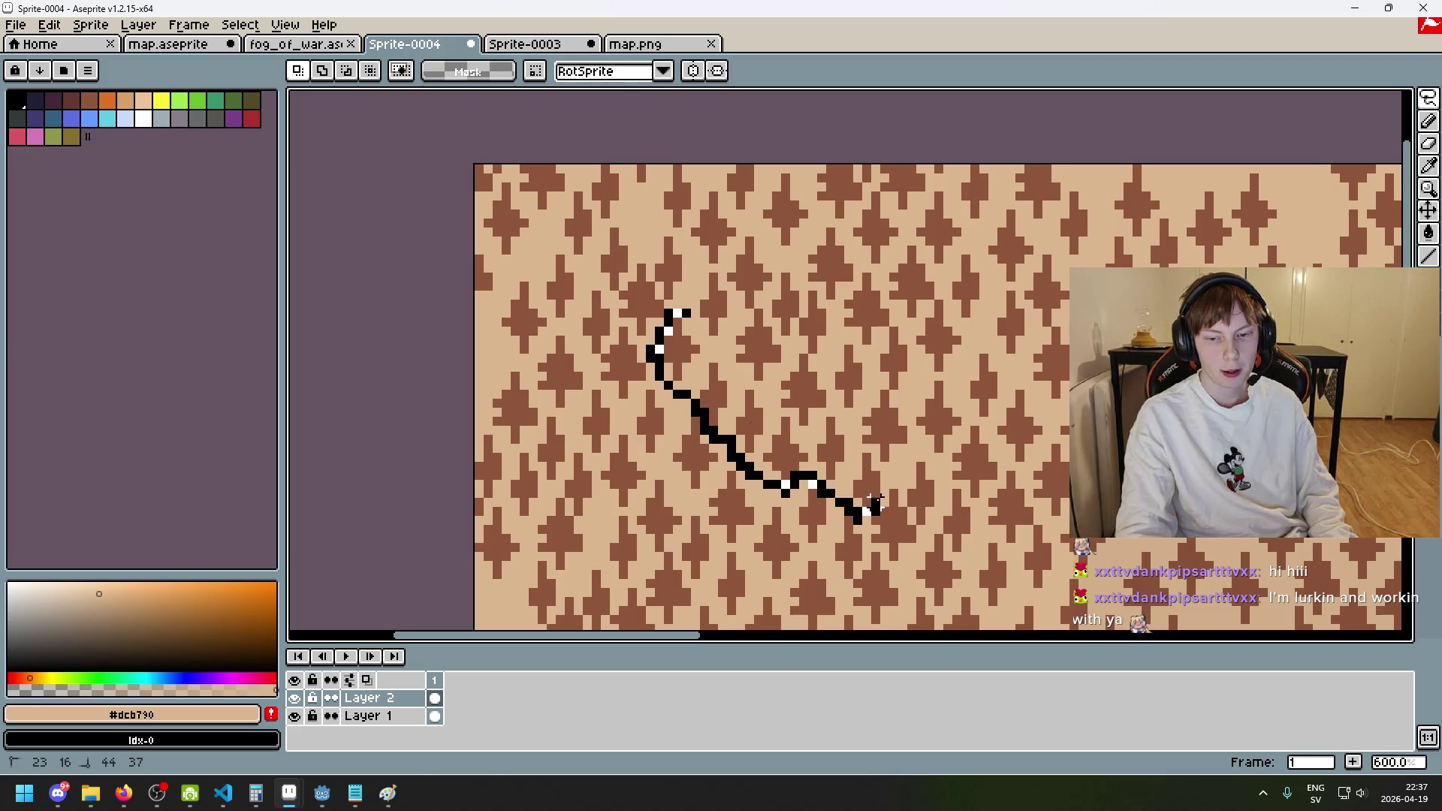
left_click_drag(939, 457, 1012, 367)
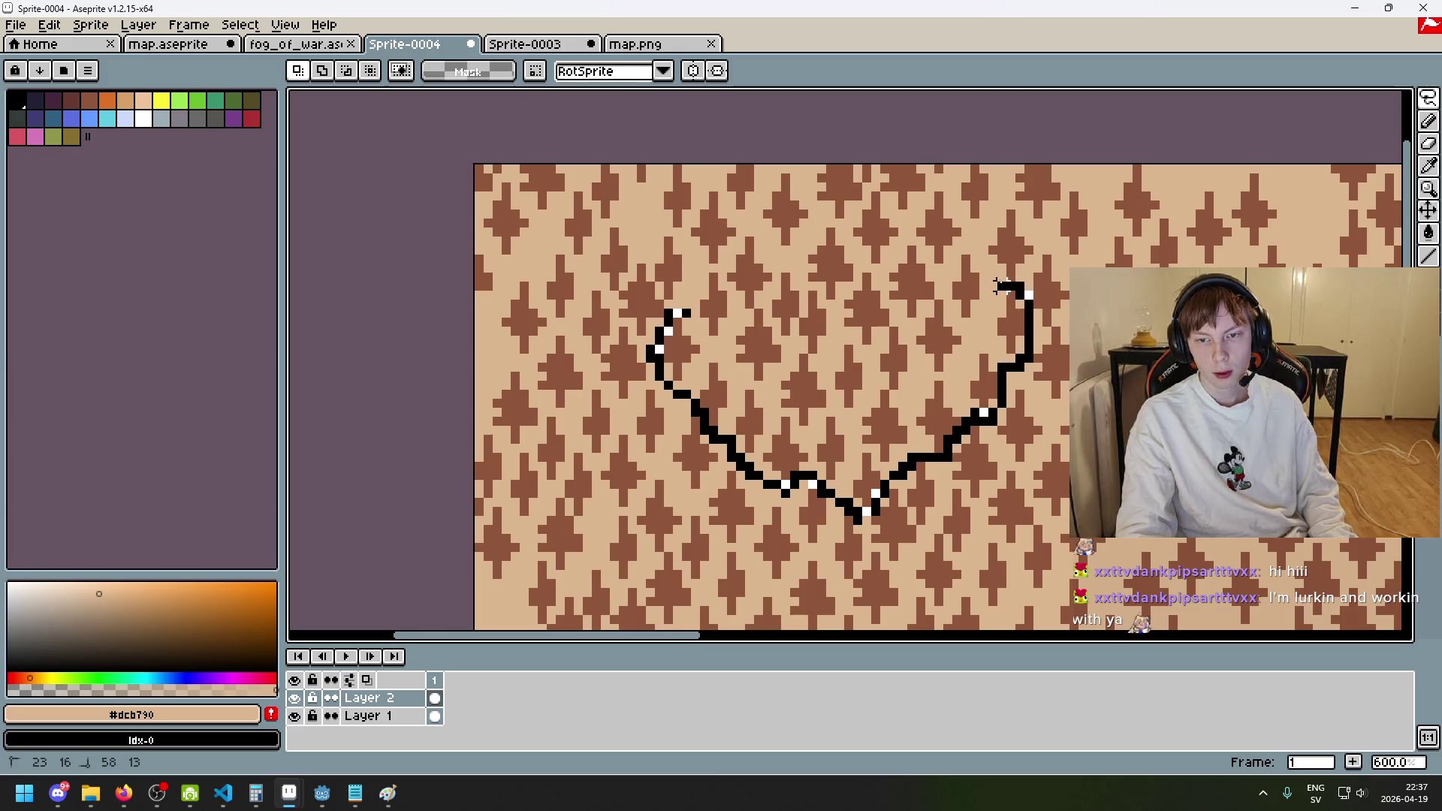
mouse_move(892, 250)
left_mouse_down()
mouse_move(868, 267)
mouse_move(812, 231)
mouse_move(725, 257)
mouse_move(680, 305)
left_mouse_up()
scroll(920, 236, "up", 2)
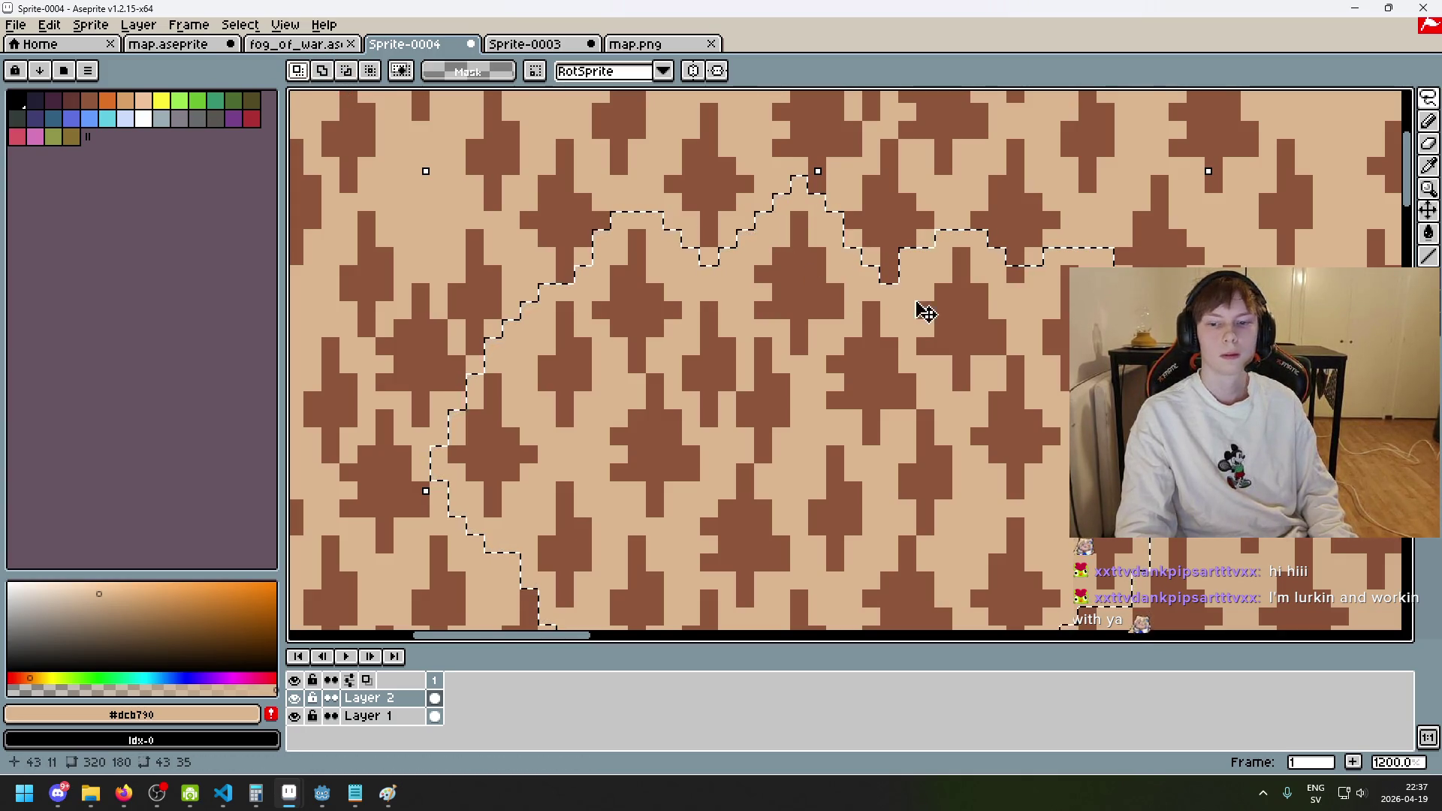
left_click_drag(1009, 270, 1029, 276)
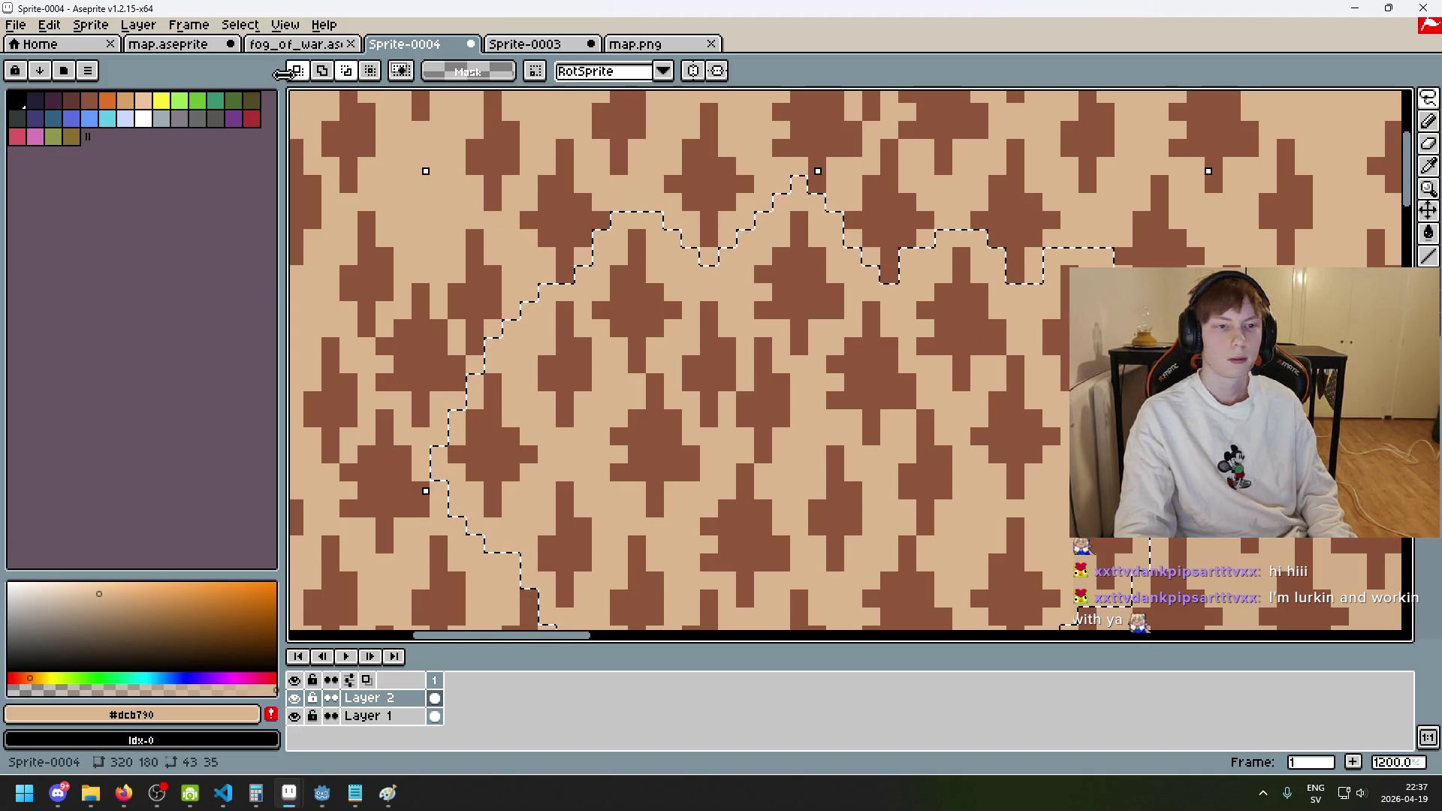
scroll(894, 353, "down", 3)
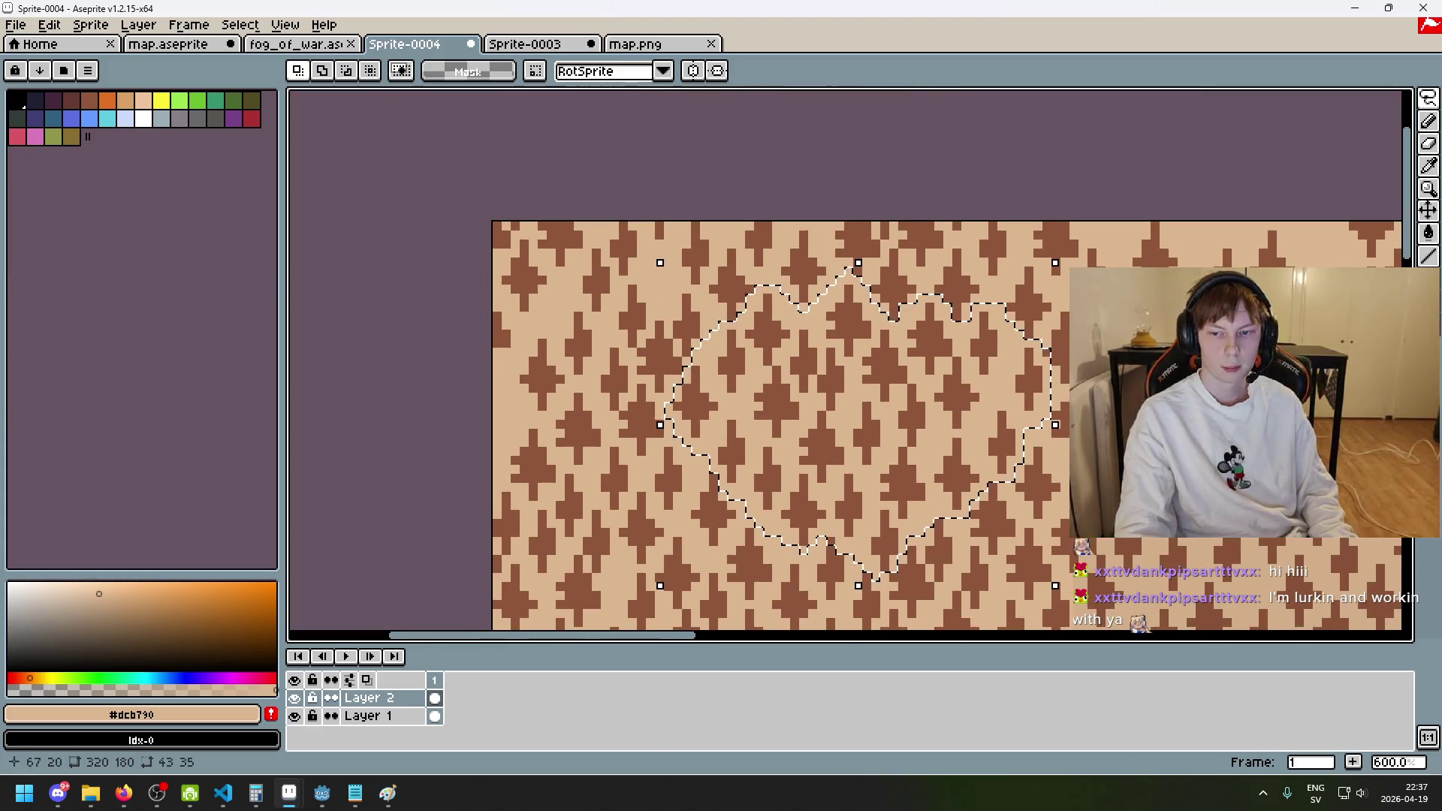
- Place a copy of the tree patch into an upper gap in the forest
left_click(345, 70)
scroll(969, 435, "up", 4)
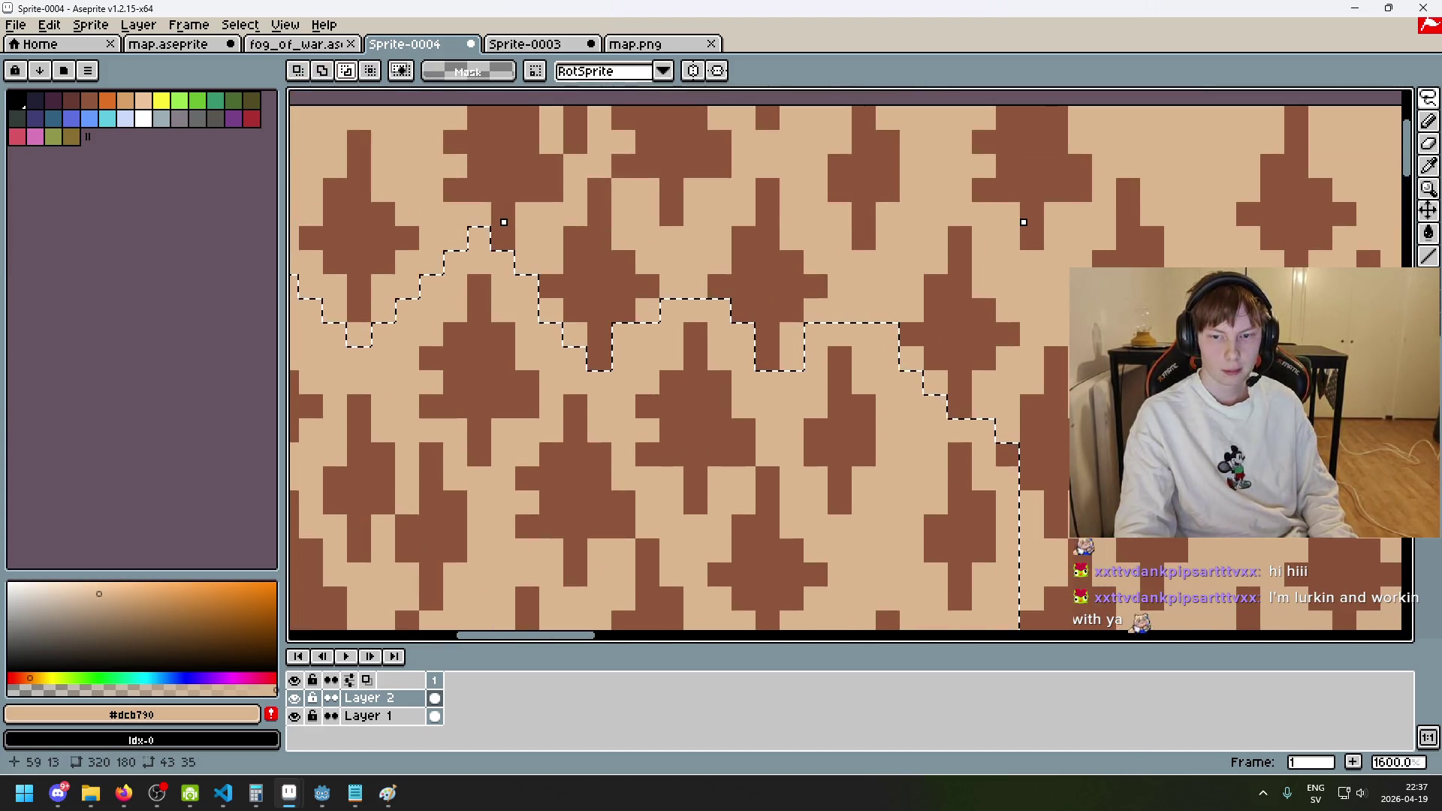
scroll(969, 435, "down", 3)
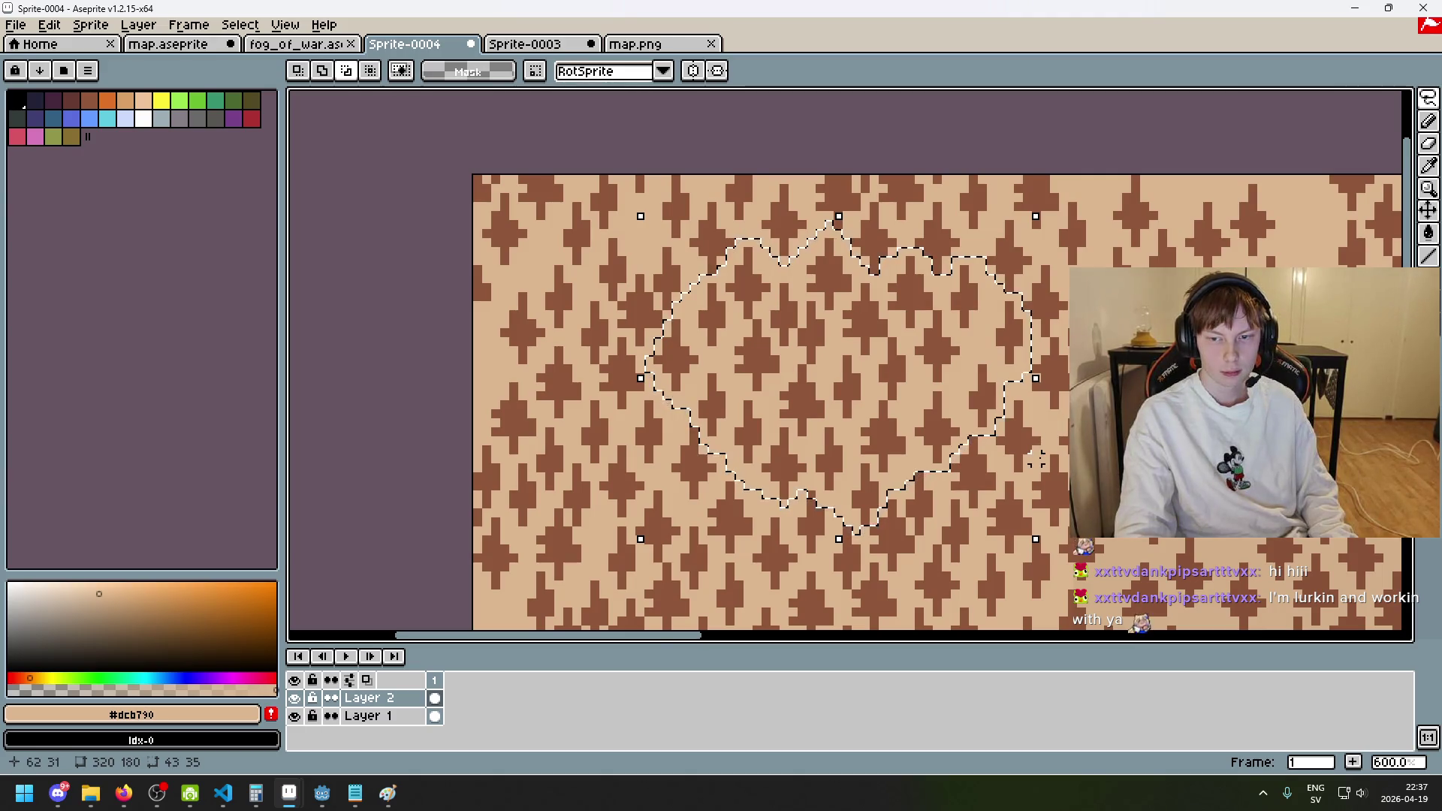
scroll(1036, 459, "down", 2)
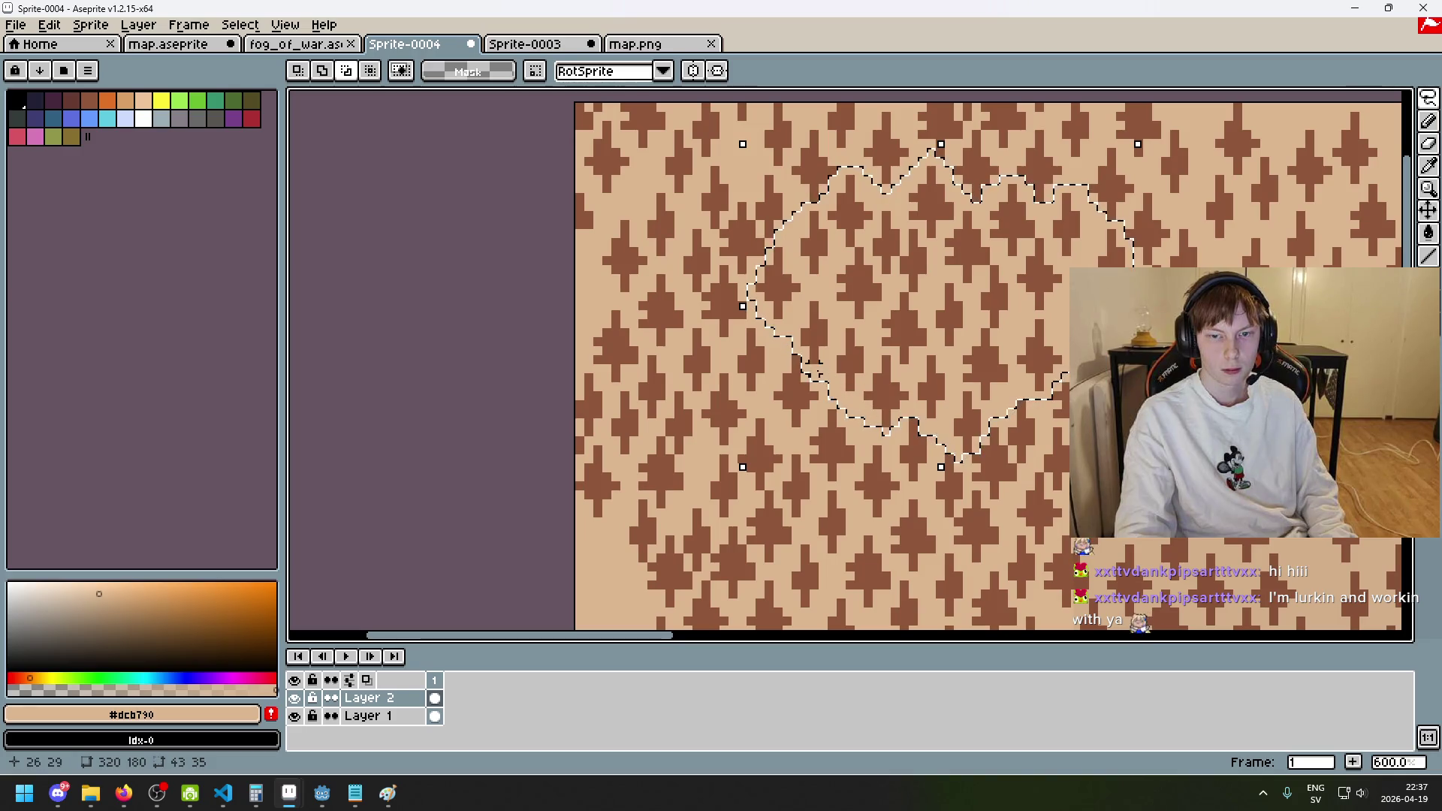
scroll(824, 380, "down", 3)
key("ctrl+t")
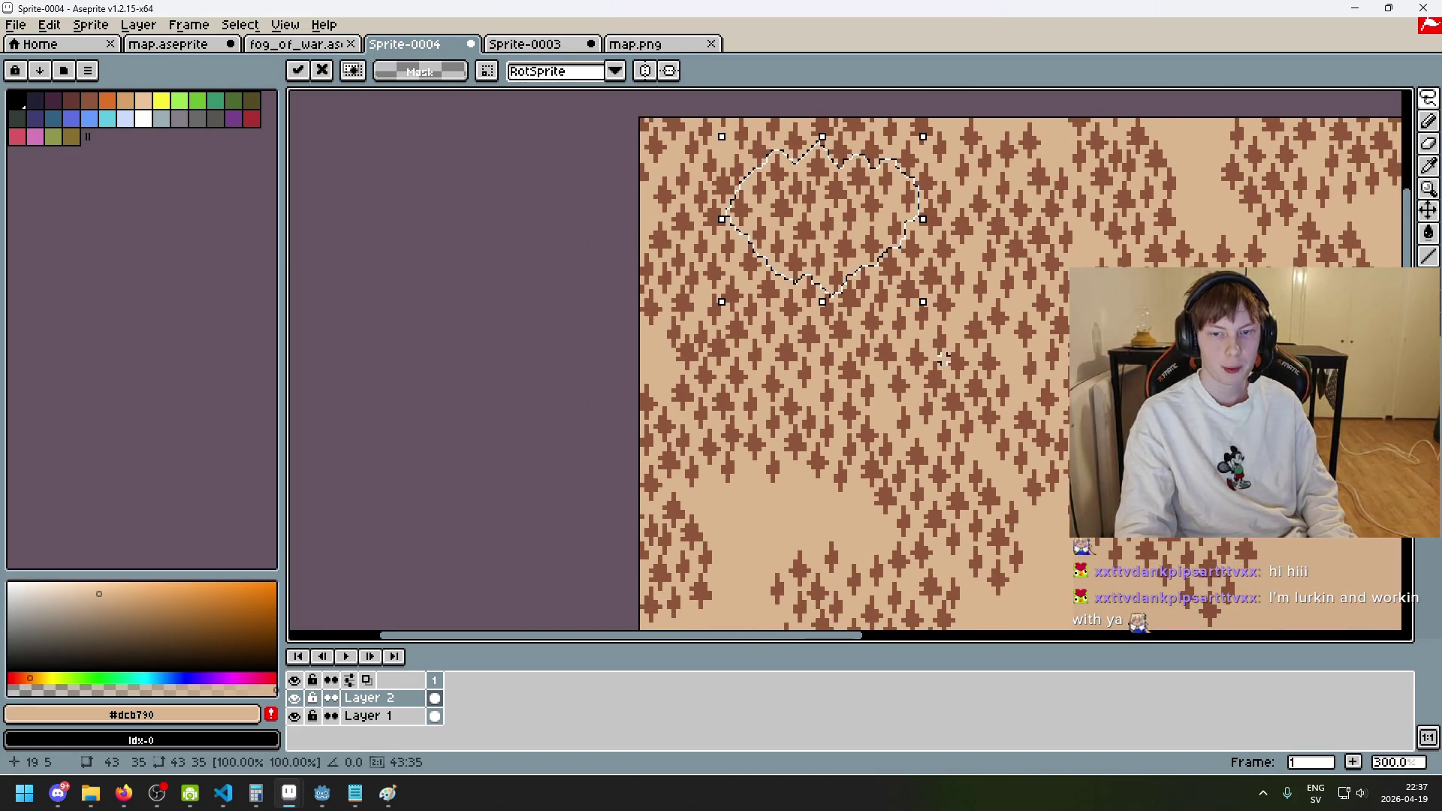
scroll(939, 359, "up", 1)
left_click_drag(708, 193, 1008, 305)
scroll(814, 403, "down", 1)
mouse_move(1006, 407)
left_mouse_down()
mouse_move(1088, 294)
mouse_move(1218, 229)
mouse_move(1105, 234)
mouse_move(1119, 230)
left_mouse_up()
key("Return")
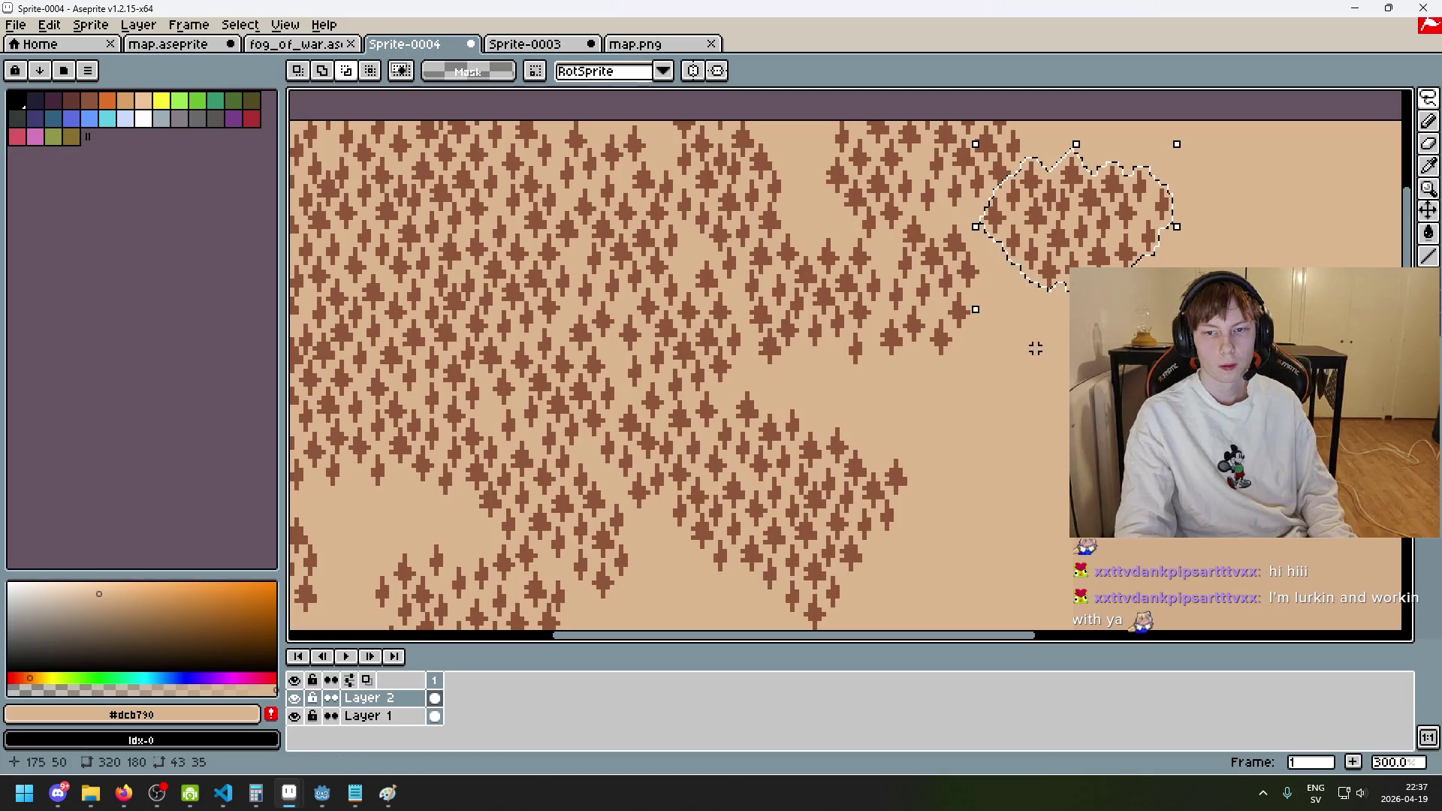
- Paste the tree patch again beside the lower tree clump and begin outlining another group
scroll(1034, 345, "down", 2)
left_click_drag(1003, 353, 918, 336)
key("ctrl+v")
mouse_move(653, 218)
left_mouse_down()
mouse_move(820, 280)
mouse_move(878, 277)
mouse_move(931, 187)
mouse_move(874, 180)
left_mouse_up()
key("ctrl+z")
key("ctrl+z")
key("ctrl+z")
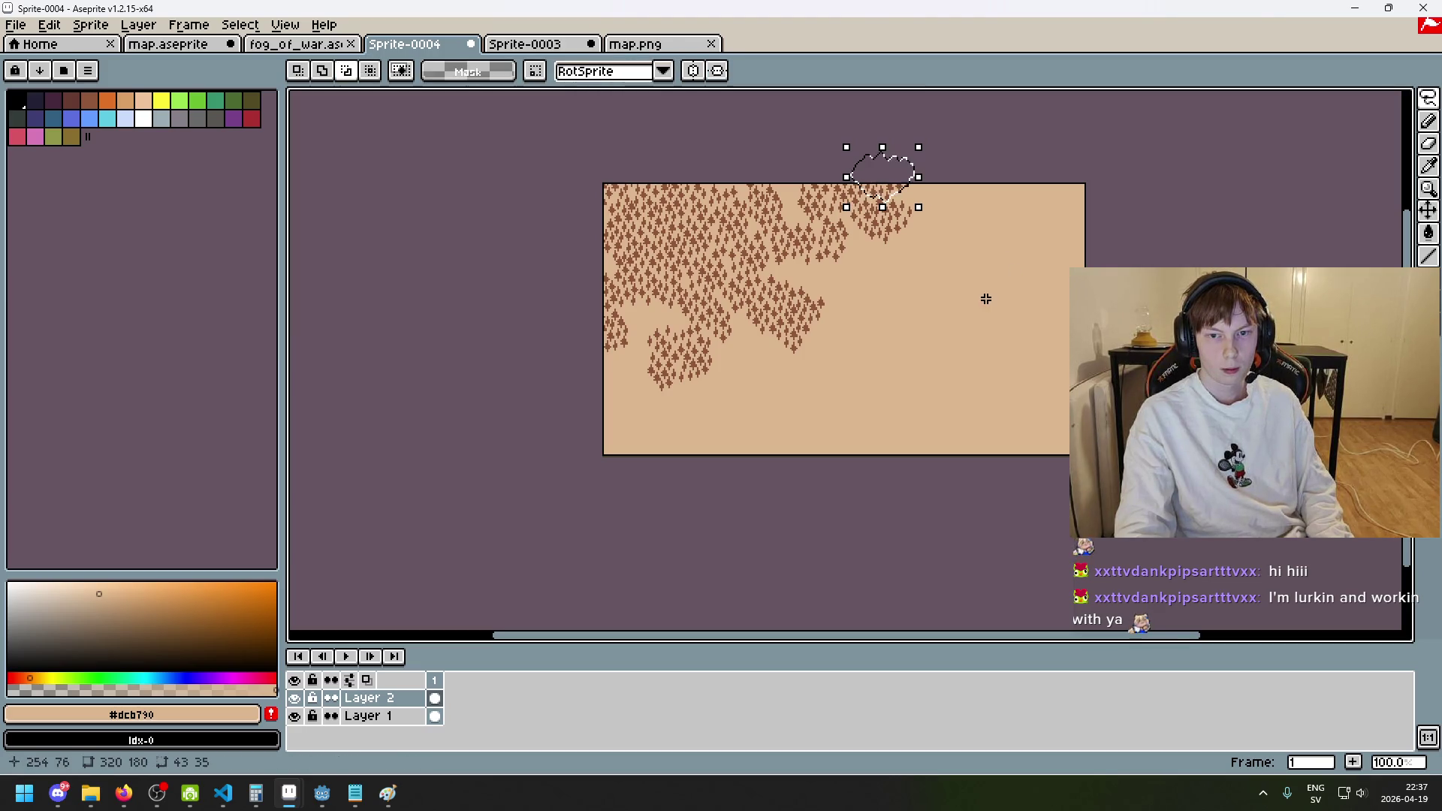
left_click_drag(728, 178, 813, 319)
key("Return")
scroll(937, 334, "up", 2)
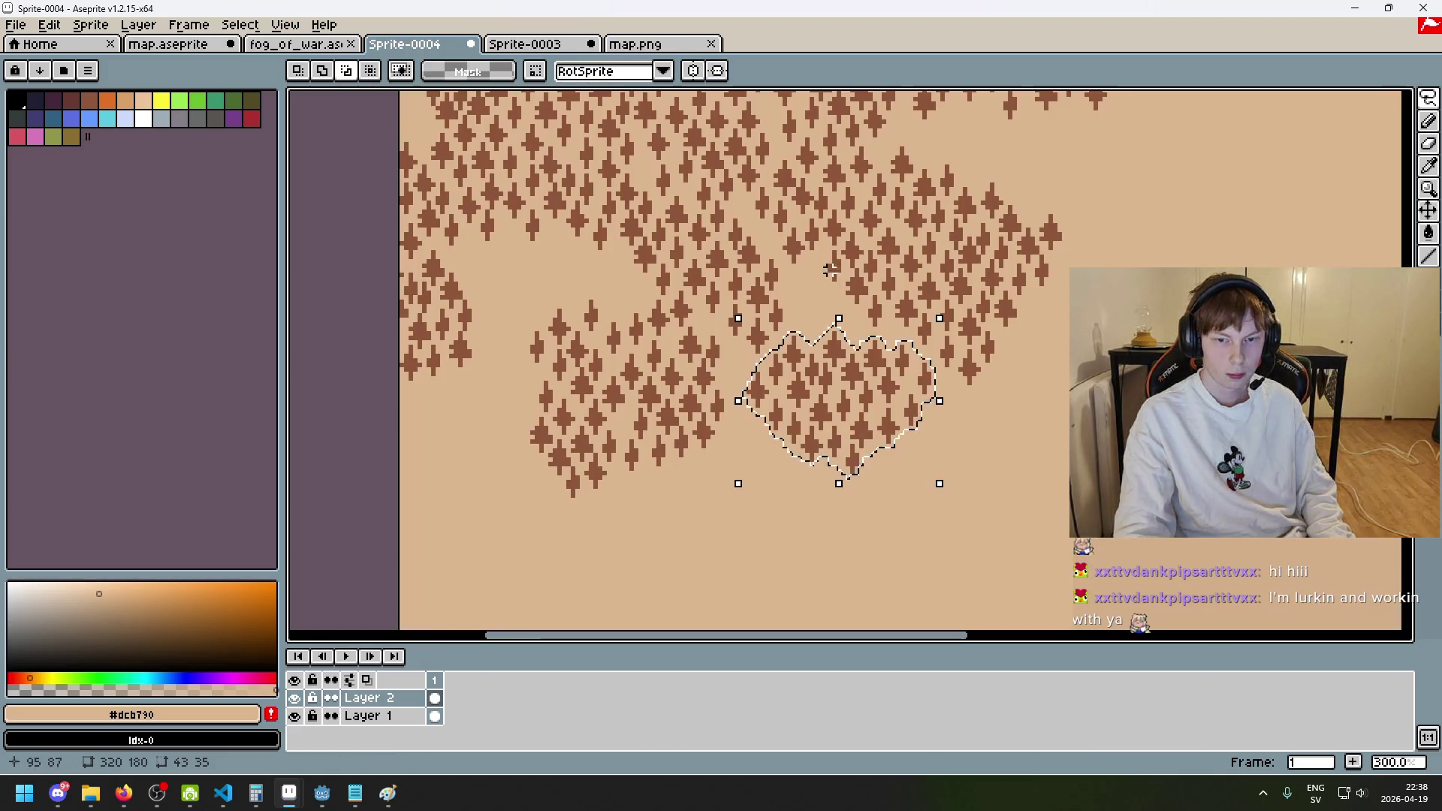
scroll(826, 304, "up", 3)
mouse_move(827, 305)
left_mouse_down()
mouse_move(817, 212)
mouse_move(890, 215)
left_mouse_up()
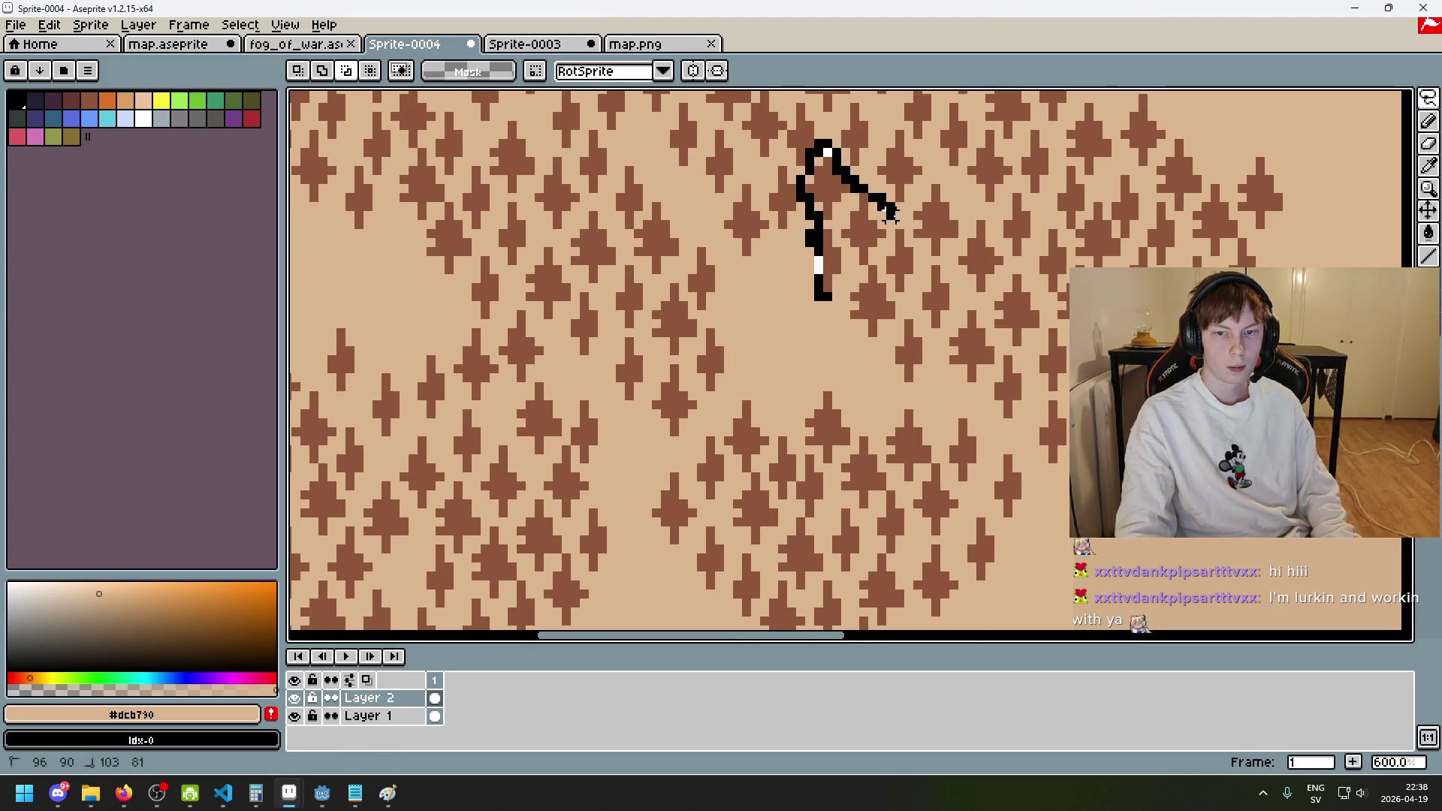
- Lasso a small group of trees and move it down-left into a gap
left_click_drag(882, 330, 836, 286)
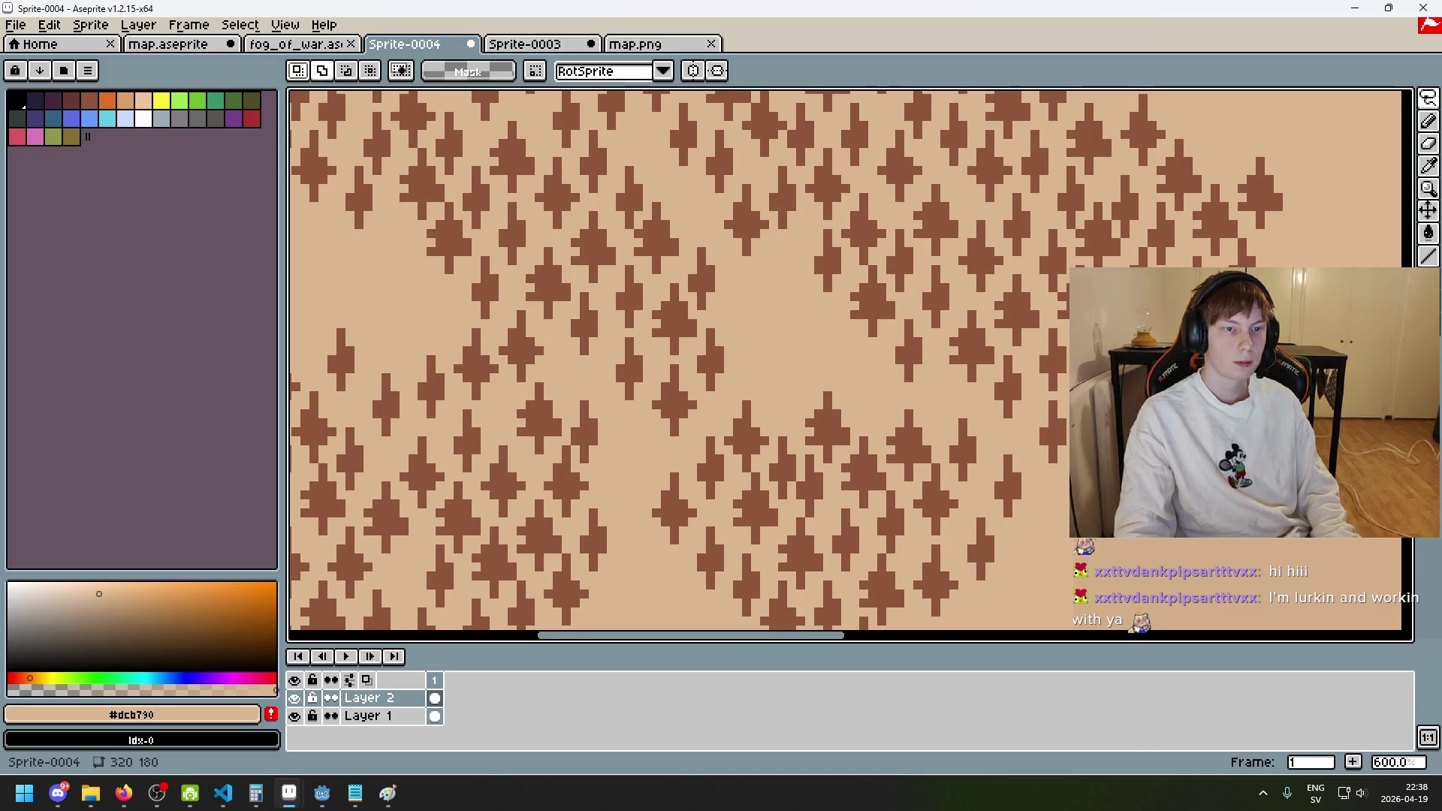
left_click_drag(840, 323, 809, 241)
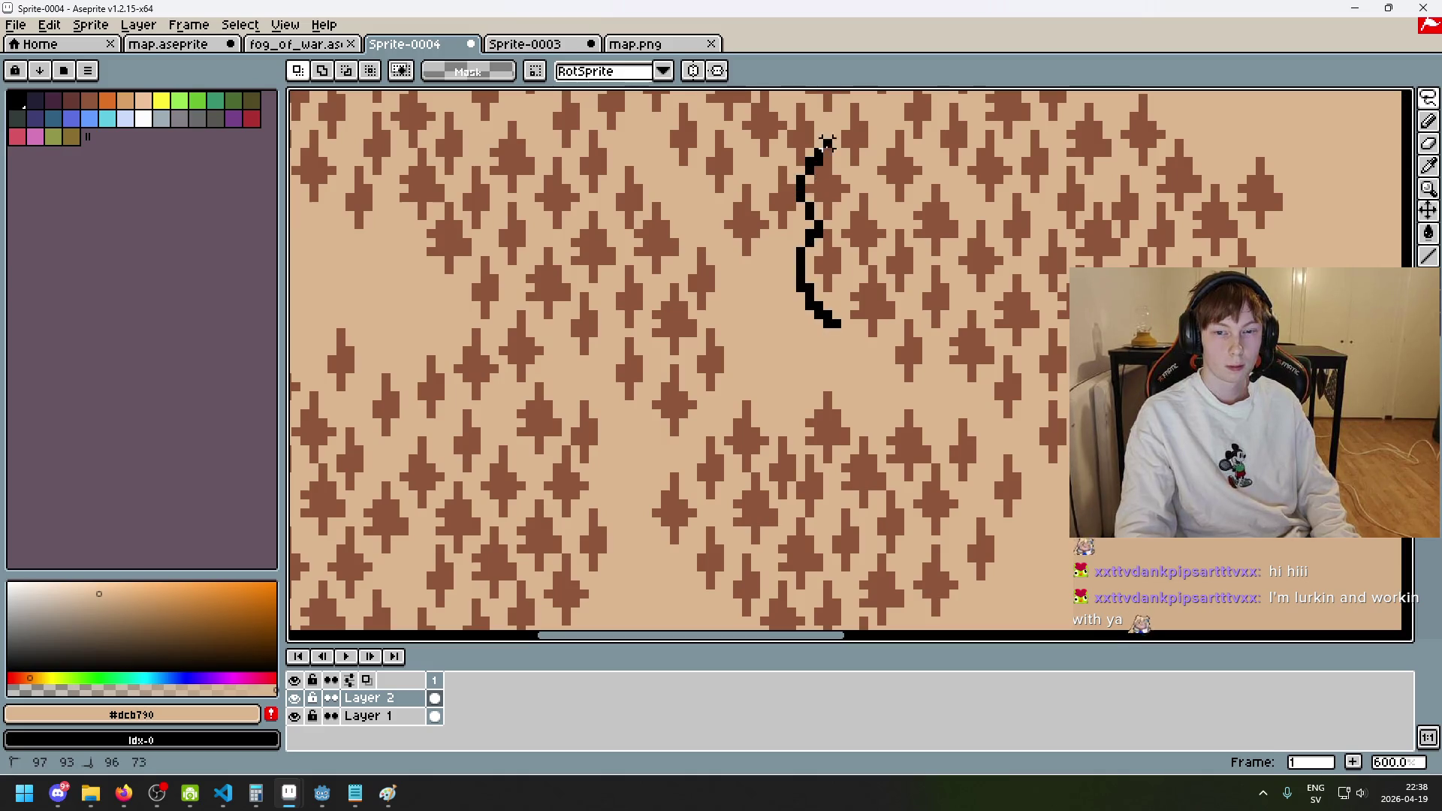
mouse_move(917, 252)
left_mouse_down()
mouse_move(864, 330)
mouse_move(884, 329)
left_mouse_up()
left_click(890, 323)
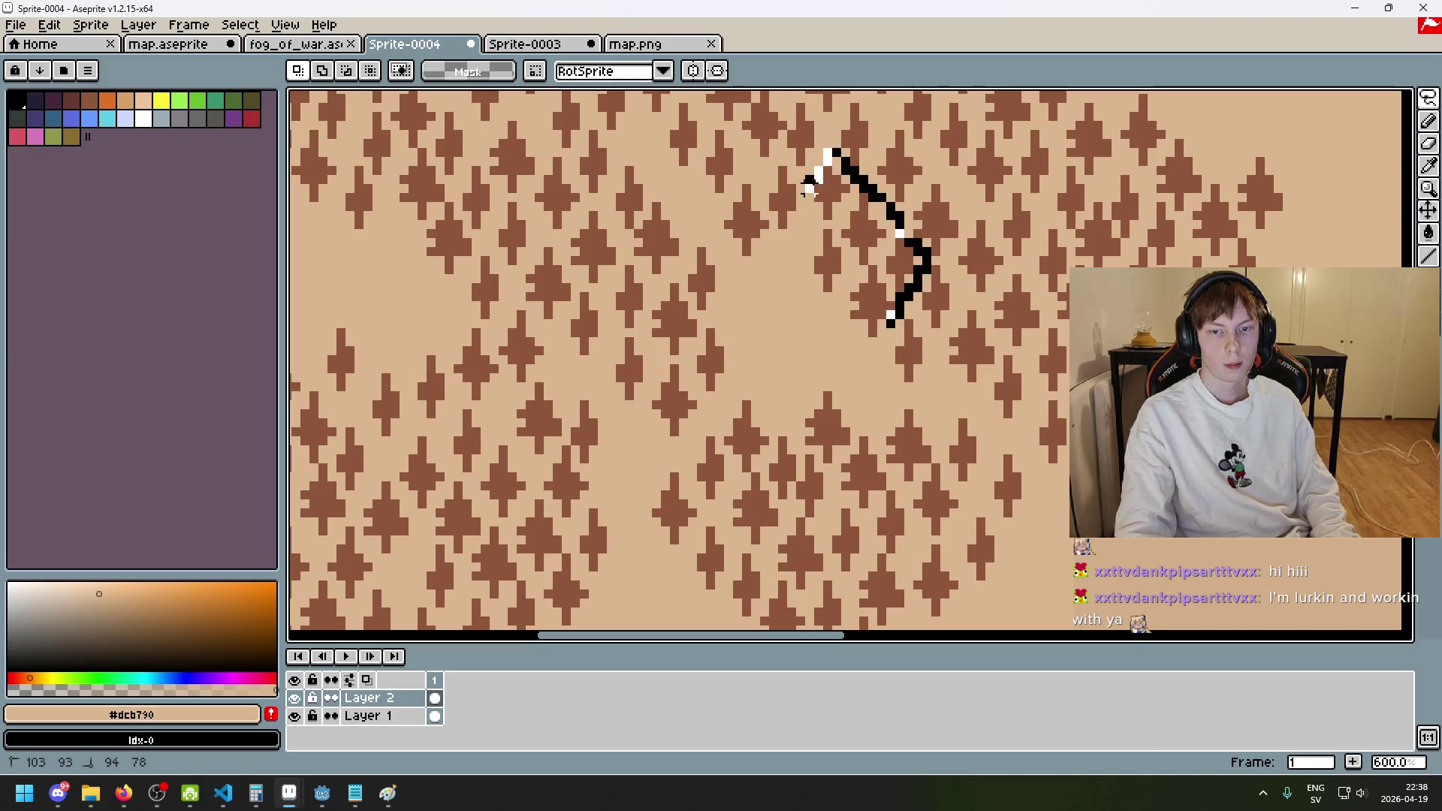
mouse_move(808, 241)
left_mouse_down()
mouse_move(864, 336)
mouse_move(890, 329)
left_mouse_up()
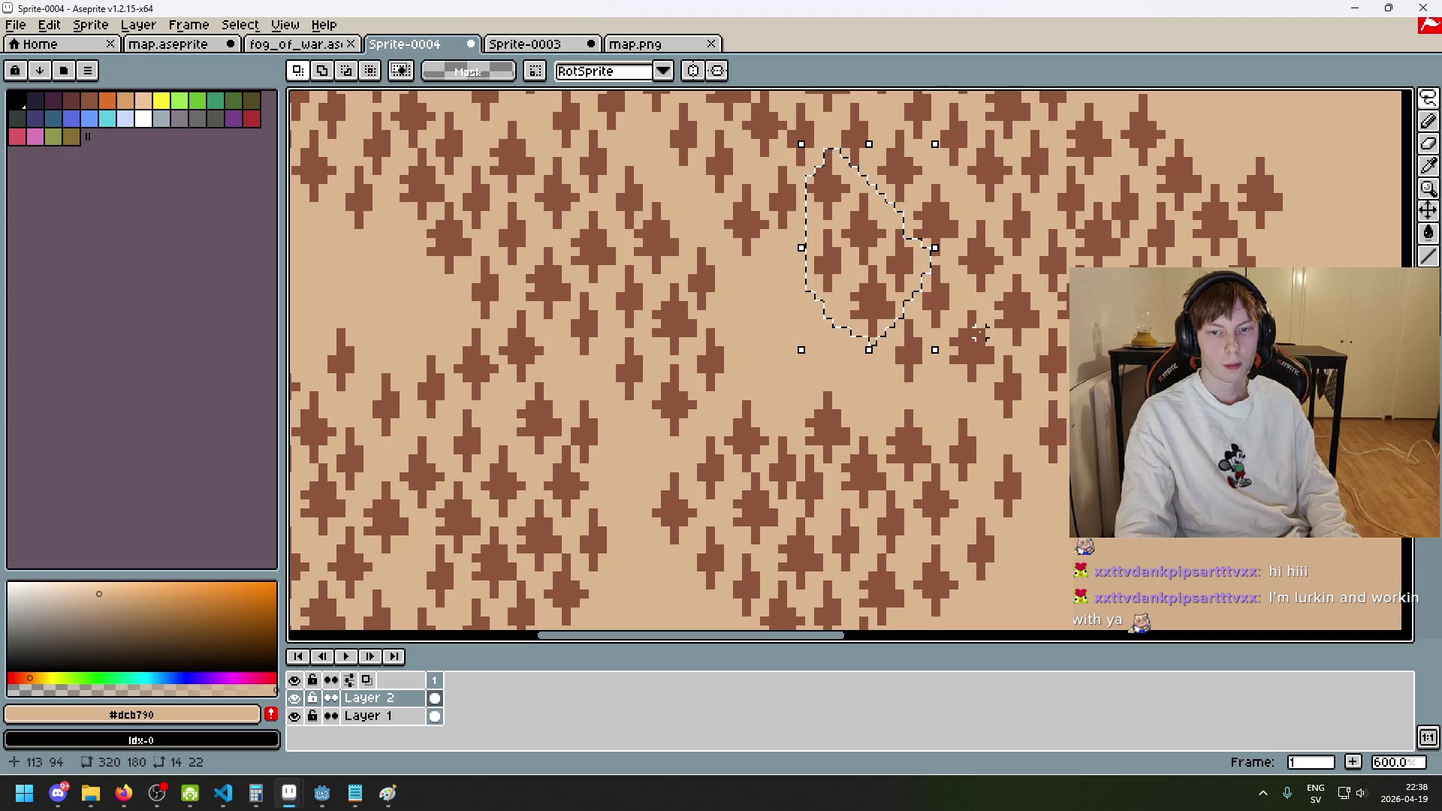
left_click(862, 267)
mouse_move(862, 266)
left_mouse_down()
mouse_move(639, 533)
mouse_move(820, 372)
mouse_move(1265, 690)
left_mouse_up()
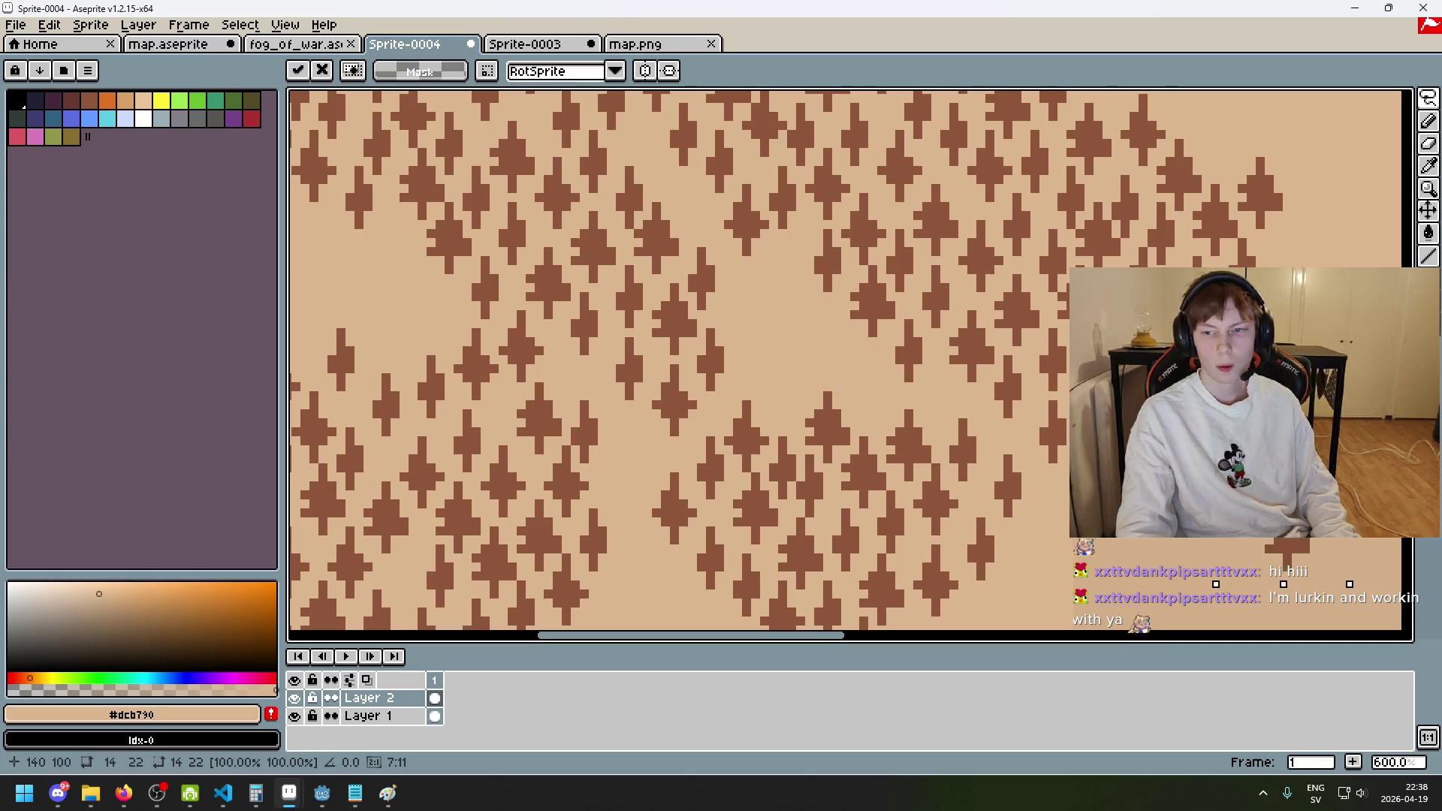
key("ctrl+d")
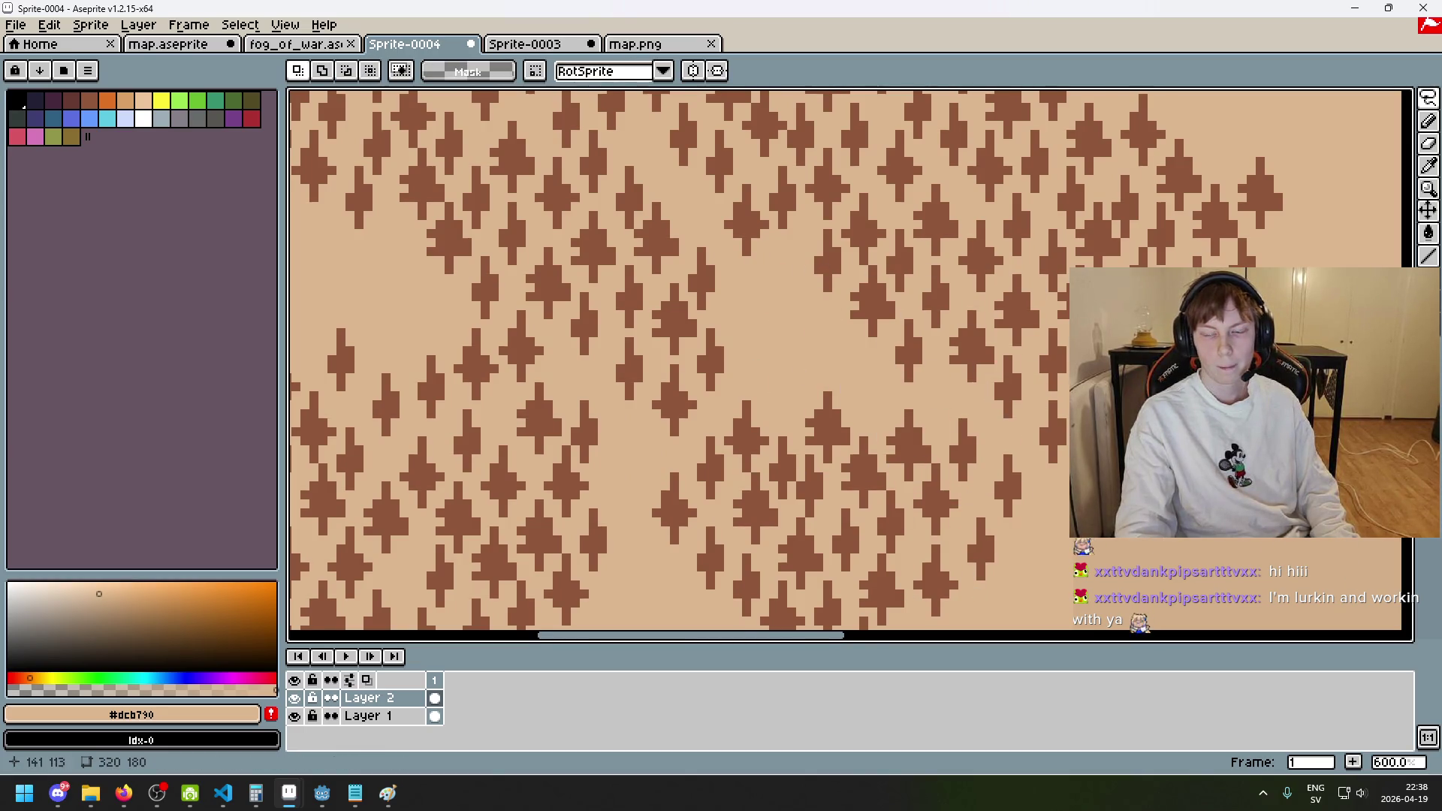
- Paste the copied trees and nudge them into an empty spot
scroll(849, 361, "right", 3)
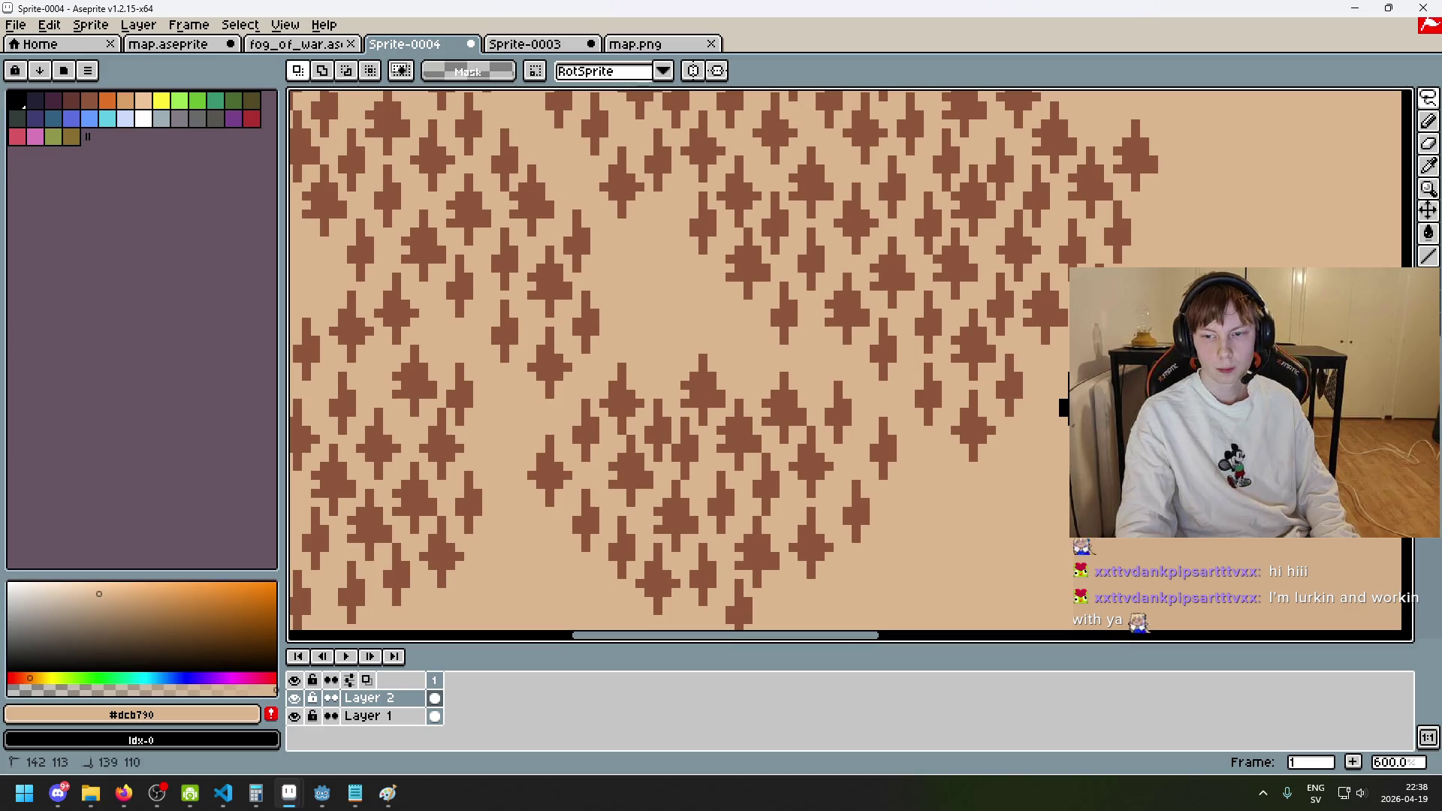
key("ctrl+v")
left_click_drag(661, 311, 669, 307)
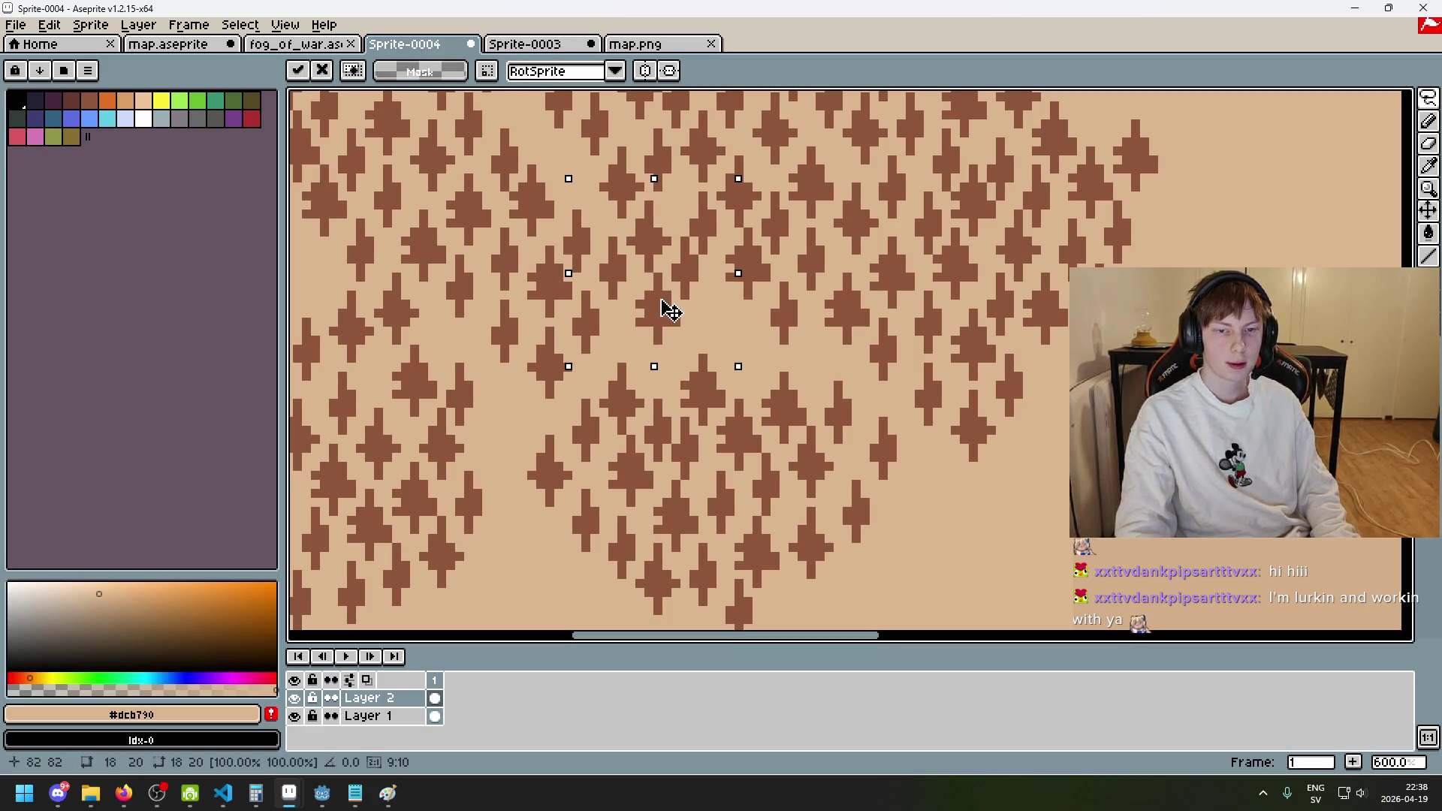
left_click(783, 382)
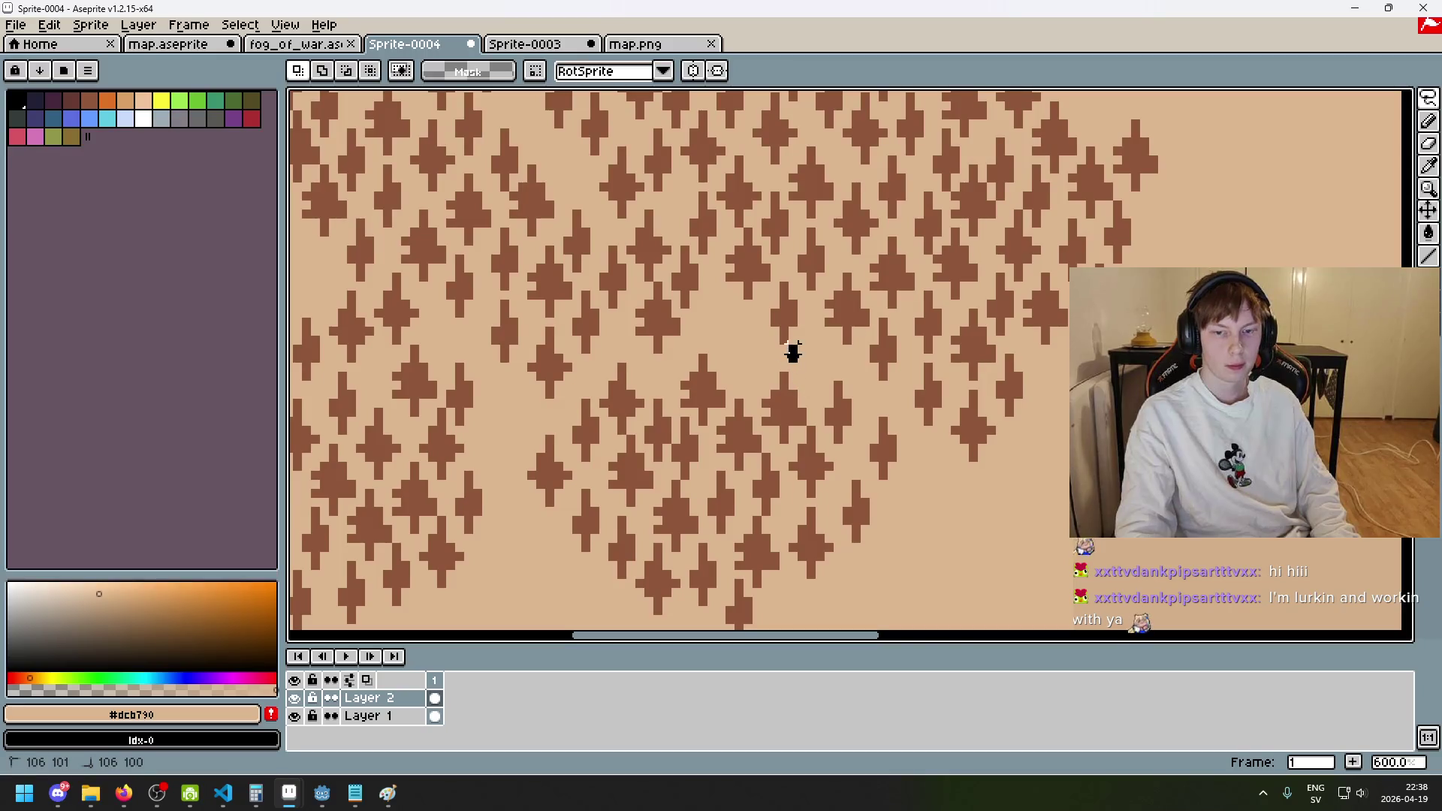
- Move a single tree into a remaining tan gap and zoom out
mouse_move(776, 288)
left_mouse_down()
mouse_move(787, 349)
mouse_move(766, 341)
mouse_move(755, 366)
left_mouse_up()
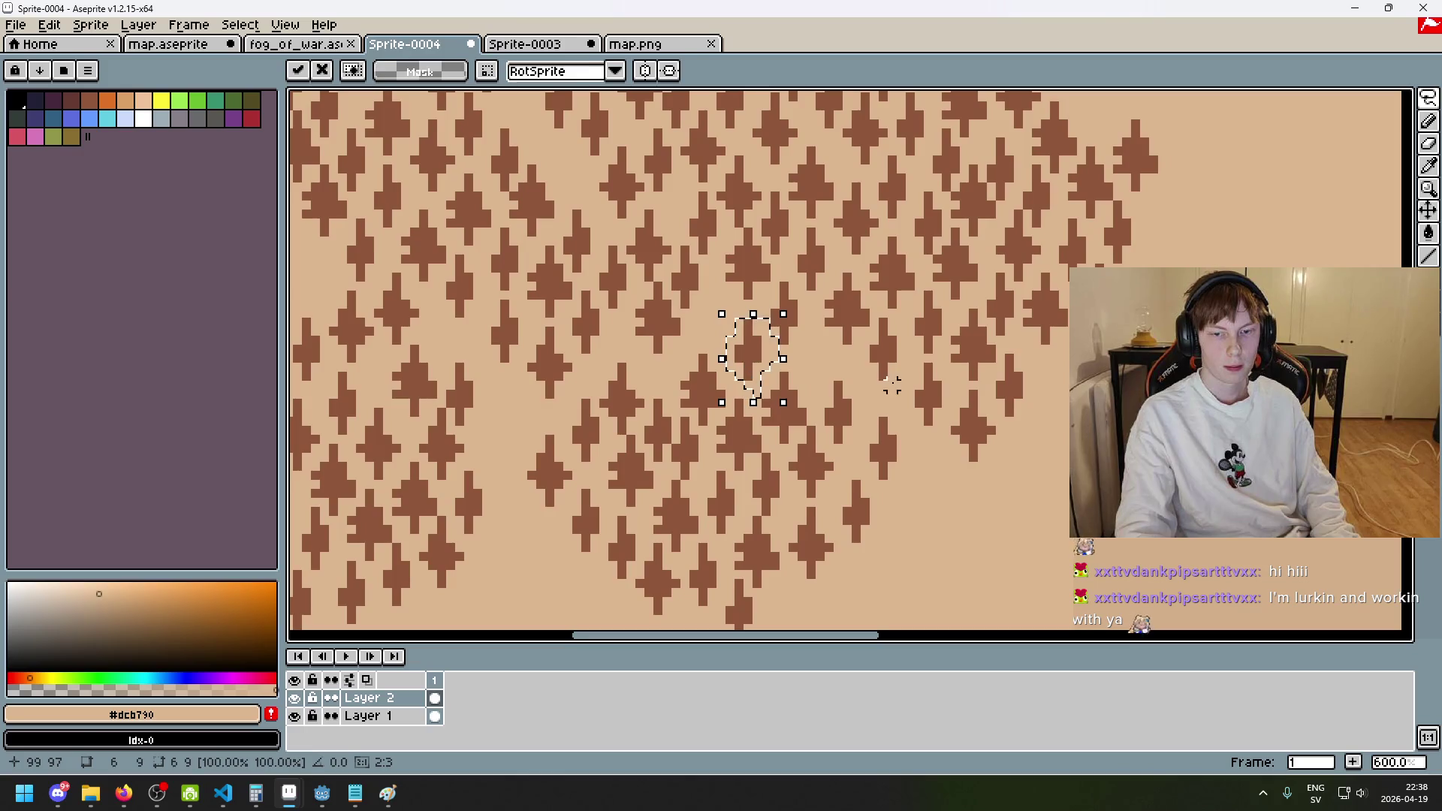
left_click(892, 384)
scroll(923, 407, "down", 4)
scroll(939, 419, "down", 1)
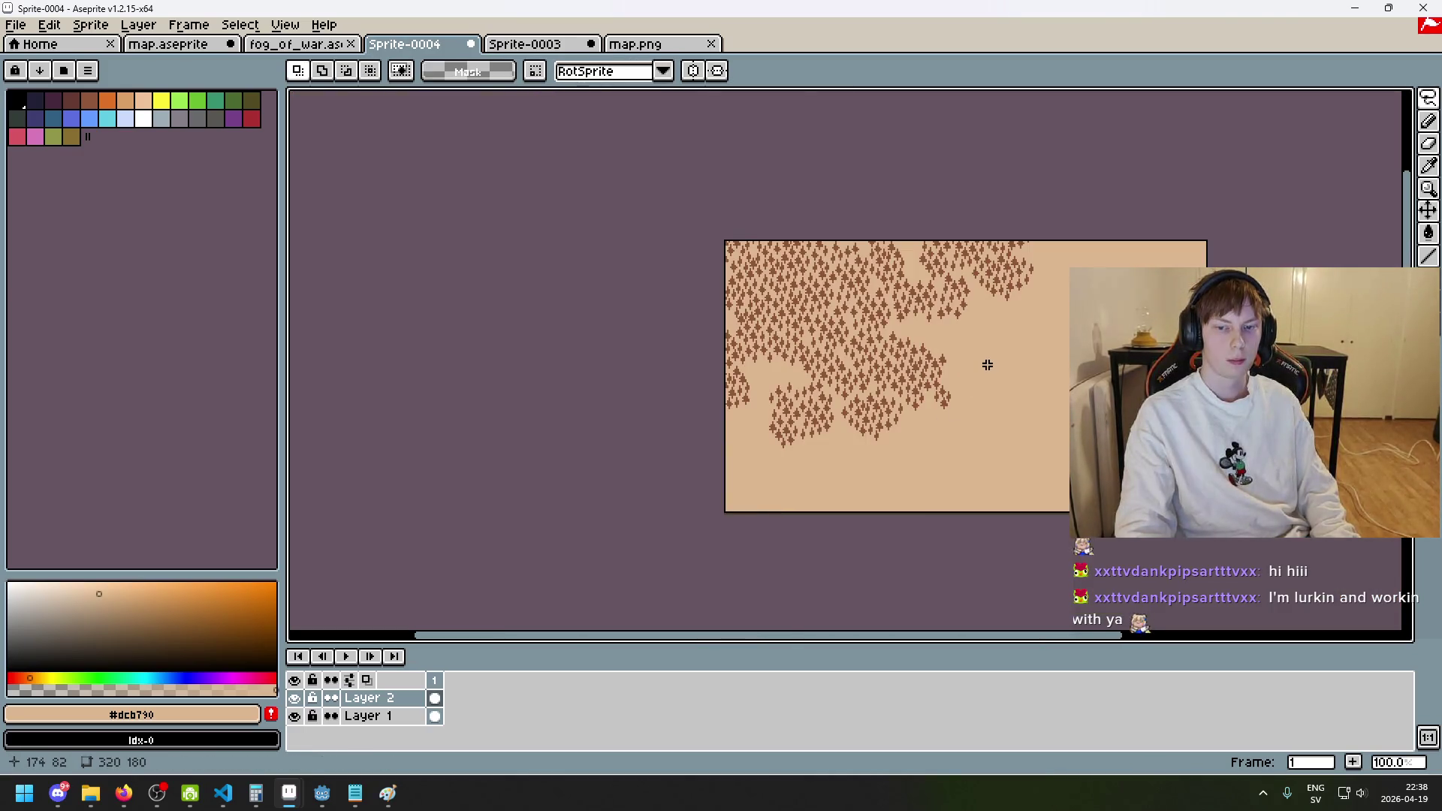
- Lasso a tree cluster in the dense forest, redoing the first outline
scroll(988, 364, "up", 2)
scroll(843, 377, "down", 1)
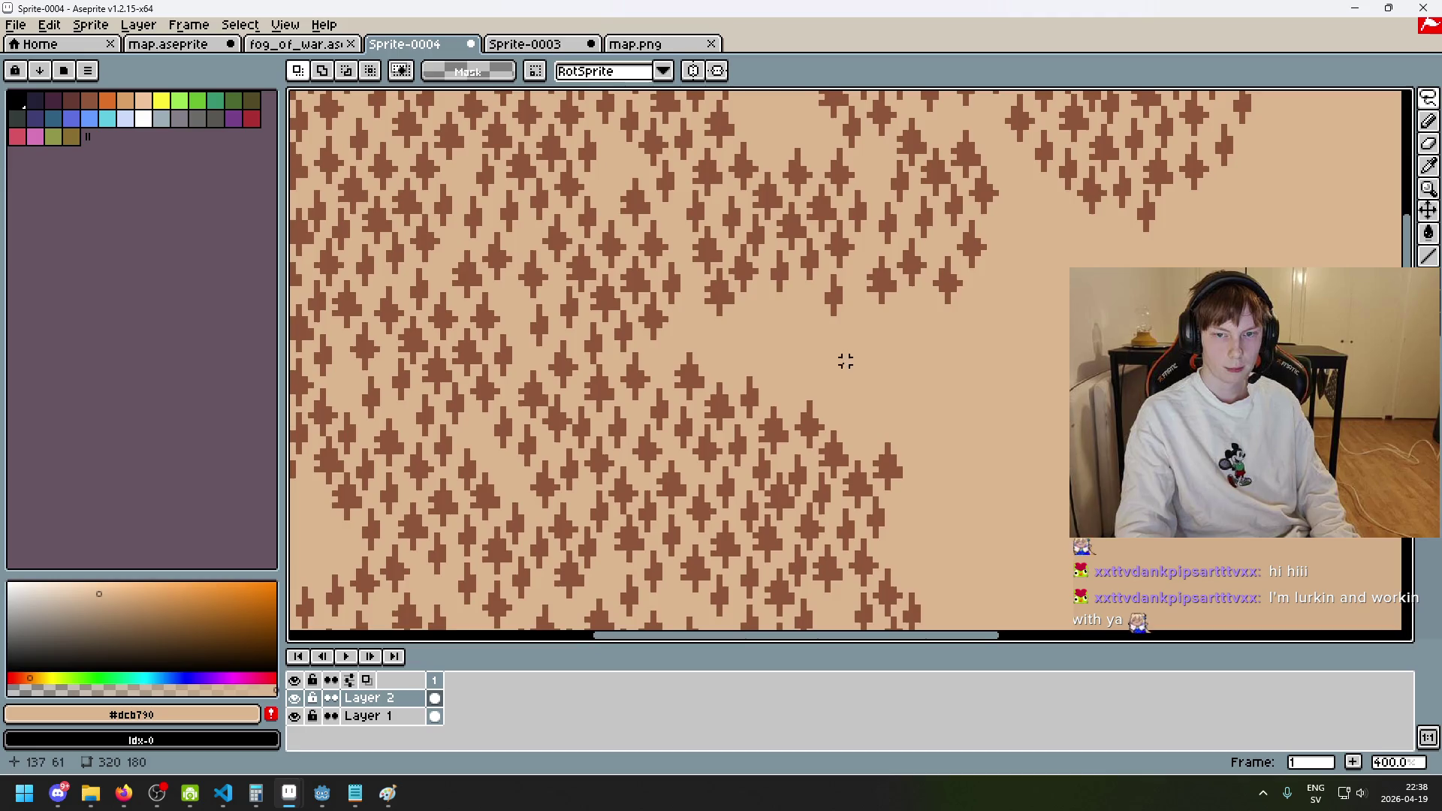
scroll(844, 361, "down", 1)
scroll(1040, 360, "up", 3)
scroll(1001, 290, "down", 1)
scroll(886, 341, "up", 1)
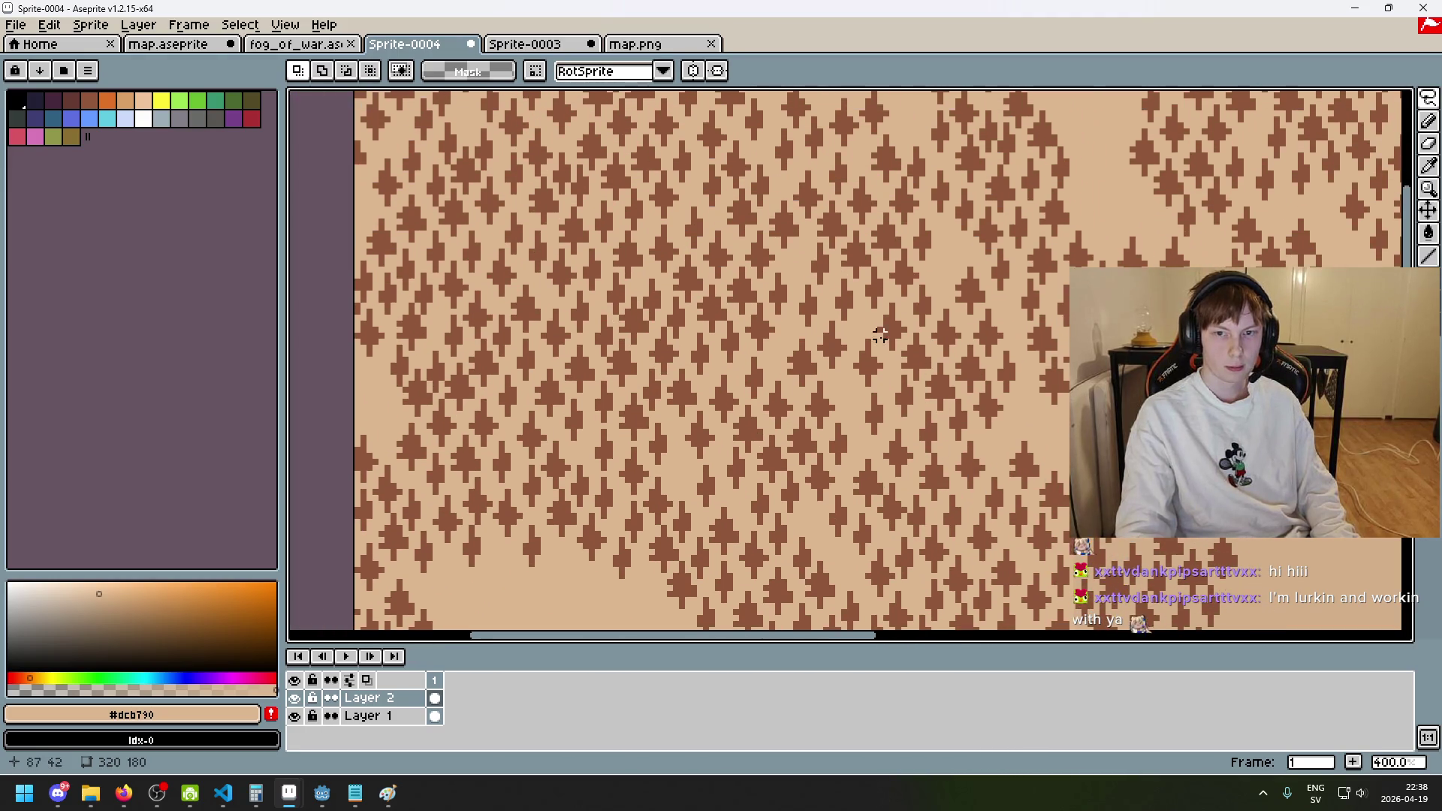
scroll(1014, 390, "down", 1)
scroll(848, 386, "up", 1)
left_click_drag(807, 448, 878, 357)
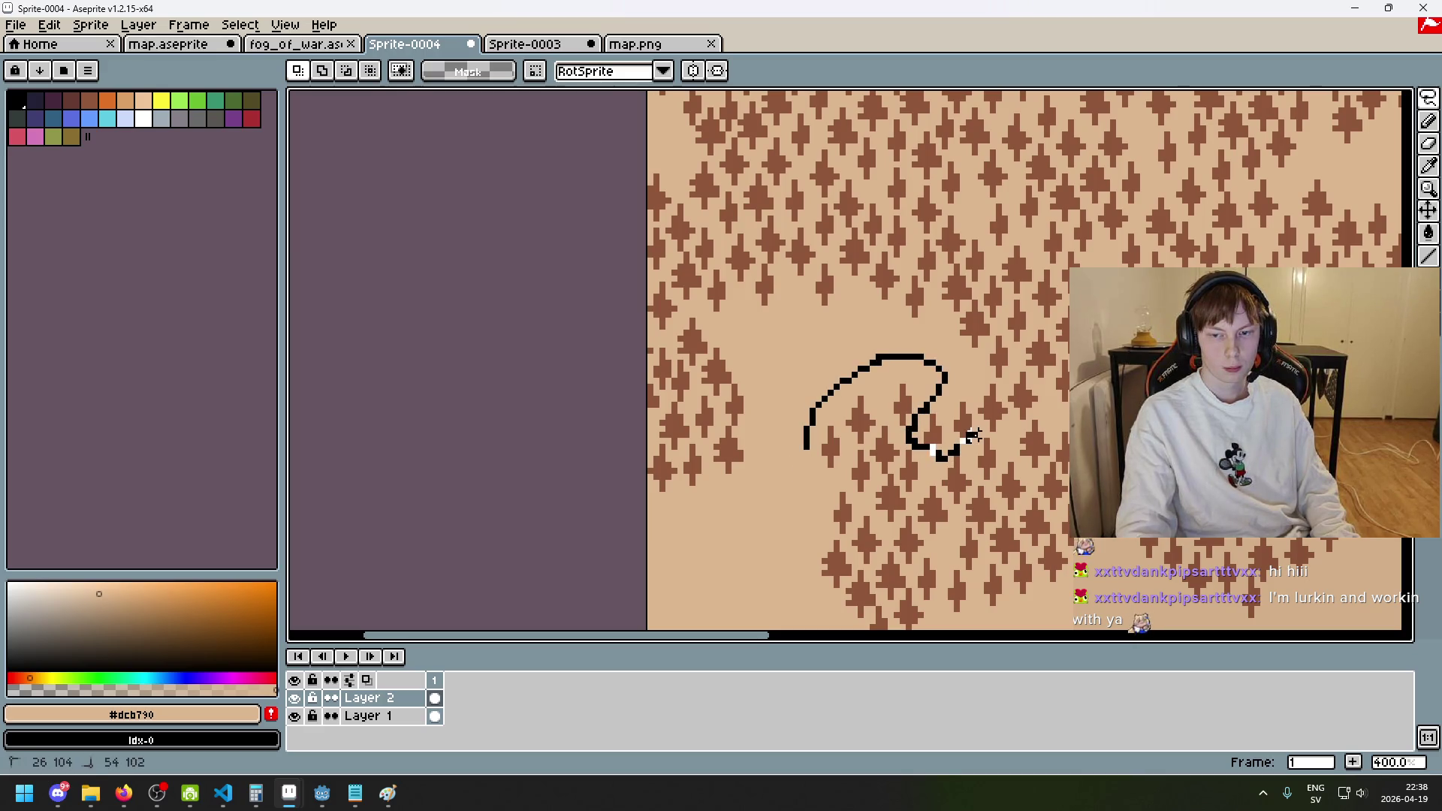
left_click_drag(1028, 333, 1053, 362)
left_click_drag(1066, 424, 1066, 424)
key("ctrl+d")
left_click_drag(817, 488, 806, 453)
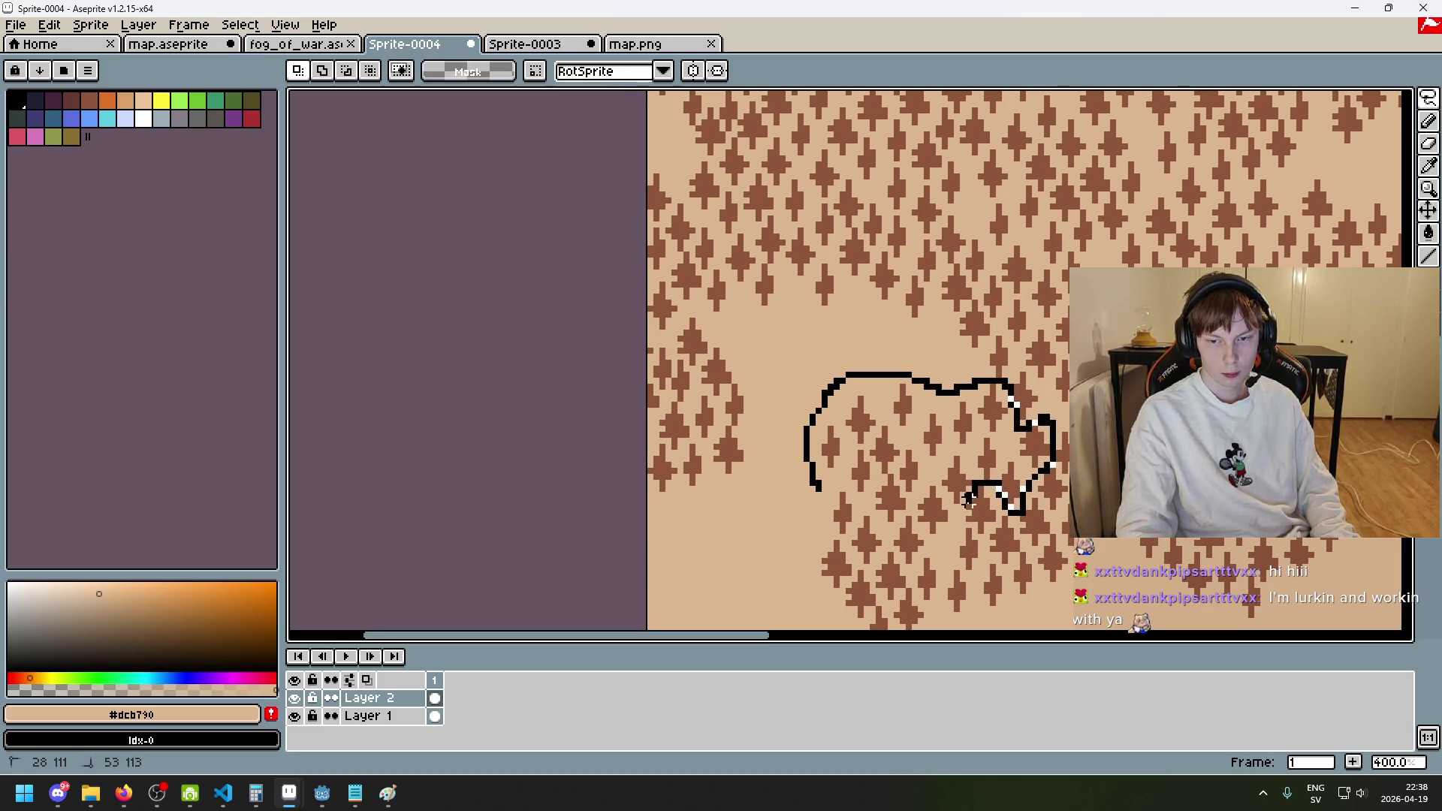
left_click_drag(871, 513, 814, 493)
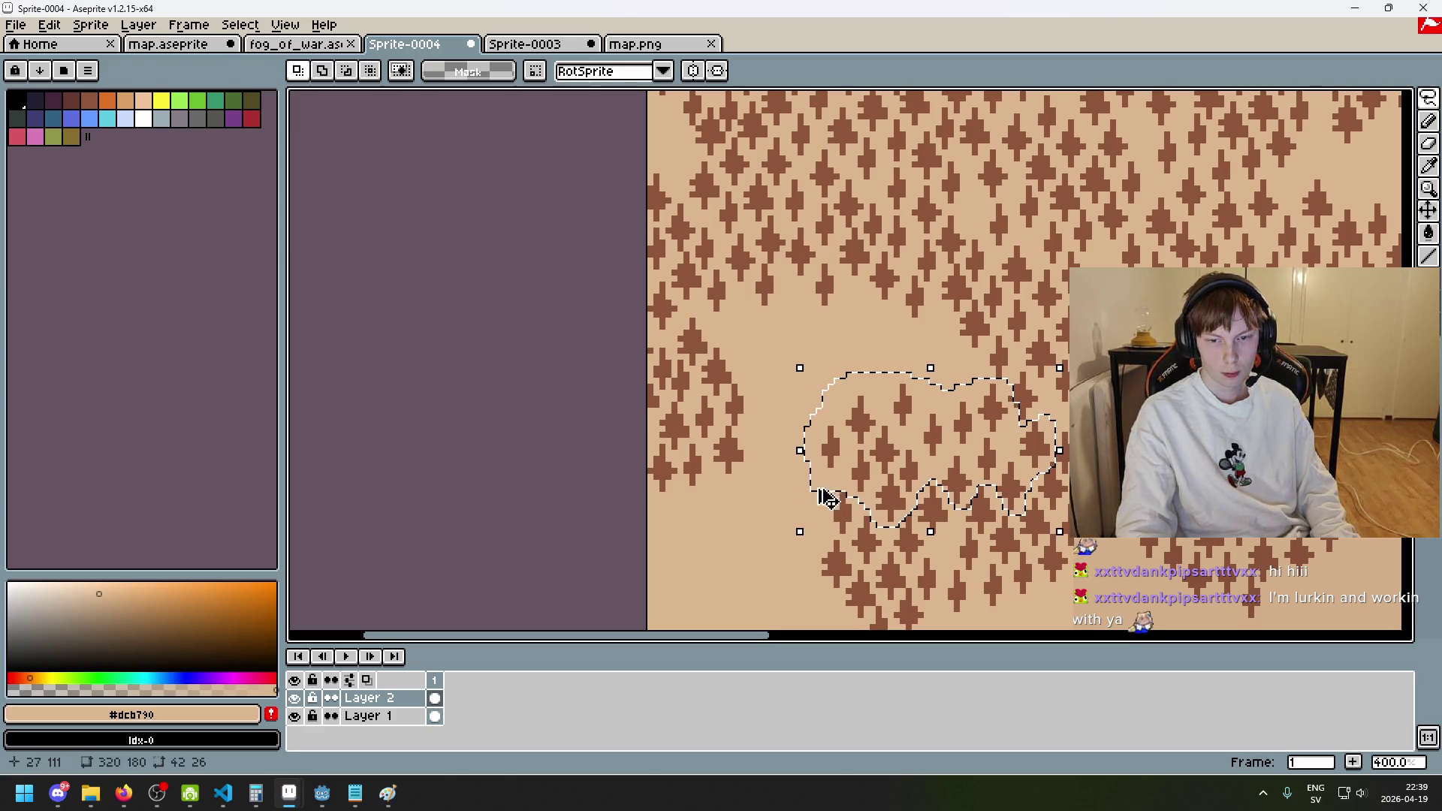
- Reselect a tree cluster with the freehand Lasso, then undo and deselect
key("ctrl+t")
scroll(841, 412, "down", 4)
scroll(901, 516, "up", 1)
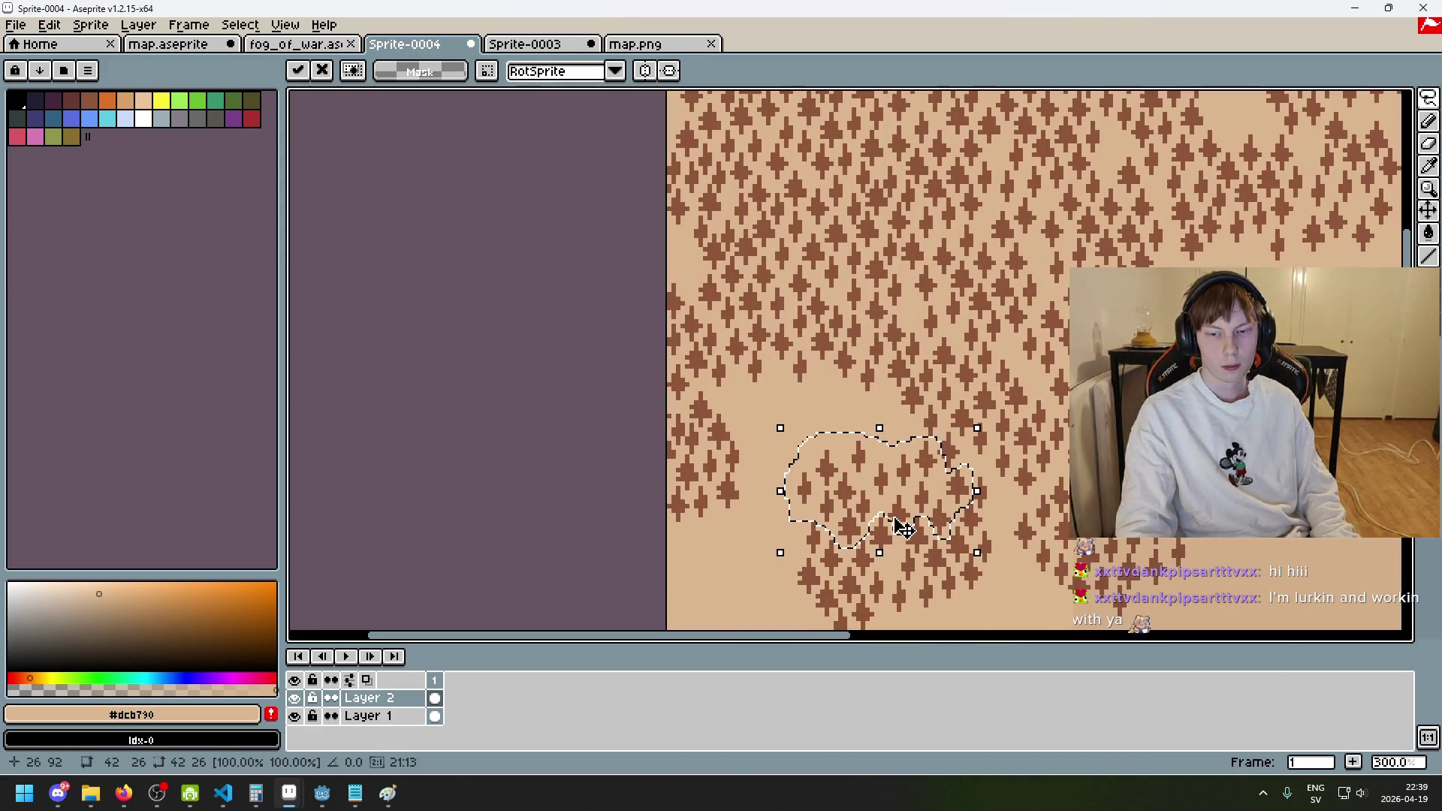
scroll(1049, 344, "up", 1)
key("Delete")
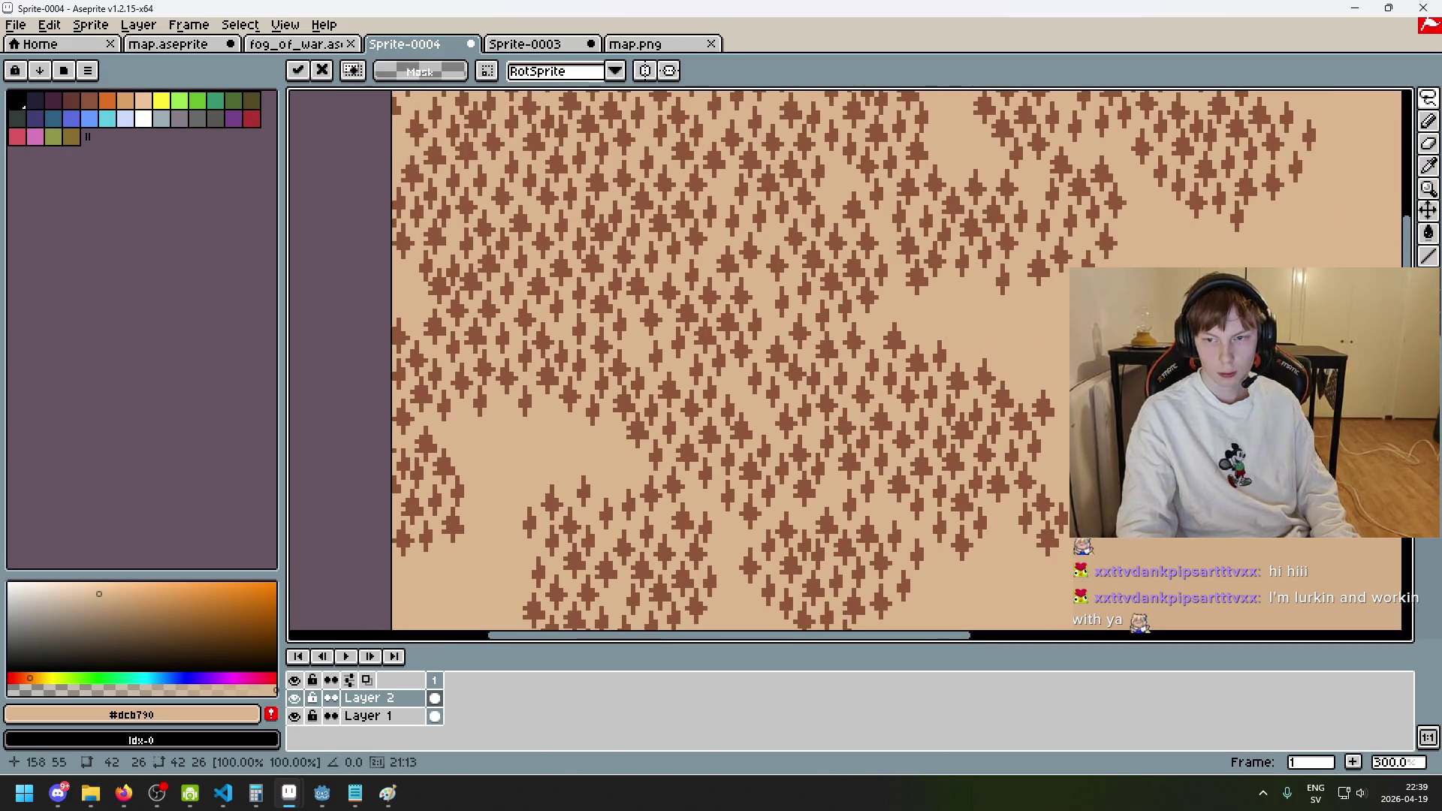
scroll(1051, 338, "up", 2)
key("e")
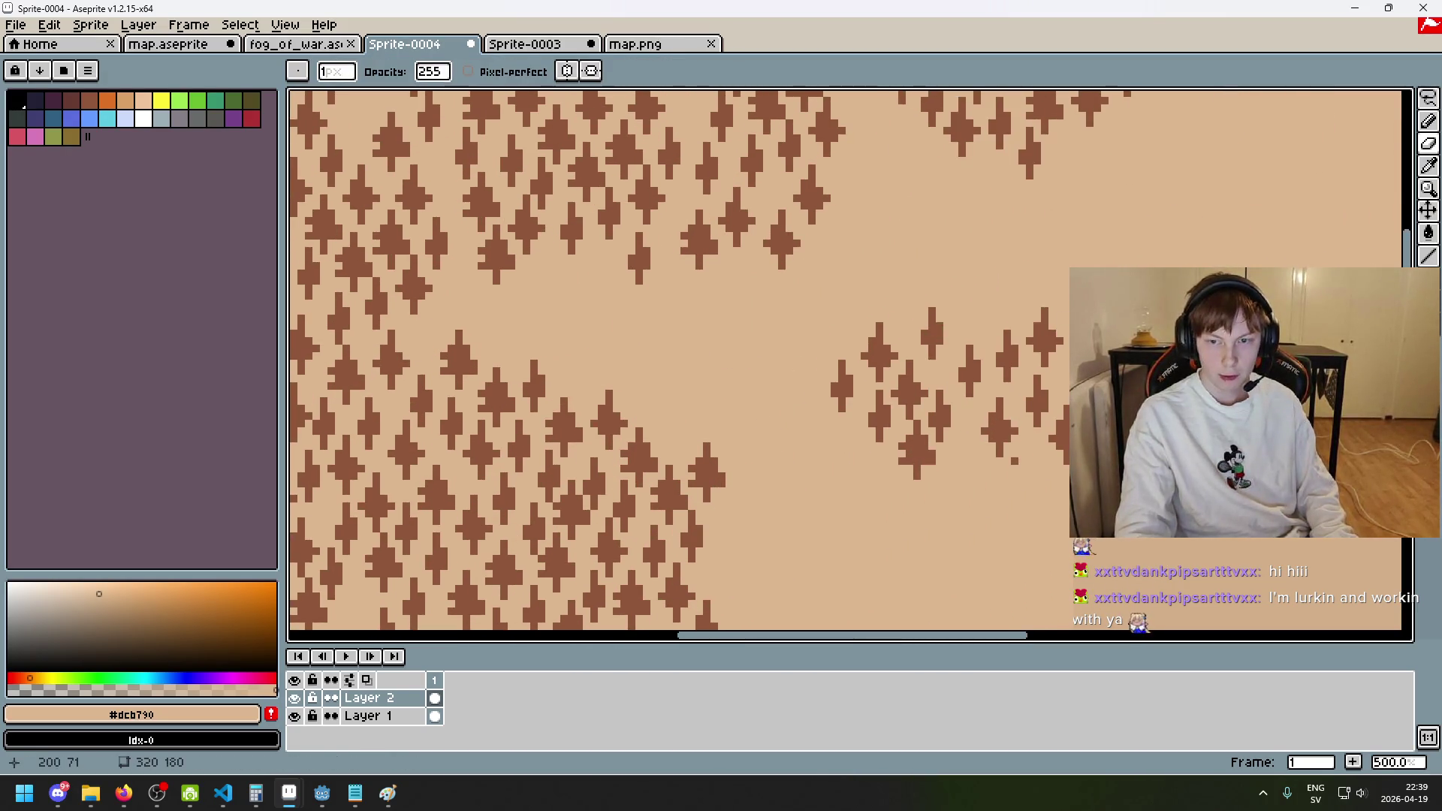
scroll(1010, 457, "down", 3)
scroll(1011, 456, "up", 1)
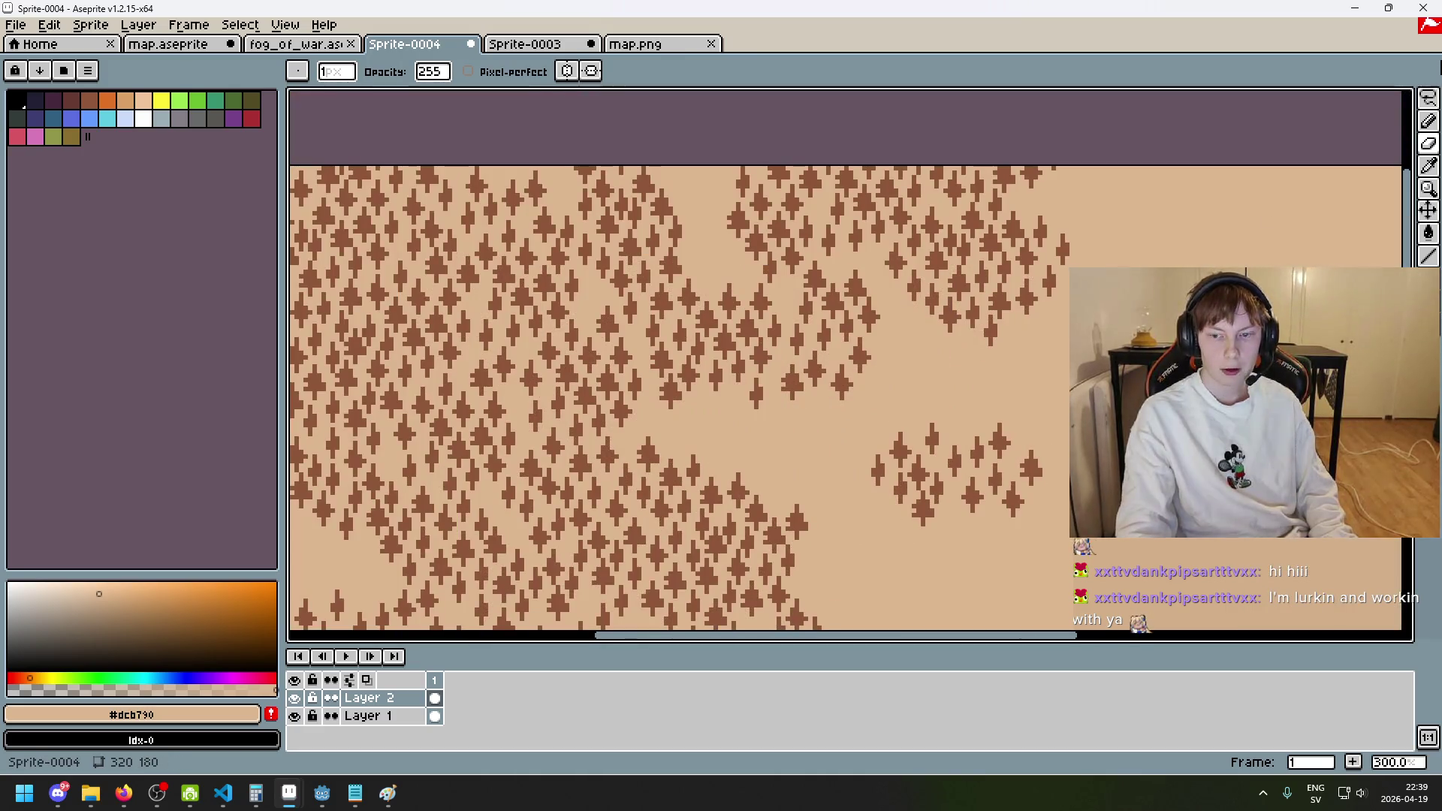
left_click(1429, 98)
scroll(992, 406, "up", 1)
mouse_move(992, 405)
left_mouse_down()
mouse_move(954, 385)
mouse_move(1036, 236)
mouse_move(1044, 394)
mouse_move(1007, 418)
mouse_move(808, 403)
left_mouse_up()
key("ctrl+z")
left_click(1017, 538)
- Move the right-hand tree cluster into the bare middle gap and commit it
mouse_move(933, 498)
left_mouse_down()
mouse_move(843, 412)
mouse_move(1067, 308)
mouse_move(878, 631)
left_mouse_up()
mouse_move(1013, 460)
left_mouse_down()
mouse_move(1125, 247)
mouse_move(1241, 202)
left_mouse_up()
key("Return")
mouse_move(1020, 380)
left_mouse_down()
mouse_move(1071, 312)
mouse_move(830, 408)
mouse_move(869, 399)
mouse_move(856, 389)
left_mouse_up()
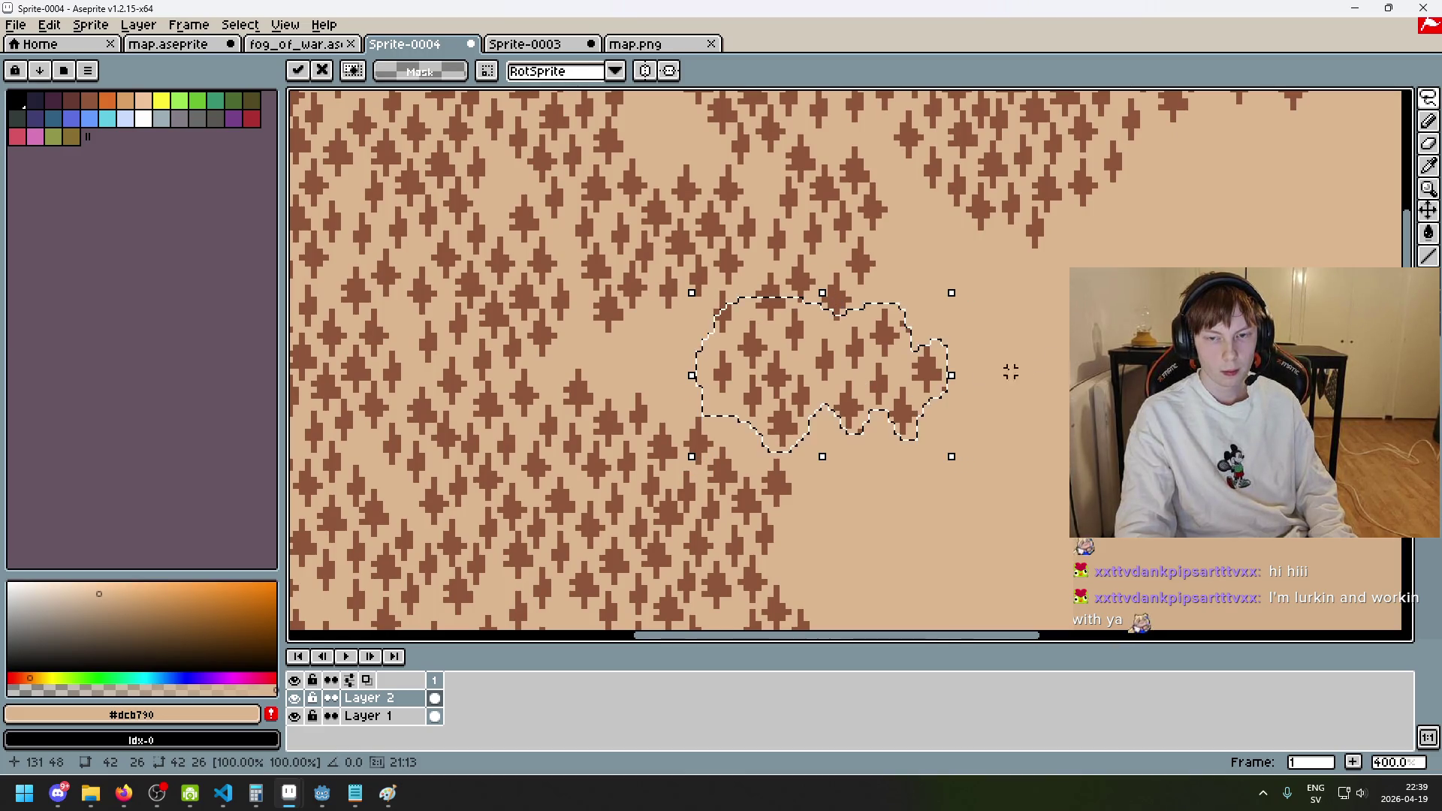
left_click(974, 371)
key("e")
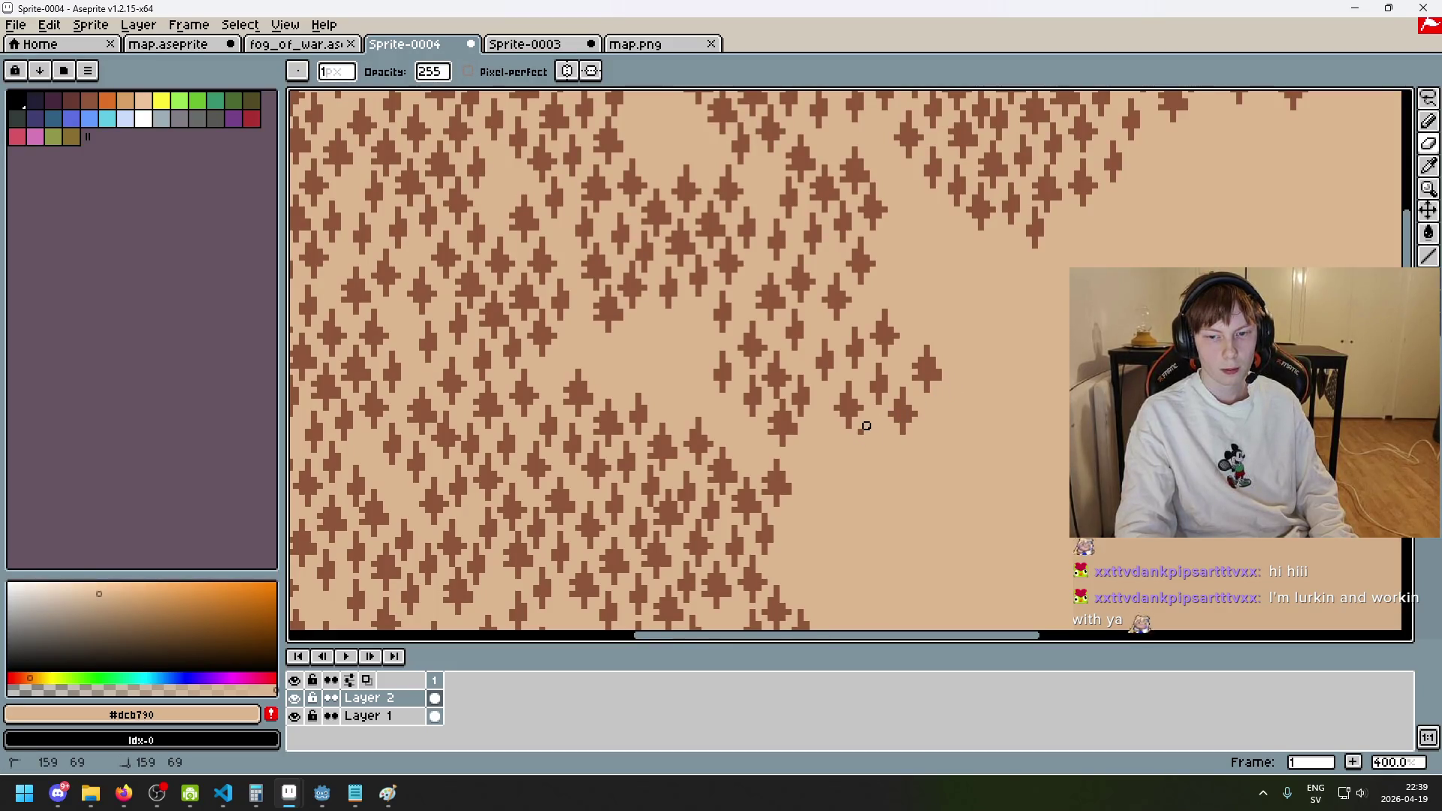
scroll(860, 431, "down", 2)
scroll(734, 386, "up", 3)
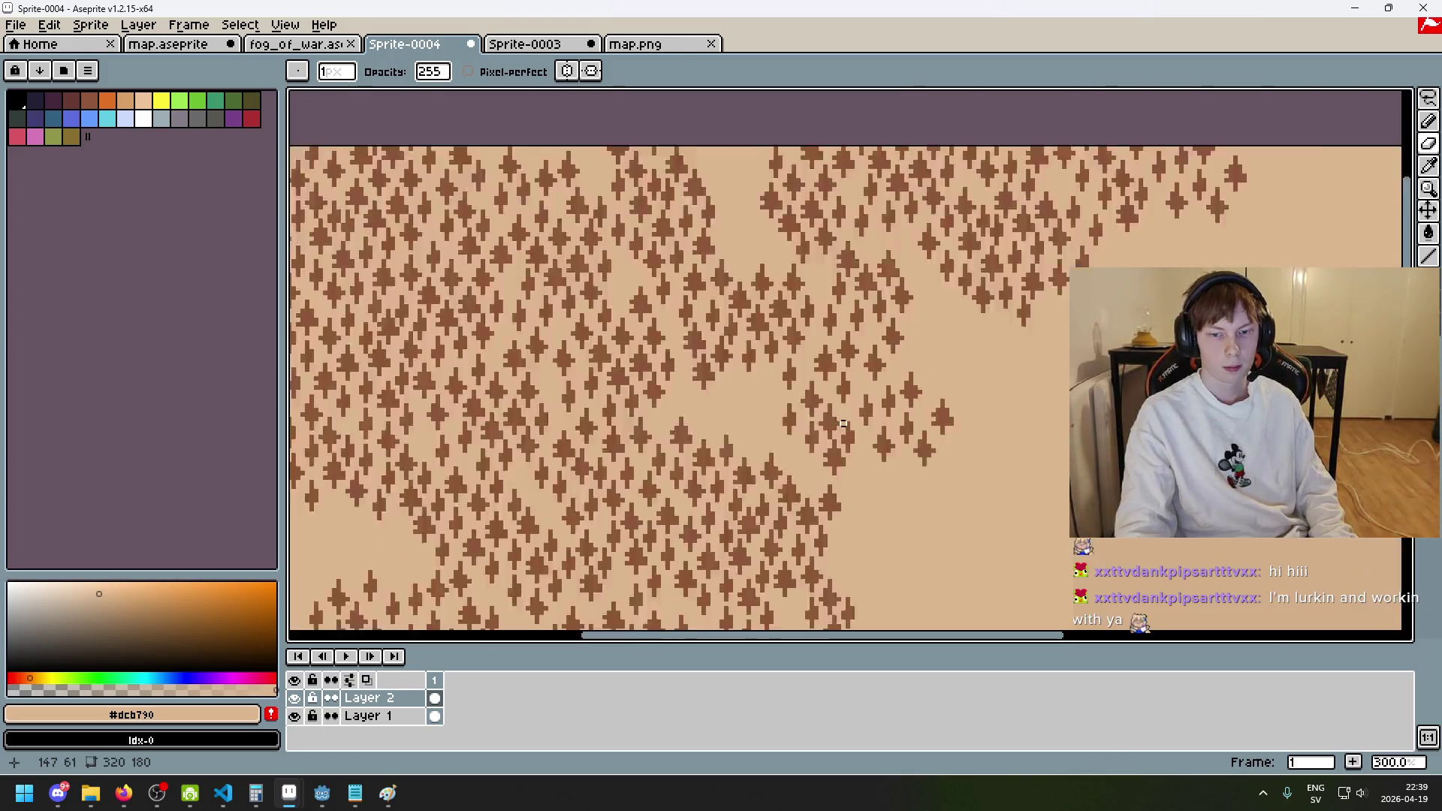
key("m")
scroll(970, 359, "left", 3)
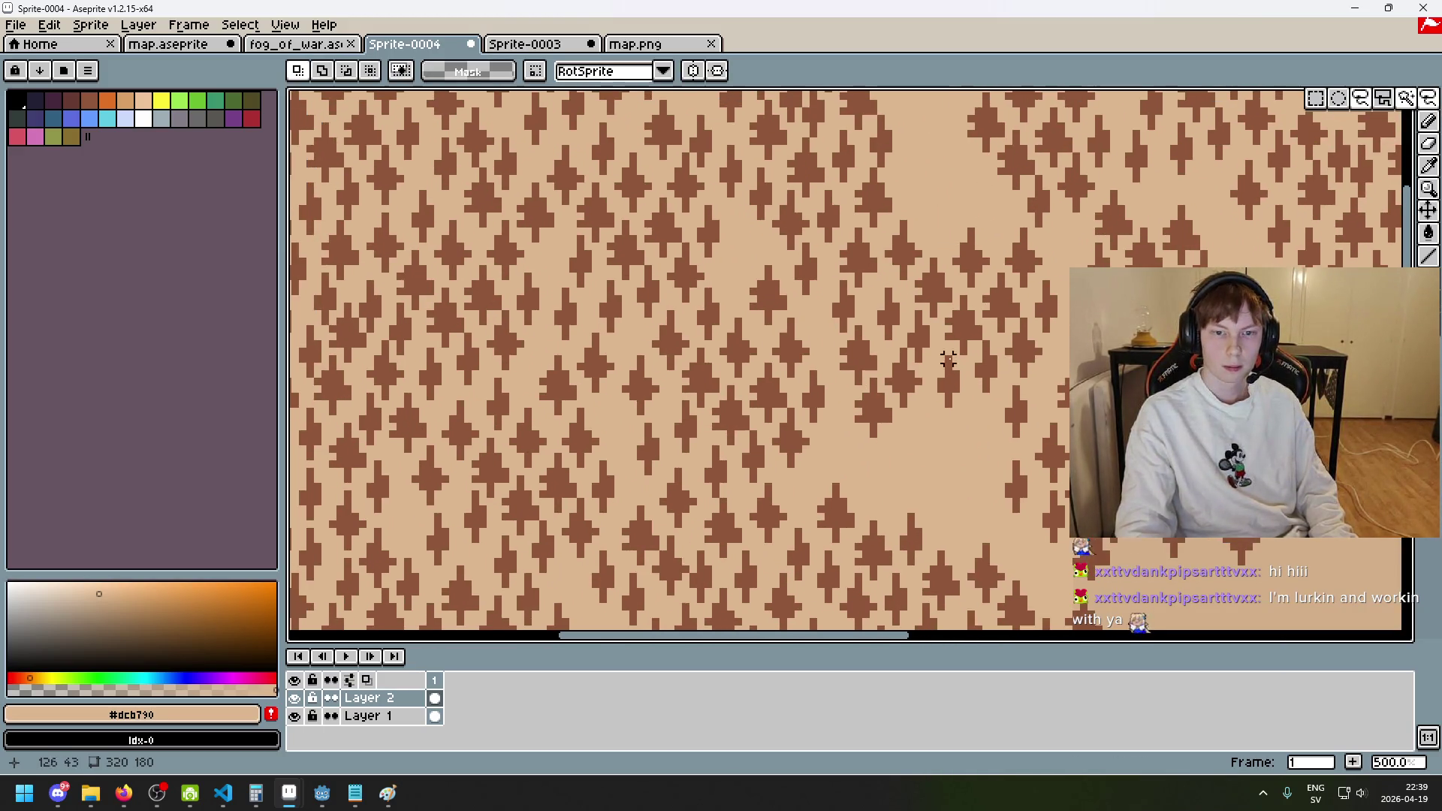
- Lasso a tree cluster and move it right into a nearby gap
left_click_drag(892, 442, 850, 418)
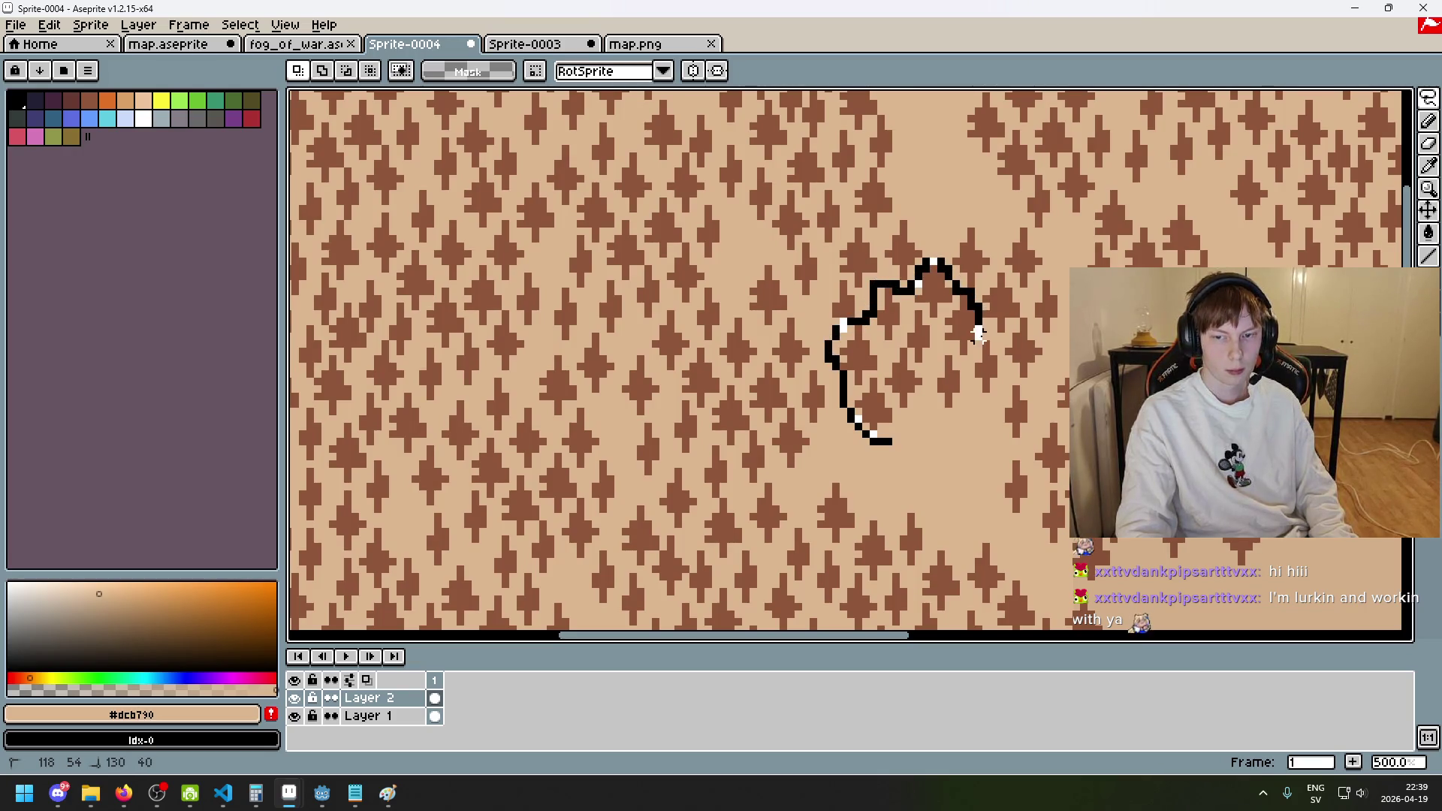
left_click_drag(935, 418, 888, 443)
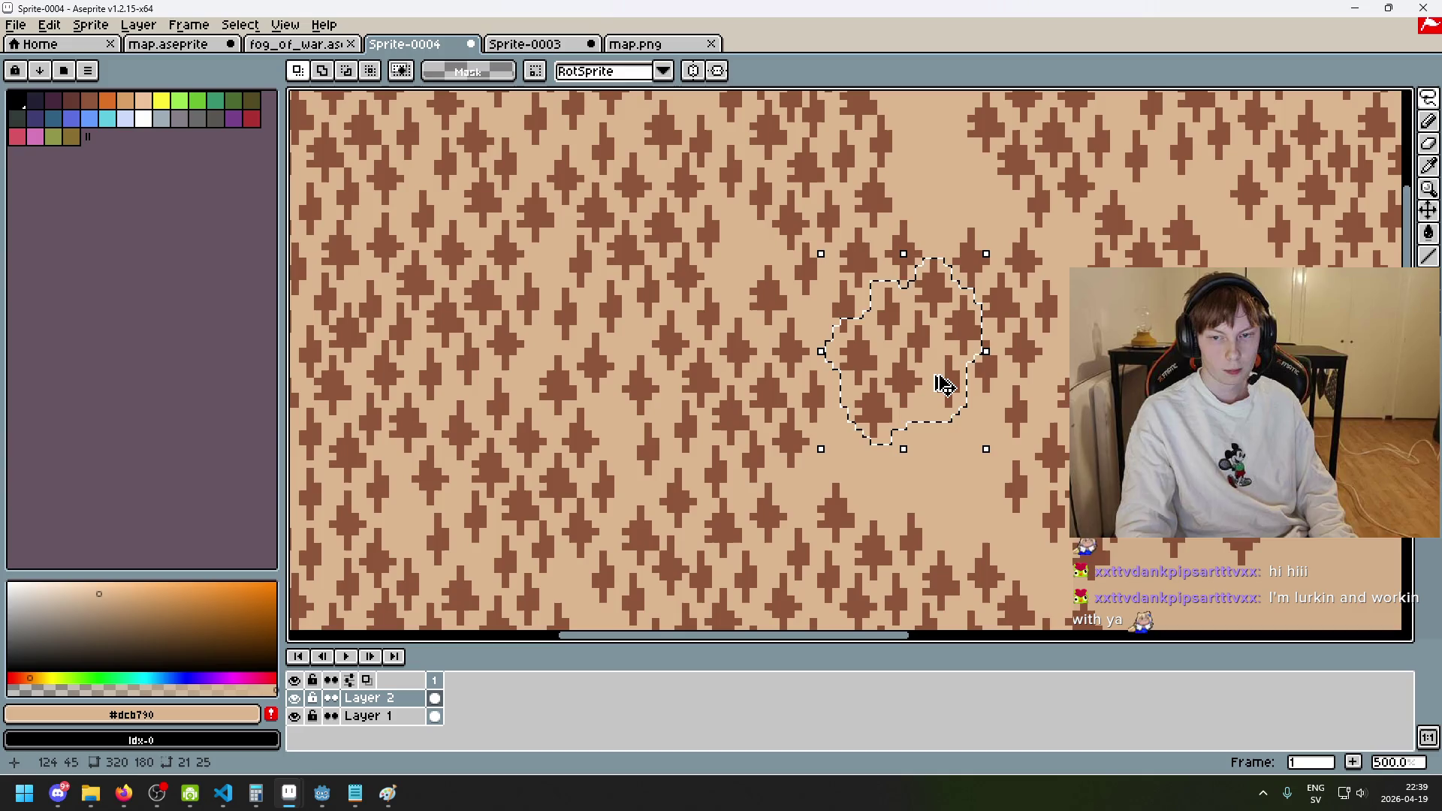
mouse_move(944, 382)
left_mouse_down()
mouse_move(976, 493)
mouse_move(1140, 382)
left_mouse_up()
scroll(975, 209, "down", 3)
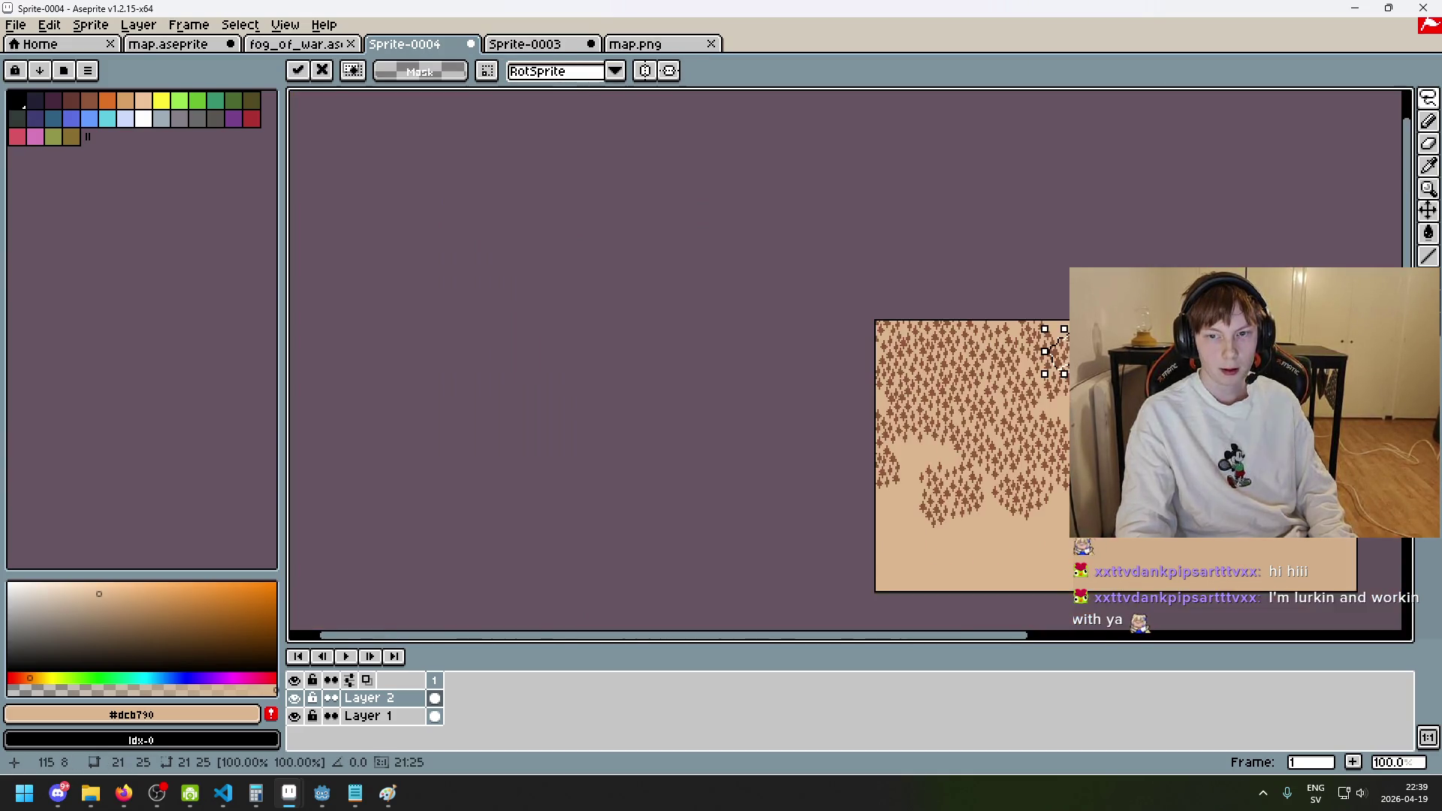
scroll(1024, 290, "up", 1)
mouse_move(739, 515)
left_mouse_down()
mouse_move(917, 318)
mouse_move(891, 405)
mouse_move(849, 424)
mouse_move(896, 405)
left_mouse_up()
left_click(1026, 345)
- Lasso another tree cluster and trim its right edge in subtract mode
scroll(946, 303, "up", 3)
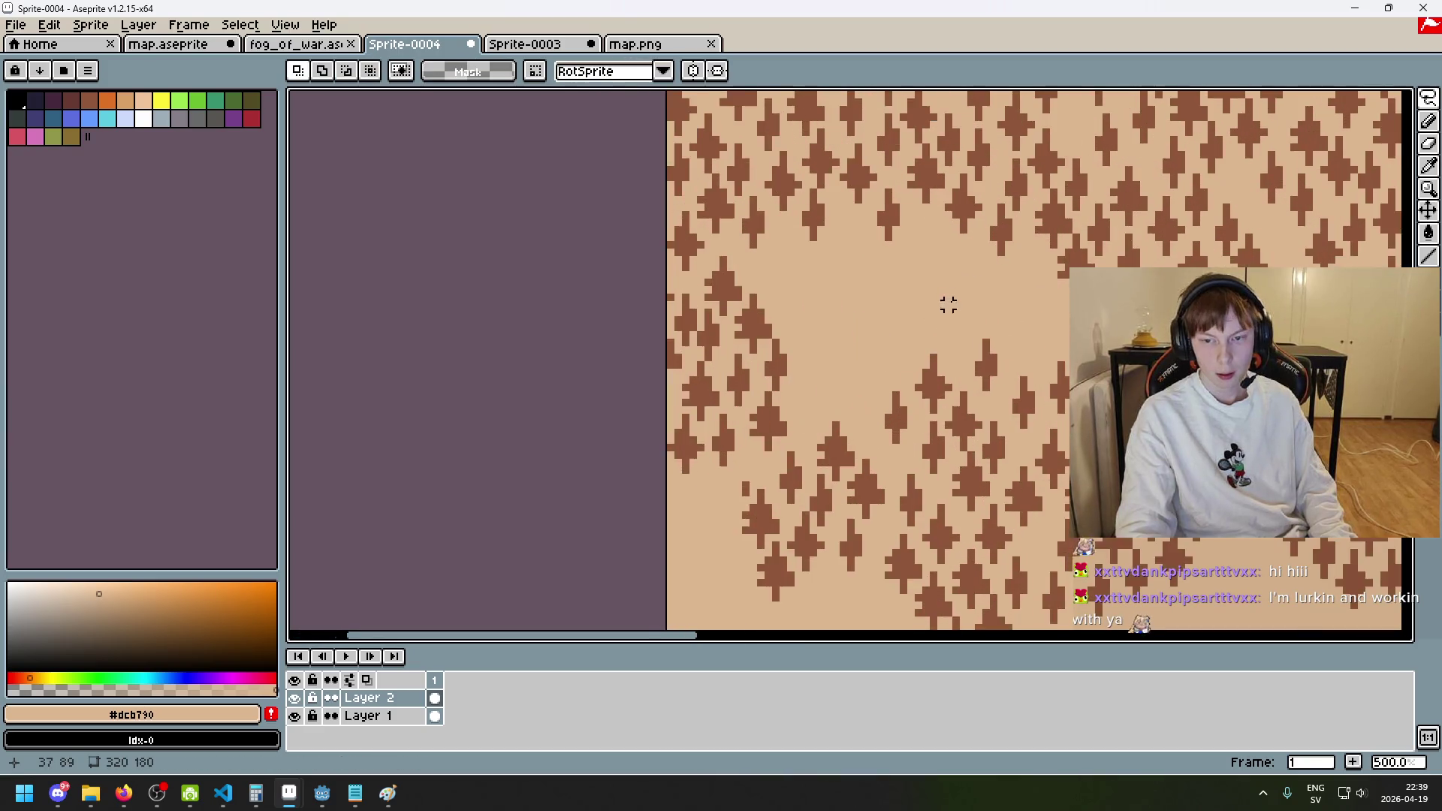
left_click_drag(931, 476, 930, 479)
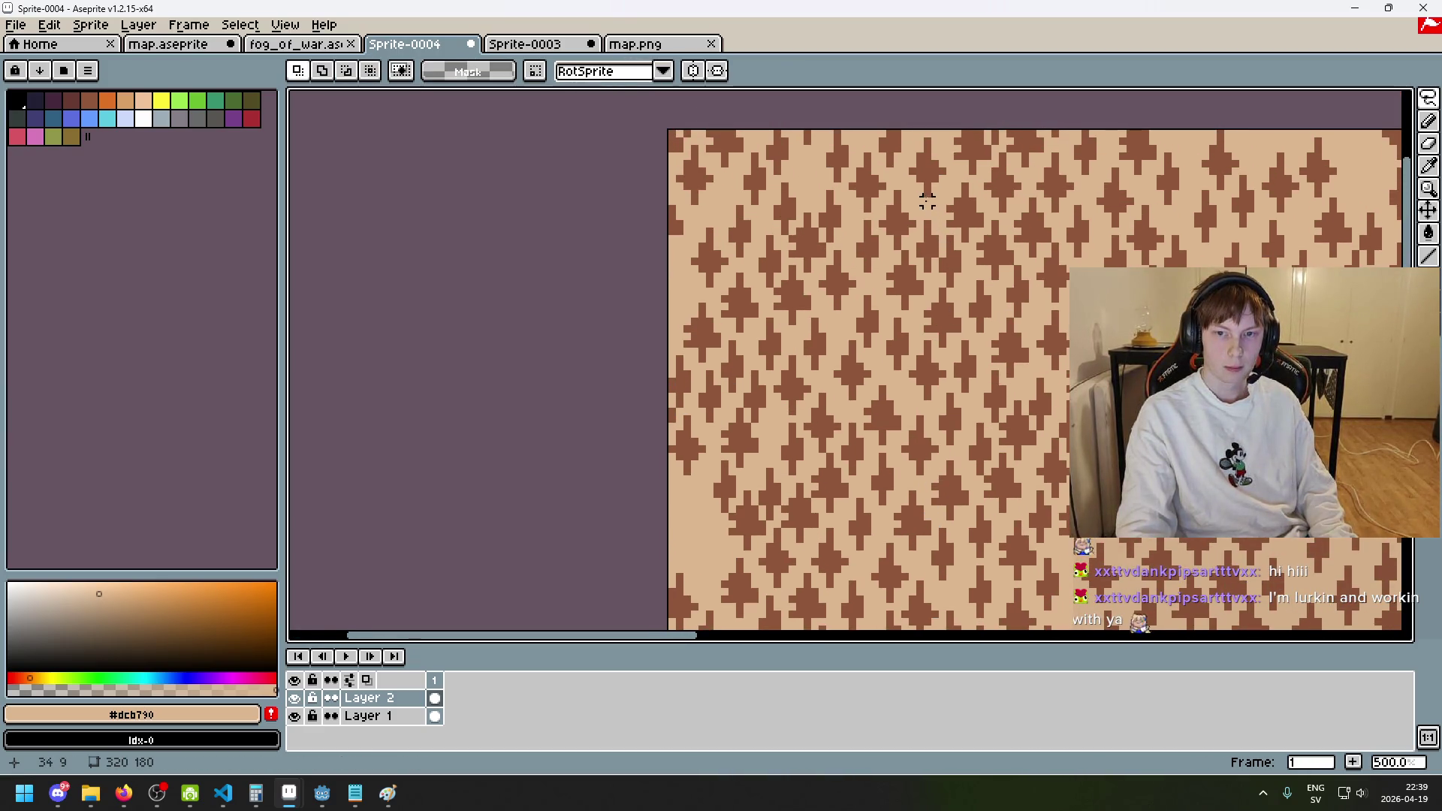
left_click_drag(919, 276, 896, 253)
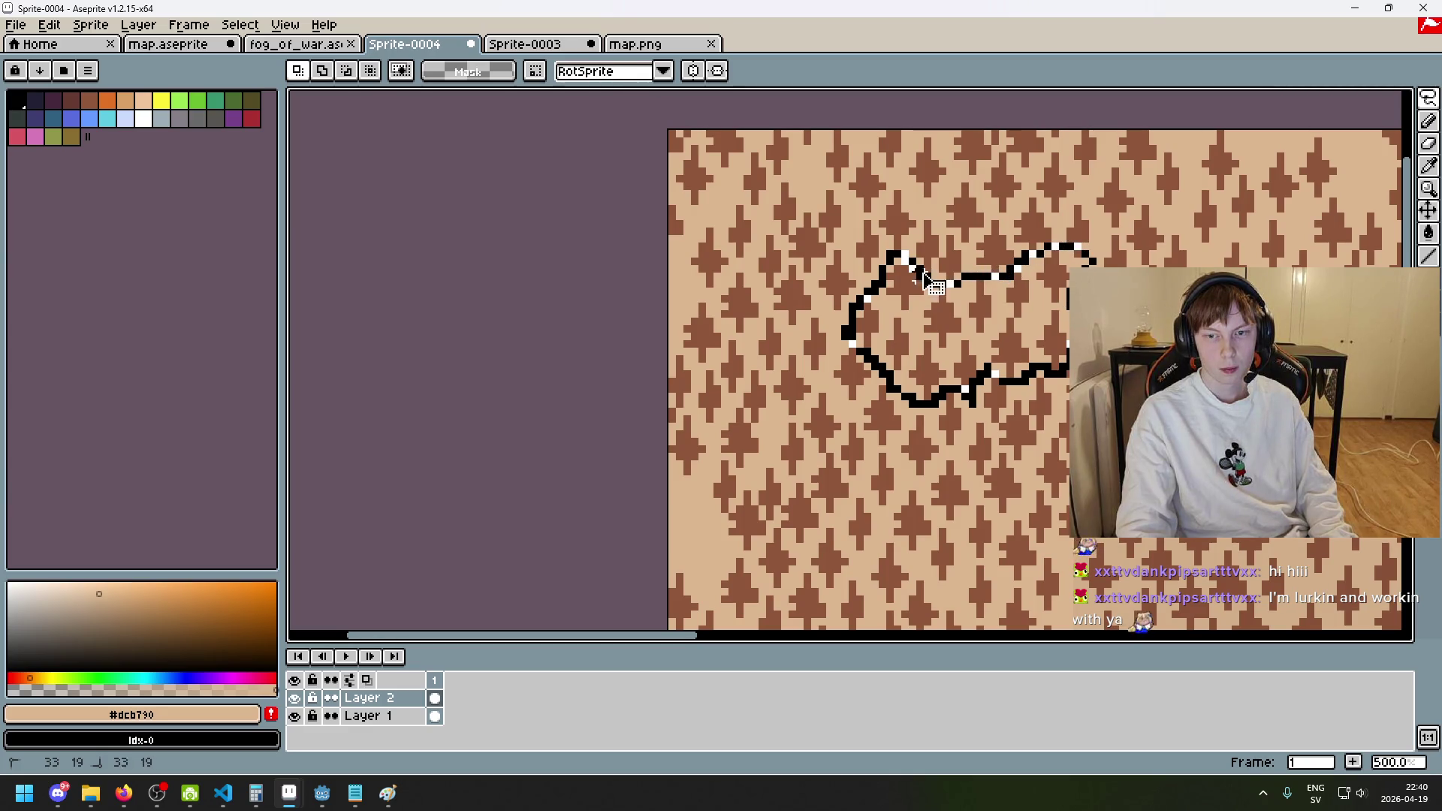
left_click_drag(919, 276, 917, 275)
scroll(1111, 315, "up", 2)
left_click(347, 70)
left_click_drag(1052, 210, 1055, 436)
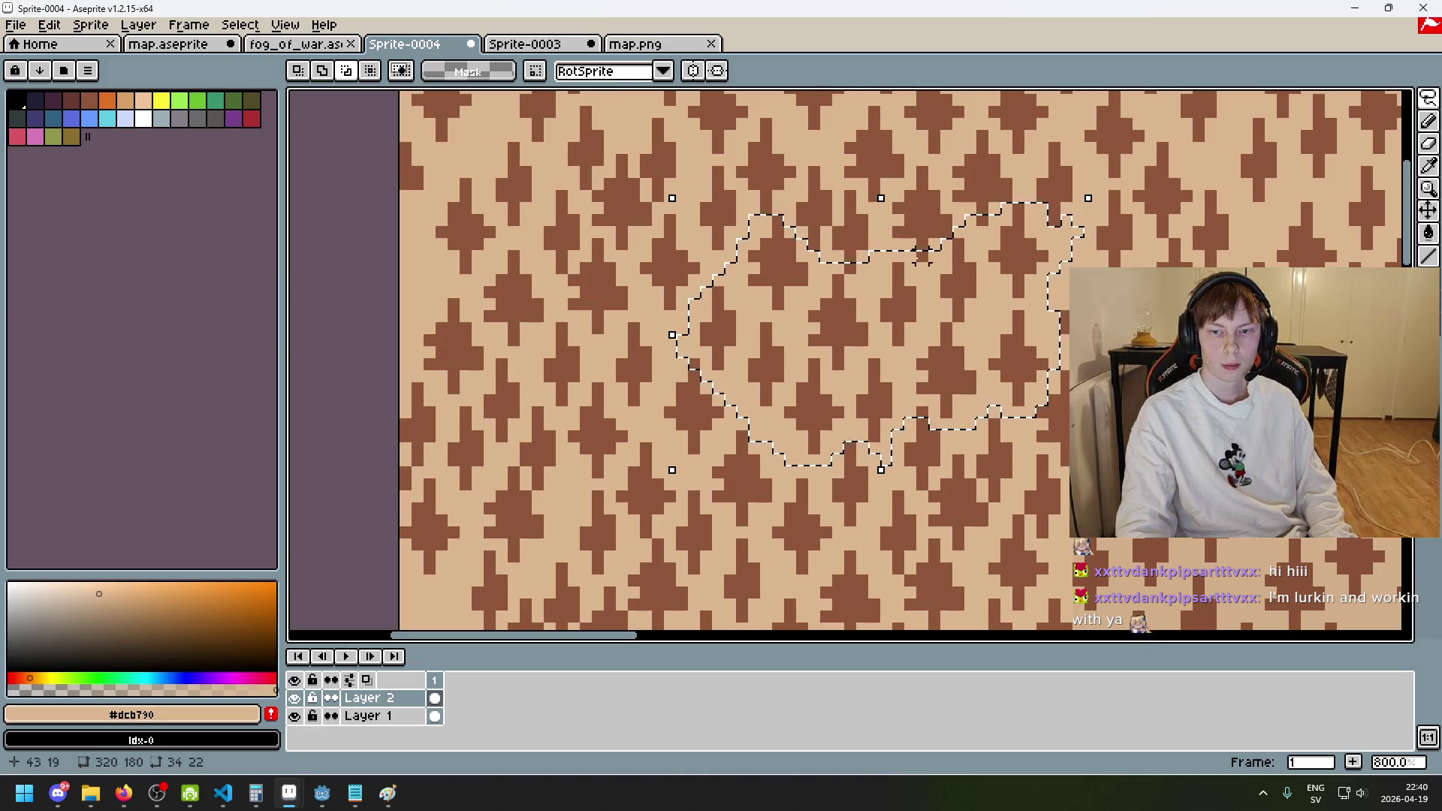
scroll(860, 280, "down", 4)
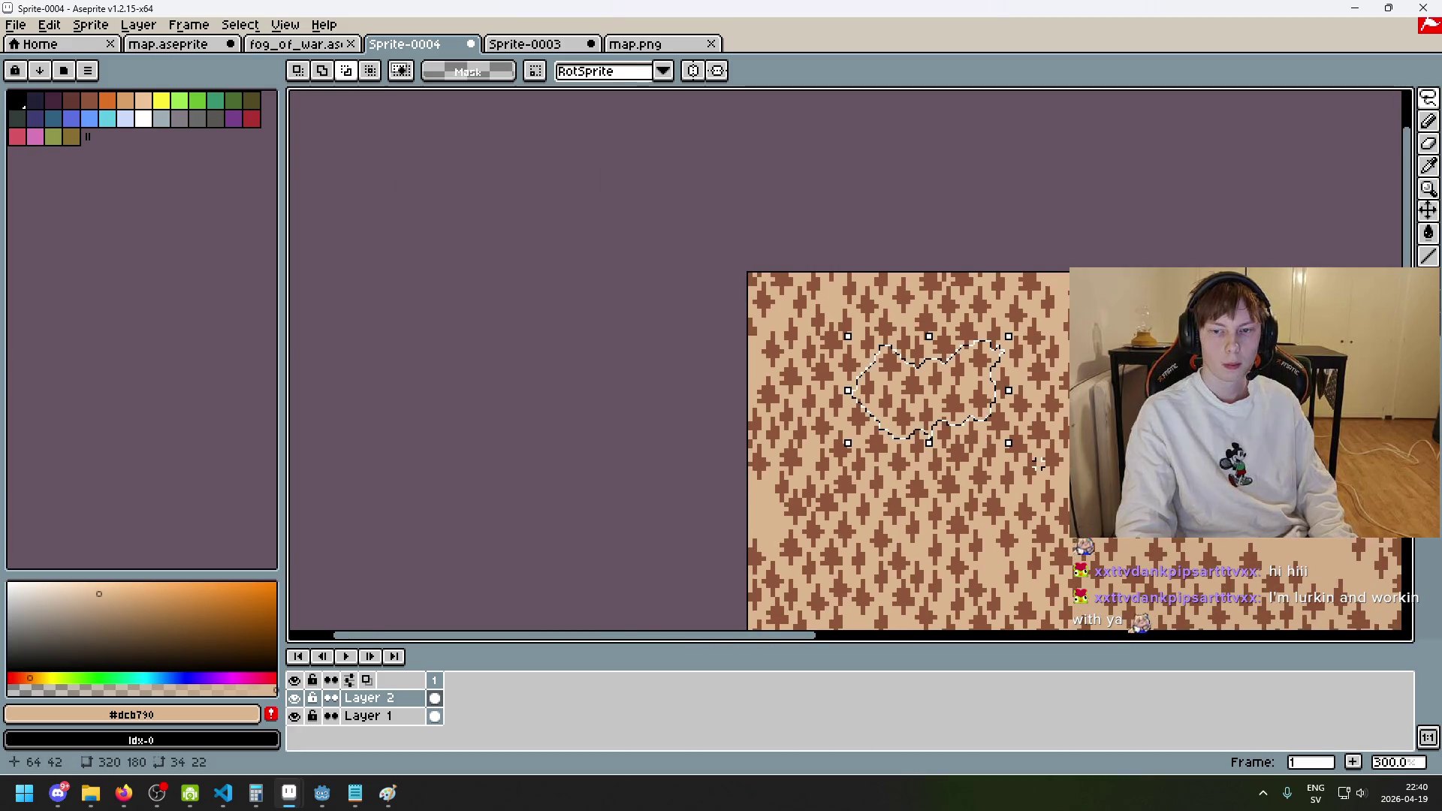
- Drag the trimmed trees down and left into the forest gap and drop them
mouse_move(970, 225)
left_mouse_down()
mouse_move(938, 518)
mouse_move(1164, 451)
left_mouse_up()
scroll(901, 300, "down", 2)
scroll(901, 301, "up", 1)
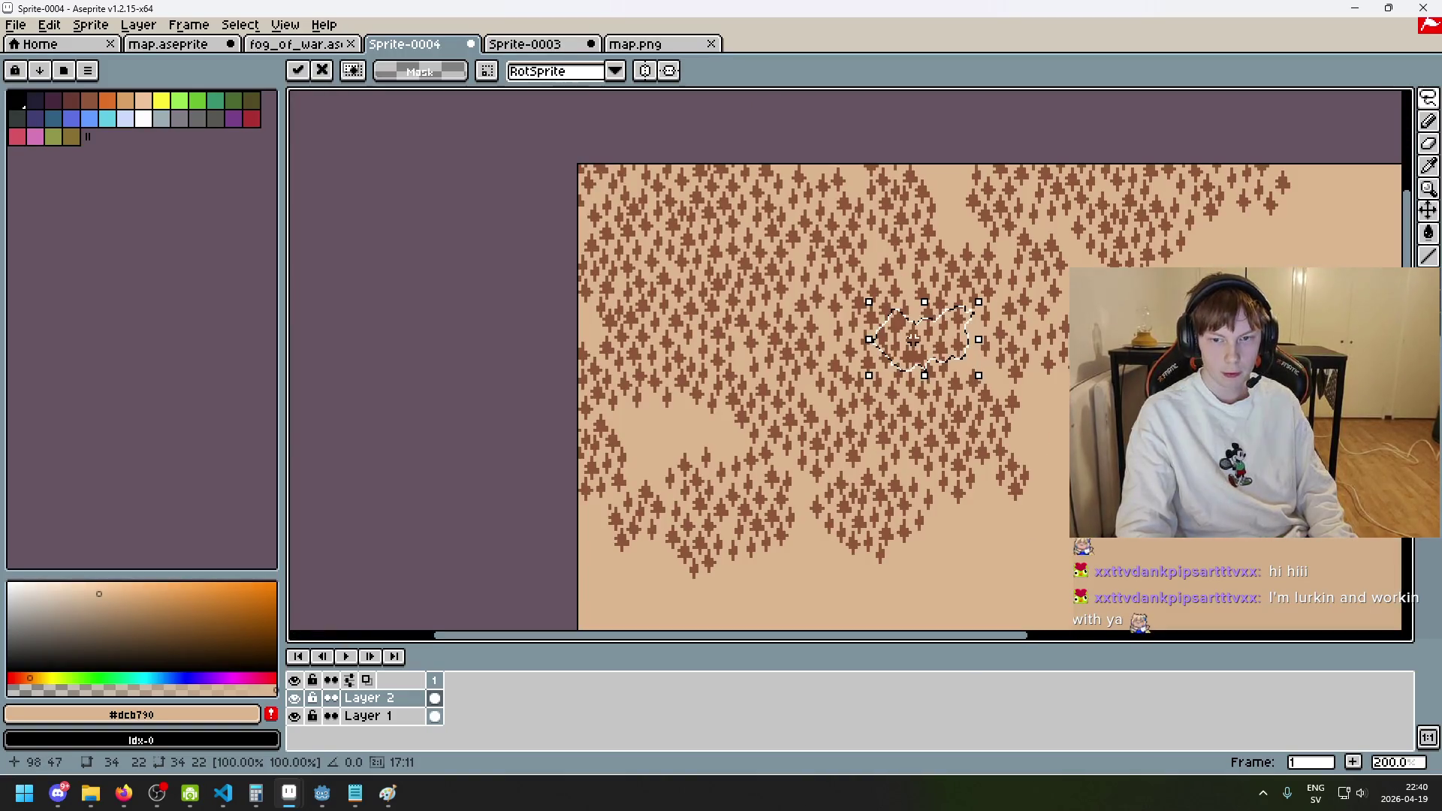
mouse_move(1164, 450)
left_mouse_down()
mouse_move(886, 509)
mouse_move(660, 435)
left_mouse_up()
left_click_drag(898, 453, 1056, 318)
scroll(818, 240, "up", 1)
mouse_move(823, 247)
left_mouse_down()
mouse_move(804, 525)
mouse_move(790, 507)
mouse_move(778, 552)
left_mouse_up()
left_click(910, 523)
- Box-select the lower tree cluster with the Rectangular Marquee and move it up toward the forest
scroll(910, 523, "up", 1)
left_click_drag(907, 526, 1014, 469)
scroll(752, 519, "up", 2)
key("e")
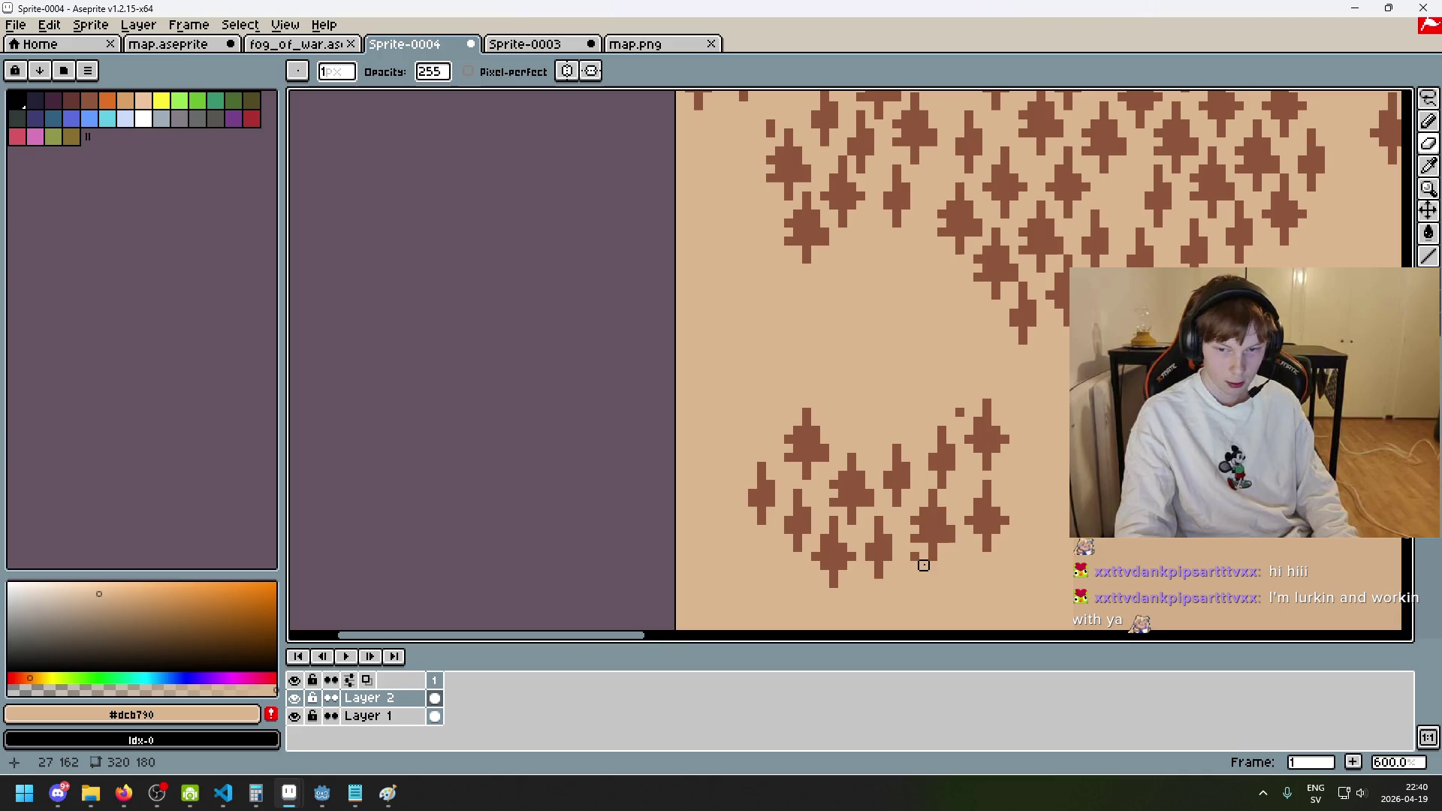
scroll(947, 486, "down", 2)
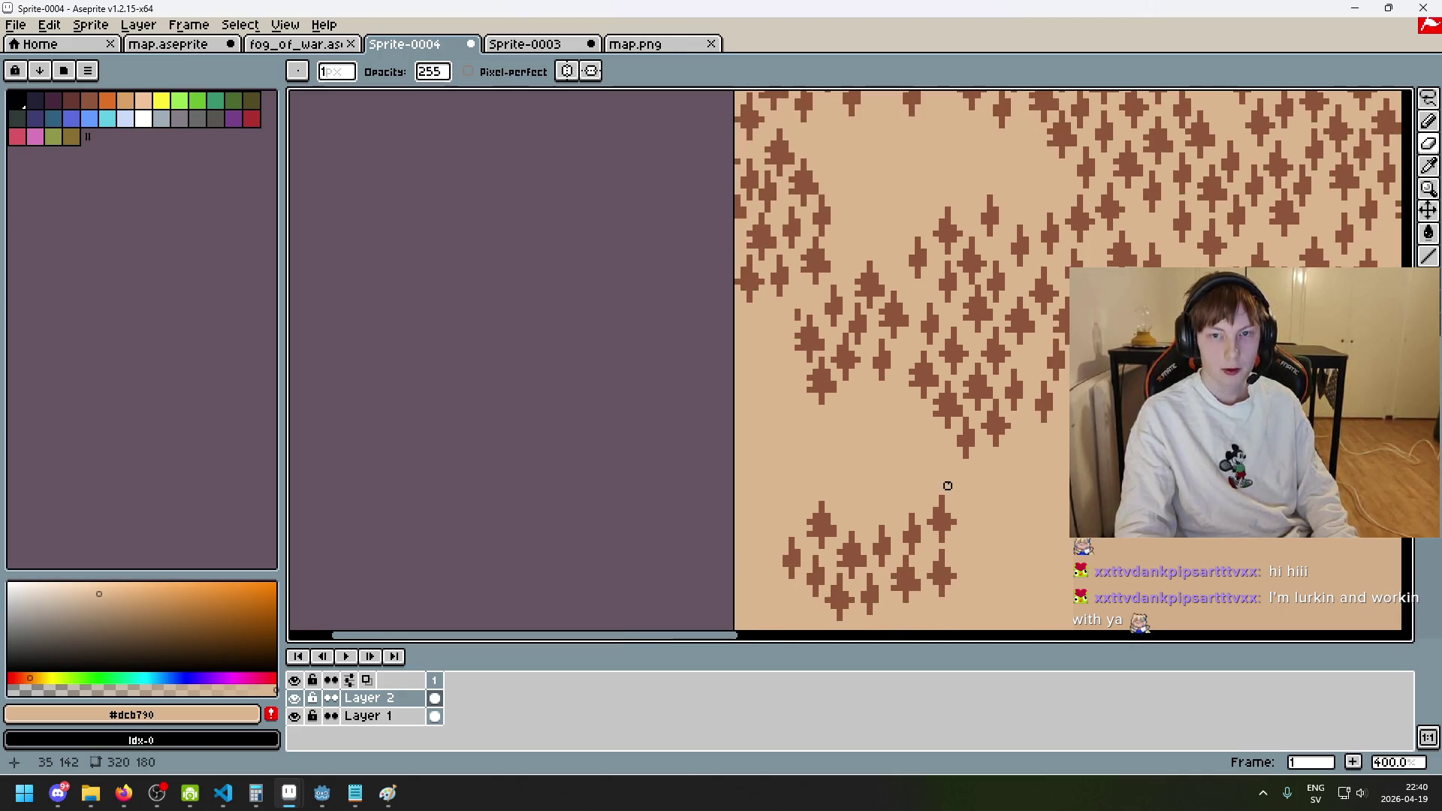
scroll(905, 269, "down", 1)
scroll(953, 475, "up", 2)
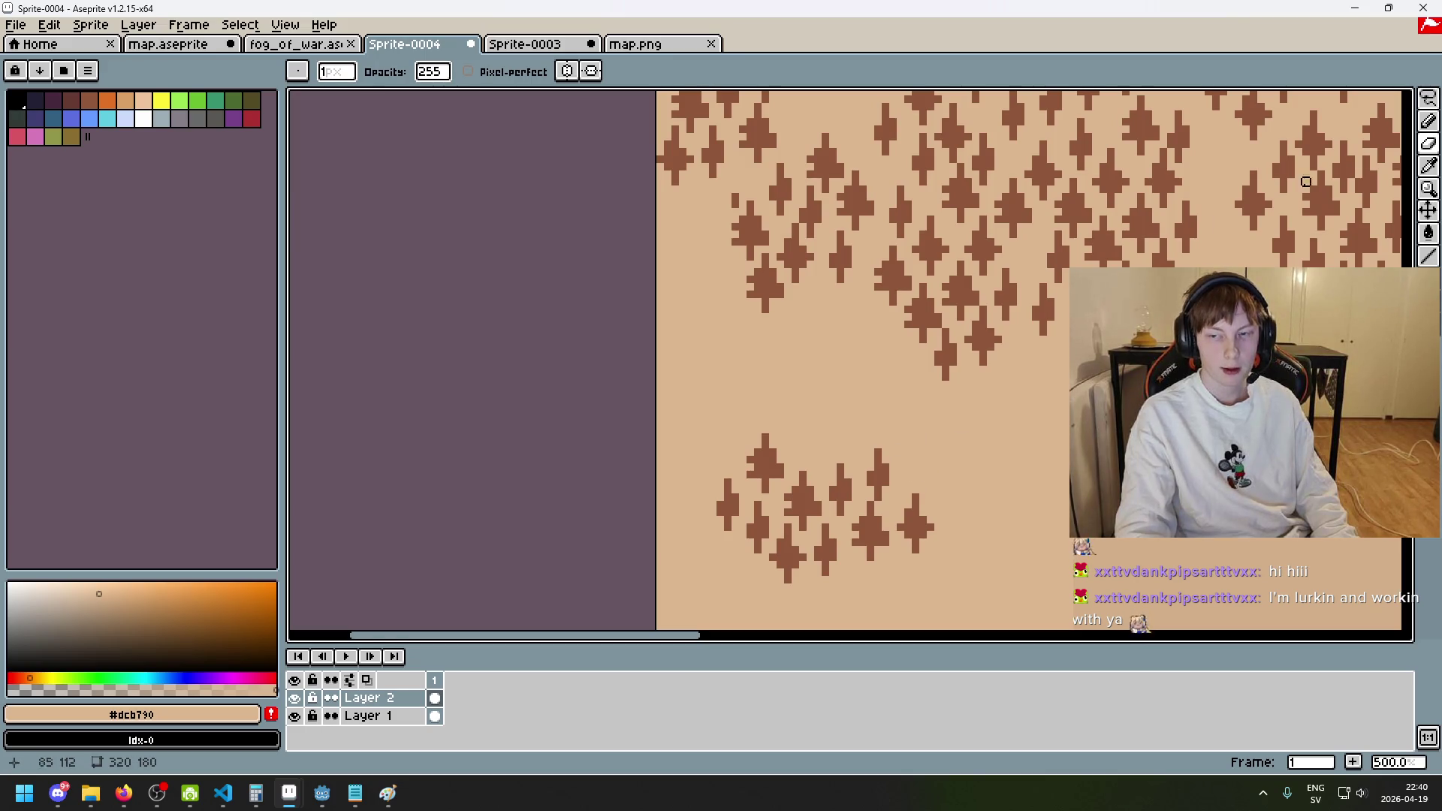
left_click(1428, 98)
left_click_drag(940, 588, 802, 526)
left_click(997, 452)
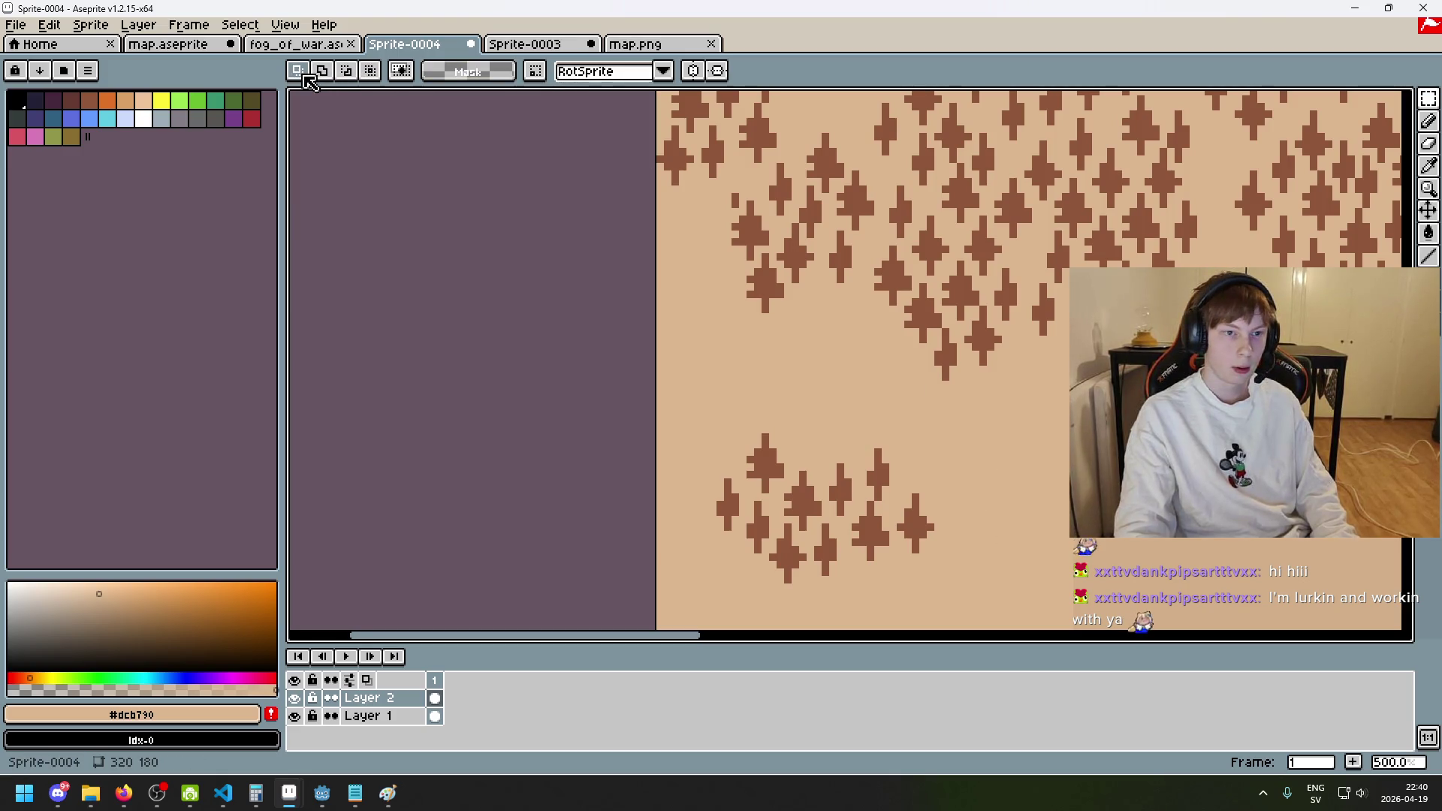
left_click_drag(939, 619, 640, 406)
mouse_move(884, 508)
left_mouse_down()
mouse_move(928, 193)
mouse_move(908, 498)
mouse_move(982, 218)
mouse_move(956, 232)
mouse_move(984, 300)
mouse_move(1132, 521)
left_mouse_up()
scroll(1037, 508, "down", 2)
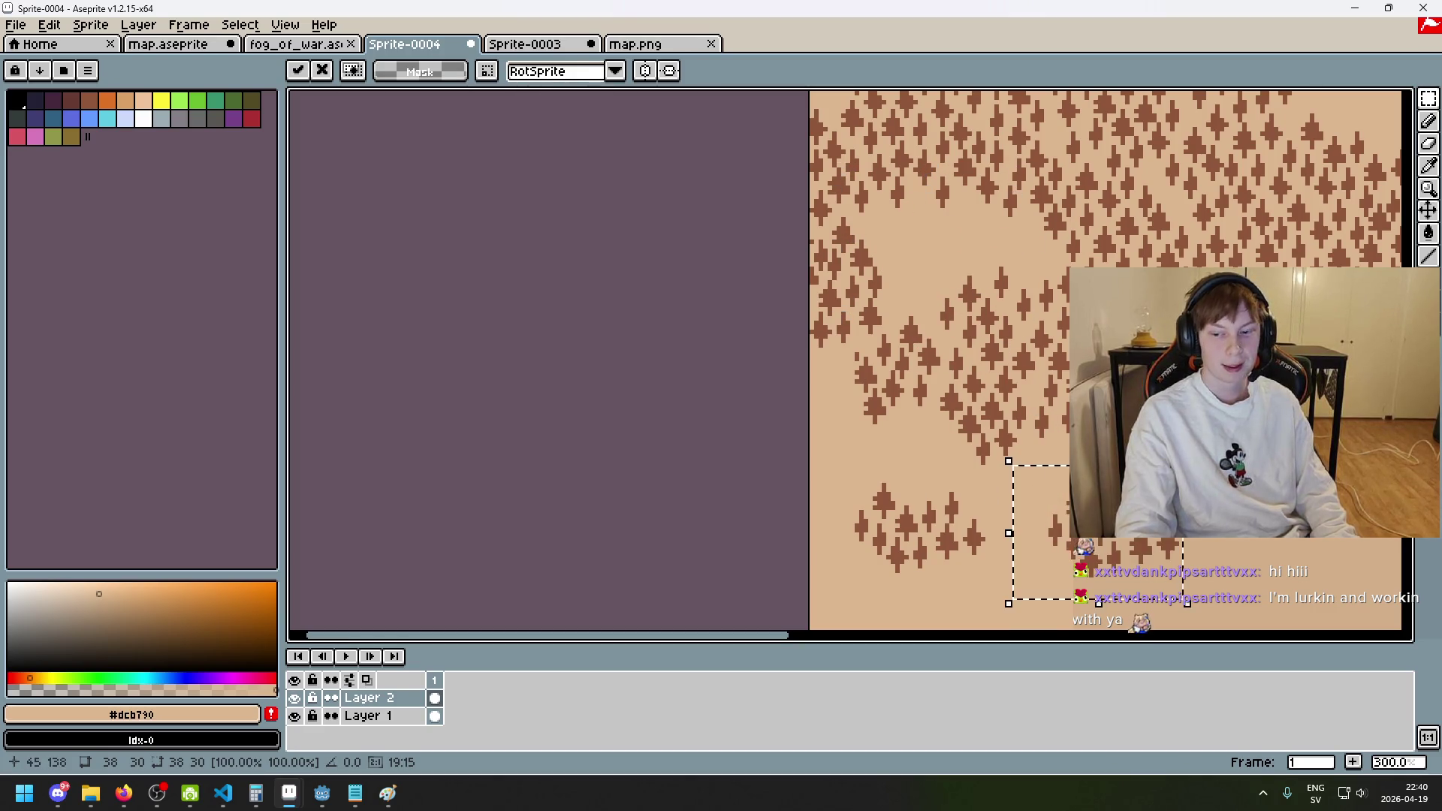
key("ctrl+d")
- Select the small lower-right tree cluster, adjusting the selection with subtract and undo
left_click_drag(1427, 97, 1366, 99)
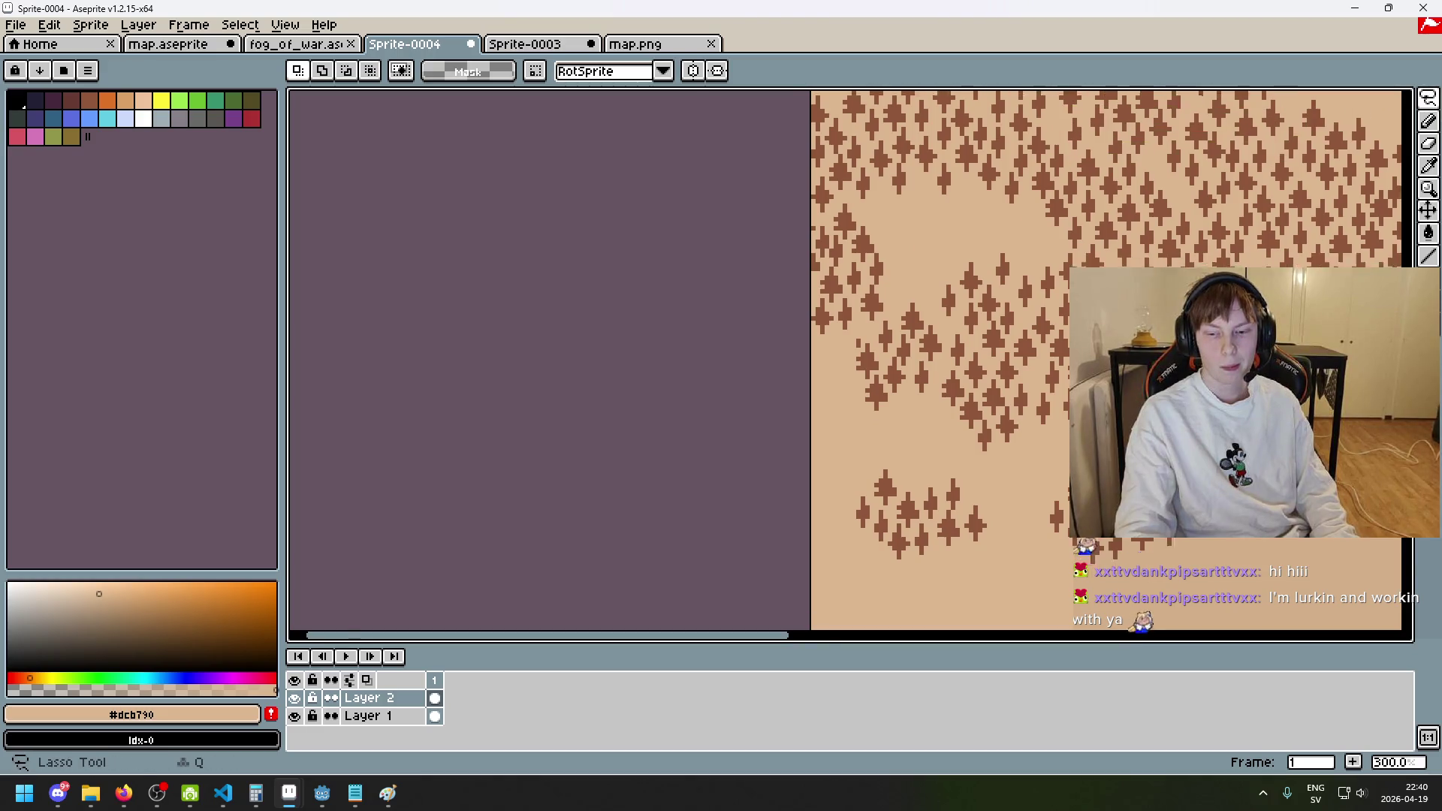
scroll(1004, 368, "up", 1)
left_click_drag(902, 427, 1101, 361)
left_click_drag(991, 365, 1017, 408)
scroll(1017, 409, "down", 3)
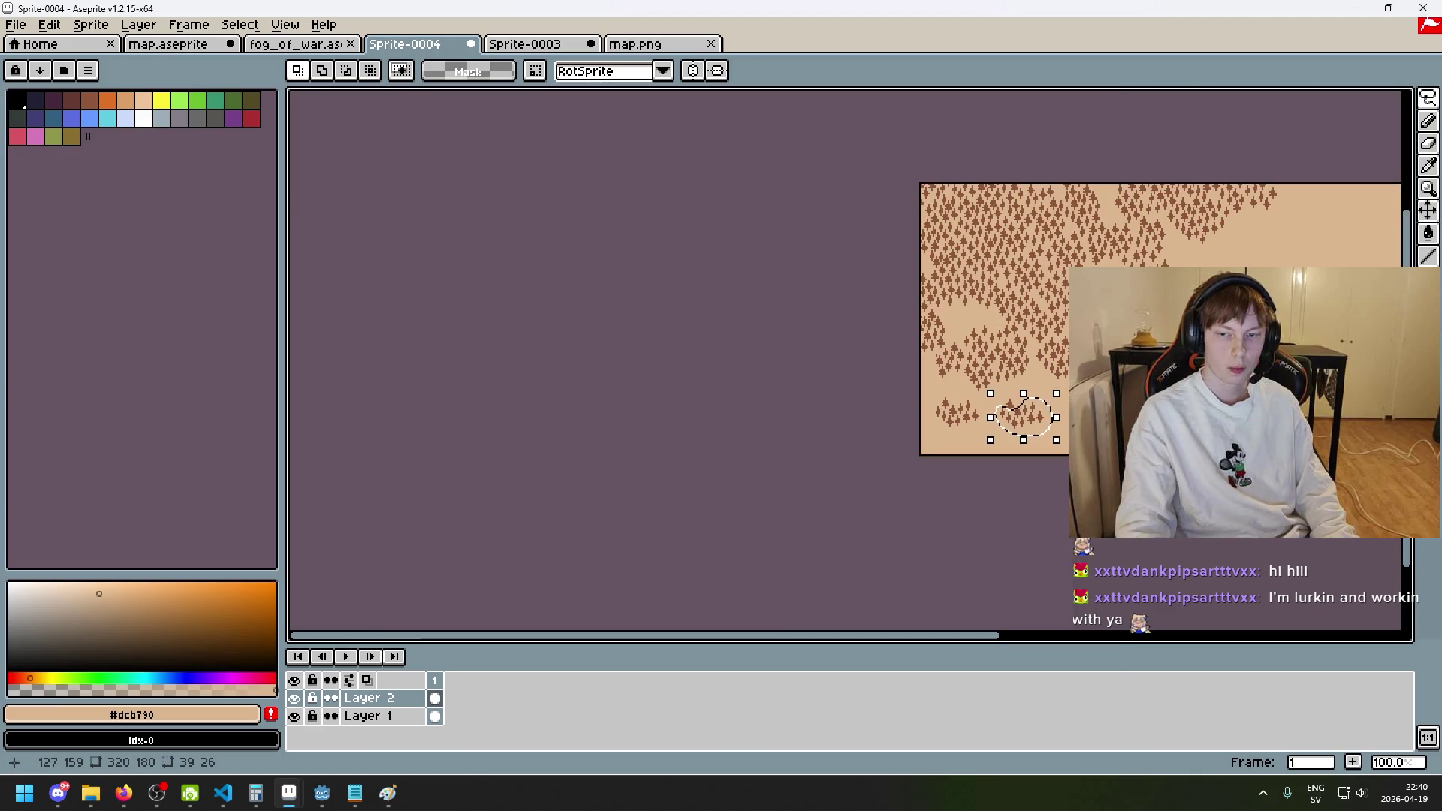
scroll(999, 385, "up", 4)
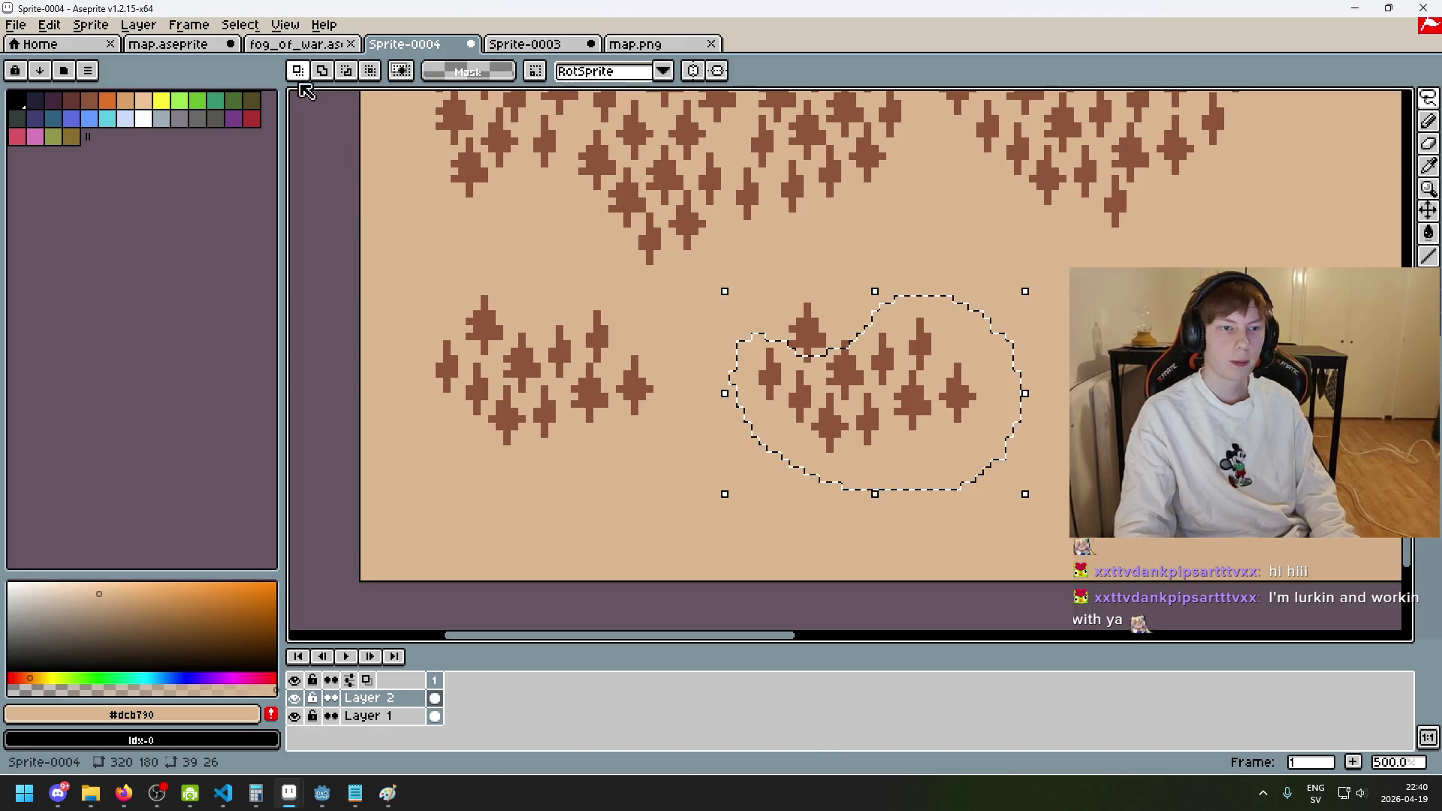
mouse_move(1425, 99)
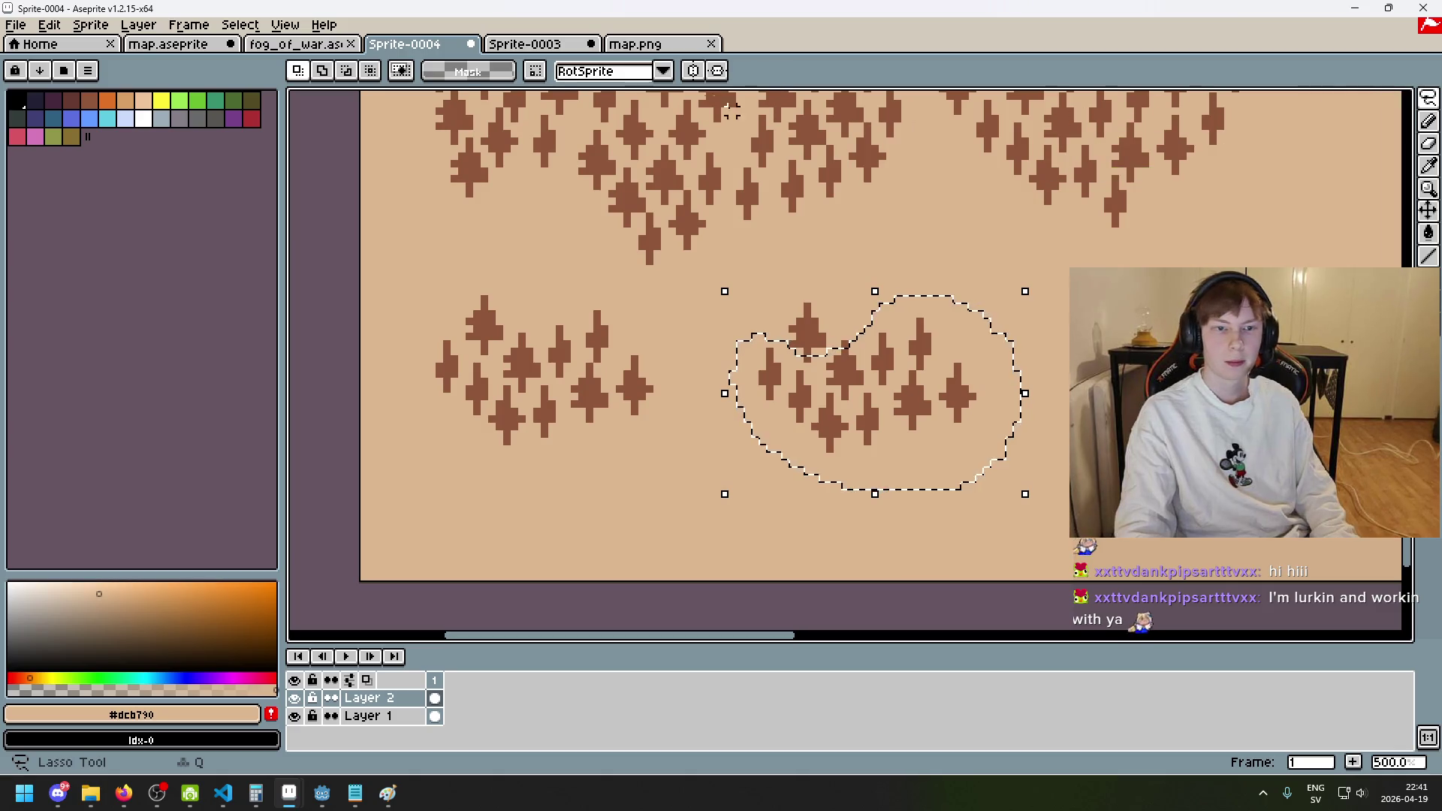
scroll(848, 353, "up", 2)
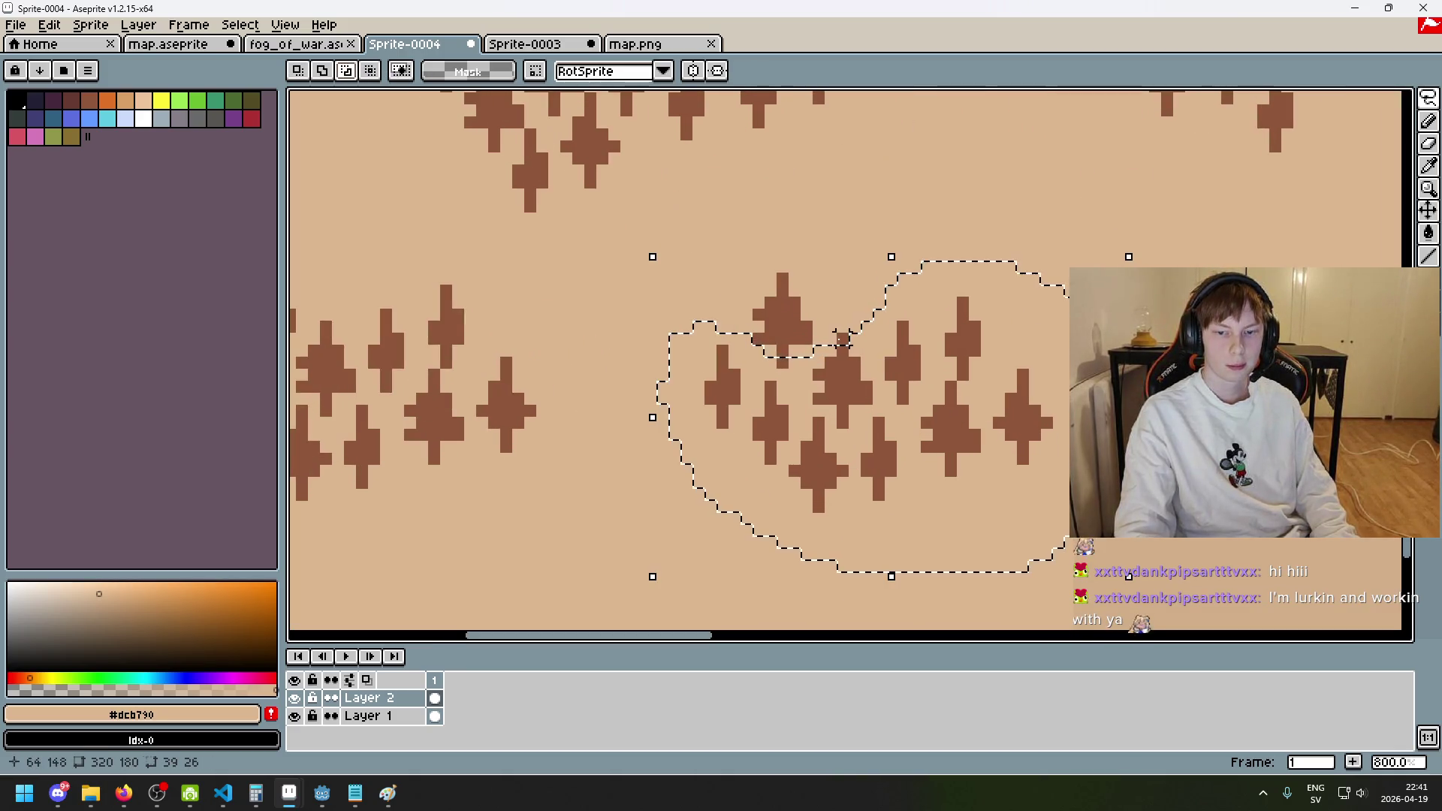
left_click(843, 339)
key("ctrl+z")
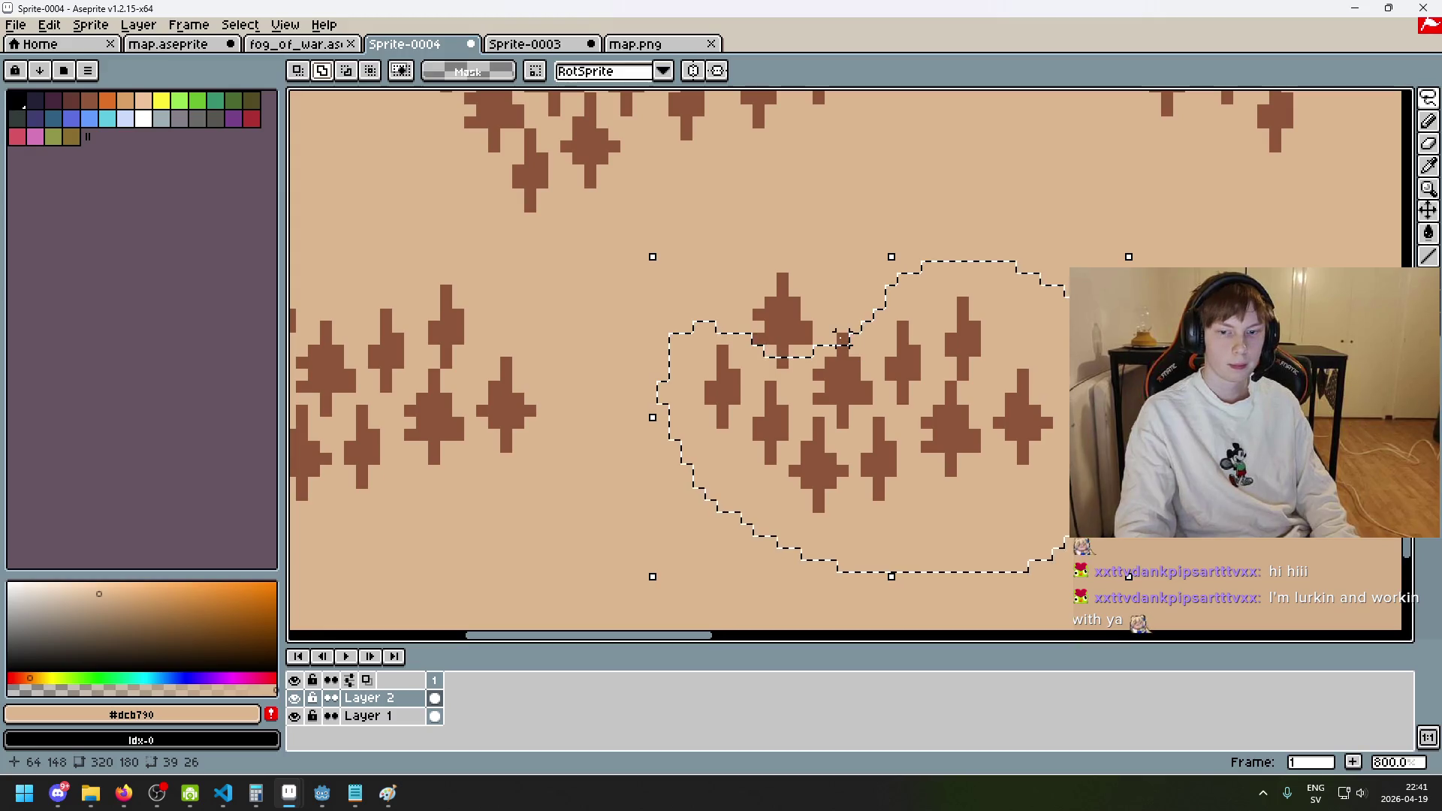
left_click(347, 70)
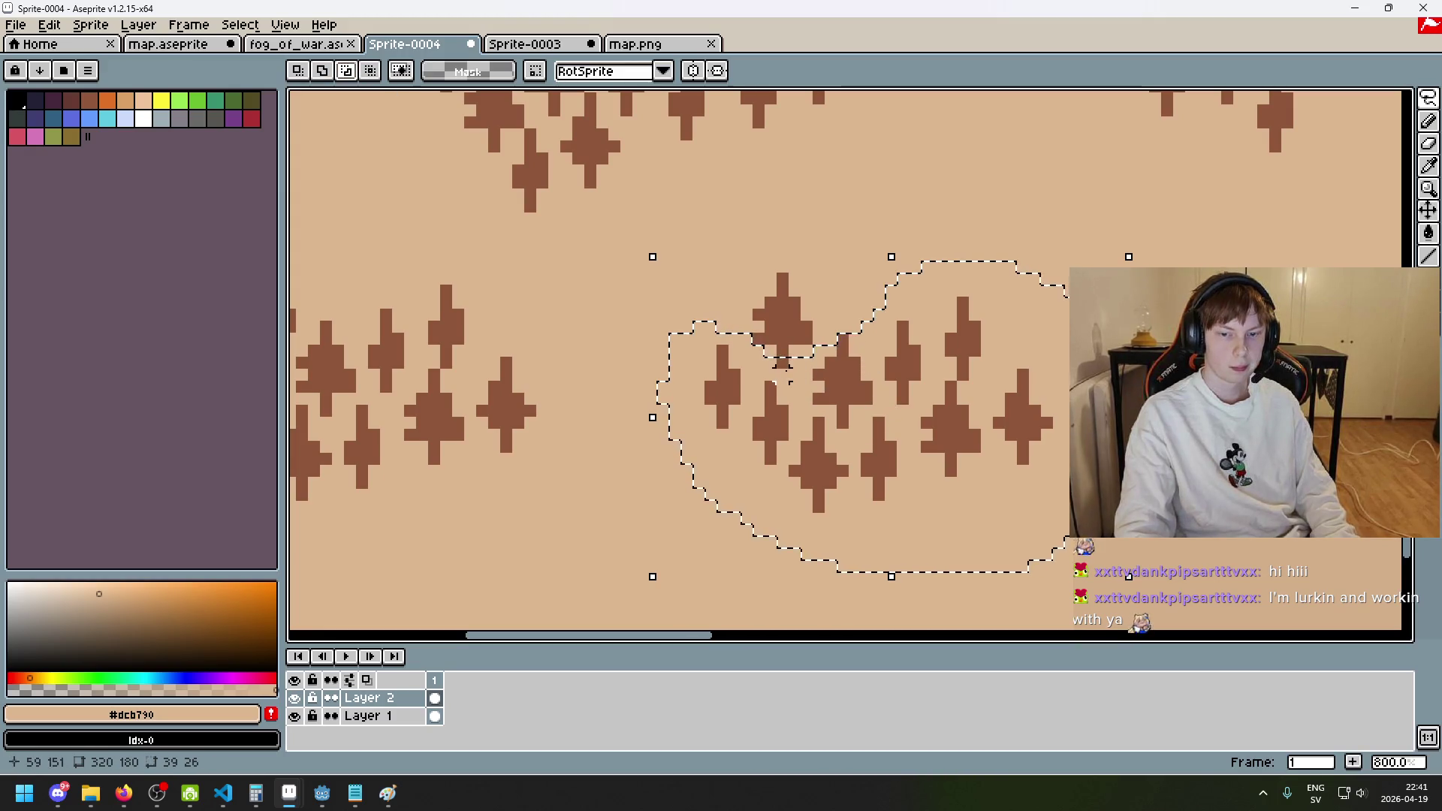
scroll(923, 353, "down", 3)
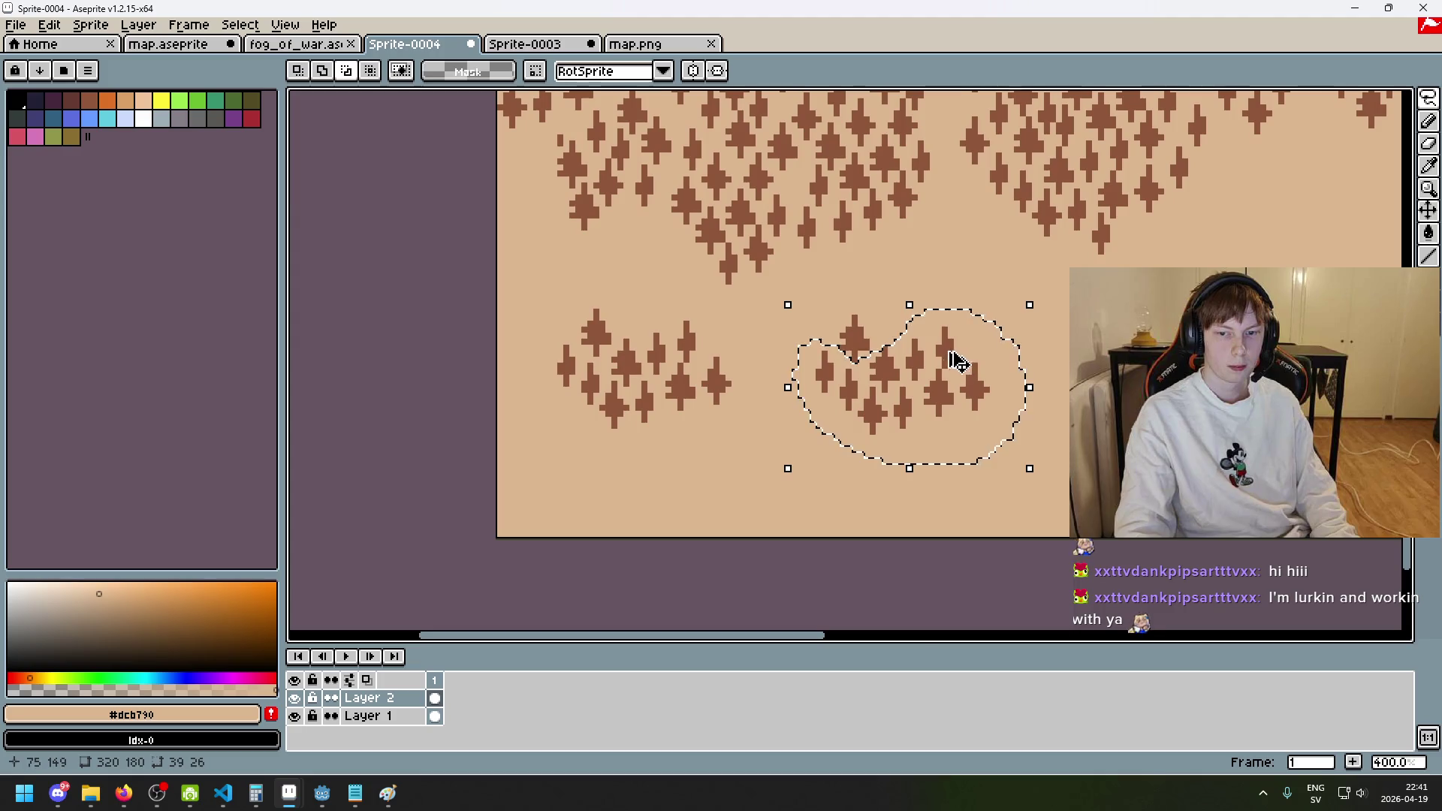
left_click_drag(995, 480, 774, 147)
key("ctrl+z")
left_click(1432, 95)
left_click(1313, 102)
mouse_move(698, 120)
left_mouse_down()
mouse_move(969, 520)
mouse_move(987, 426)
left_mouse_up()
key("ctrl+z")
key("ctrl+z")
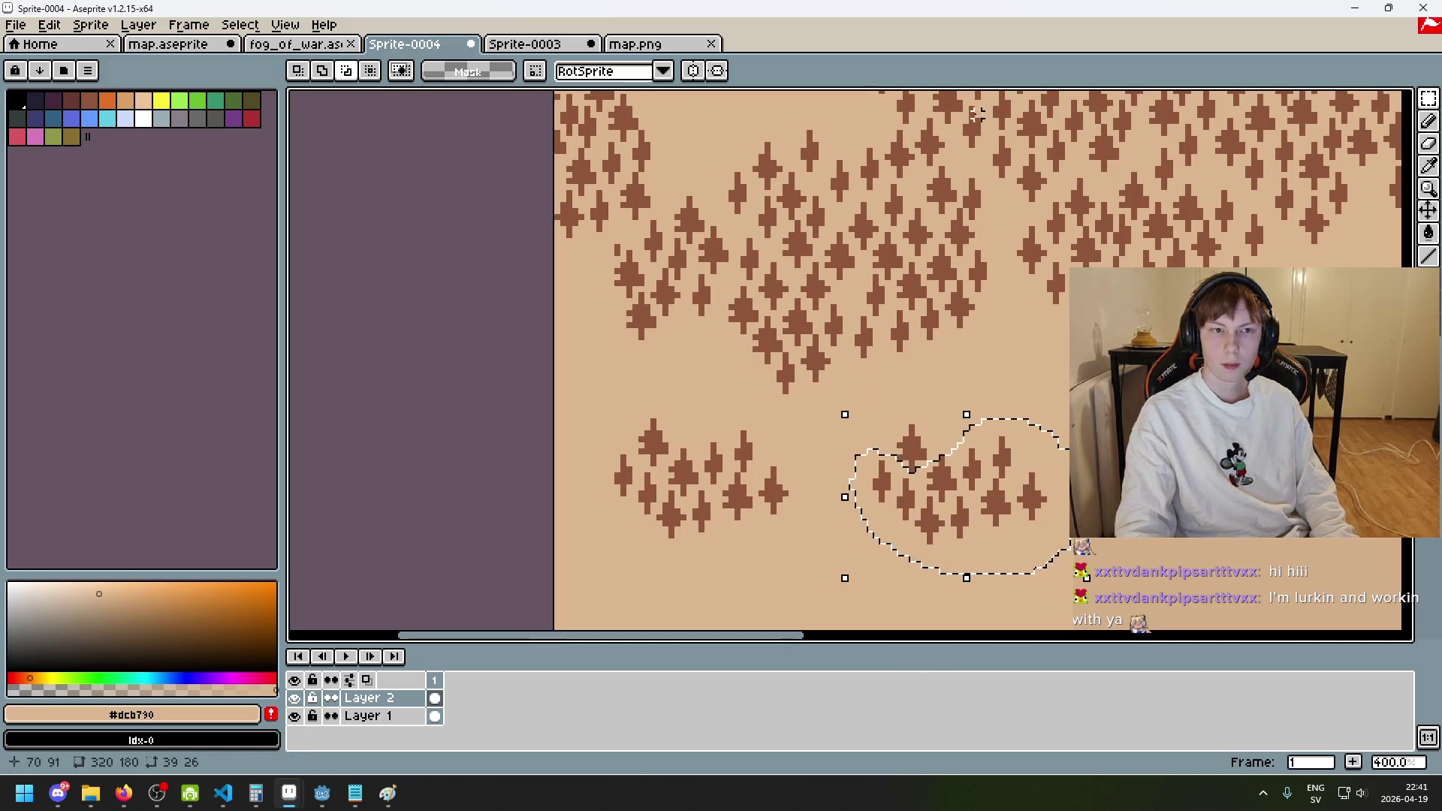
- Move the cluster into the forest gap and the lone tree up into the woods
mouse_move(953, 501)
left_mouse_down()
mouse_move(775, 309)
mouse_move(759, 445)
left_mouse_up()
left_click_drag(1064, 440, 1050, 448)
mouse_move(822, 480)
left_mouse_down()
mouse_move(779, 338)
mouse_move(811, 306)
mouse_move(792, 299)
mouse_move(811, 304)
mouse_move(798, 310)
left_mouse_up()
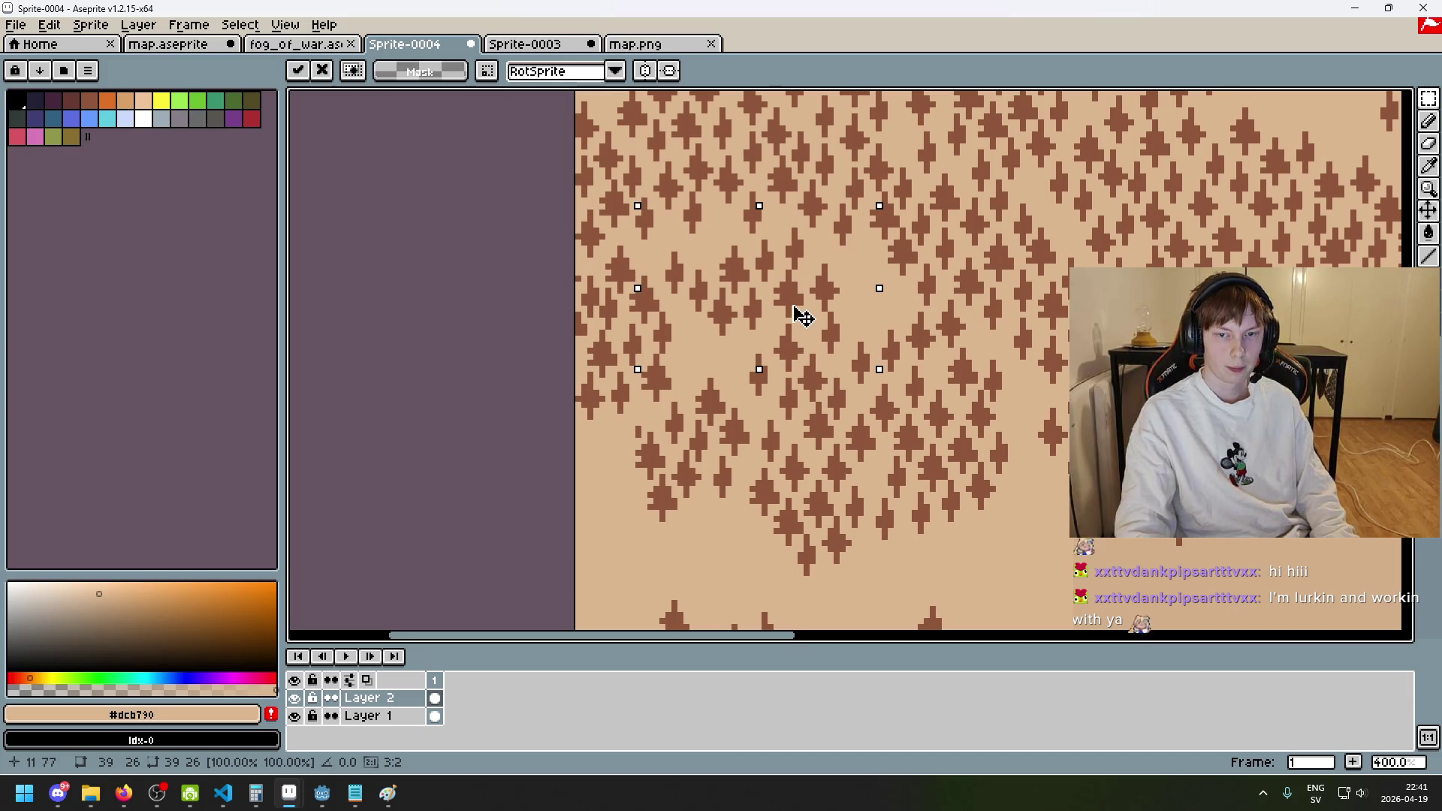
key("Return")
left_click_drag(1033, 551, 966, 449)
mouse_move(1031, 530)
left_mouse_down()
mouse_move(982, 273)
mouse_move(943, 199)
mouse_move(1025, 413)
mouse_move(897, 330)
mouse_move(851, 363)
mouse_move(1015, 394)
mouse_move(1048, 417)
left_mouse_up()
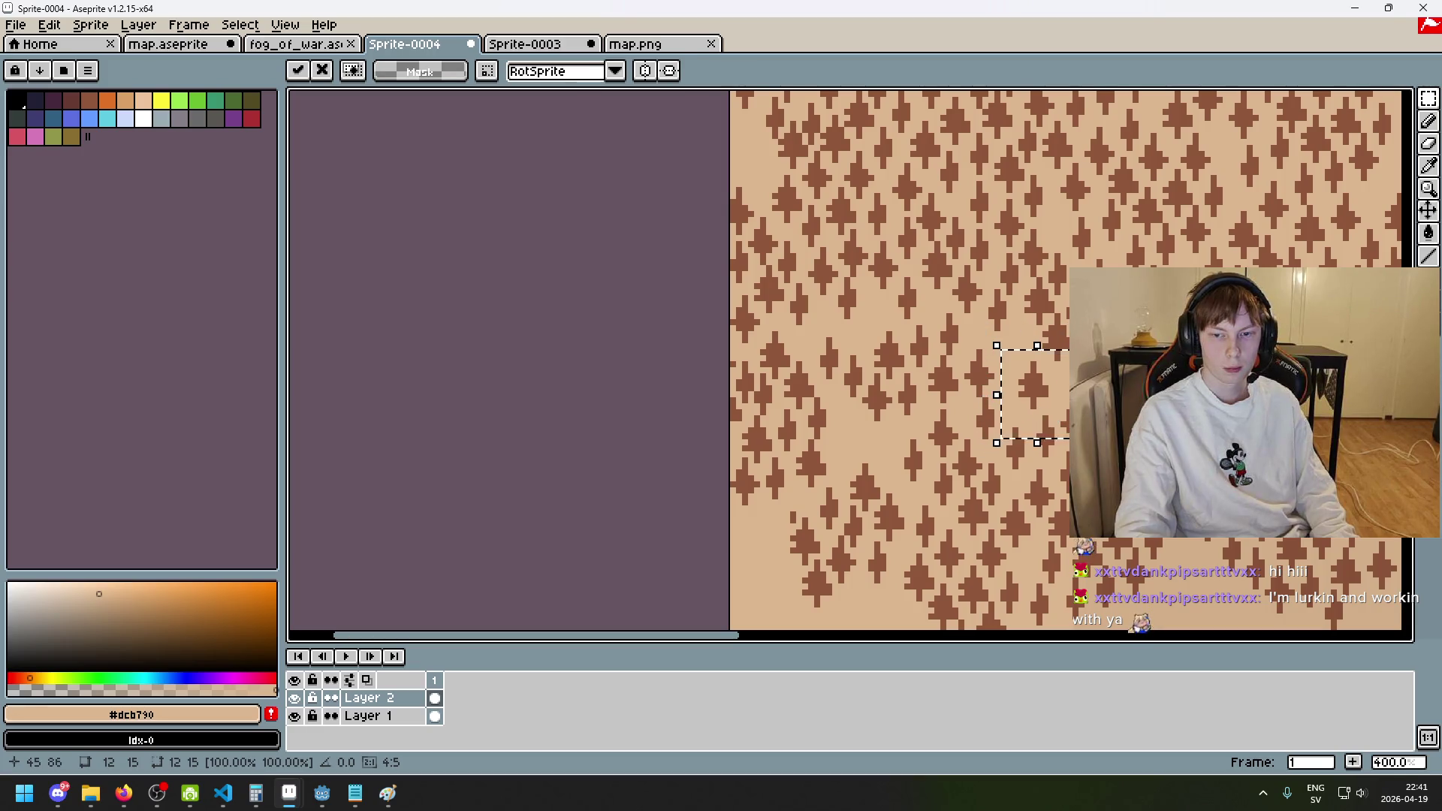
key("Return")
- Lasso another single tree and nudge it into a nearby gap
scroll(844, 364, "up", 2)
left_click_drag(883, 379, 843, 331)
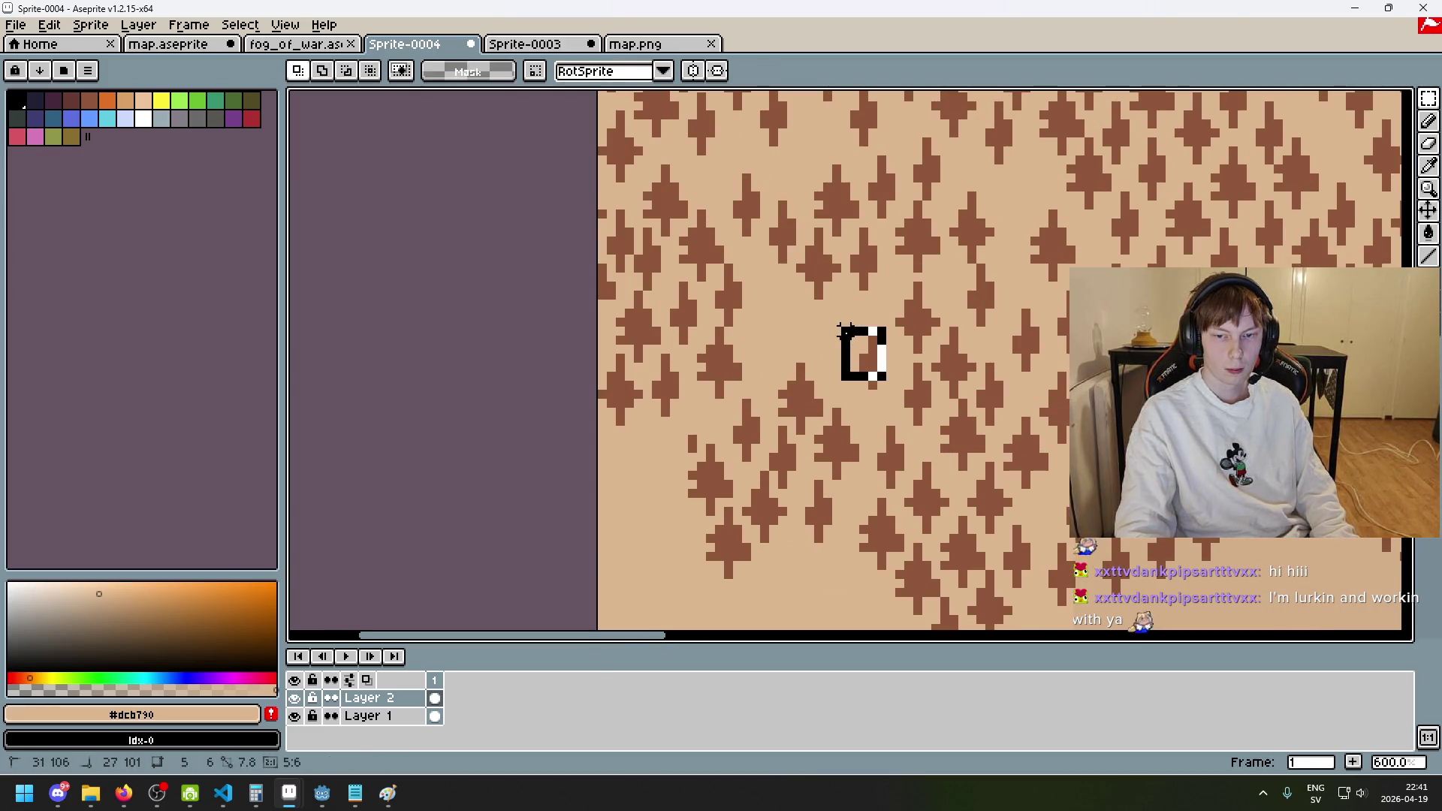
key("ctrl+d")
left_click(1431, 103)
left_click(1360, 98)
mouse_move(863, 321)
left_mouse_down()
mouse_move(875, 354)
mouse_move(779, 335)
mouse_move(860, 370)
mouse_move(863, 345)
mouse_move(867, 365)
left_mouse_up()
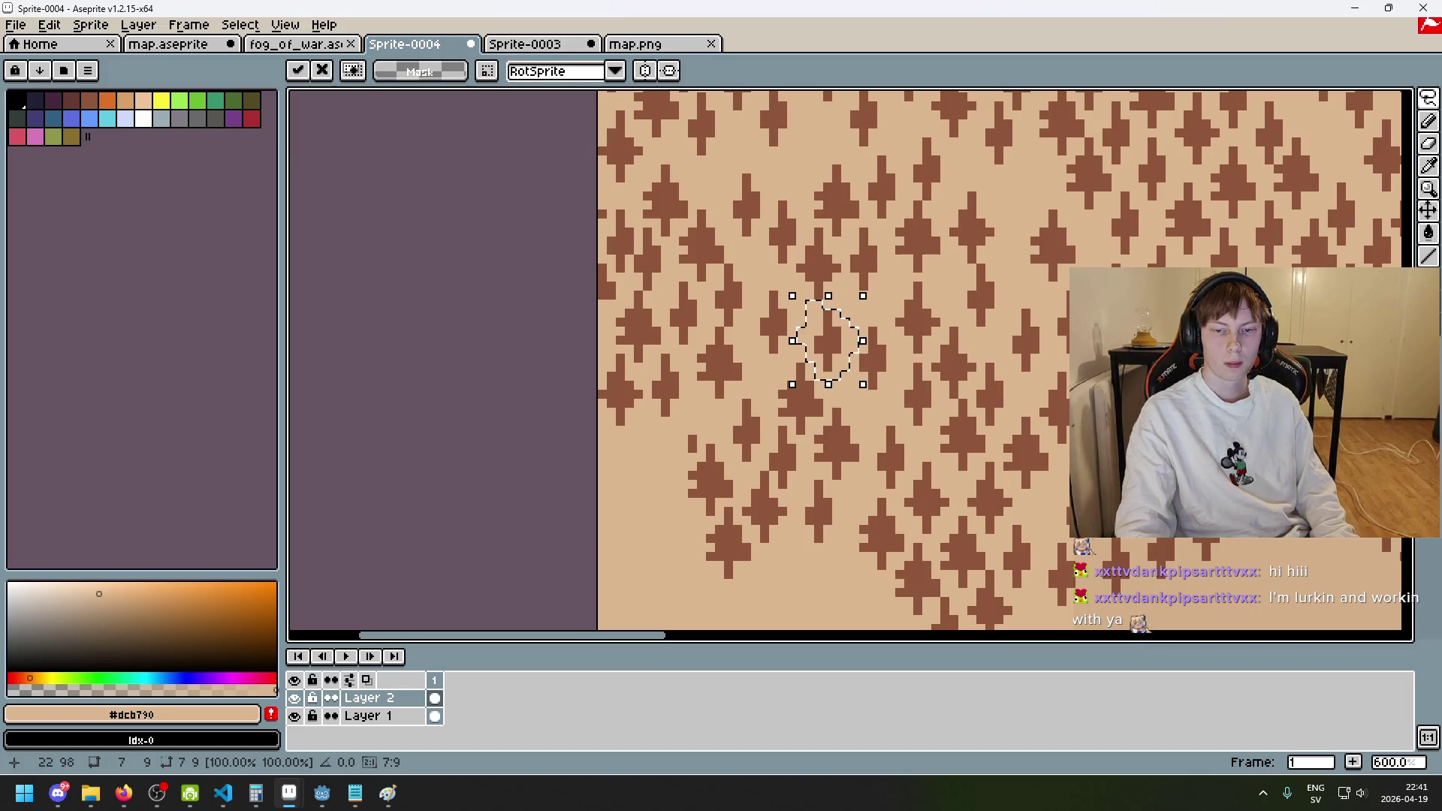
key("e")
scroll(868, 364, "down", 3)
scroll(723, 442, "up", 3)
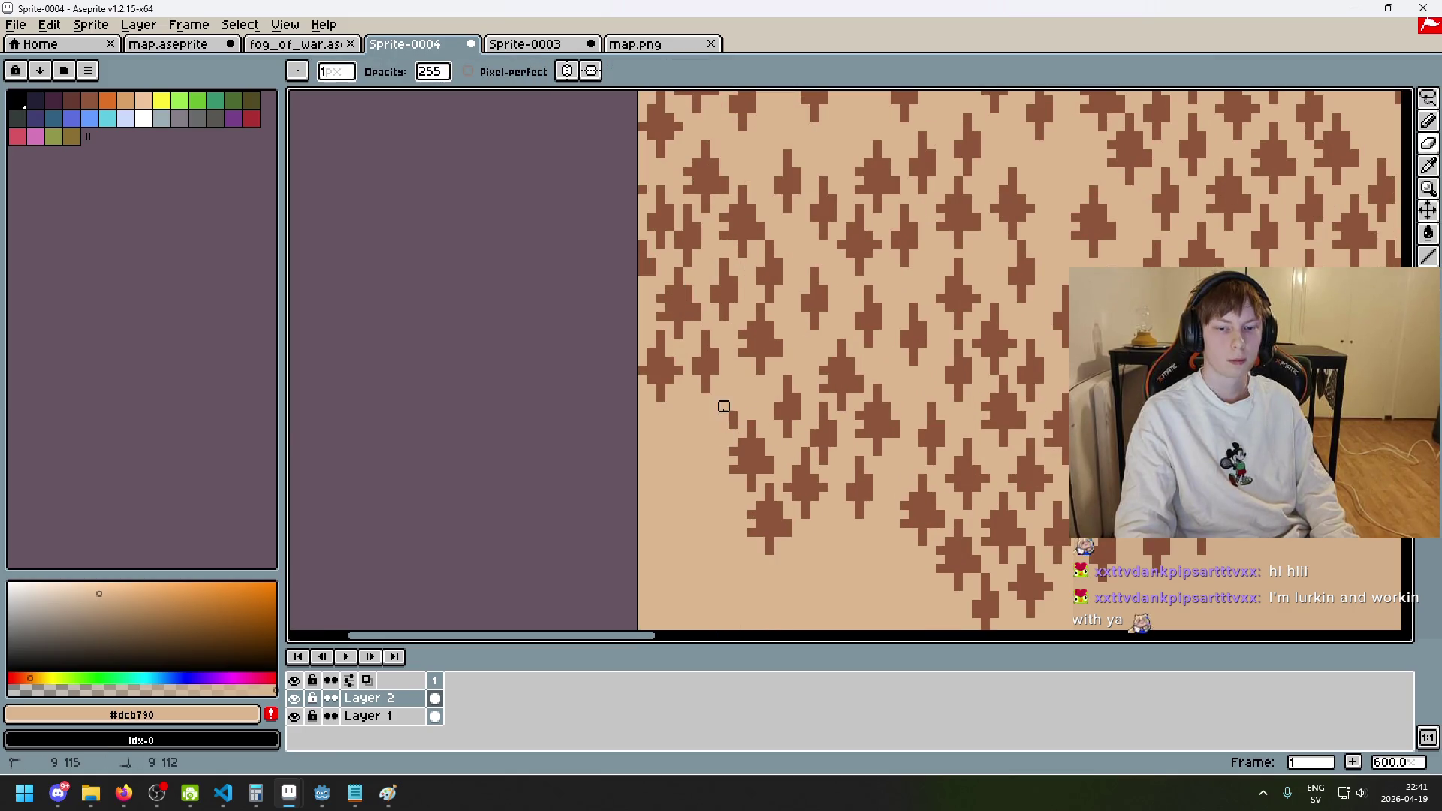
scroll(723, 415, "down", 4)
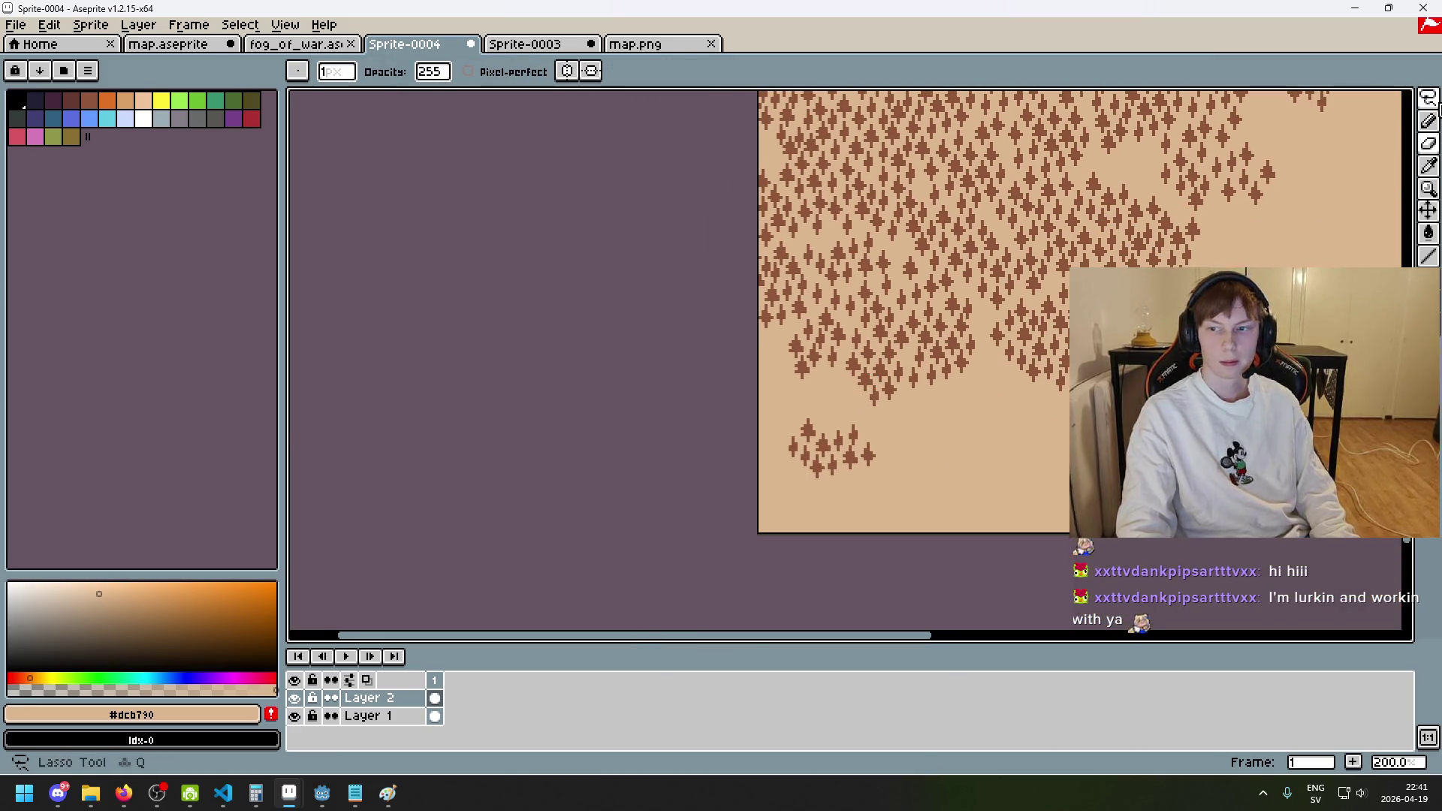
- Try lassoing strips of trees along the lower-left edge, clearing each selection
left_click(1438, 108)
left_click_drag(868, 499, 748, 404)
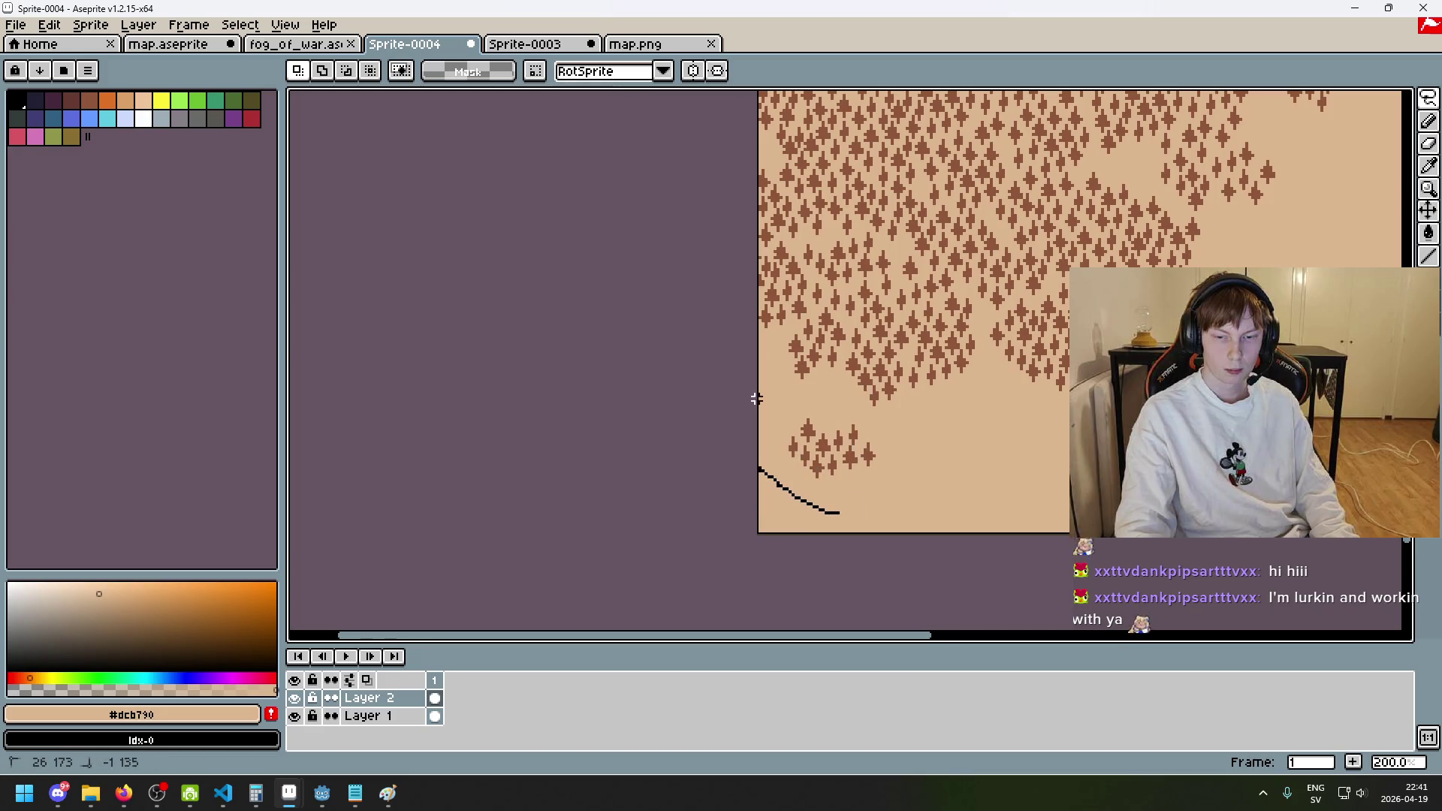
mouse_move(789, 482)
left_mouse_down()
mouse_move(927, 473)
mouse_move(844, 466)
mouse_move(856, 418)
mouse_move(814, 412)
left_mouse_up()
left_click(819, 515)
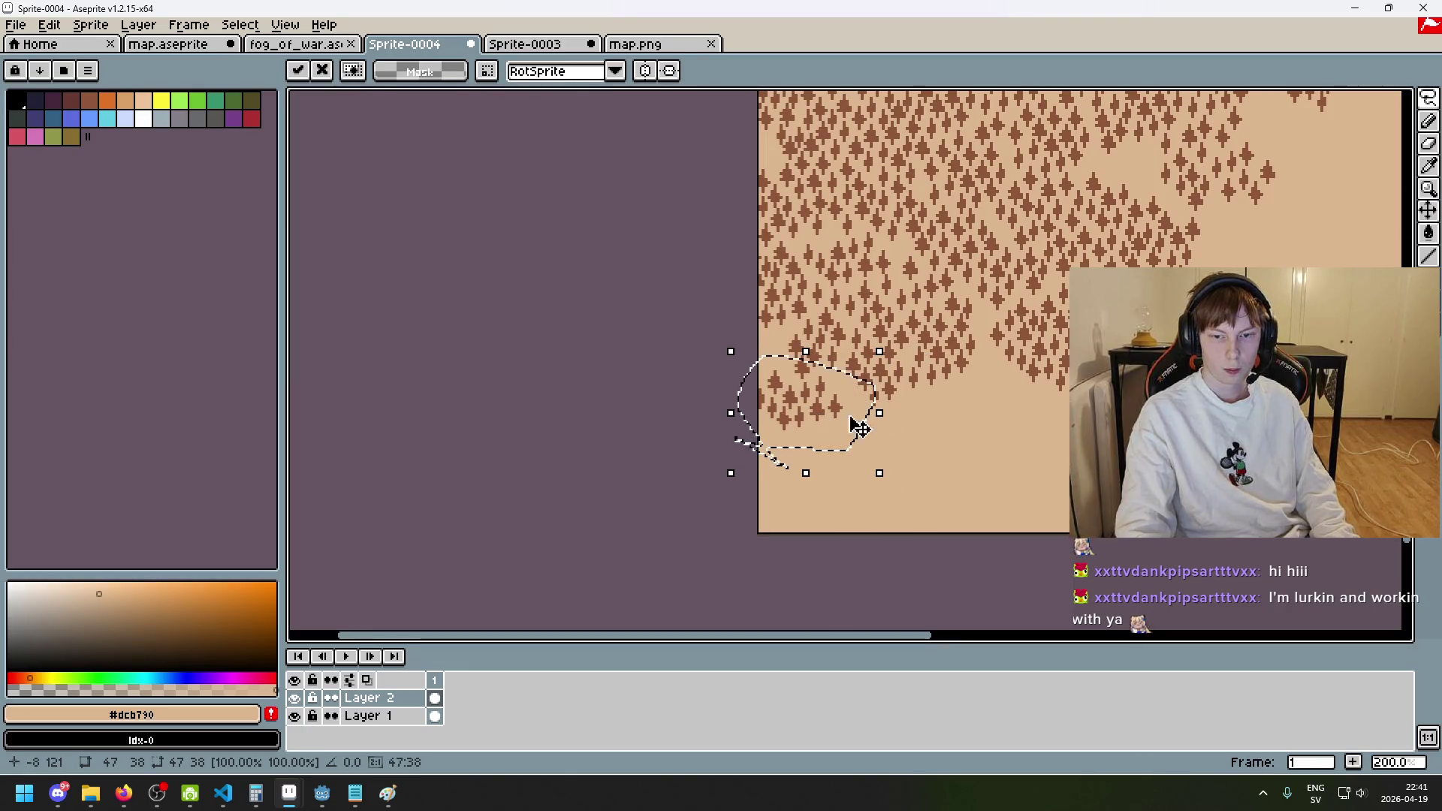
key("ctrl+d")
scroll(837, 412, "up", 3)
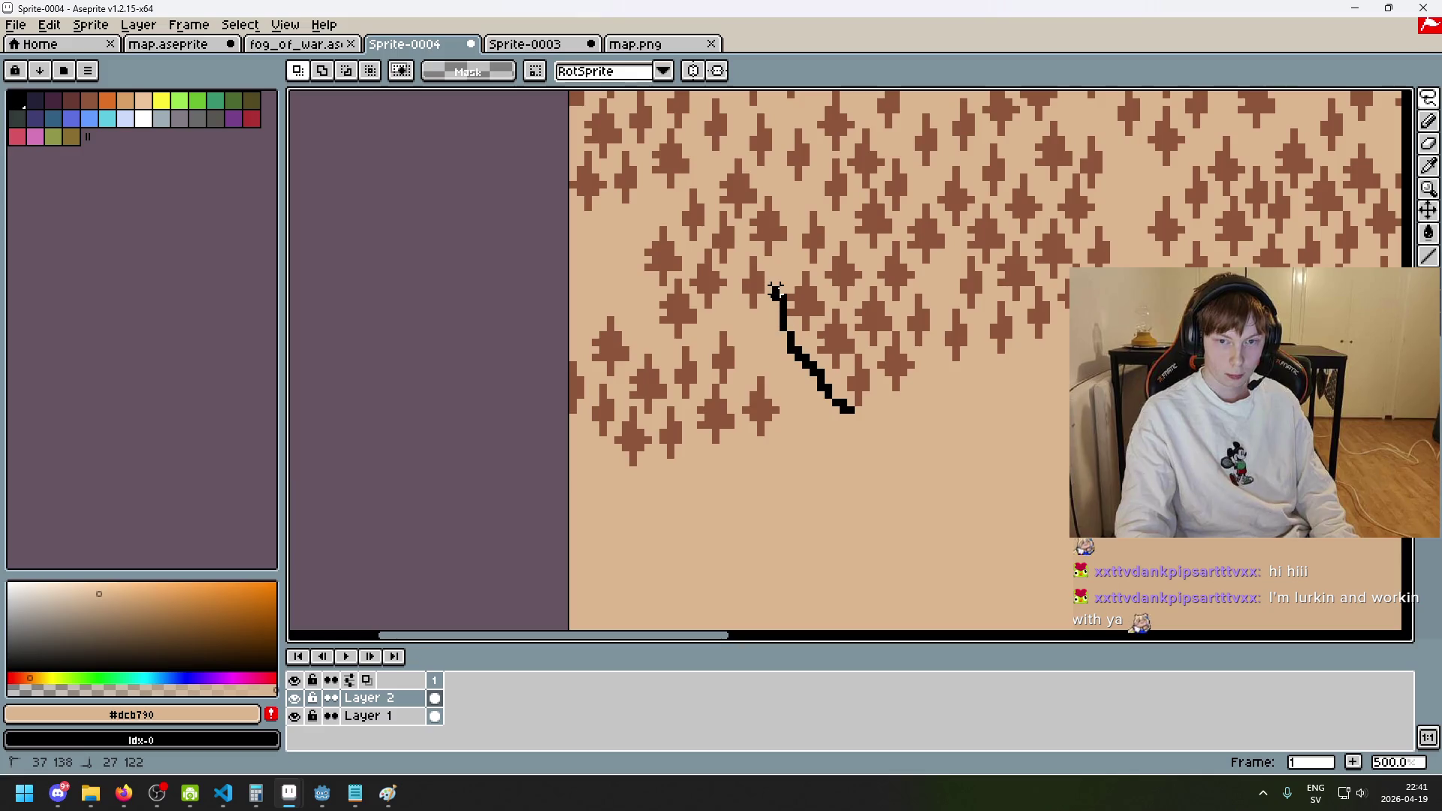
left_click_drag(805, 267, 796, 264)
key("ctrl+d")
scroll(926, 438, "up", 3)
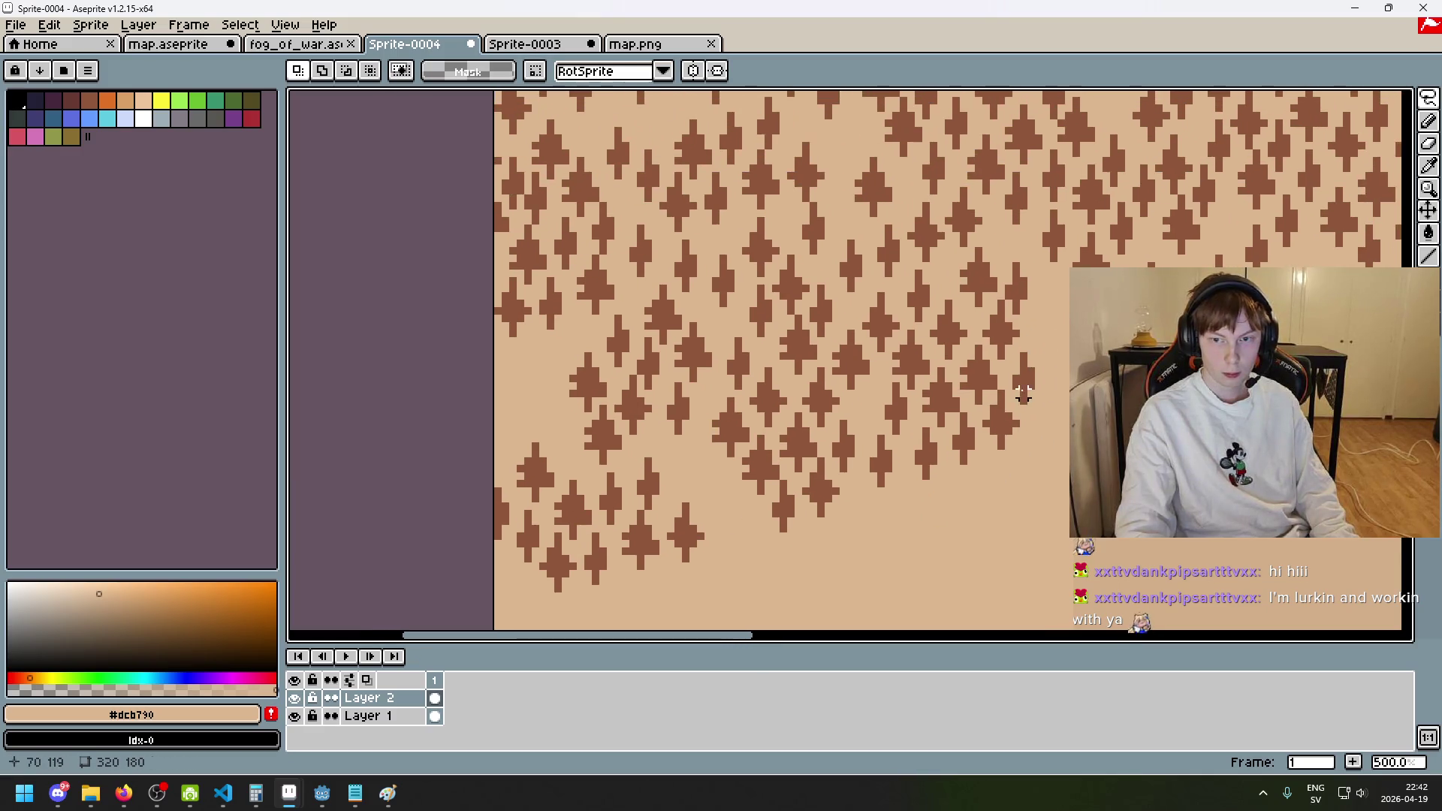
scroll(1038, 333, "up", 2)
- Move a small clump of edge trees lower along the ragged bottom border, then view the whole forest
mouse_move(1043, 365)
left_mouse_down()
mouse_move(997, 327)
mouse_move(1070, 391)
left_mouse_up()
scroll(1013, 323, "up", 4)
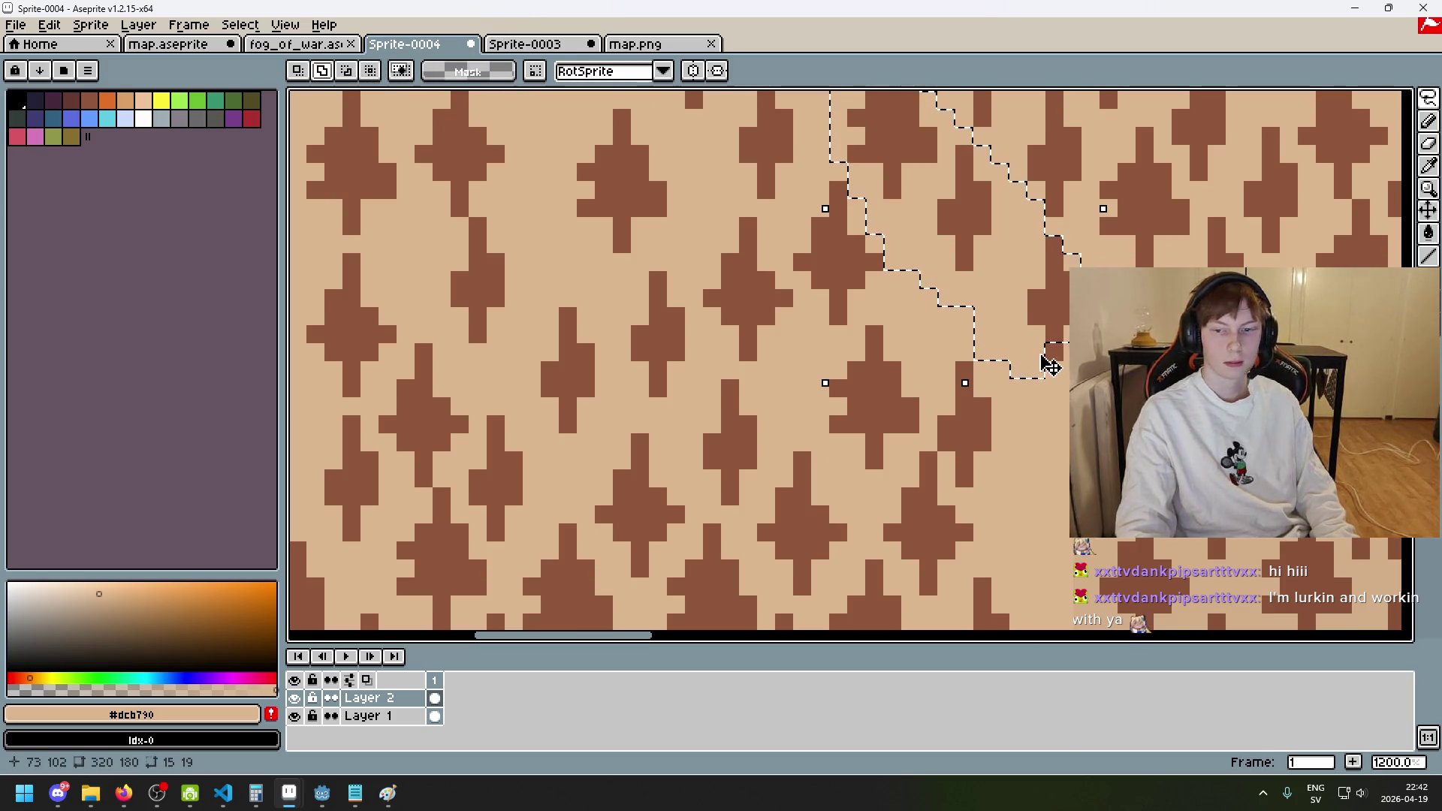
scroll(1049, 395, "down", 5)
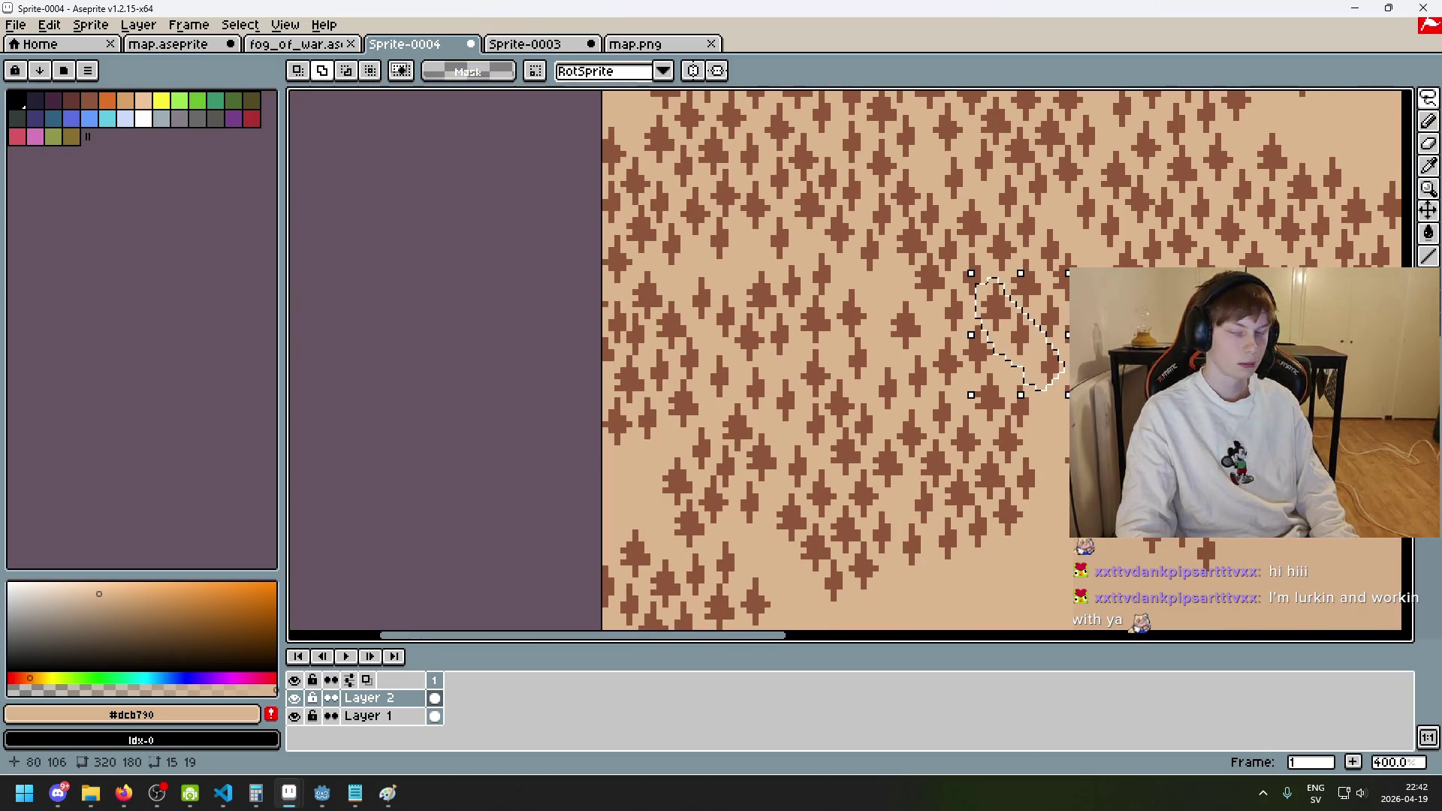
mouse_move(1014, 375)
left_mouse_down()
mouse_move(1059, 289)
mouse_move(851, 509)
mouse_move(809, 426)
left_mouse_up()
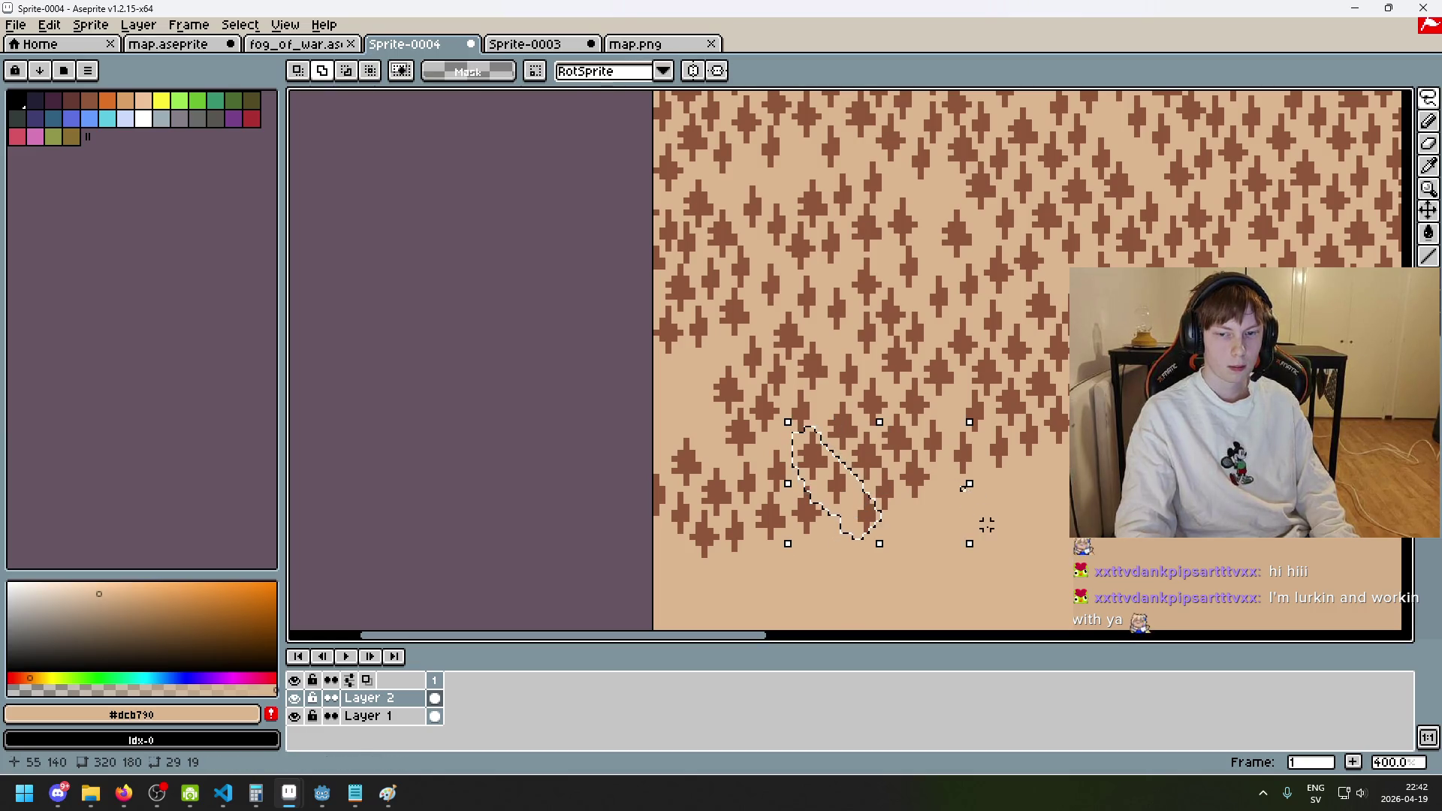
scroll(985, 521, "down", 3)
left_click_drag(1012, 394, 869, 337)
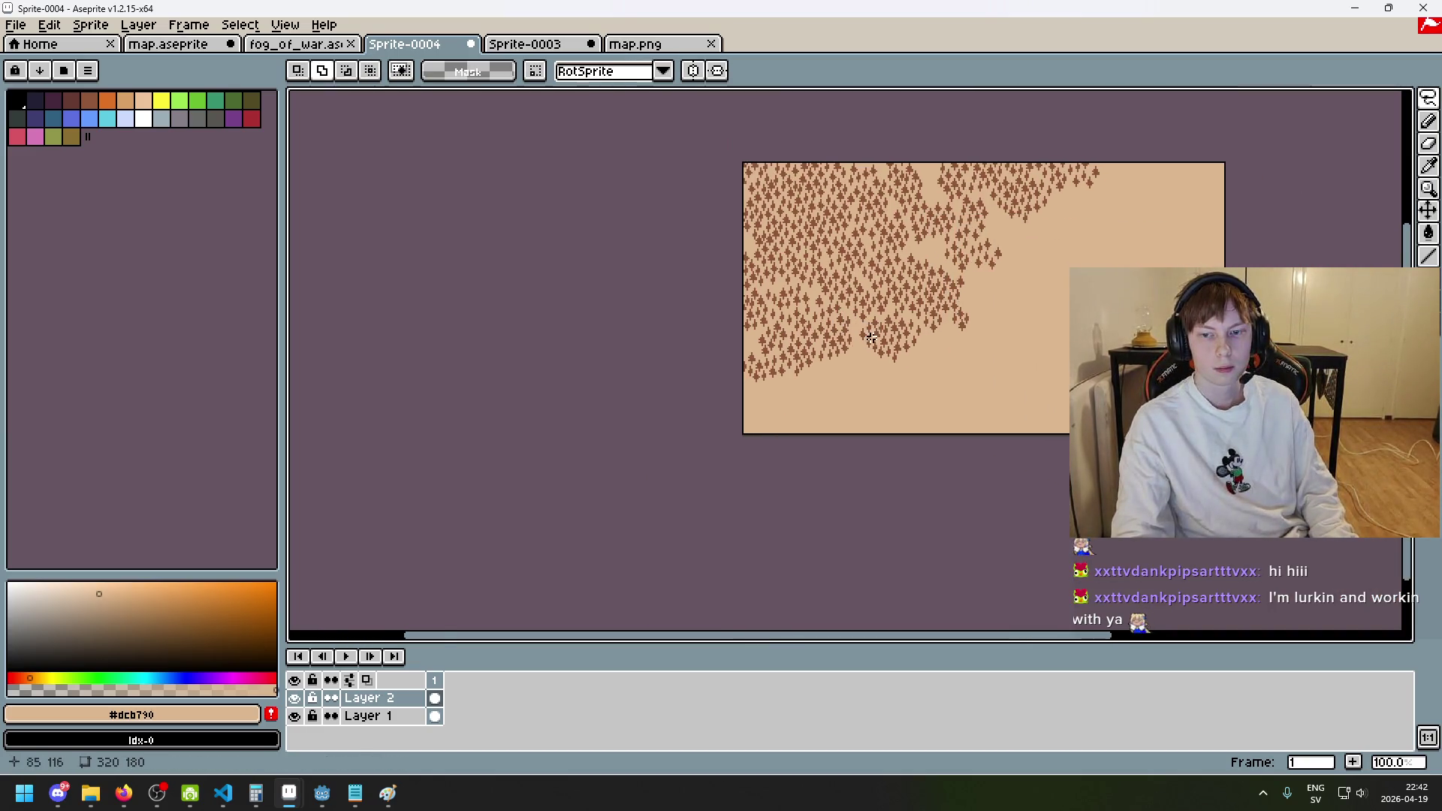
scroll(951, 202, "up", 3)
left_click_drag(949, 202, 904, 309)
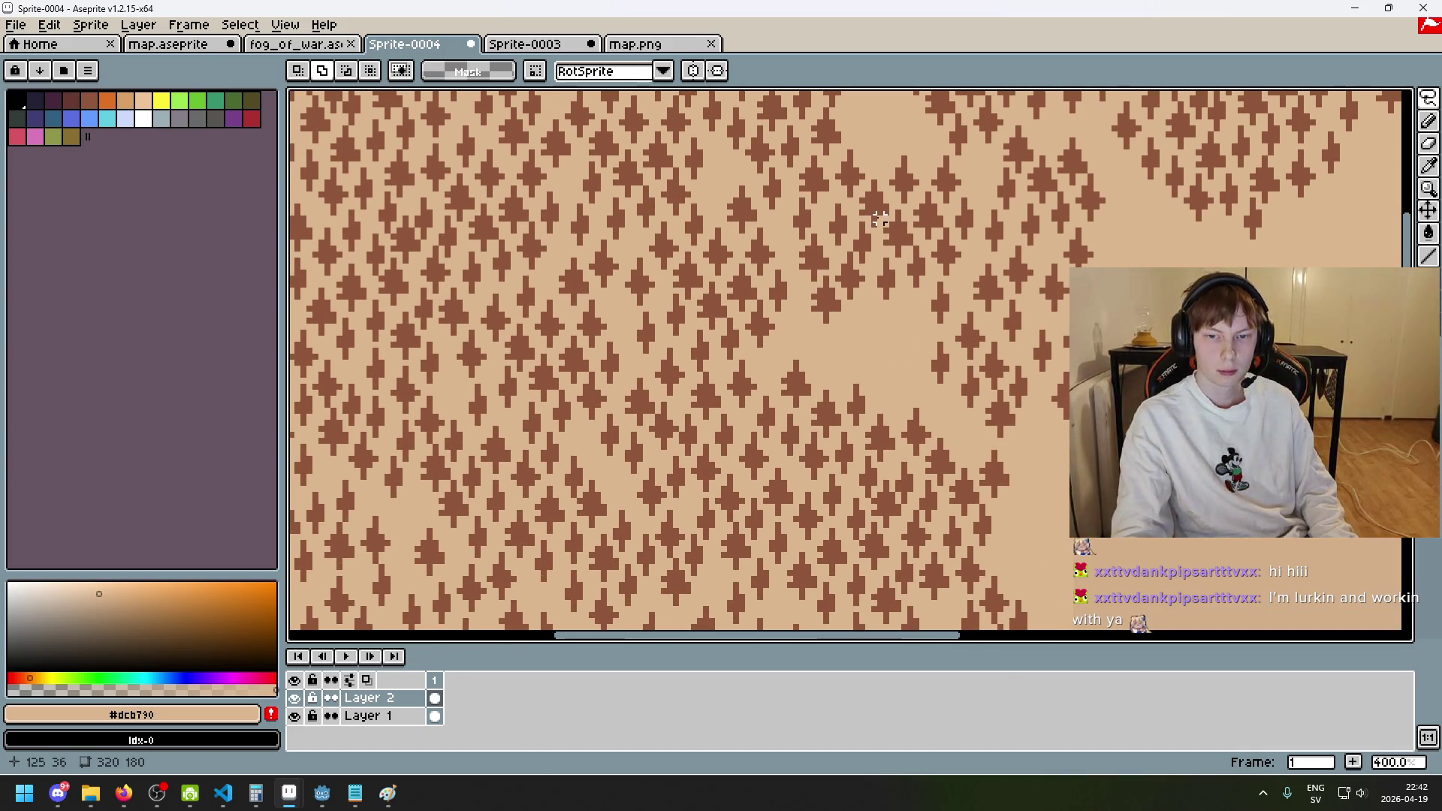
- Lasso a large patch of trees near the top edge of the map
left_click_drag(880, 219, 862, 413)
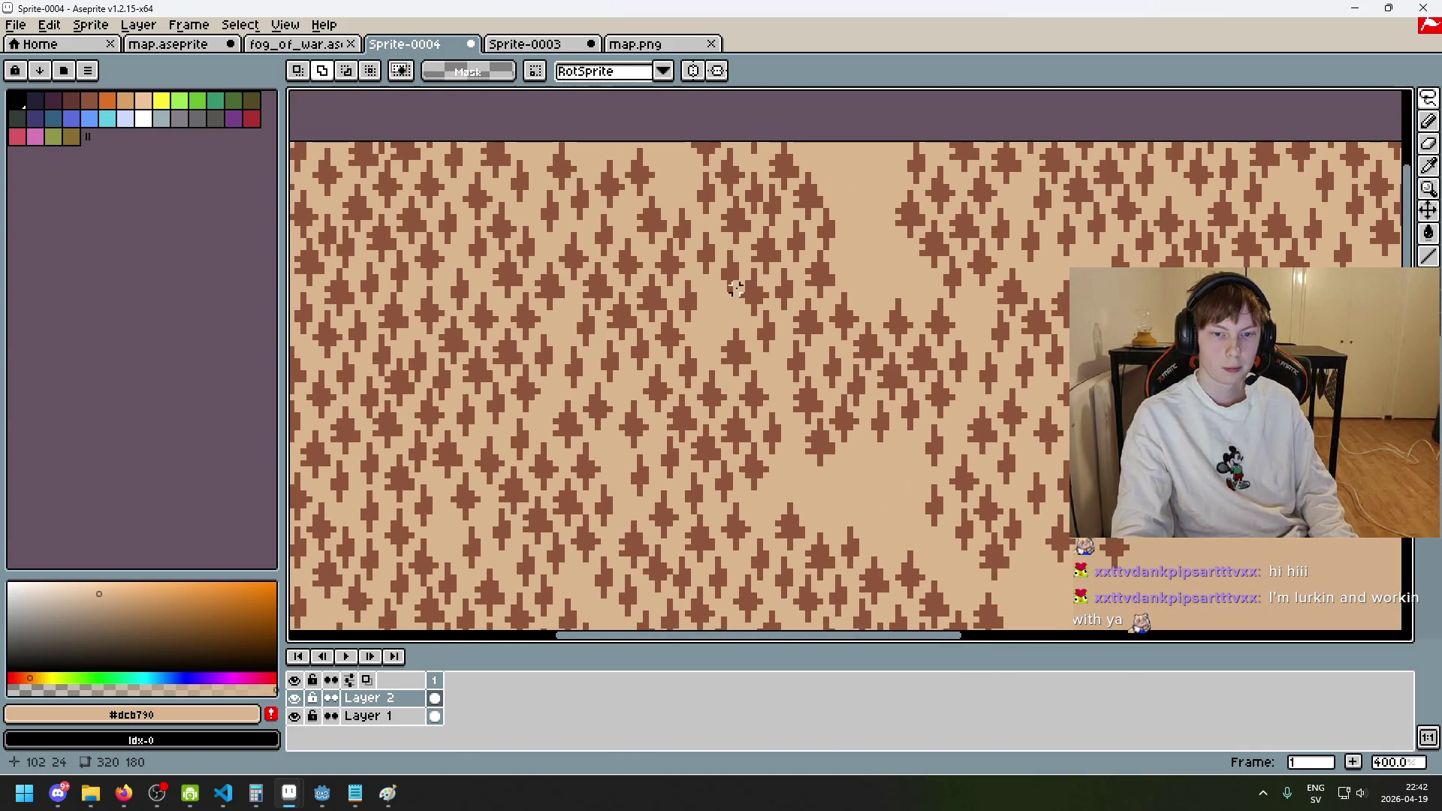
scroll(741, 283, "down", 2)
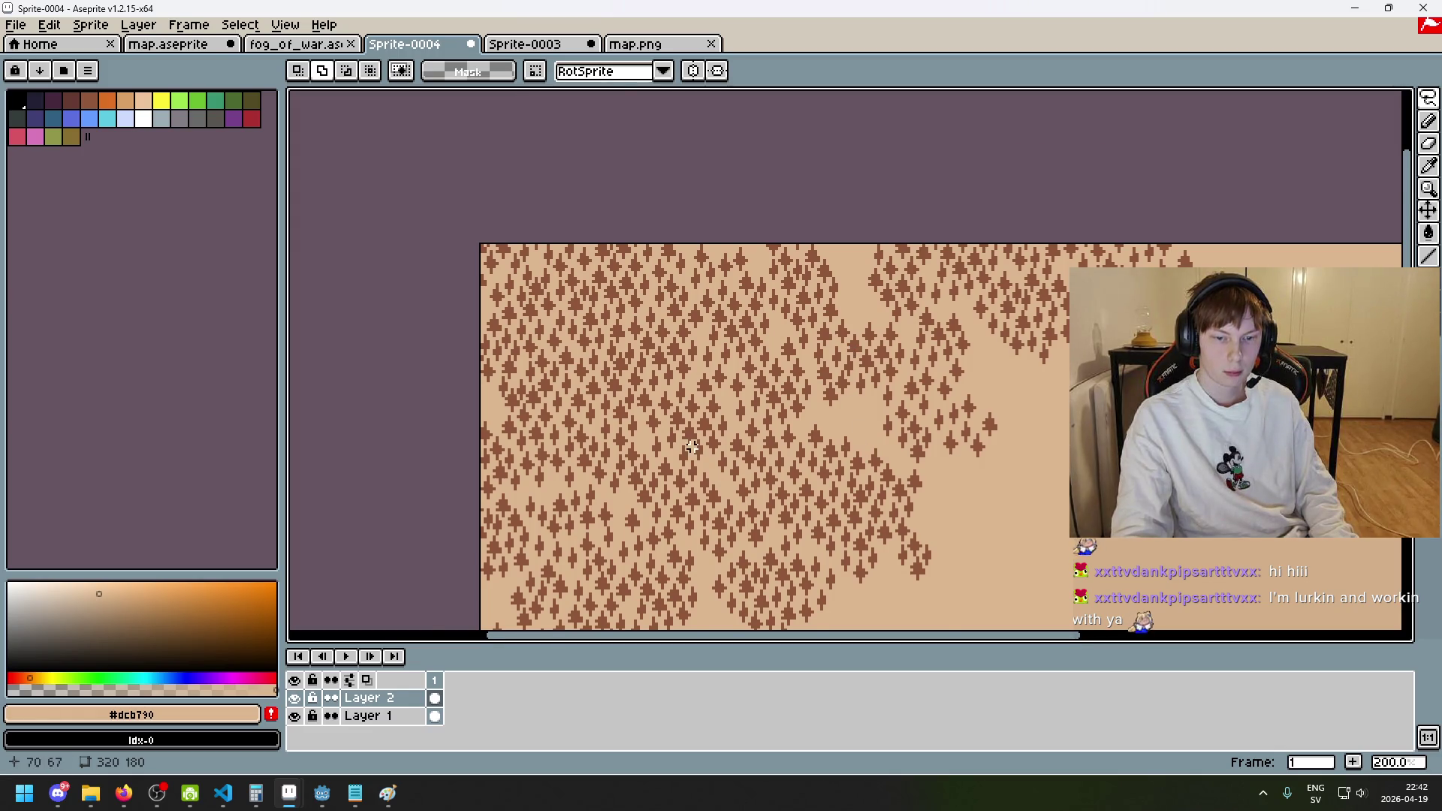
scroll(692, 446, "up", 2)
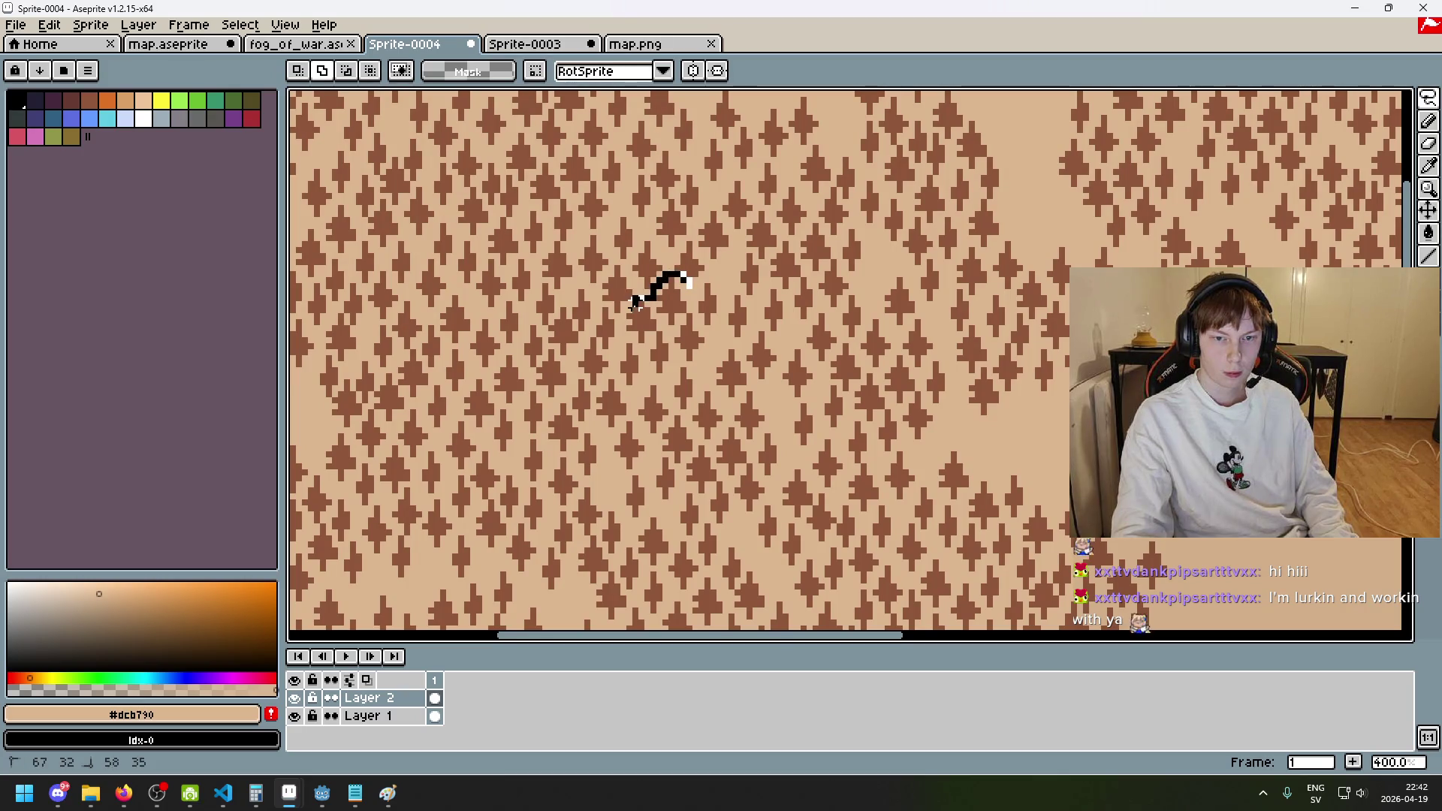
left_click_drag(630, 327, 646, 272)
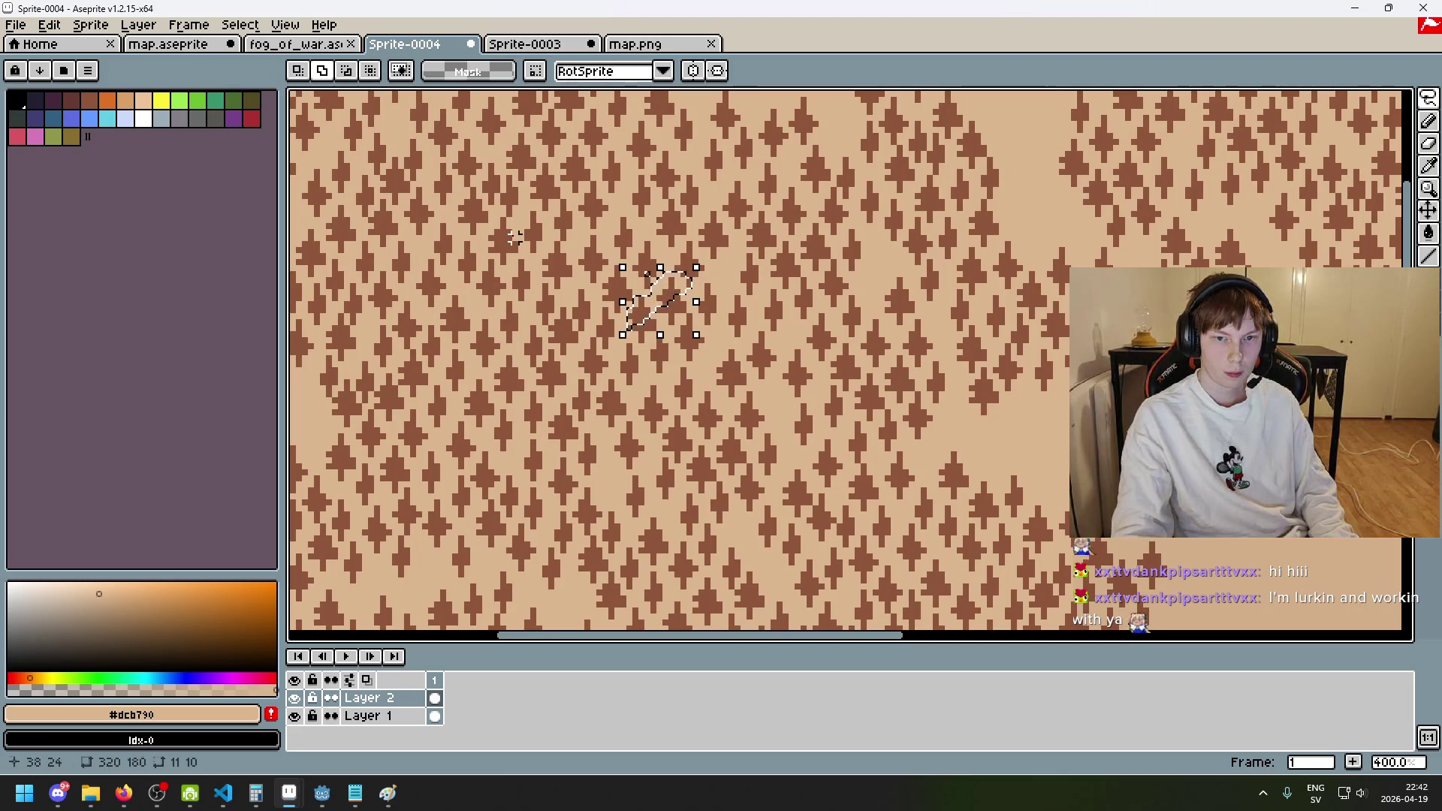
left_click(660, 301)
scroll(684, 293, "up", 1)
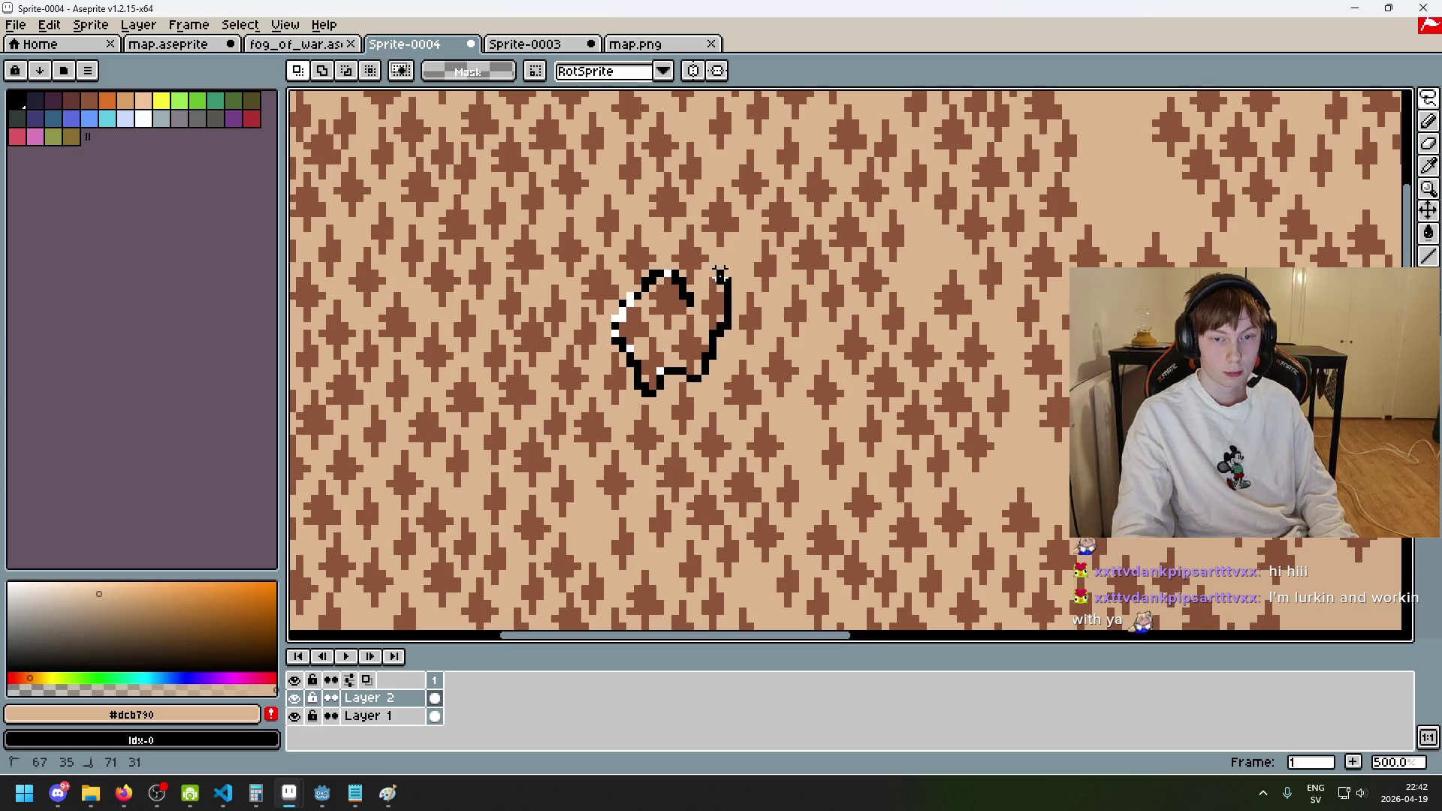
left_click_drag(687, 302, 690, 302)
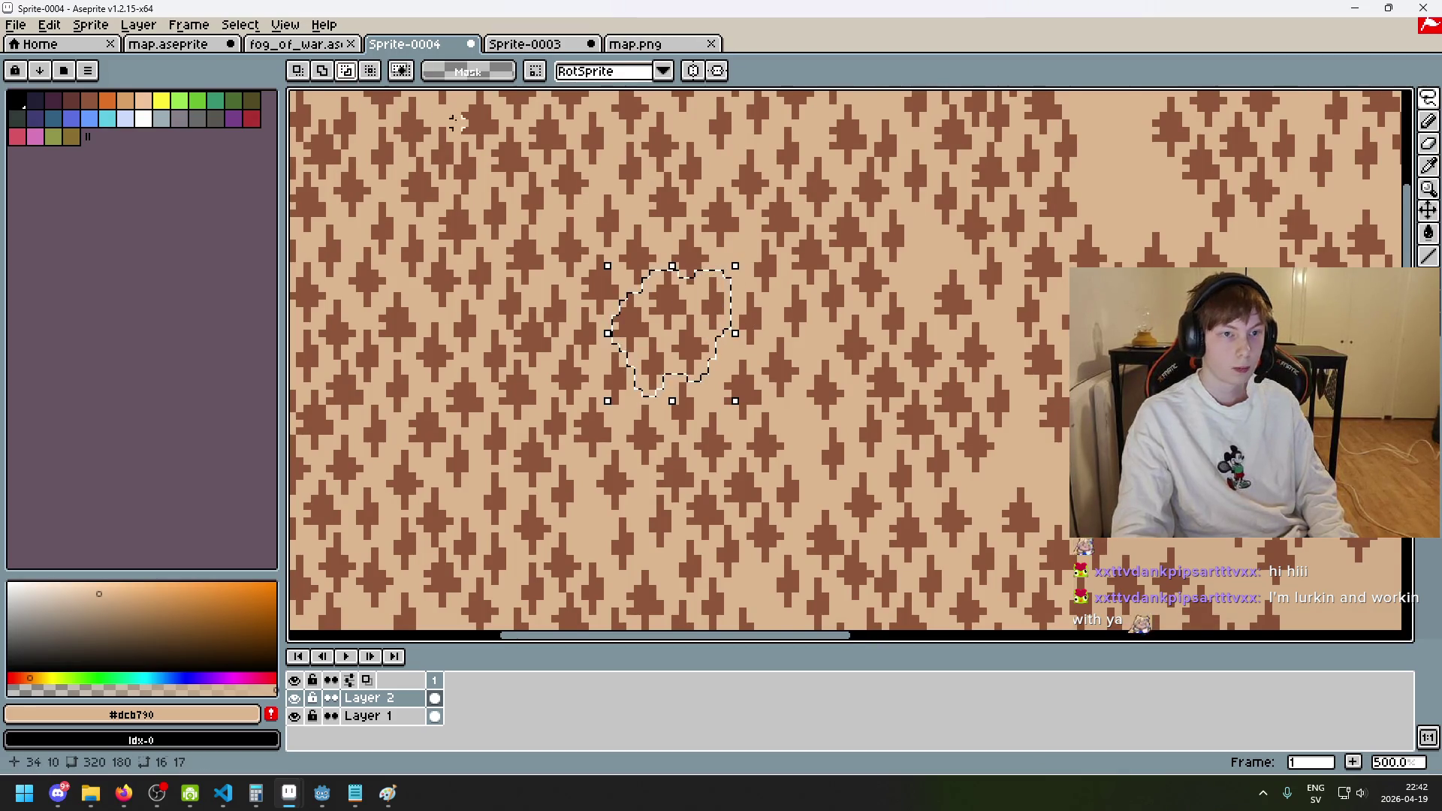
scroll(698, 303, "up", 2)
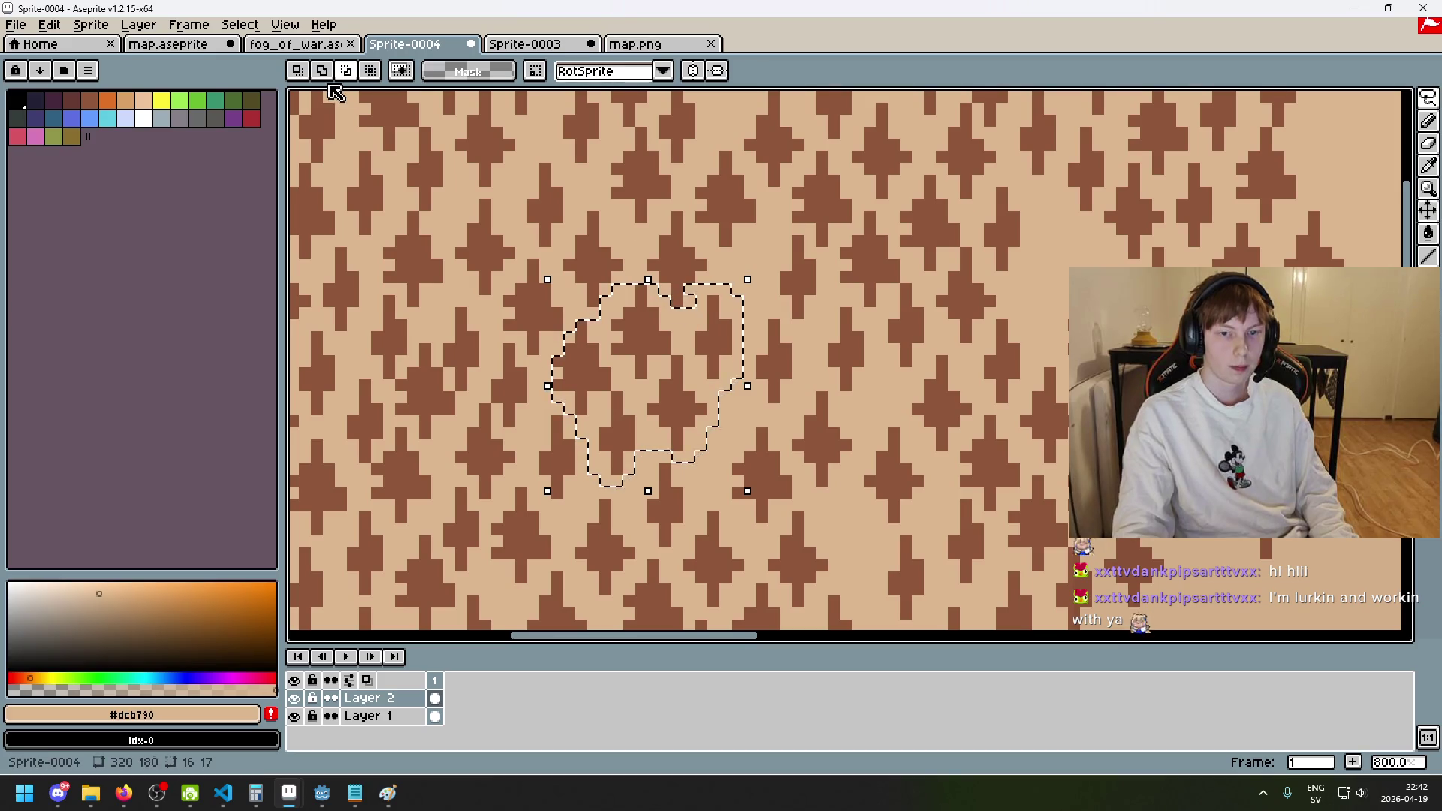
scroll(911, 442, "down", 3)
- Move the tree patch up and right into the bare clearing and commit it
key("ctrl+t")
left_click_drag(933, 429, 775, 432)
mouse_move(917, 517)
left_mouse_down()
mouse_move(1004, 534)
mouse_move(995, 304)
mouse_move(1125, 352)
left_mouse_up()
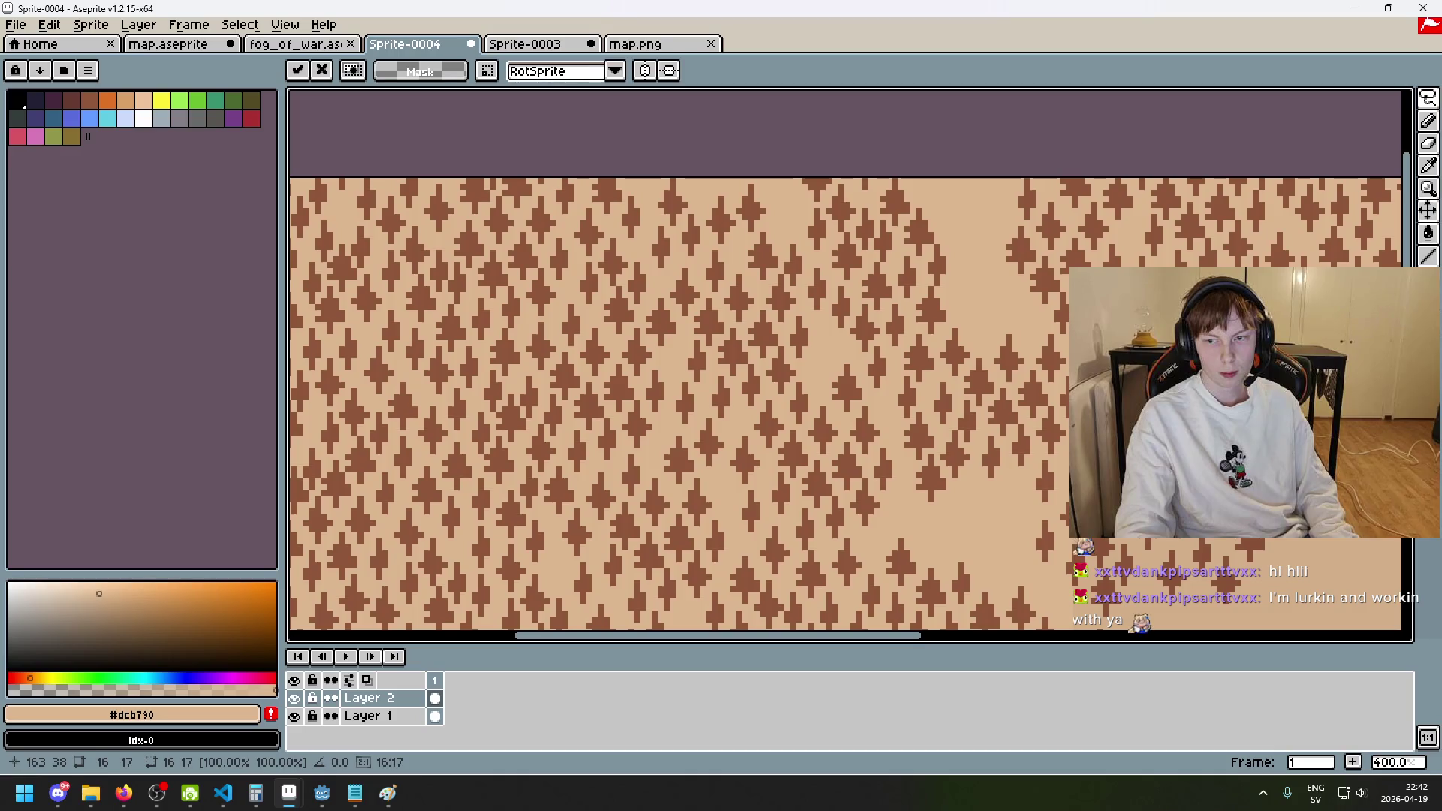
key("Return")
- Select a single tree in the upper forest
left_click_drag(1143, 612, 945, 401)
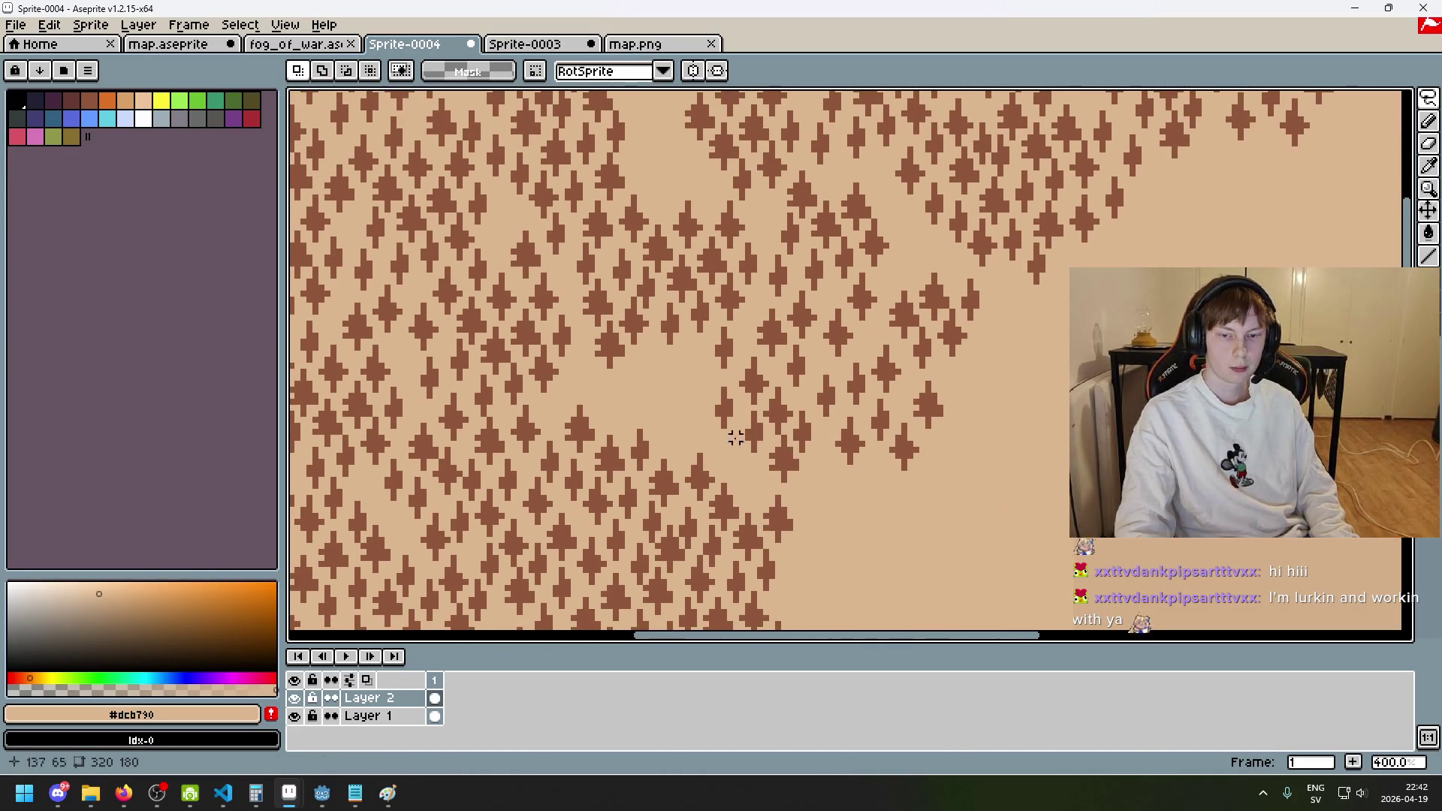
scroll(718, 425, "up", 1)
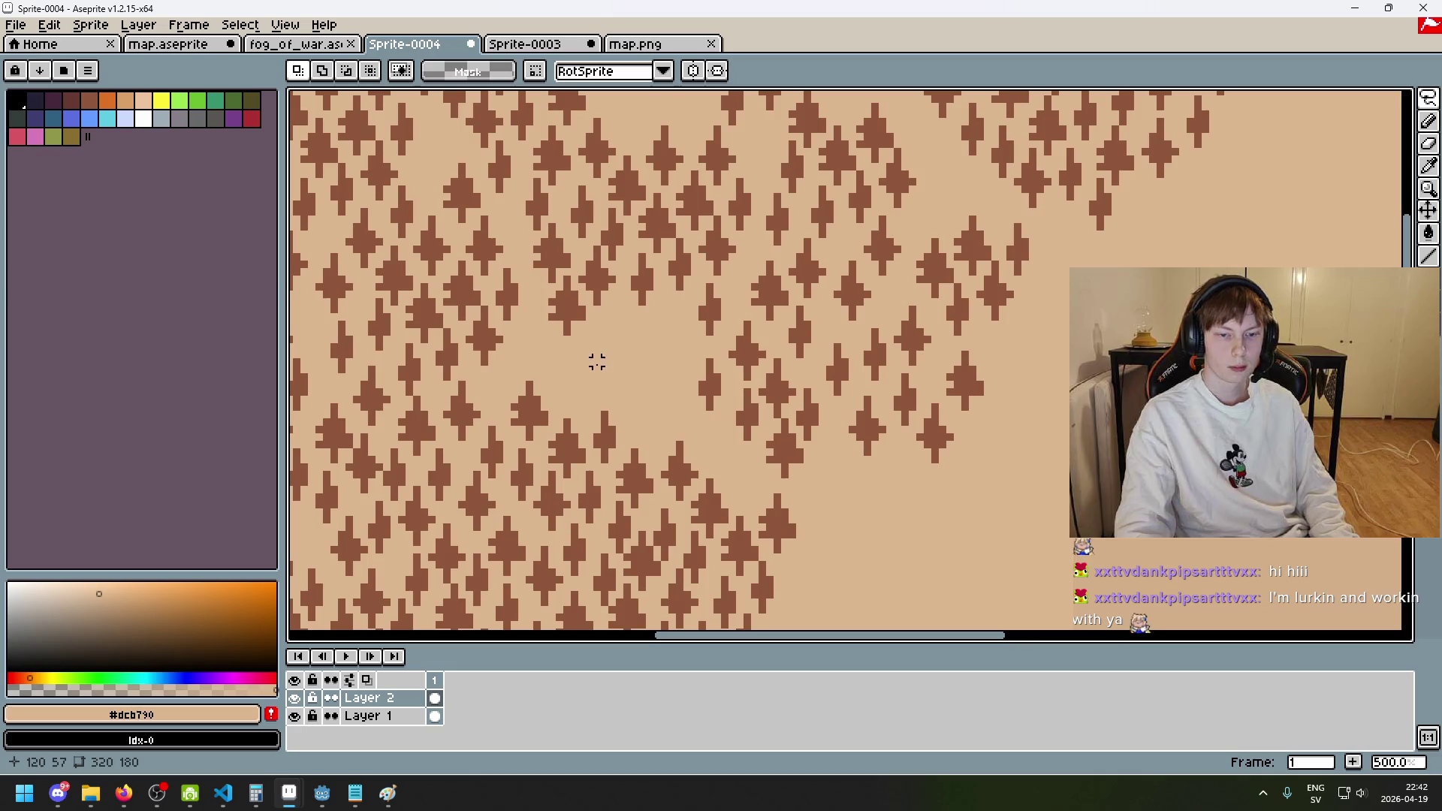
mouse_move(605, 459)
left_mouse_down()
mouse_move(589, 444)
mouse_move(605, 461)
left_mouse_up()
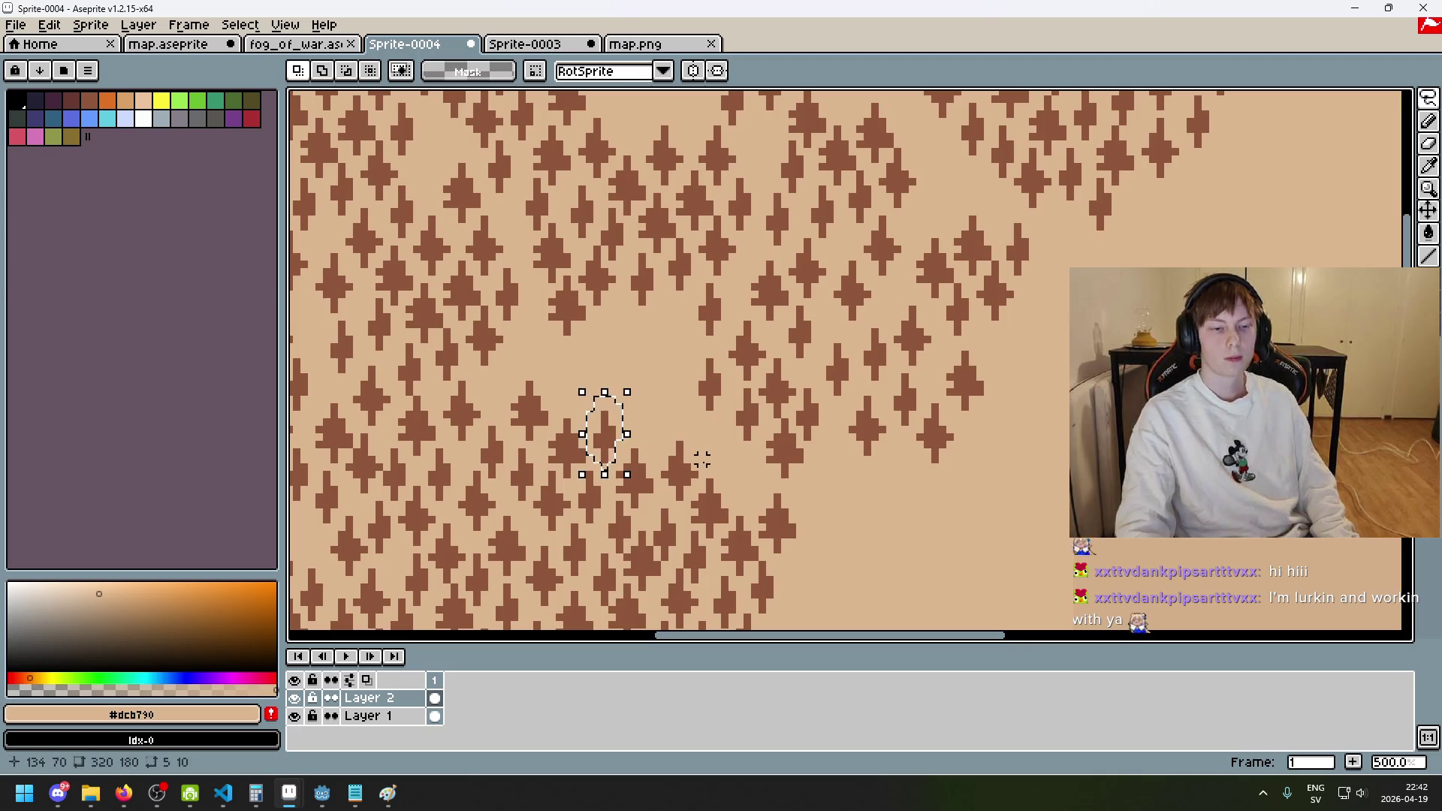
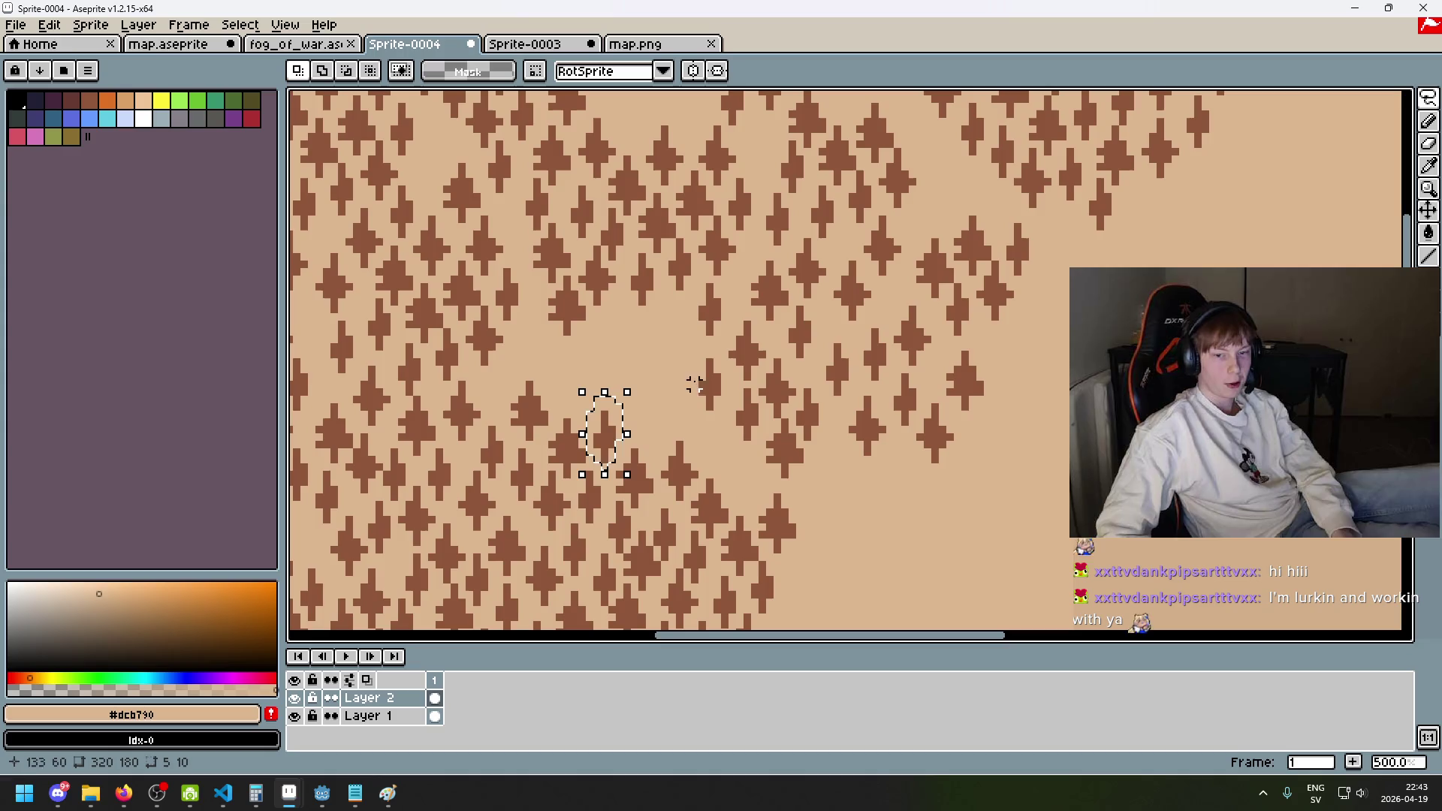
- Move a small tree patch up and to the left and commit it in place
left_click_drag(607, 443, 547, 345)
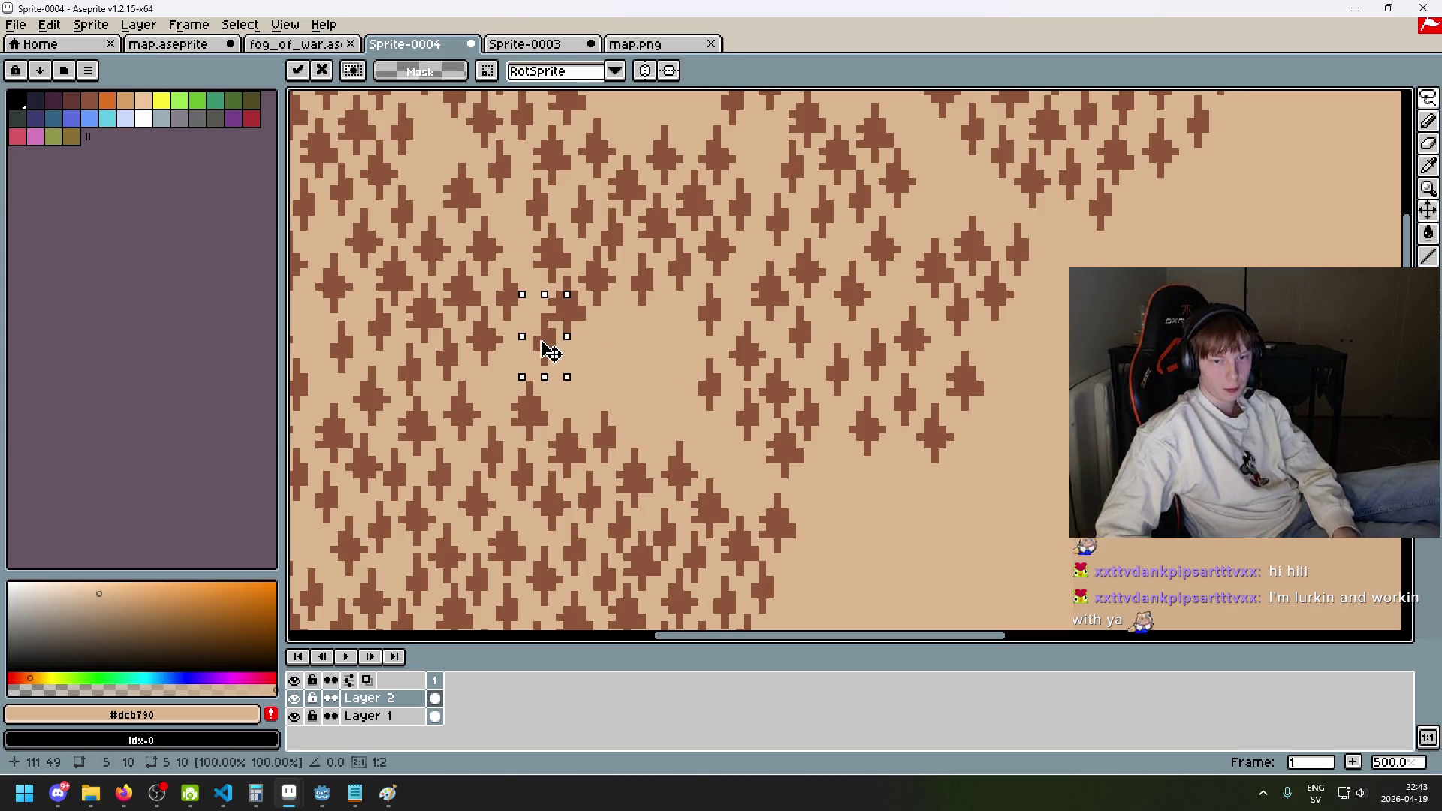
left_click(627, 369)
scroll(627, 370, "down", 3)
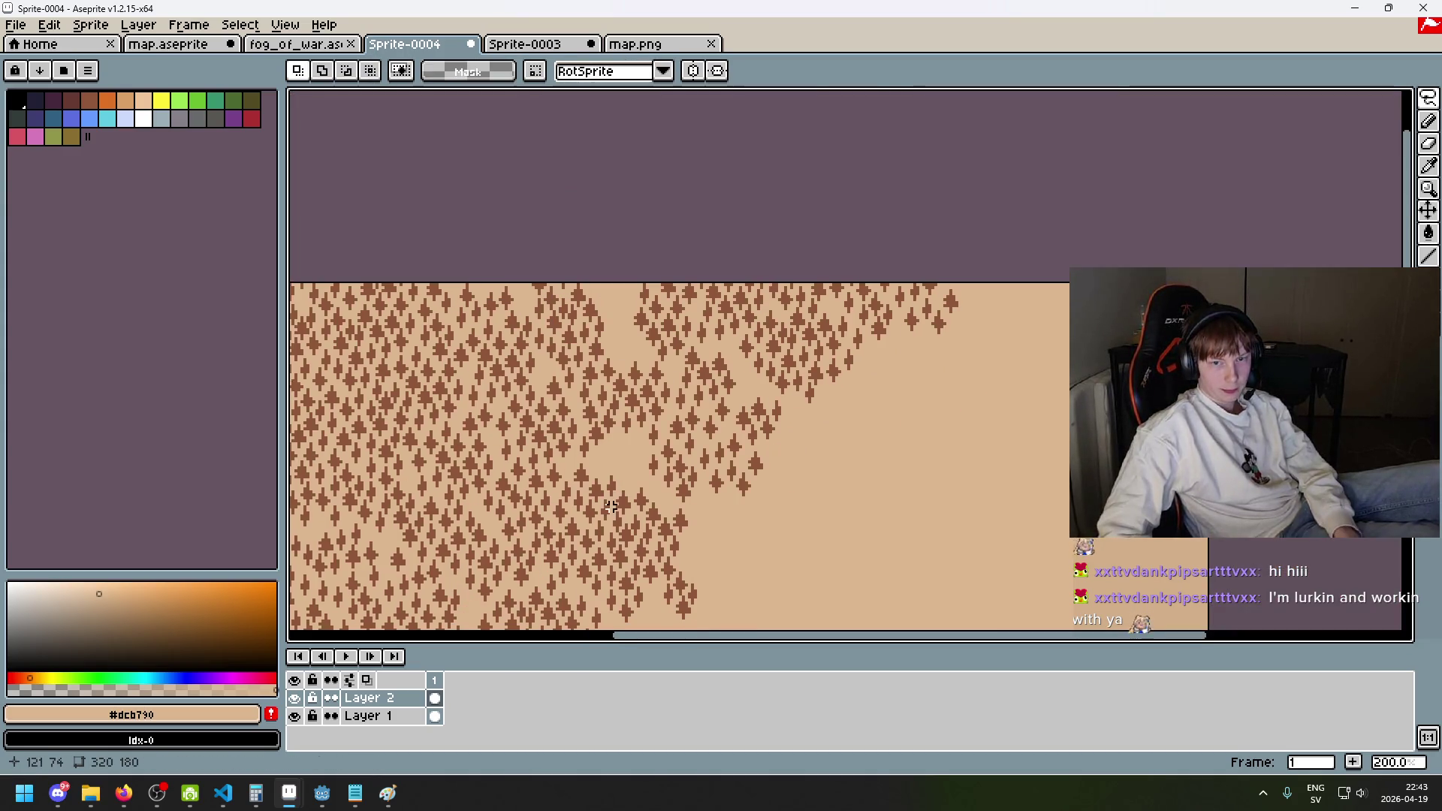
scroll(773, 370, "up", 2)
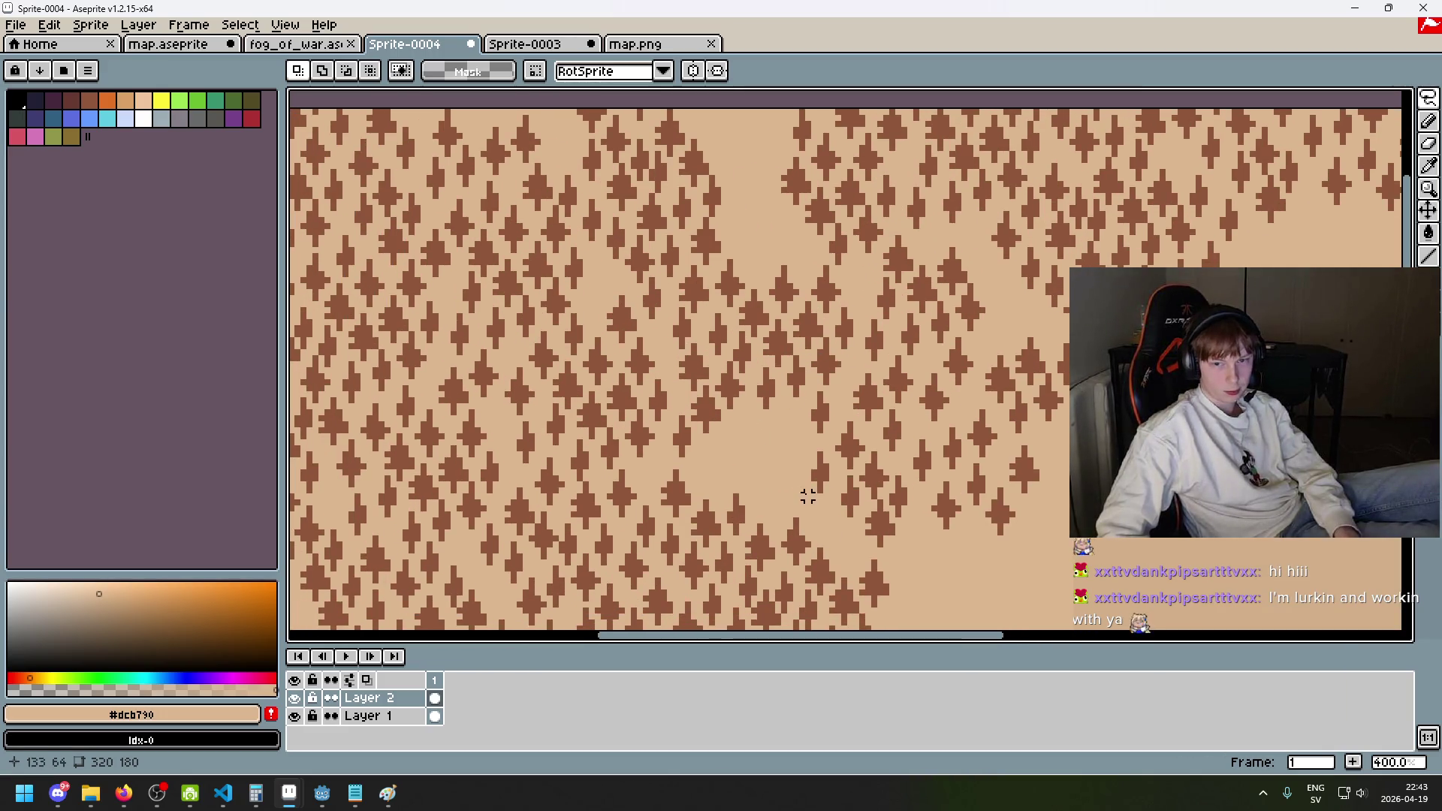
left_click_drag(789, 408, 986, 466)
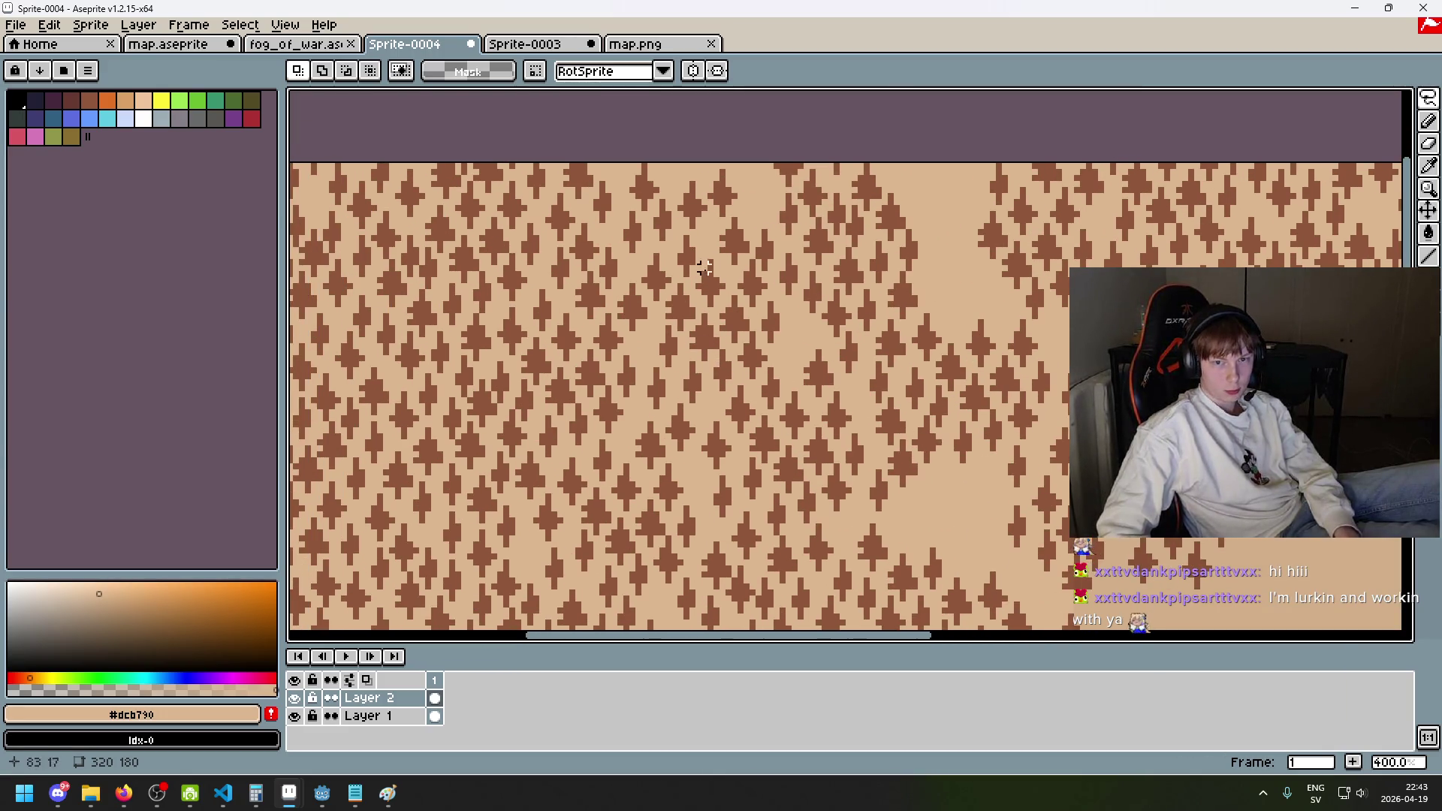
scroll(715, 298, "up", 1)
- Lasso single trees and move one down and right, undoing unwanted moves along the way
mouse_move(708, 306)
left_mouse_down()
mouse_move(695, 264)
mouse_move(732, 309)
mouse_move(712, 320)
mouse_move(695, 290)
mouse_move(702, 259)
mouse_move(710, 311)
mouse_move(739, 285)
mouse_move(910, 443)
left_mouse_up()
key("ctrl+d")
scroll(844, 373, "down", 2)
key("ctrl+z")
scroll(923, 450, "up", 1)
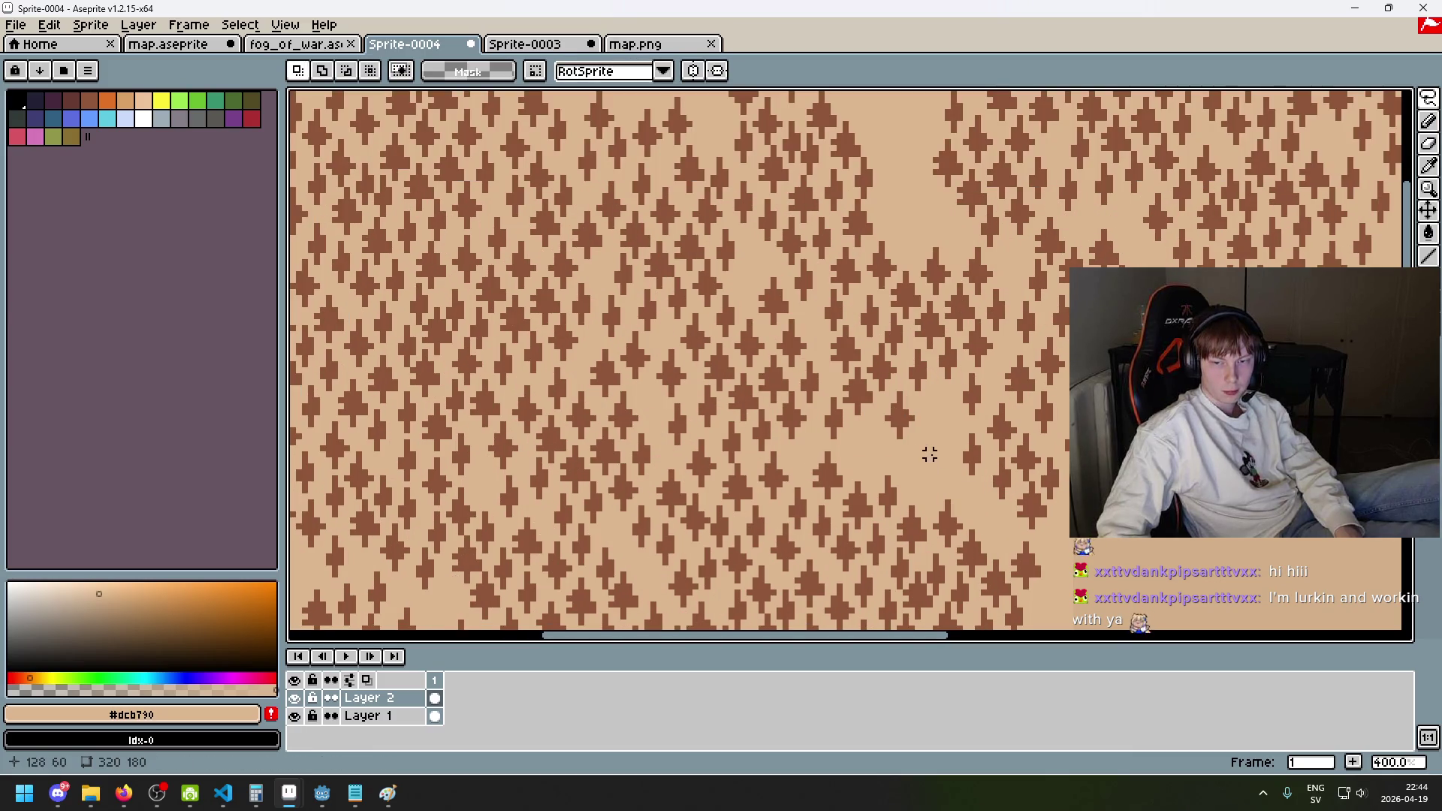
mouse_move(702, 258)
left_mouse_down()
mouse_move(943, 428)
mouse_move(939, 412)
mouse_move(937, 496)
mouse_move(966, 470)
mouse_move(960, 436)
mouse_move(973, 477)
mouse_move(973, 421)
left_mouse_up()
key("ctrl+z")
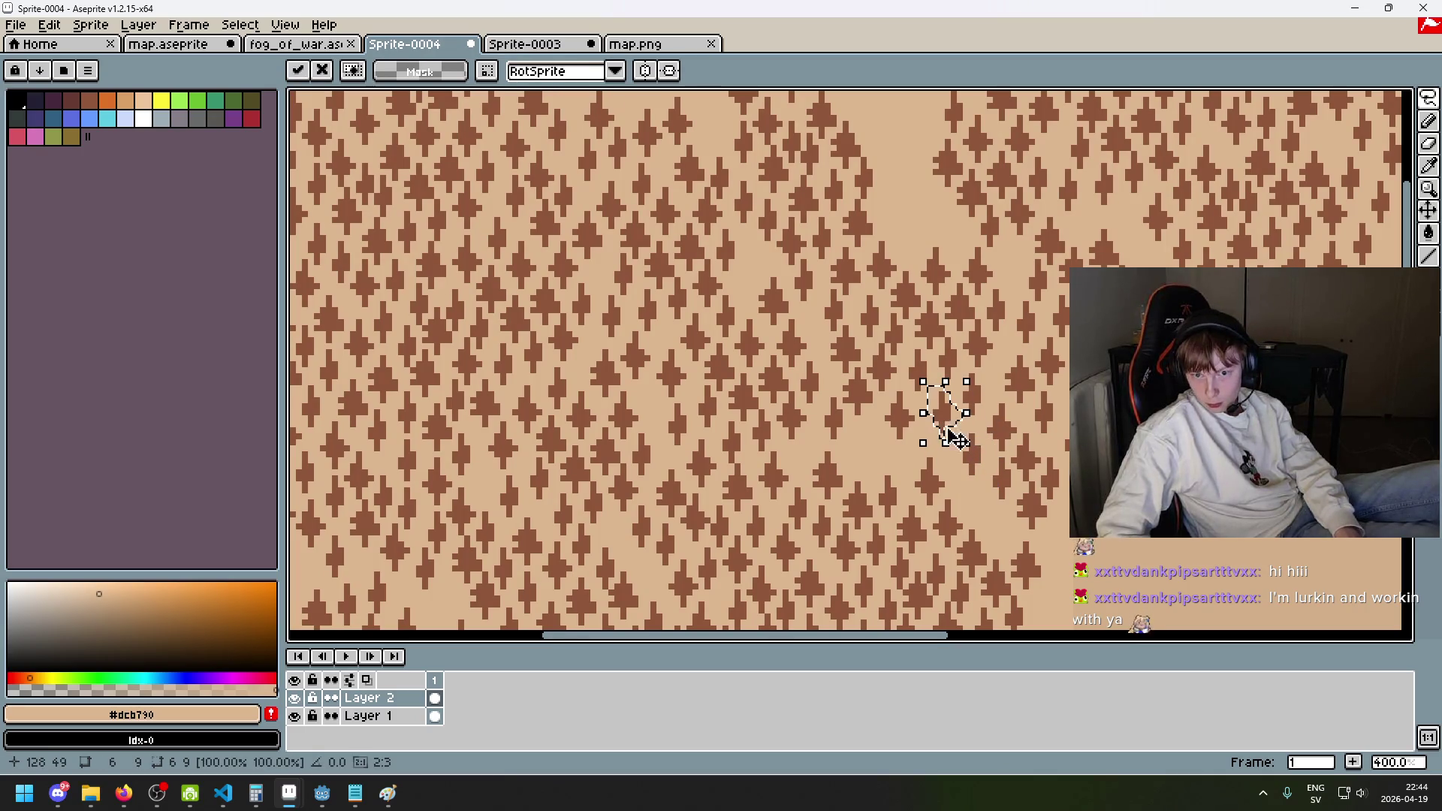
left_click(966, 478)
left_click_drag(935, 437, 936, 418)
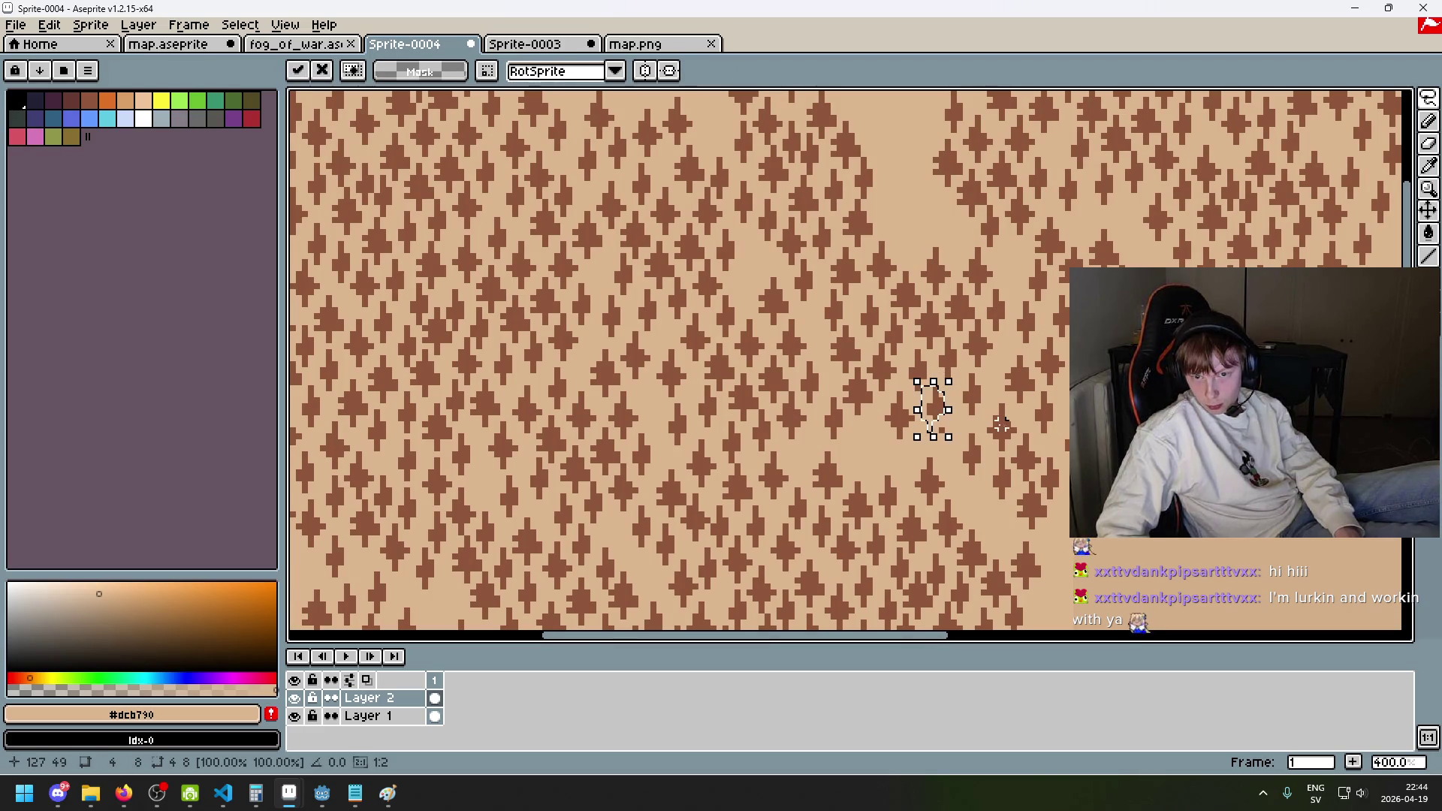
left_click(821, 484)
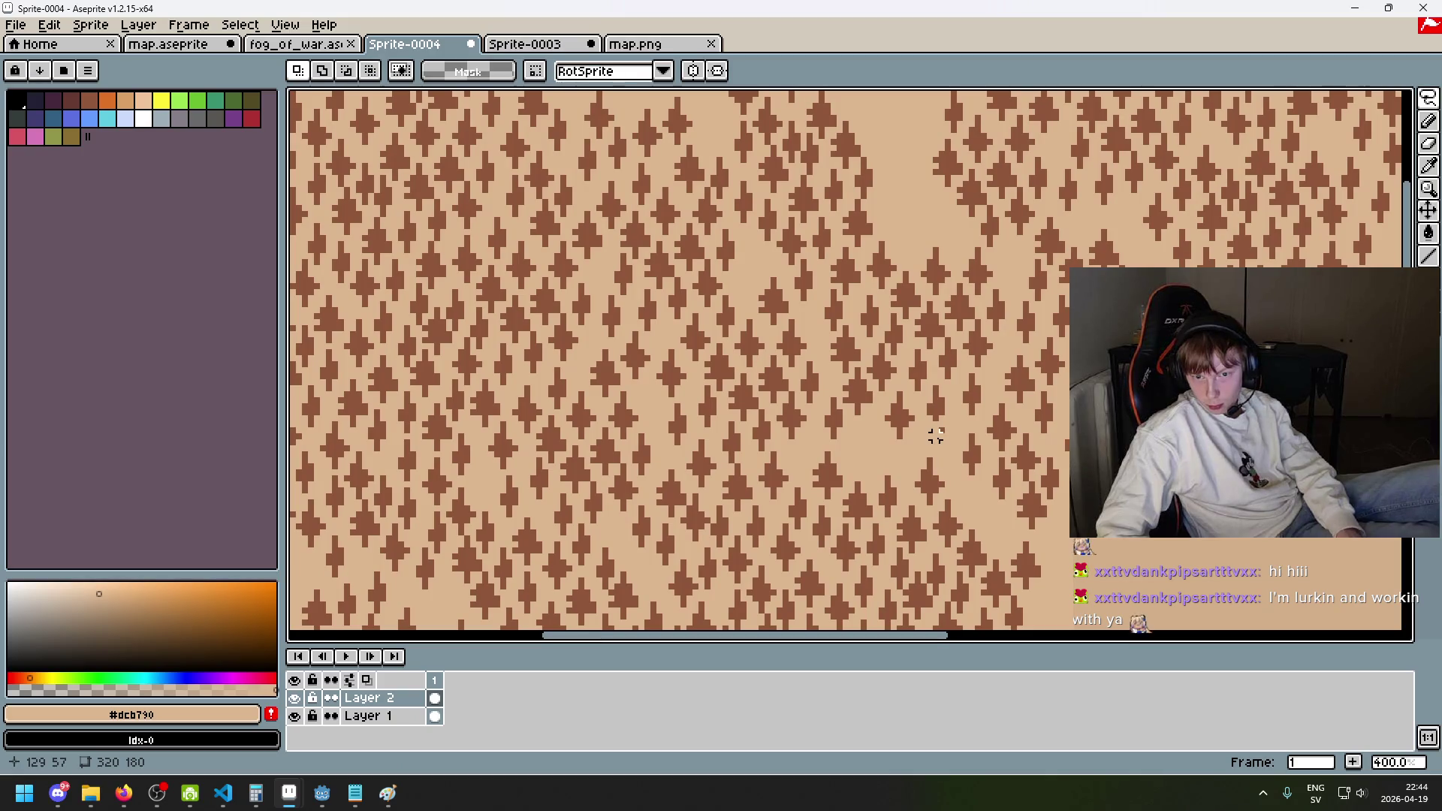
- Sample the tree brown #8f563b from the canvas as the drawing colour
key("i")
scroll(938, 428, "up", 6)
left_click(987, 403)
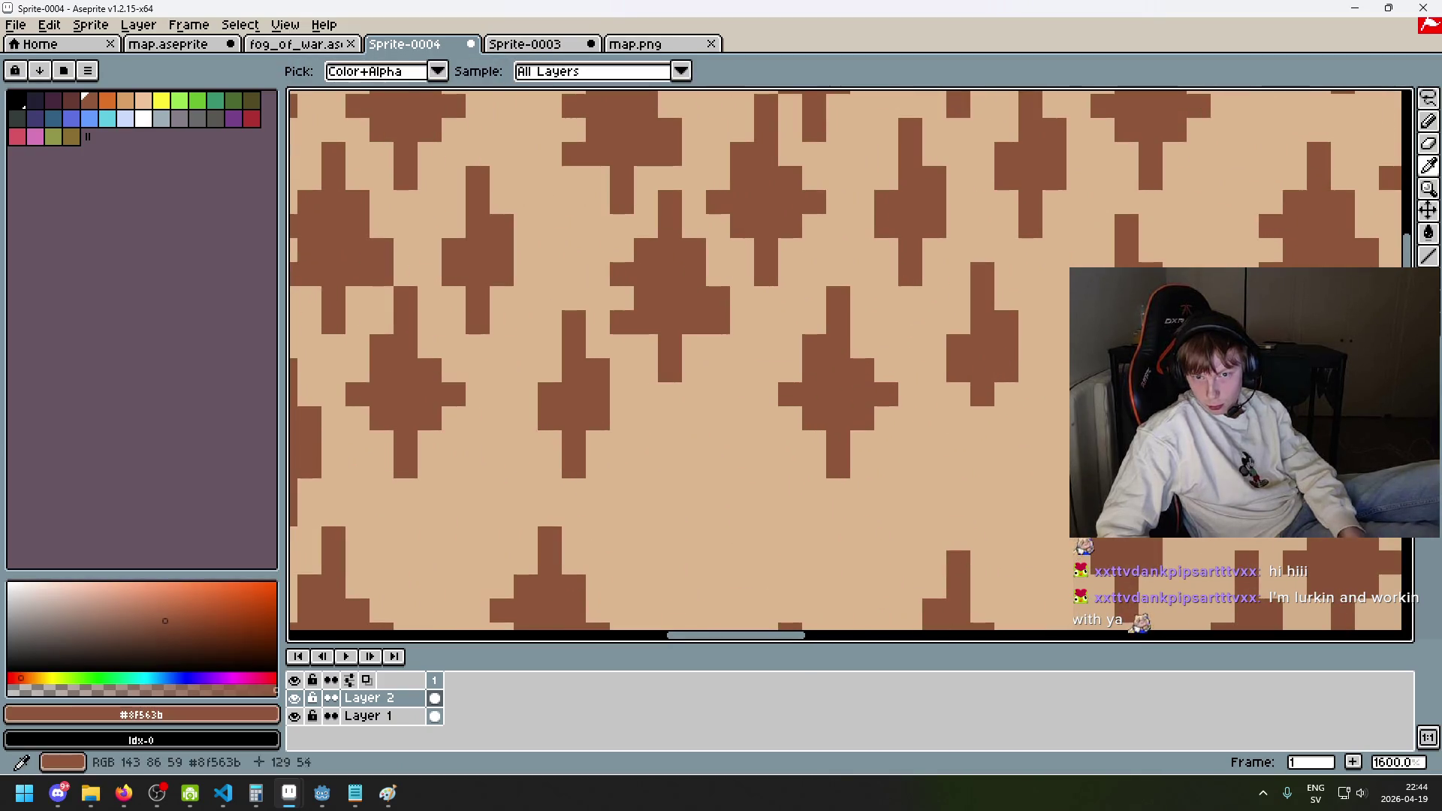
- Return to the freehand lasso, drop a stray selection, then move a tree to a new spot
scroll(982, 409, "down", 5)
key("q")
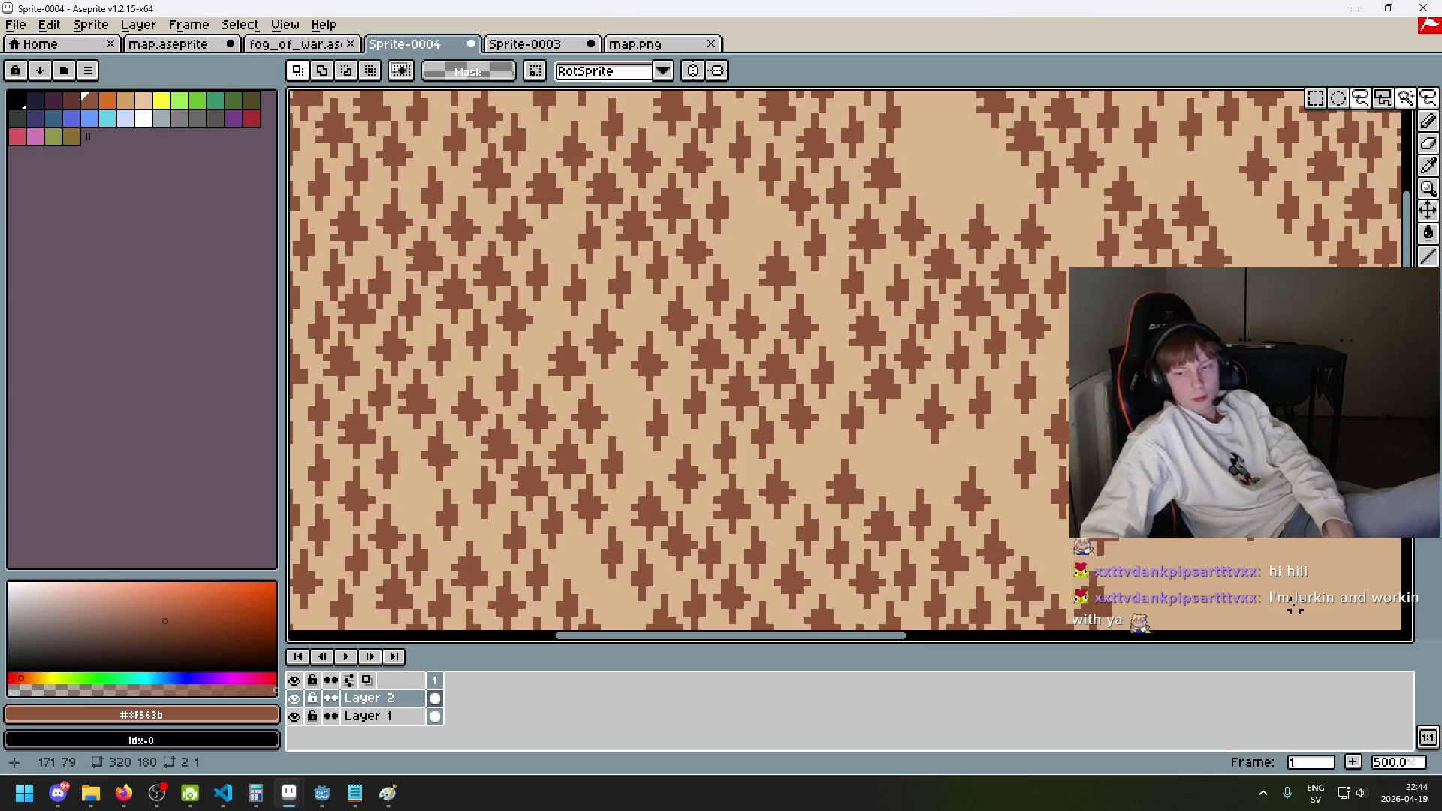
key("ctrl+z")
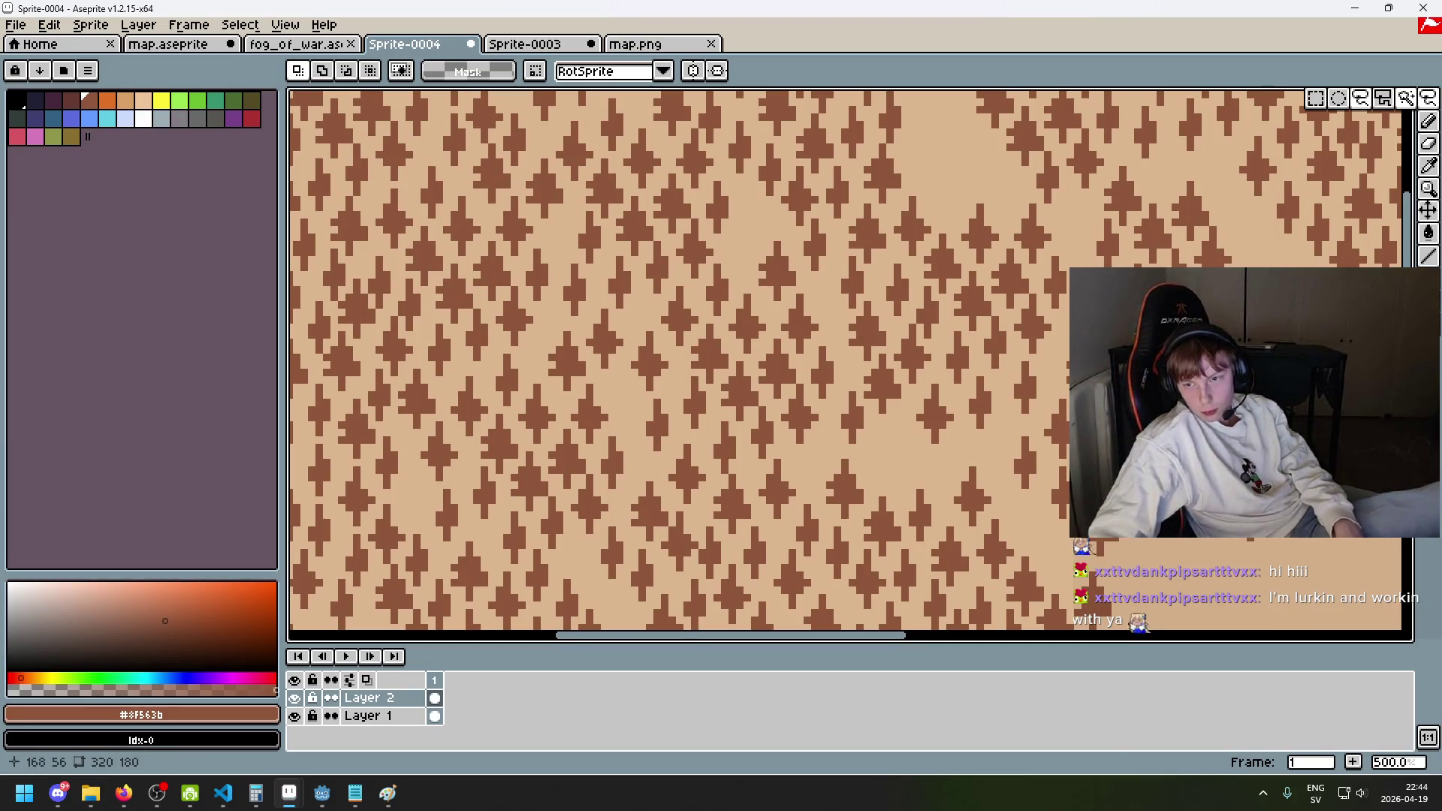
left_click_drag(1240, 544, 1086, 534)
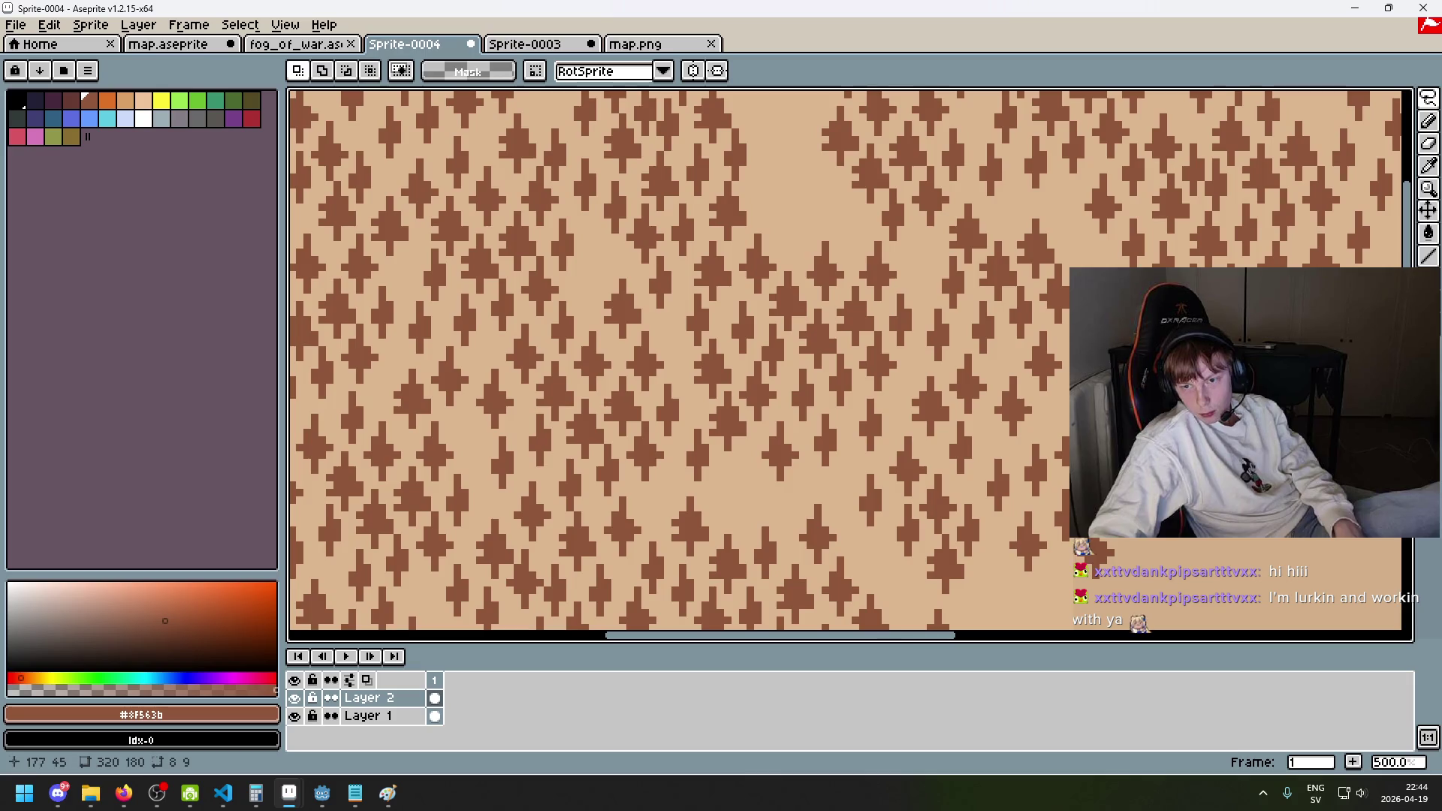
key("ctrl+t")
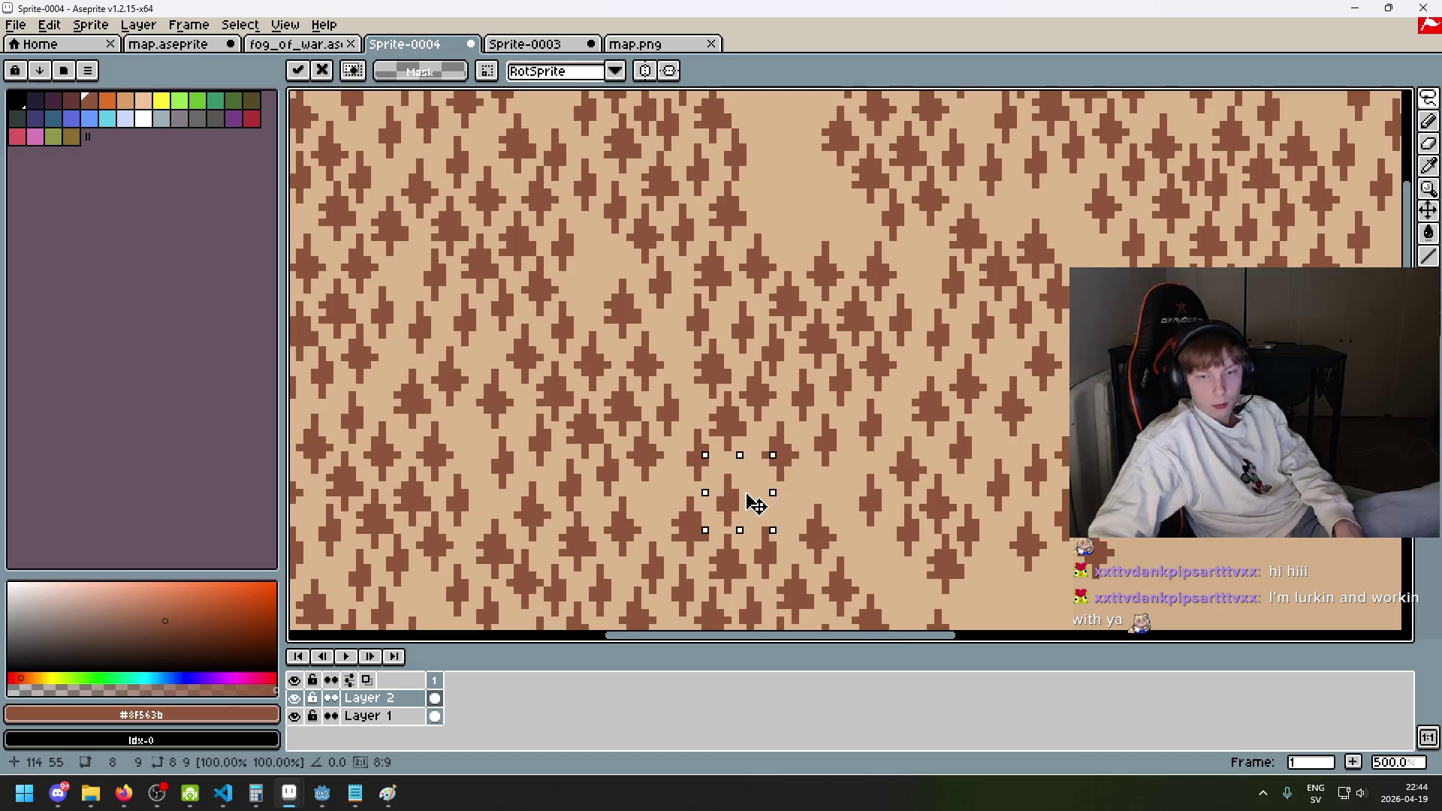
left_click(855, 522)
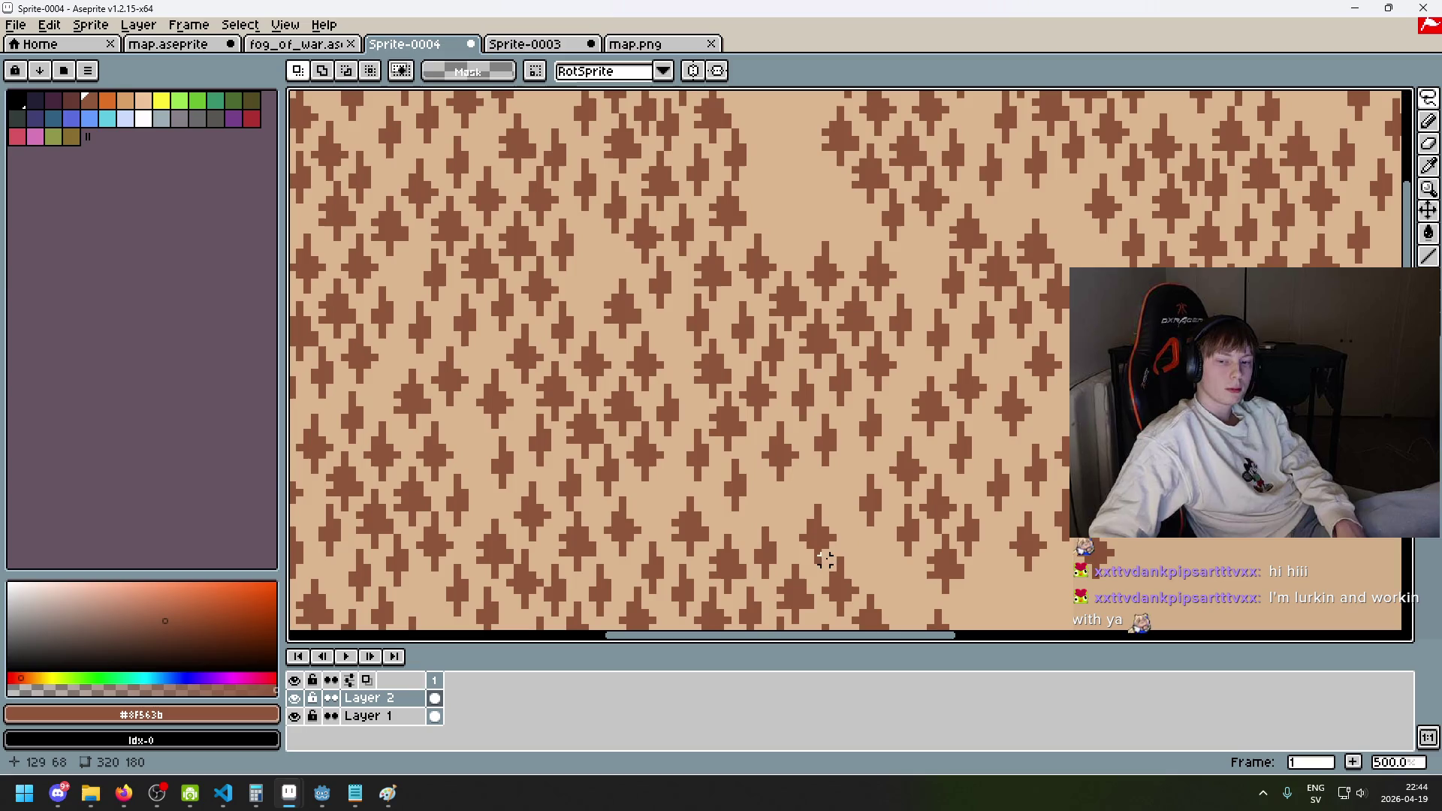
- Lasso two more trees and commit each one at its new position
mouse_move(723, 582)
left_mouse_down()
mouse_move(802, 525)
mouse_move(870, 545)
mouse_move(901, 575)
mouse_move(1148, 580)
mouse_move(917, 193)
mouse_move(742, 183)
mouse_move(742, 212)
left_mouse_up()
left_click(750, 564)
scroll(917, 194, "up", 2)
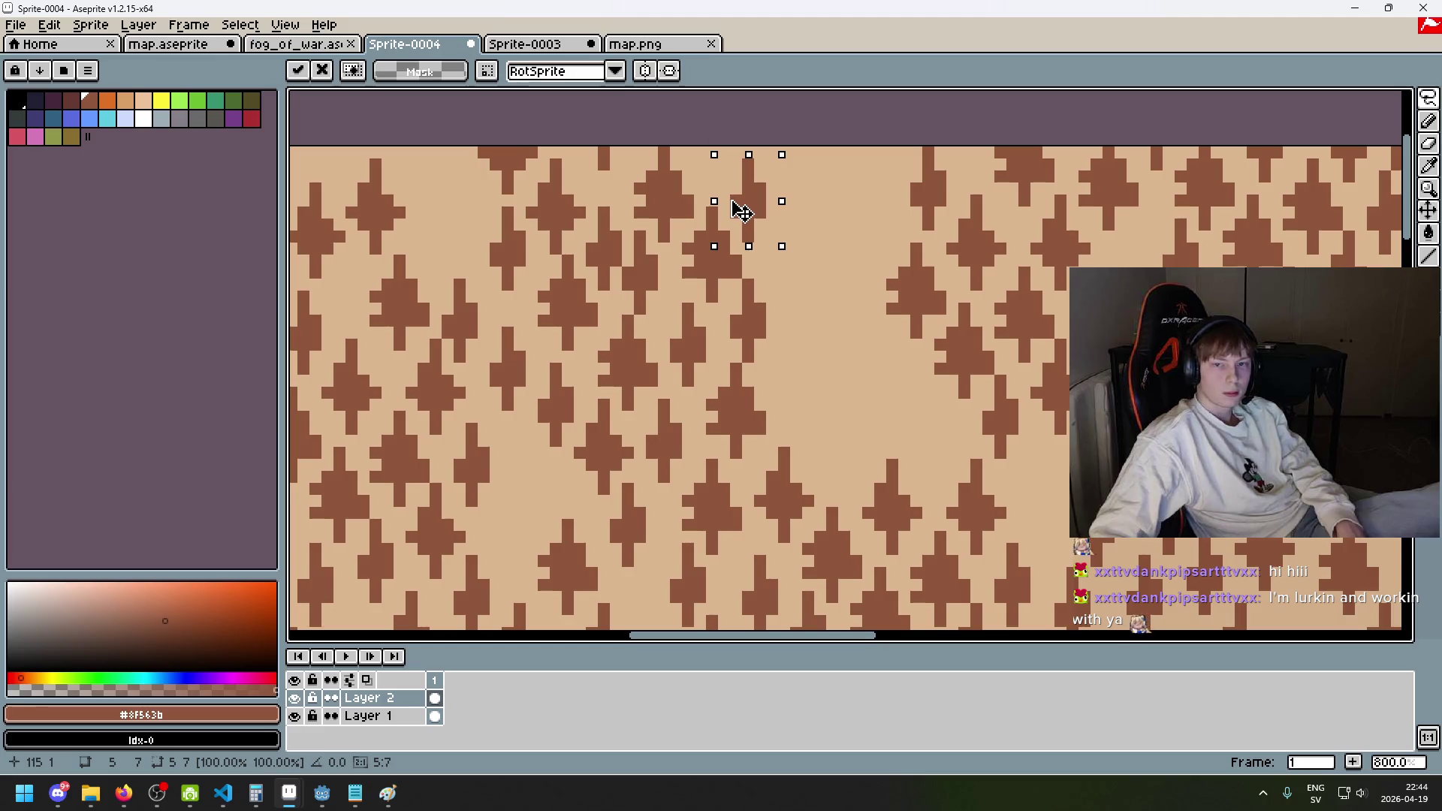
key("Return")
mouse_move(903, 344)
left_mouse_down()
mouse_move(875, 256)
mouse_move(929, 260)
mouse_move(961, 293)
mouse_move(845, 379)
mouse_move(843, 440)
mouse_move(864, 464)
mouse_move(904, 357)
mouse_move(863, 215)
mouse_move(833, 223)
left_mouse_up()
left_click(915, 357)
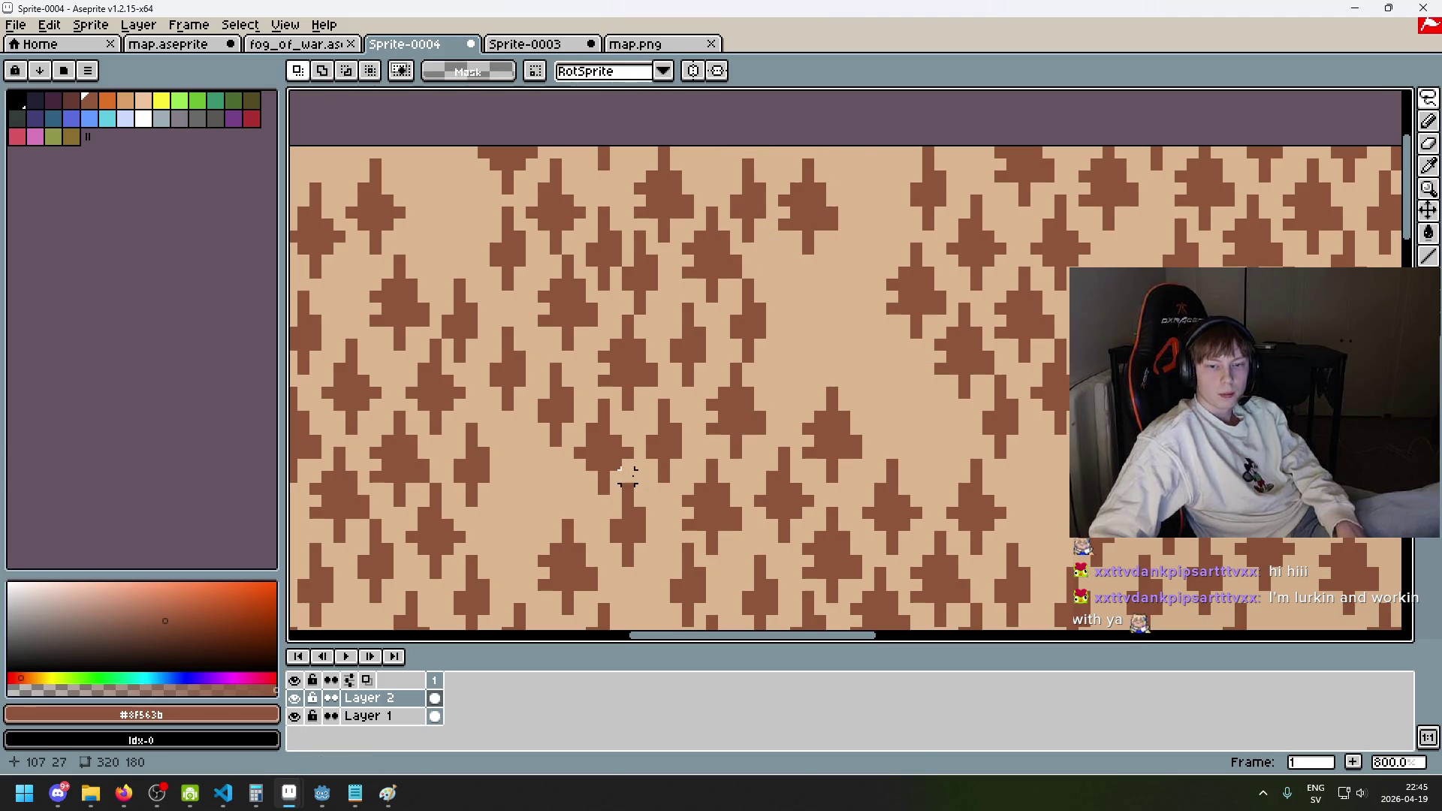
- Move a lower tree to the right and slightly up, then commit it
mouse_move(614, 488)
left_mouse_down()
mouse_move(573, 473)
mouse_move(628, 422)
mouse_move(605, 499)
mouse_move(821, 360)
left_mouse_up()
left_click(614, 469)
key("Escape")
left_click_drag(673, 479, 924, 432)
key("Return")
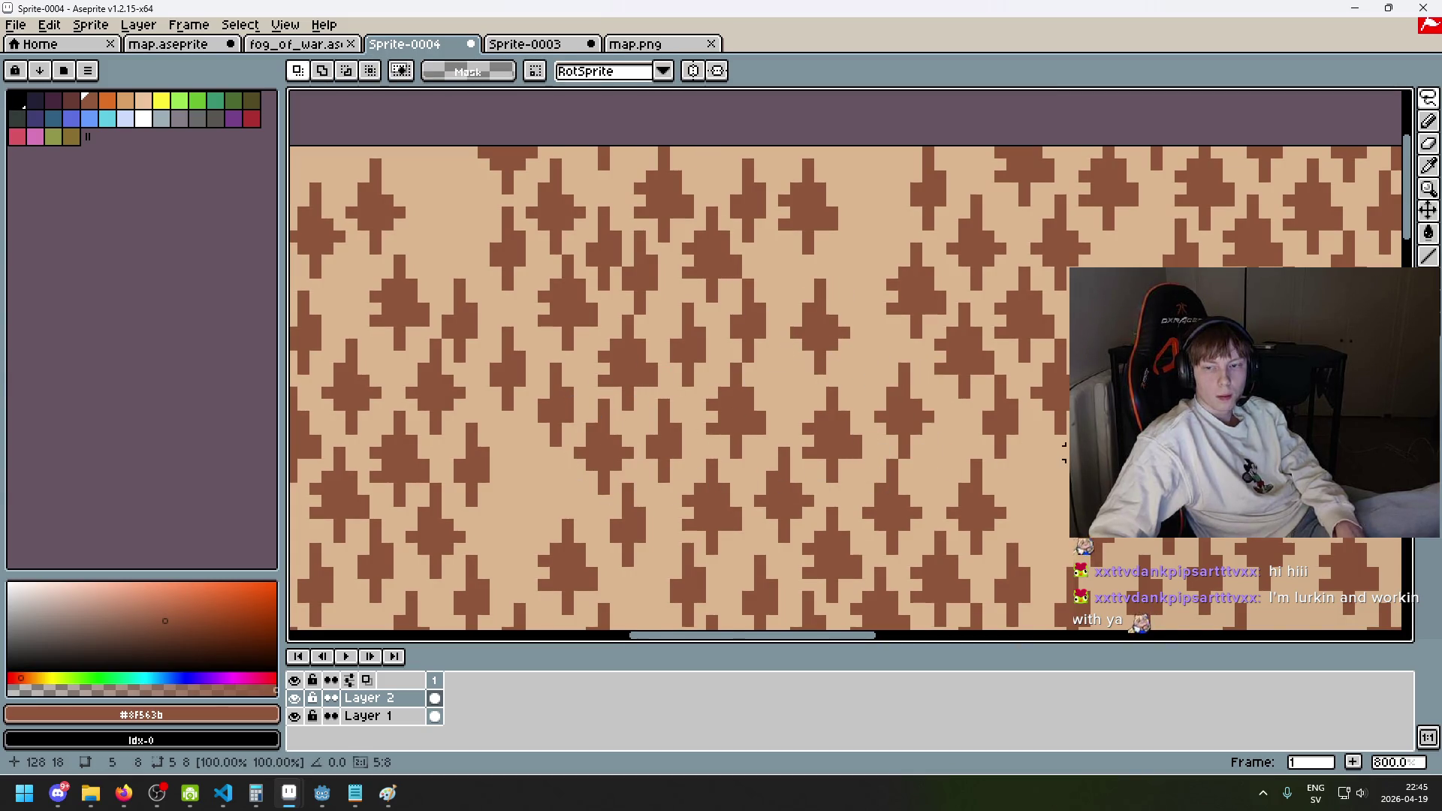
scroll(877, 431, "down", 5)
scroll(876, 429, "down", 2)
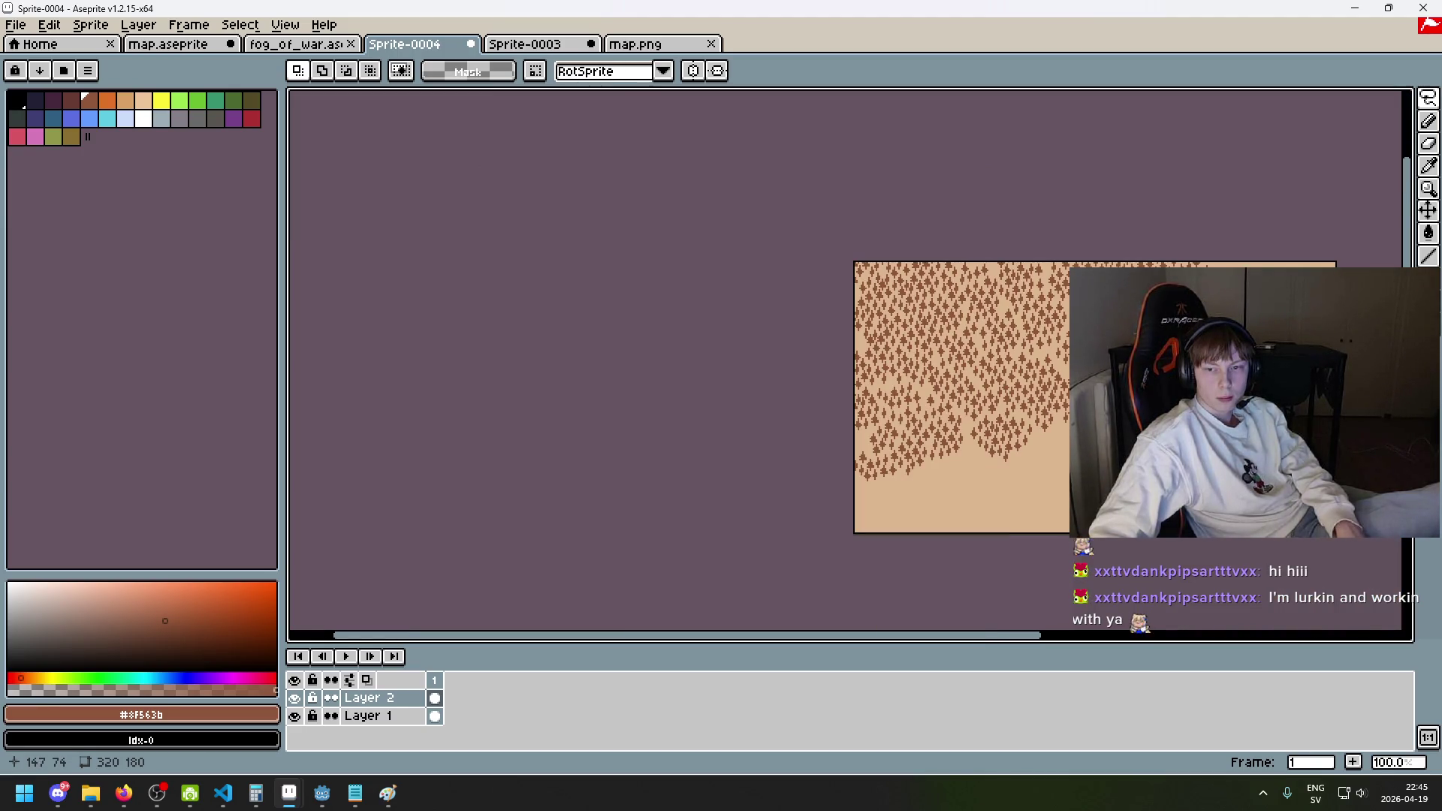
scroll(1070, 376, "up", 2)
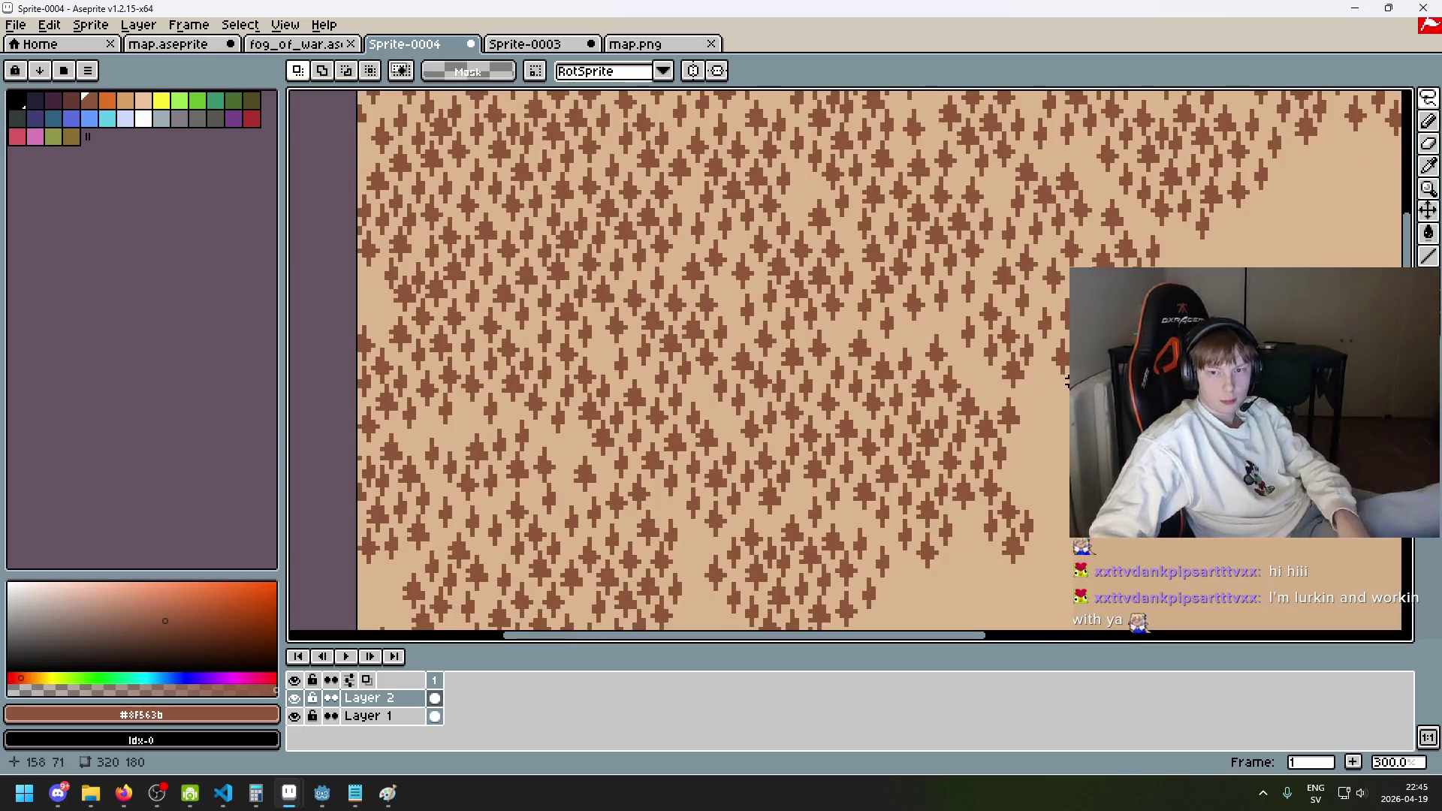
- Lasso the block of trees along the top-right forest edge
left_click_drag(1069, 382, 1063, 446)
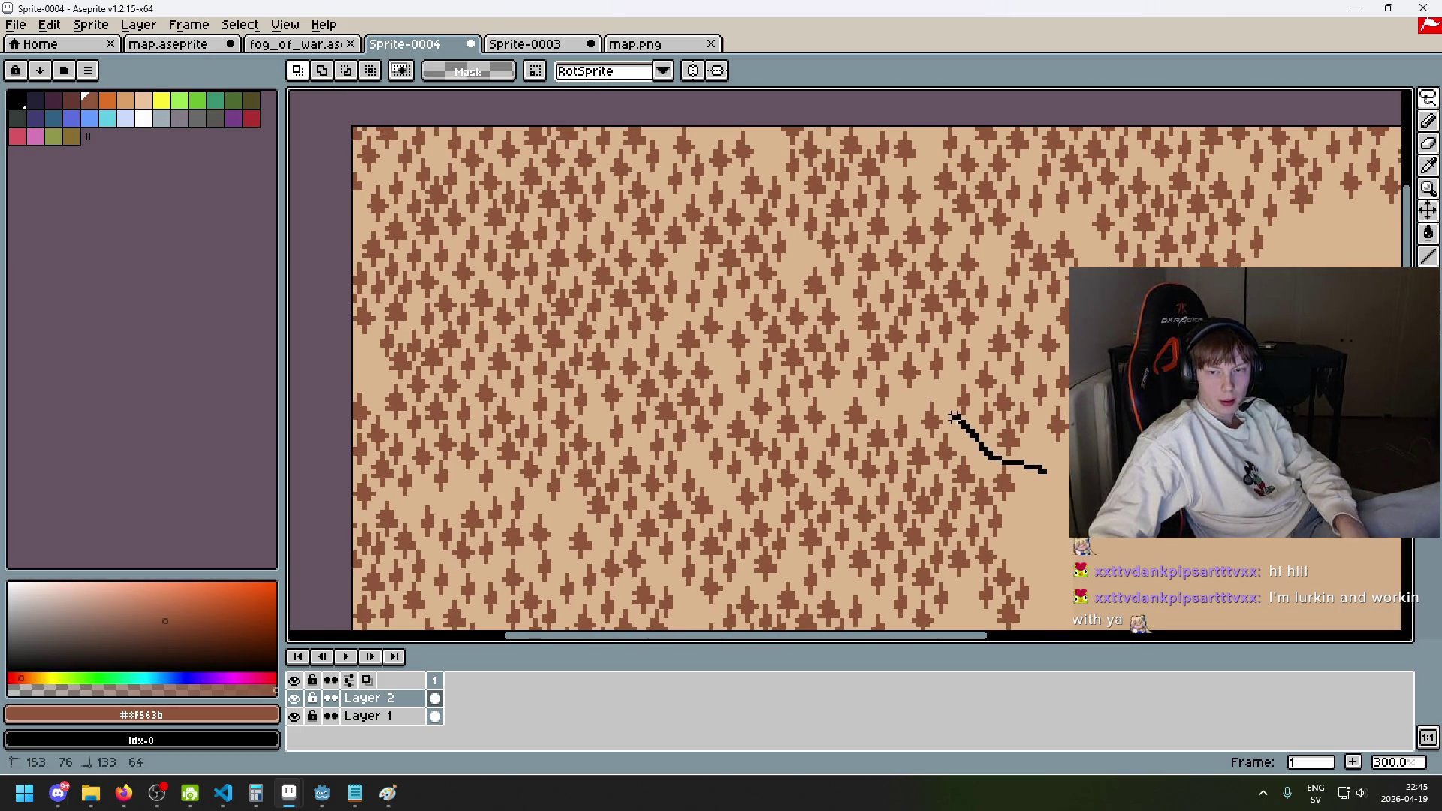
left_click_drag(928, 390, 894, 404)
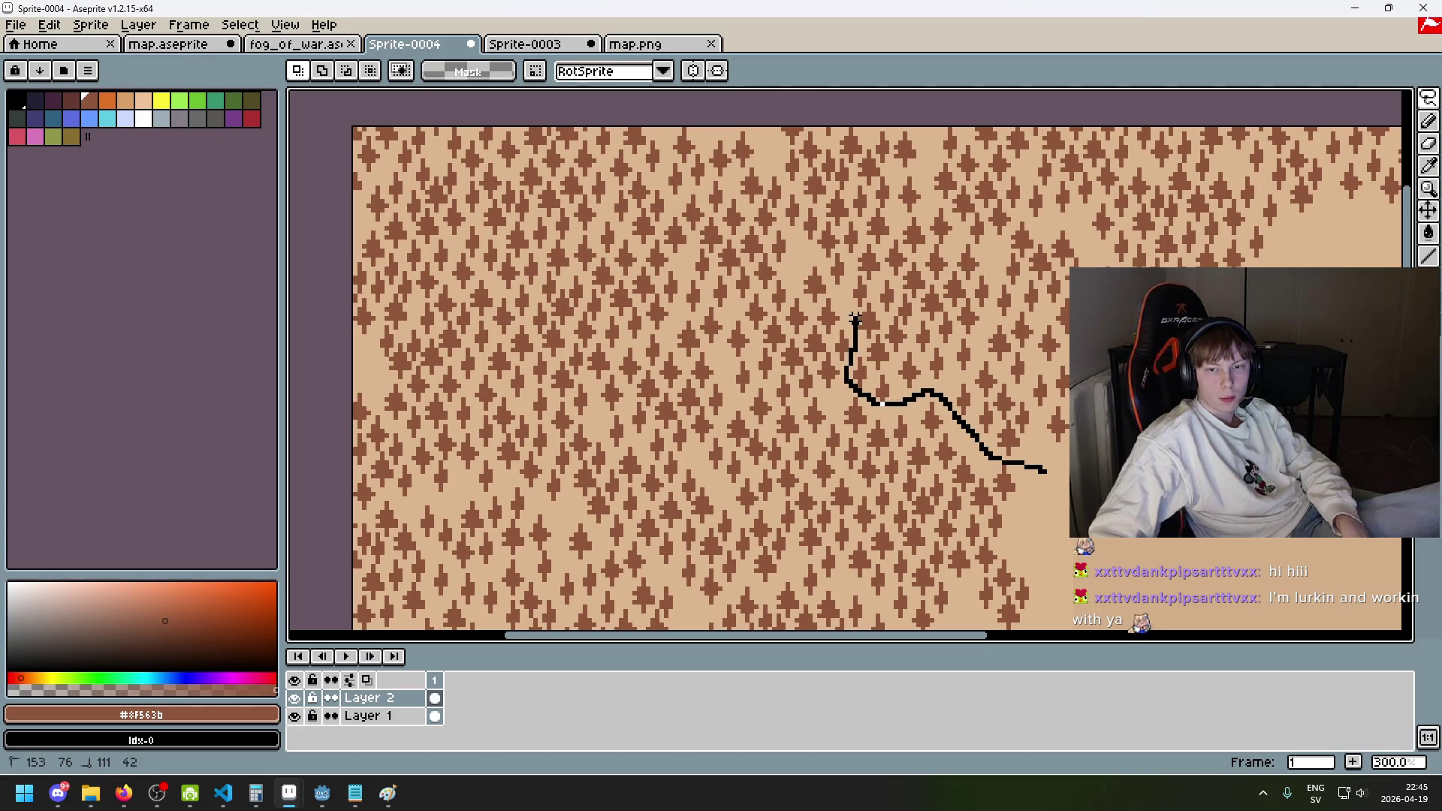
left_click_drag(841, 282, 821, 268)
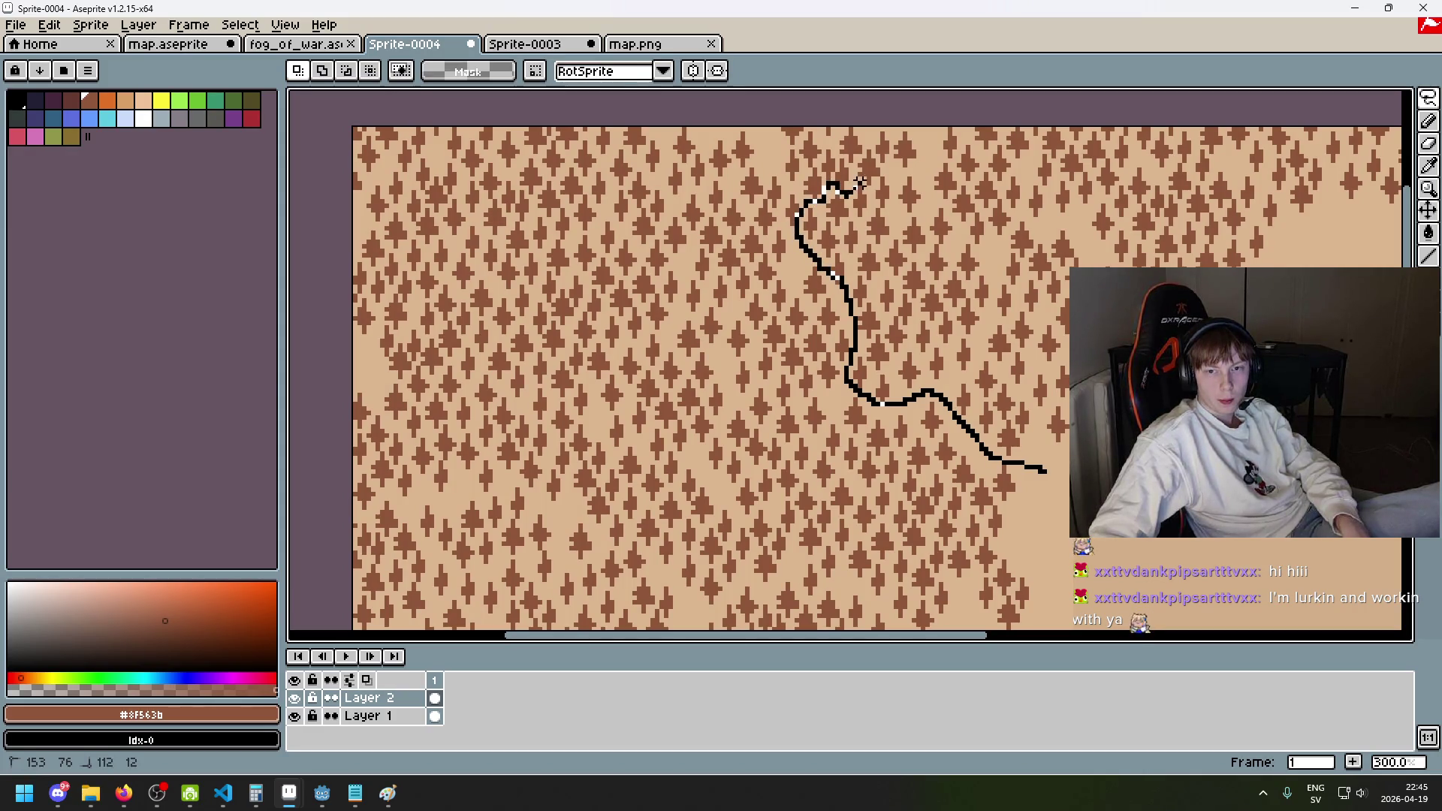
left_click_drag(905, 173, 944, 161)
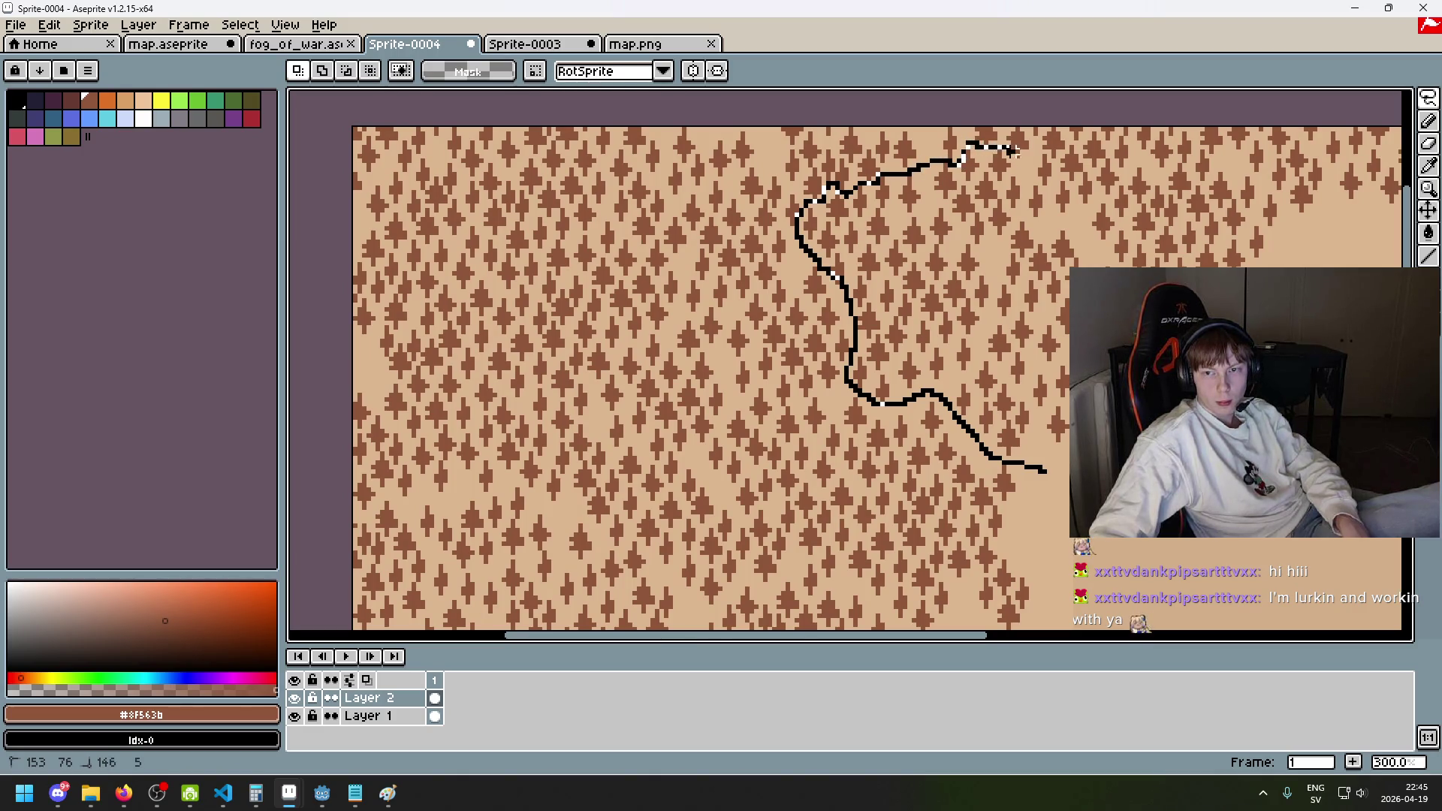
mouse_move(1053, 158)
left_mouse_down()
mouse_move(1068, 147)
mouse_move(1139, 174)
mouse_move(1184, 134)
mouse_move(1214, 156)
mouse_move(1361, 156)
left_mouse_up()
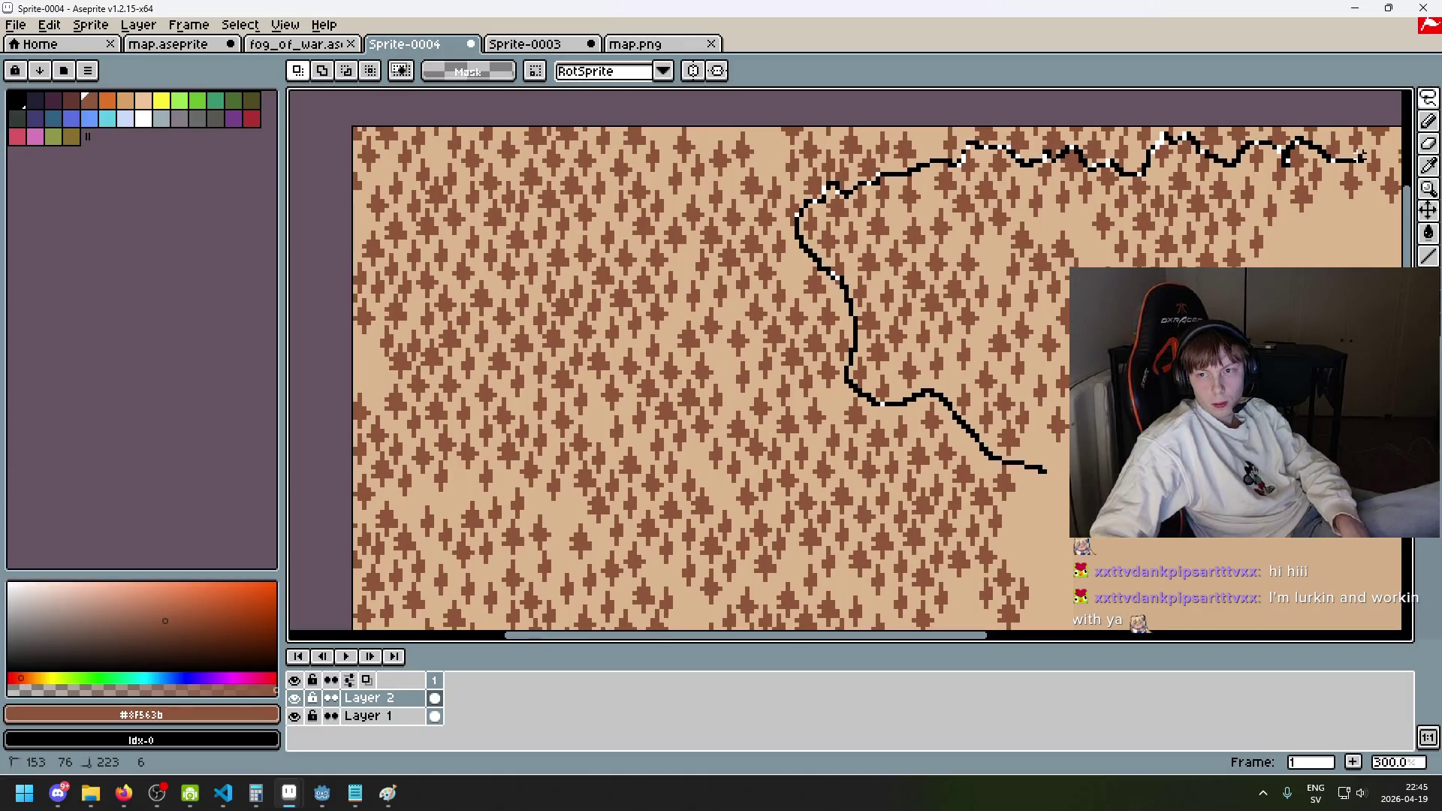
left_click_drag(1012, 470, 1023, 467)
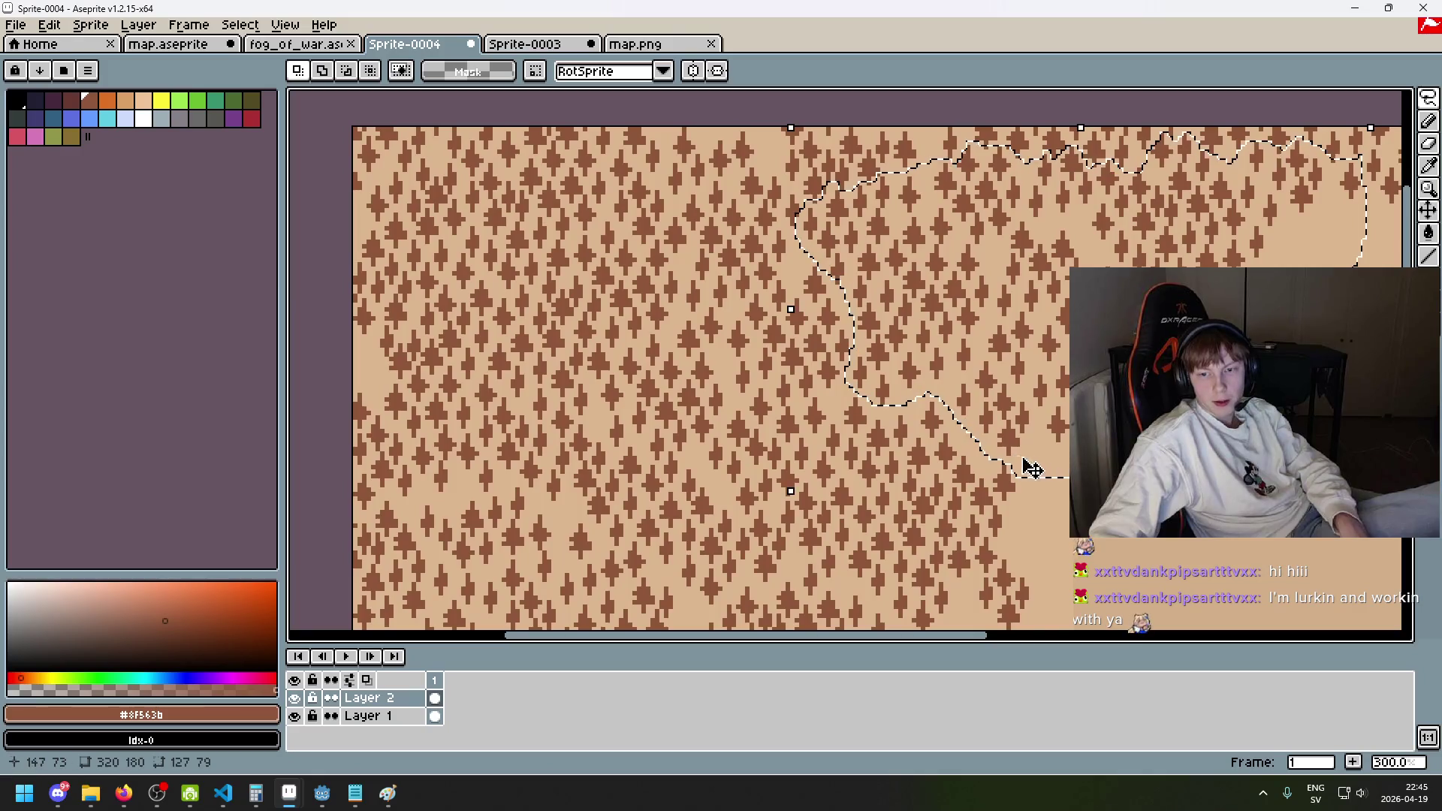
scroll(1013, 450, "down", 3)
scroll(920, 358, "up", 4)
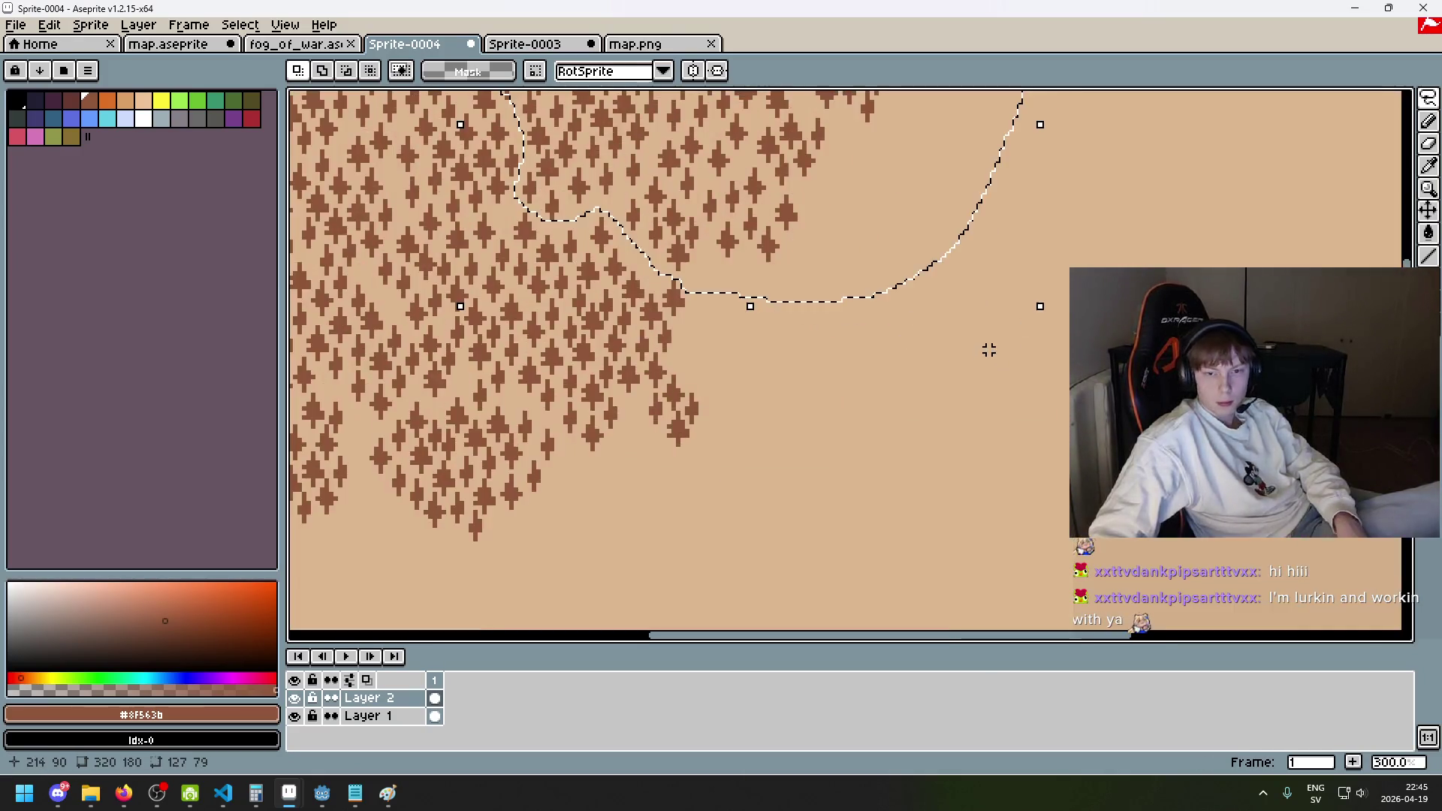
scroll(988, 345, "down", 3)
scroll(988, 344, "up", 2)
- Drag the selected tree block down and to the right, then commit it
left_click(878, 239)
left_click_drag(879, 239, 1046, 464)
key("ctrl+d")
scroll(941, 423, "up", 3)
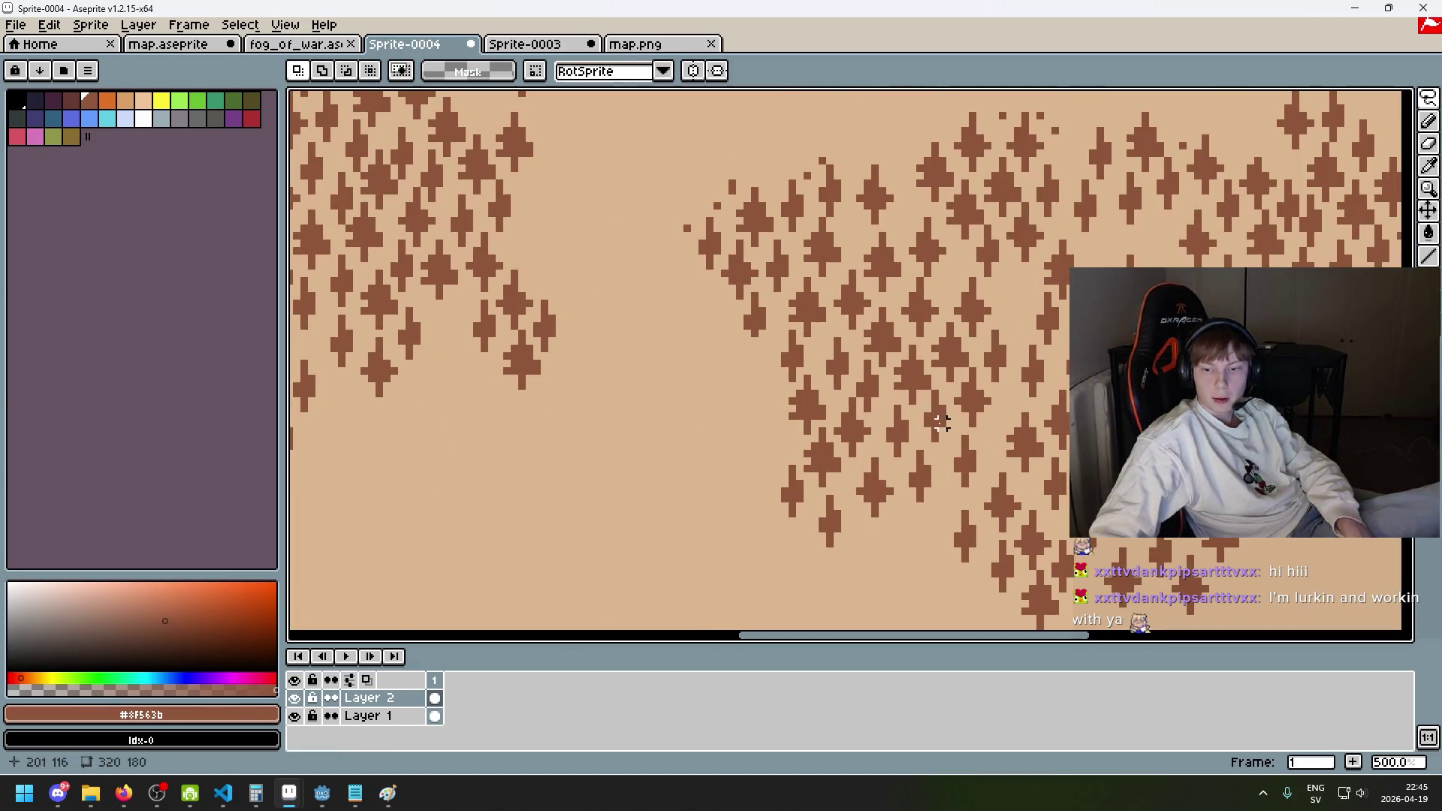
- Pan toward the right-hand tree cluster, switching between pencil, magic wand and eyedropper
key("b")
scroll(721, 245, "up", 3)
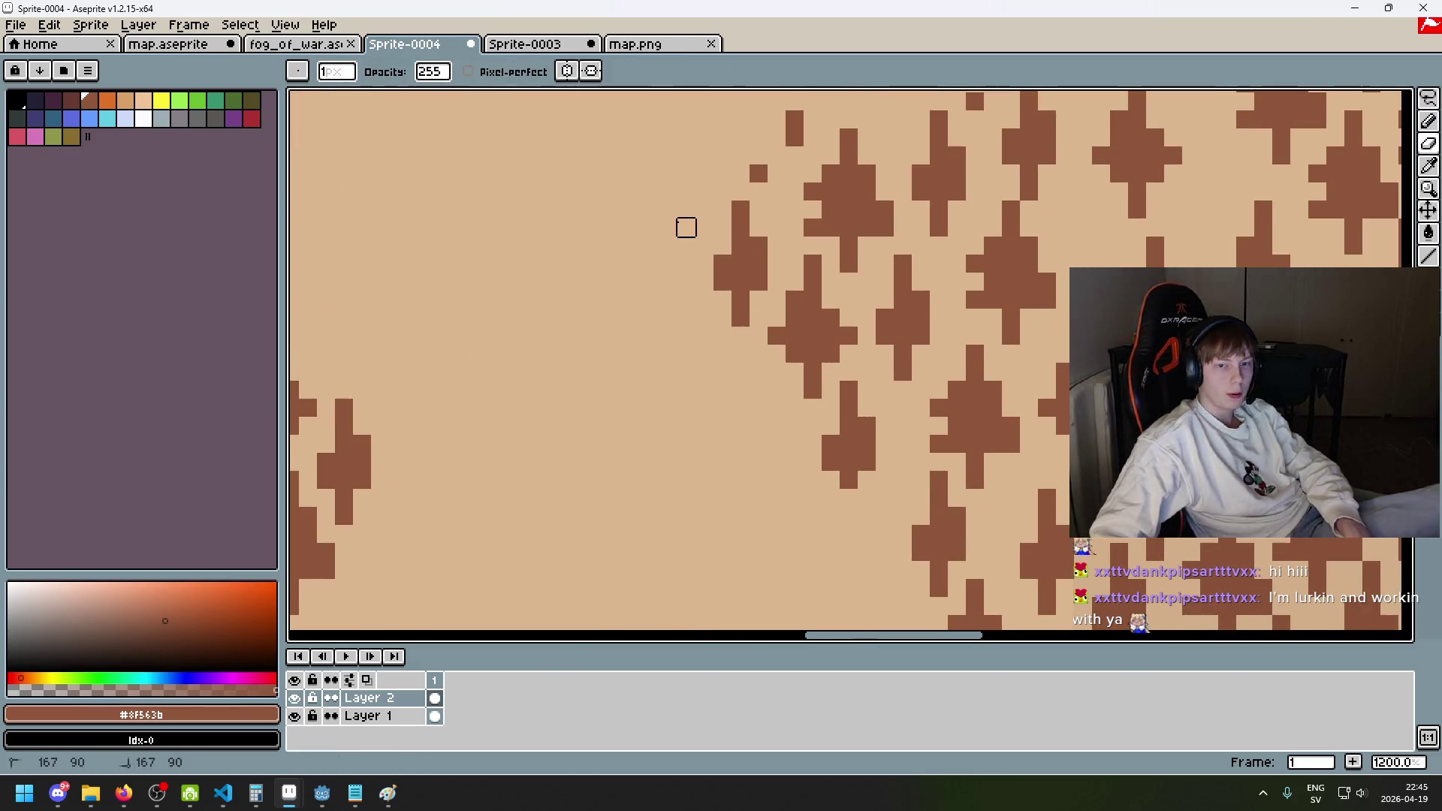
scroll(697, 417, "up", 1)
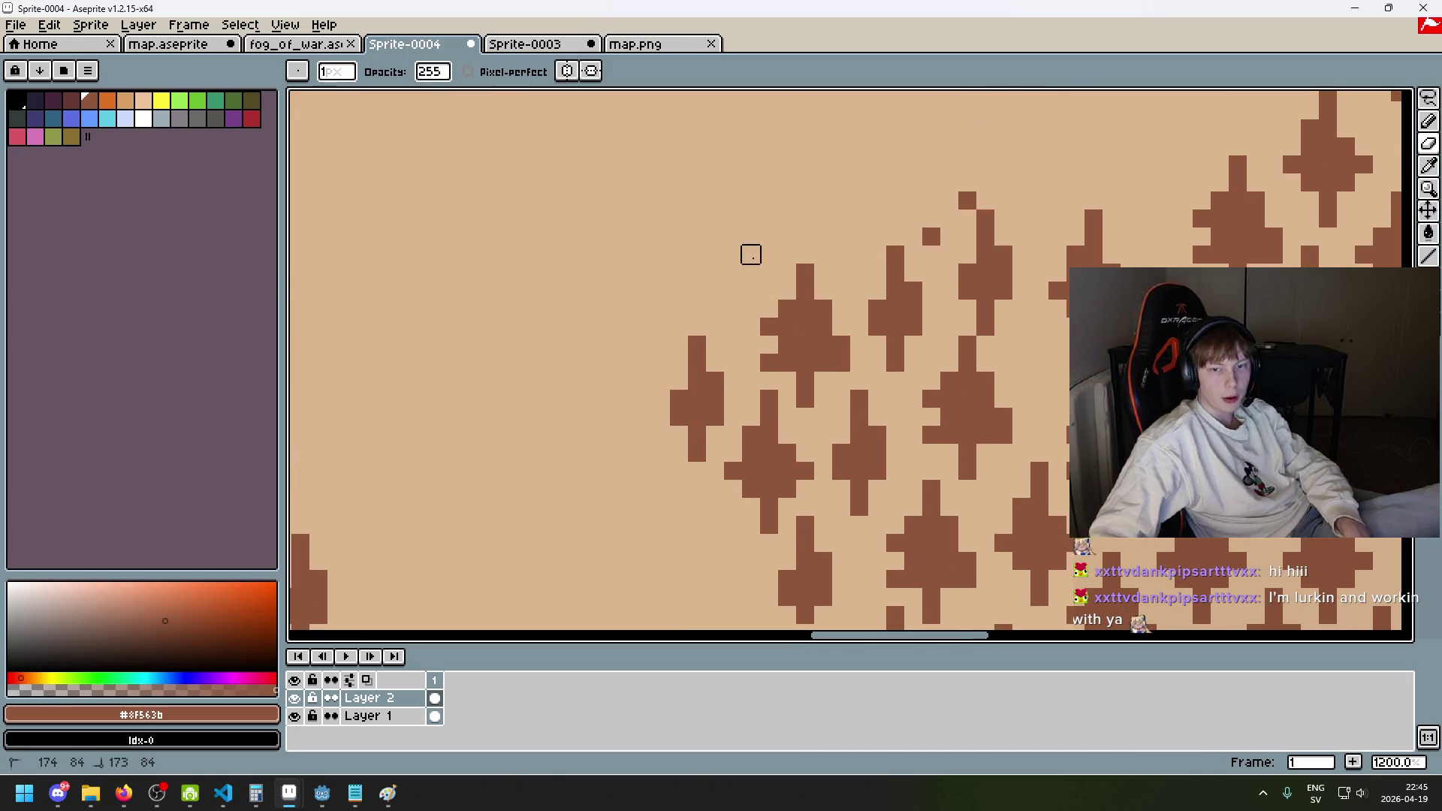
scroll(818, 249, "down", 3)
scroll(819, 249, "up", 2)
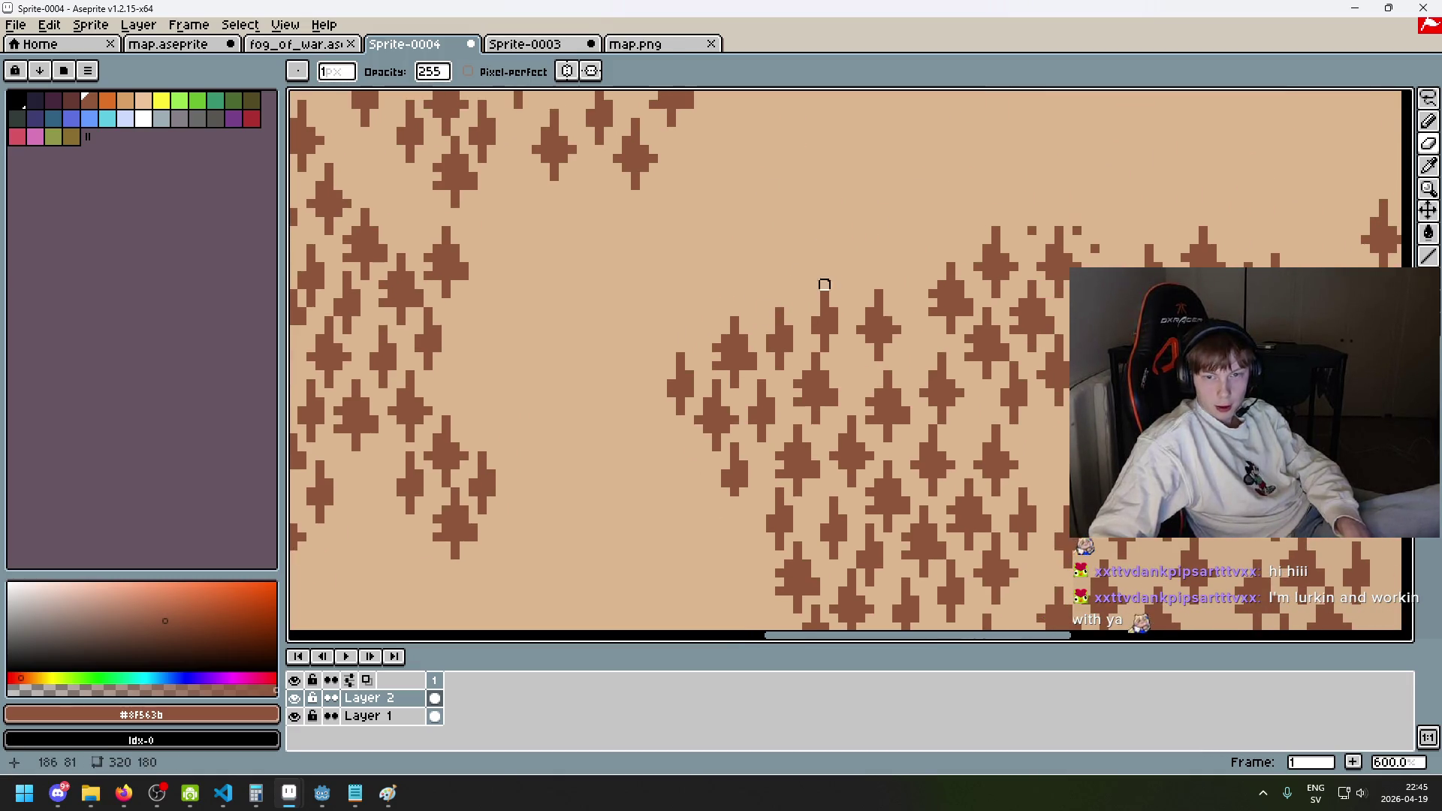
scroll(814, 283, "right", 3)
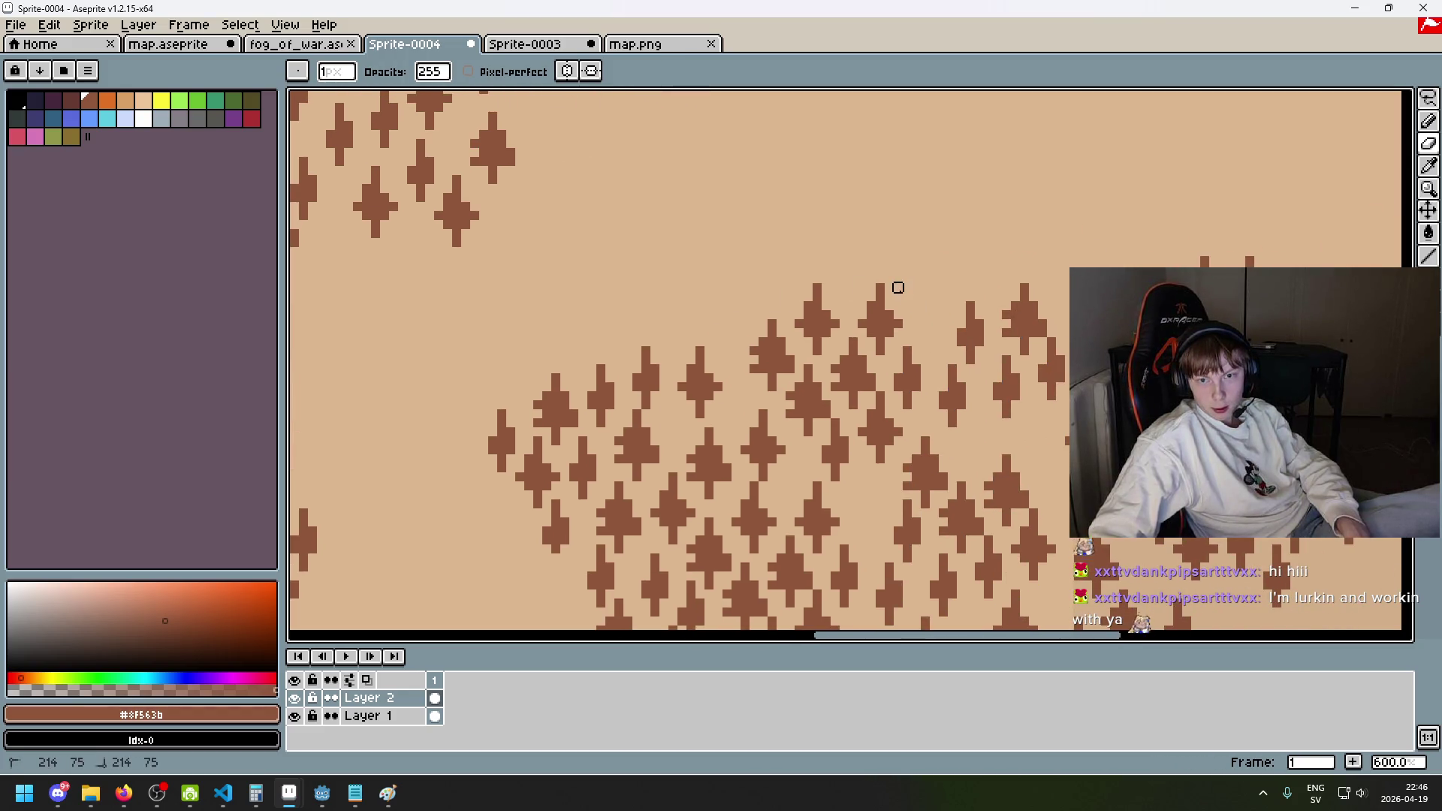
scroll(931, 271, "right", 3)
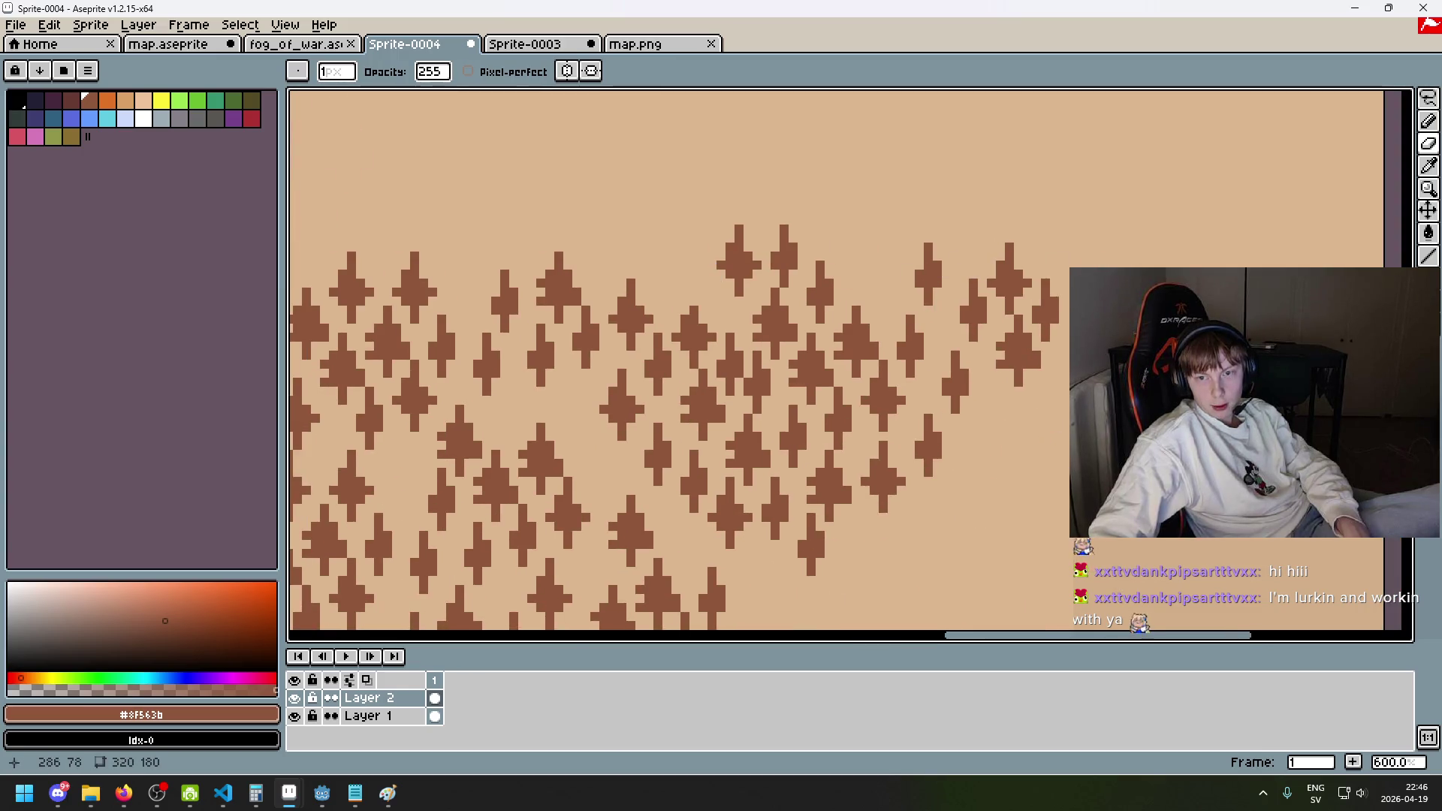
scroll(1232, 421, "down", 4)
key("w")
scroll(1127, 361, "up", 1)
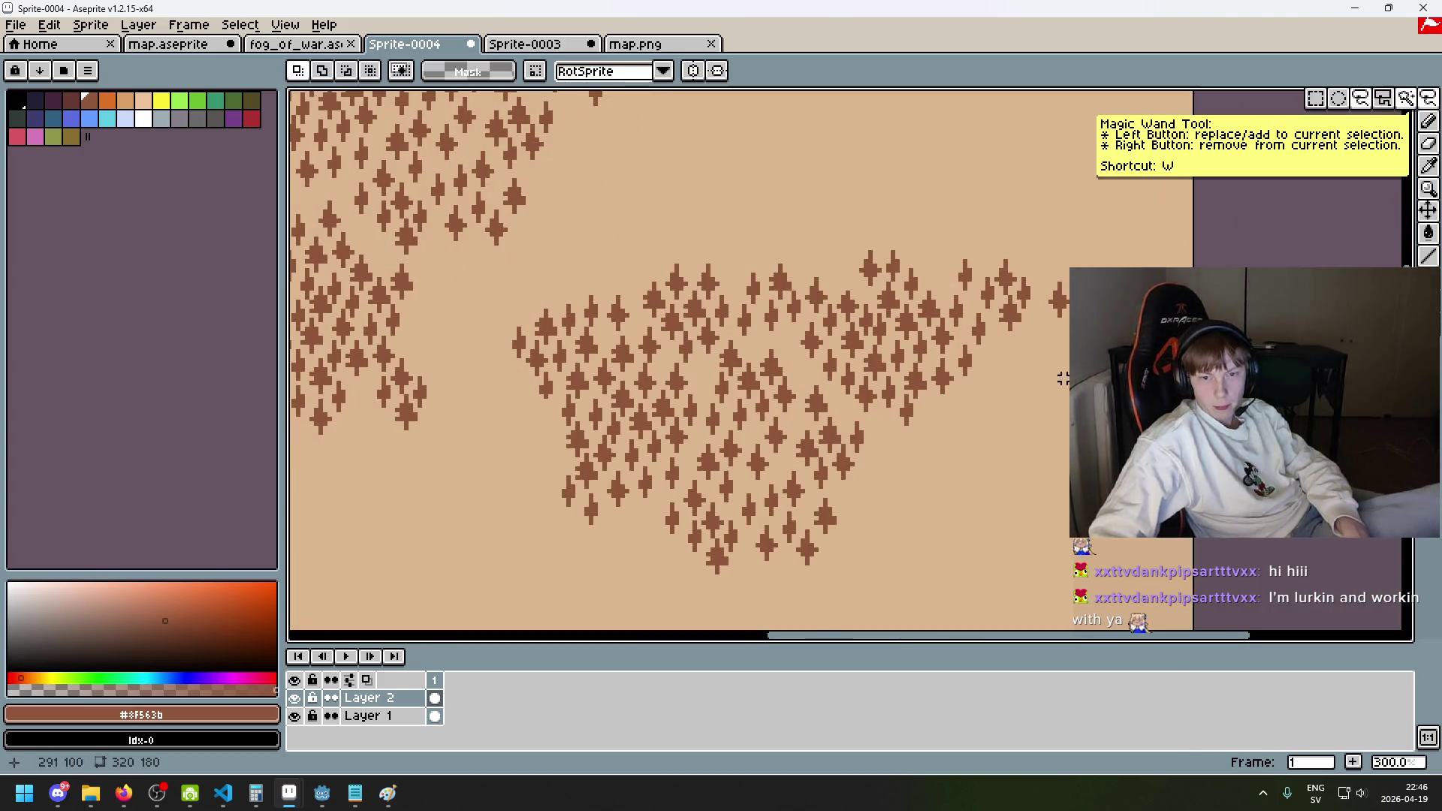
scroll(678, 592, "down", 1)
key("i")
scroll(1033, 307, "up", 4)
key("b")
scroll(1032, 383, "down", 4)
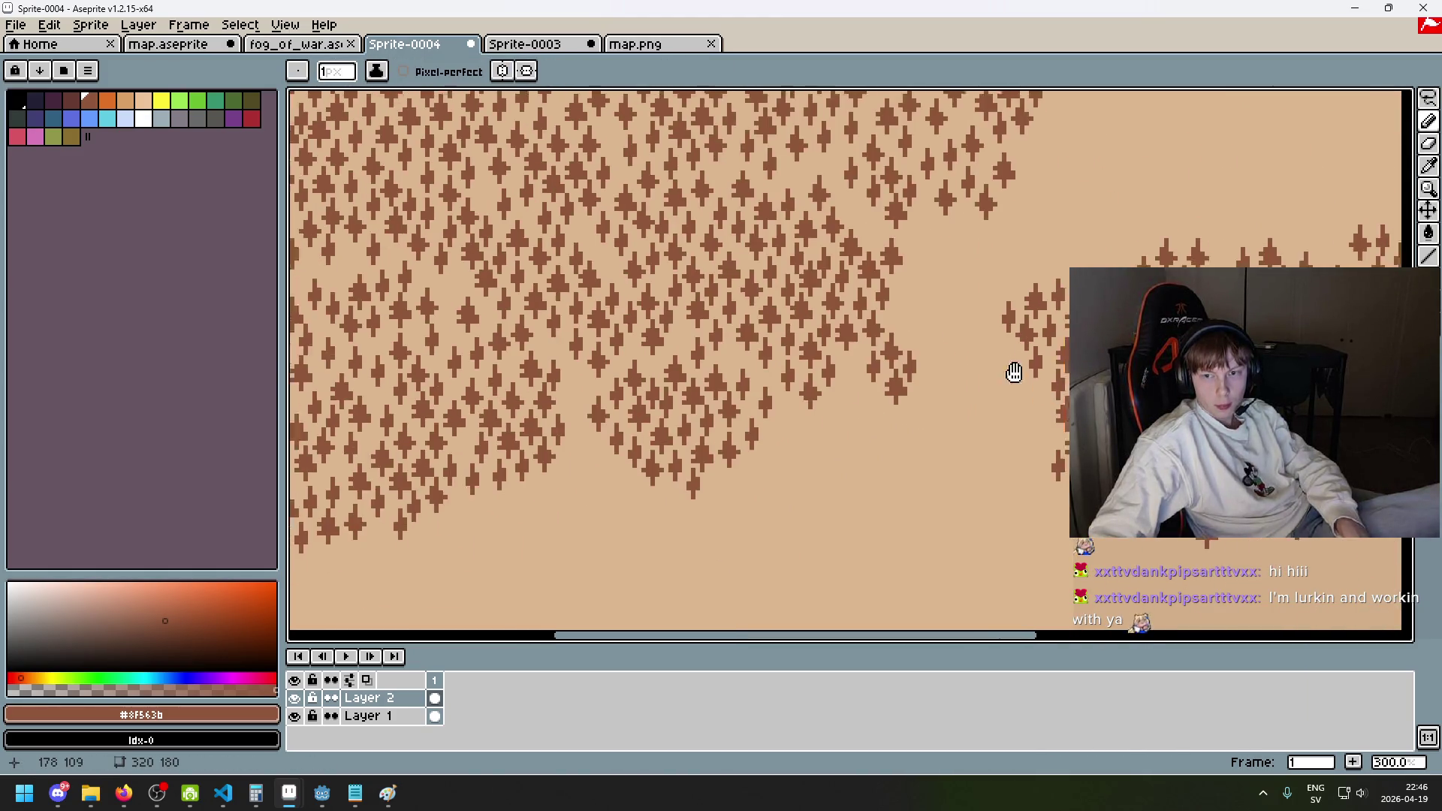
scroll(1032, 383, "down", 2)
scroll(1118, 365, "up", 1)
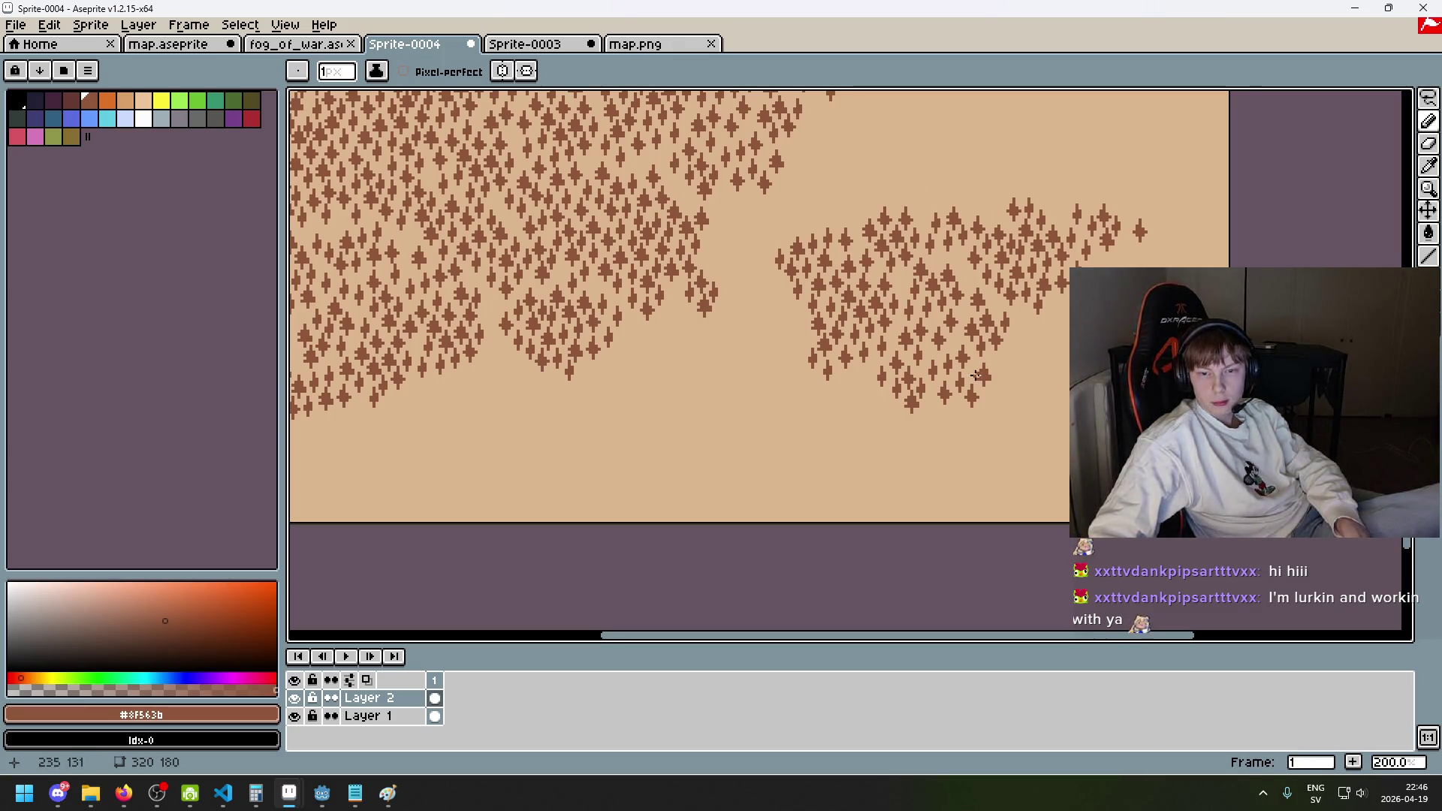
- Lasso the right tree cluster, shift it up and slightly right, then deselect
left_click(1427, 98)
mouse_move(839, 418)
left_mouse_down()
mouse_move(933, 161)
mouse_move(894, 406)
mouse_move(815, 406)
left_mouse_up()
left_click_drag(619, 362, 512, 494)
mouse_move(849, 480)
left_mouse_down()
mouse_move(795, 476)
mouse_move(792, 444)
mouse_move(962, 283)
mouse_move(795, 495)
mouse_move(784, 443)
mouse_move(782, 474)
mouse_move(773, 458)
left_mouse_up()
key("ctrl+d")
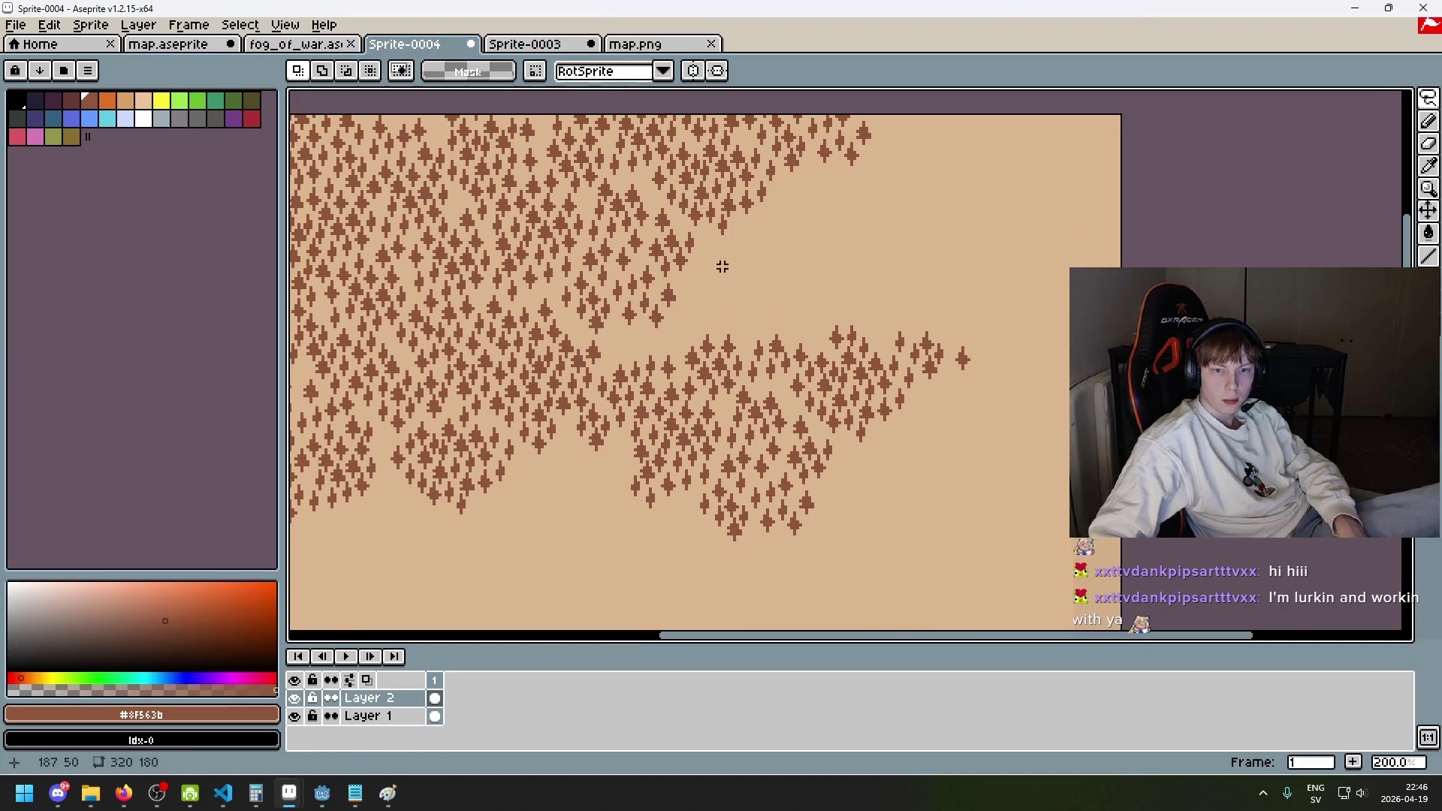
- Lasso a small patch of trees and commit it at a new spot
scroll(710, 279, "down", 1)
scroll(757, 350, "up", 2)
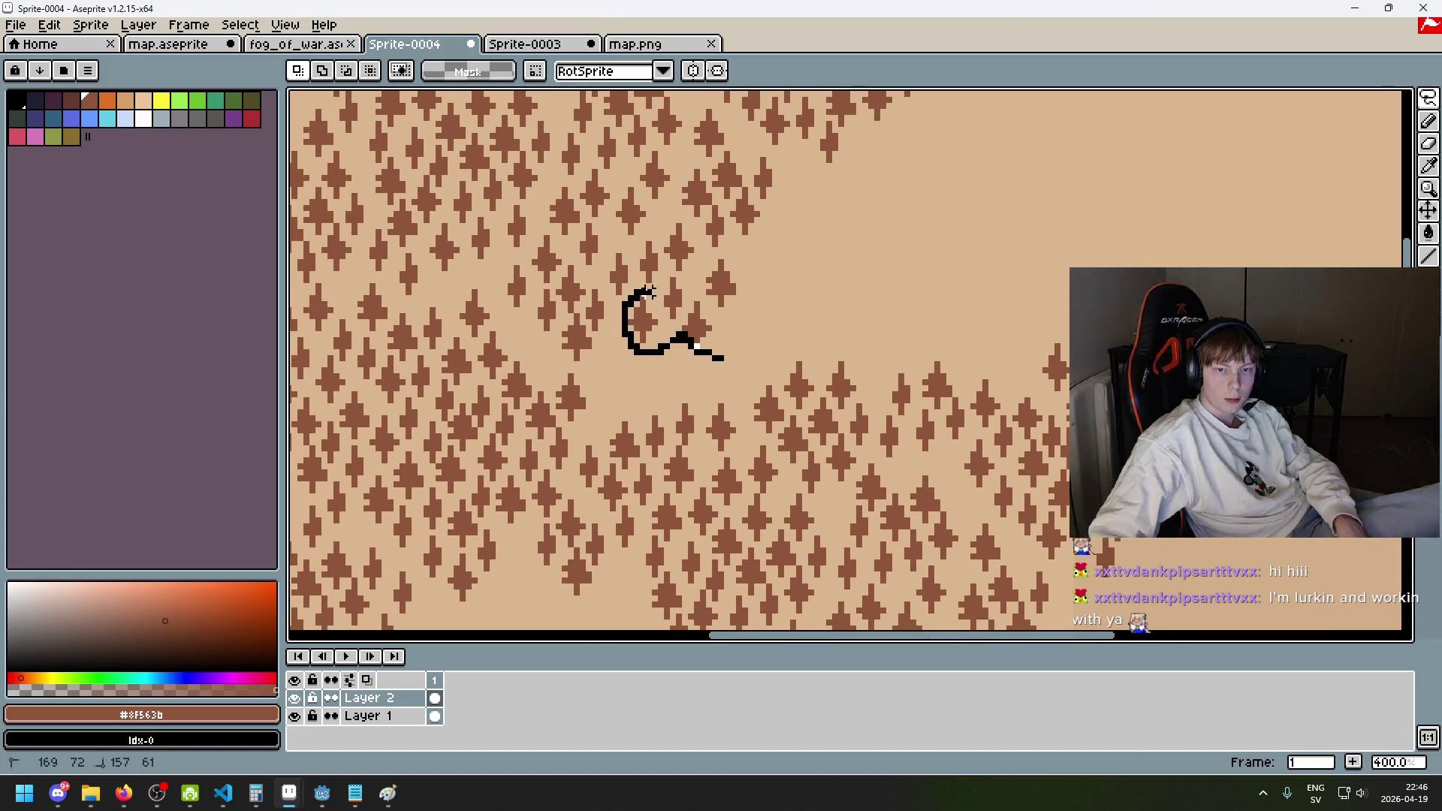
mouse_move(688, 268)
left_mouse_down()
mouse_move(725, 353)
mouse_move(691, 352)
left_mouse_up()
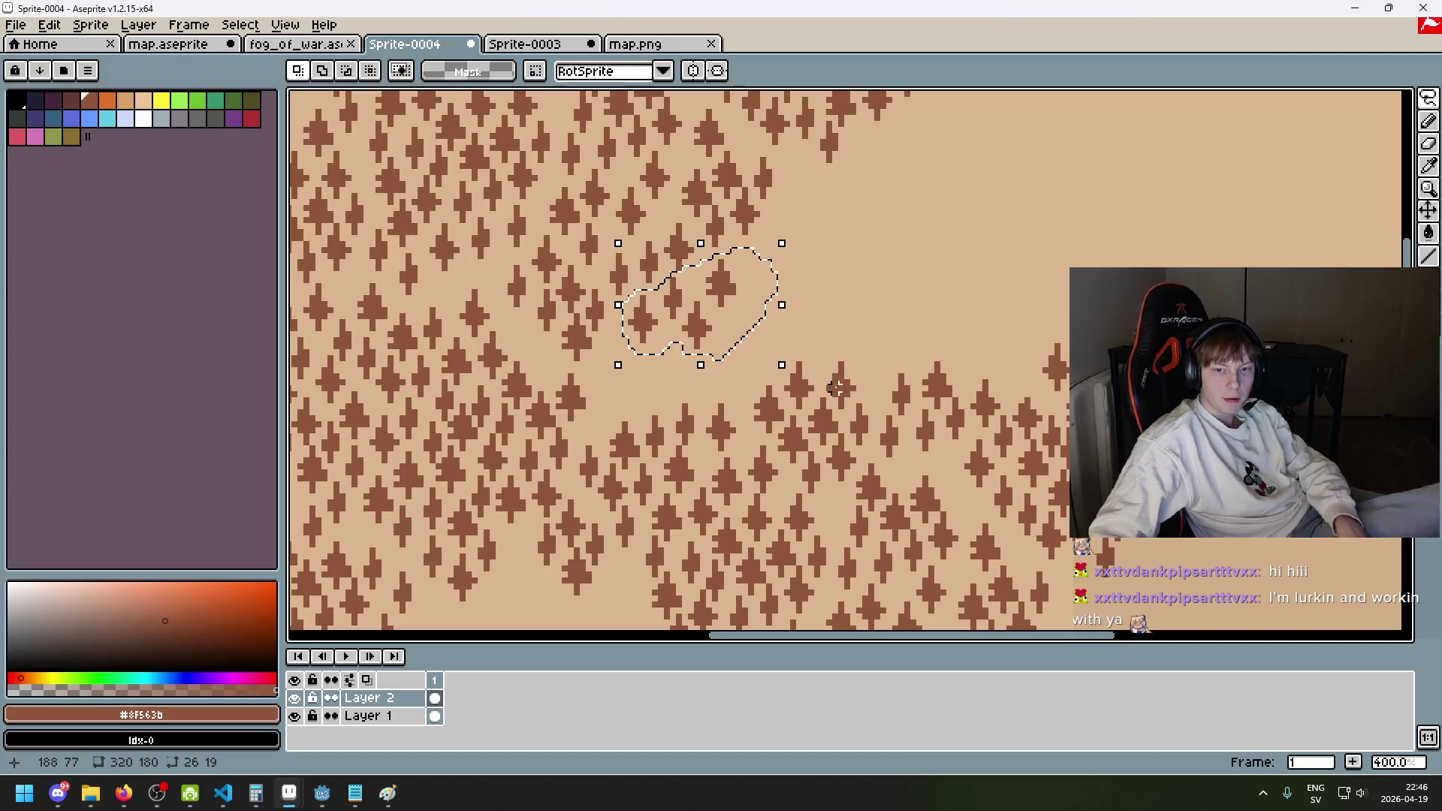
mouse_move(742, 299)
left_mouse_down()
mouse_move(689, 382)
mouse_move(798, 353)
mouse_move(775, 359)
left_mouse_up()
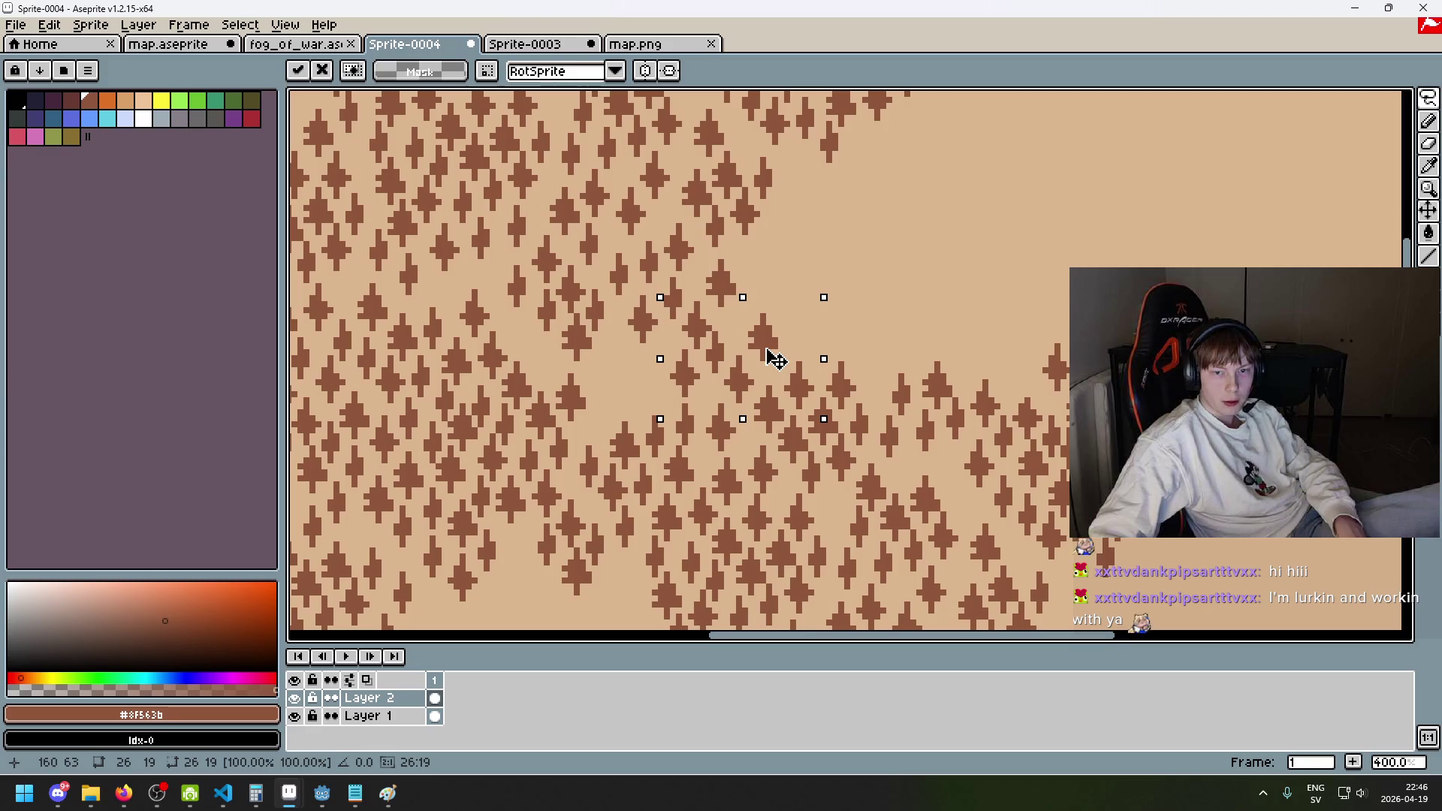
left_click(955, 321)
- Select another group of trees and commit it at its new position
scroll(630, 339, "up", 1)
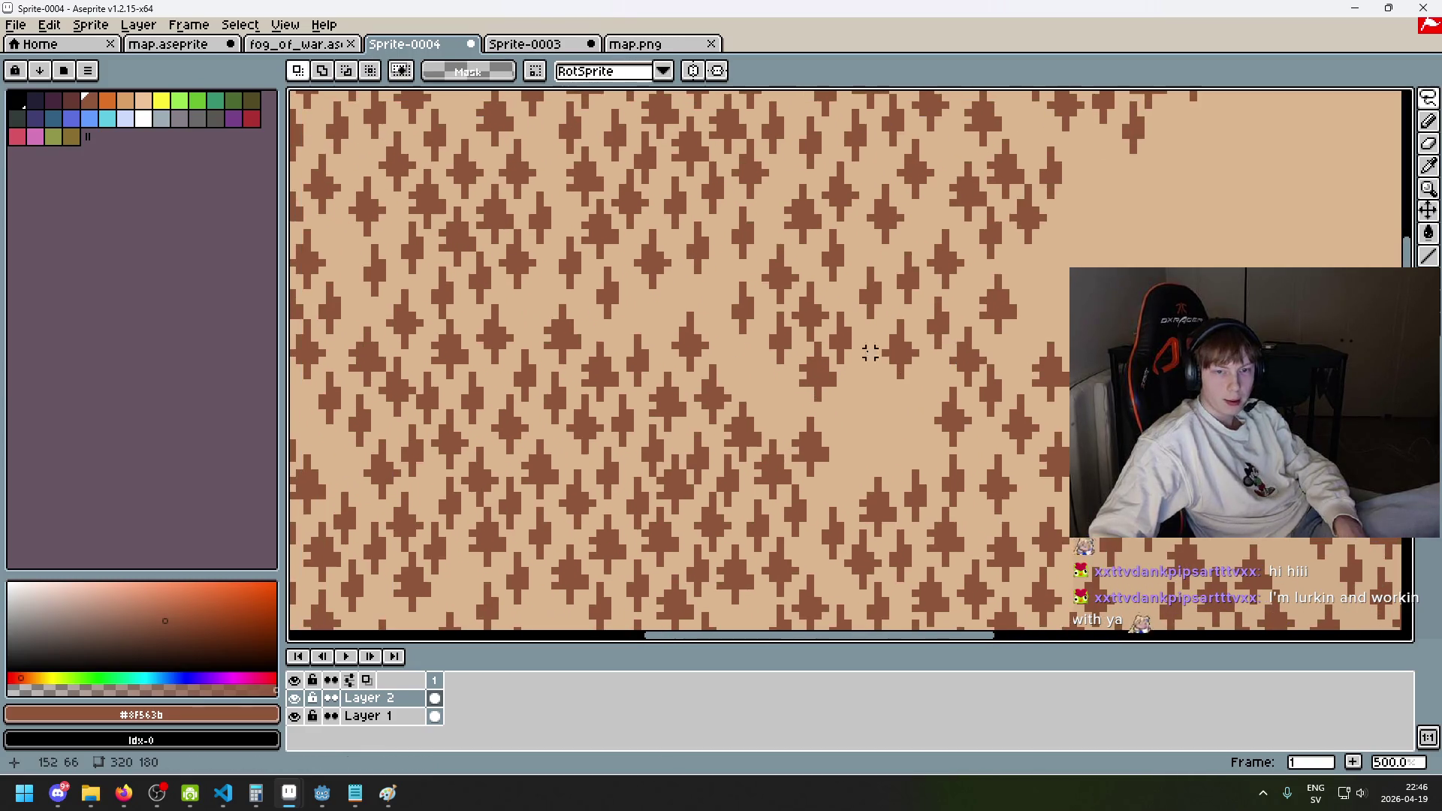
mouse_move(667, 285)
left_mouse_down()
mouse_move(645, 240)
mouse_move(650, 285)
mouse_move(660, 258)
mouse_move(879, 418)
mouse_move(895, 415)
left_mouse_up()
left_click(954, 408)
scroll(954, 408, "down", 1)
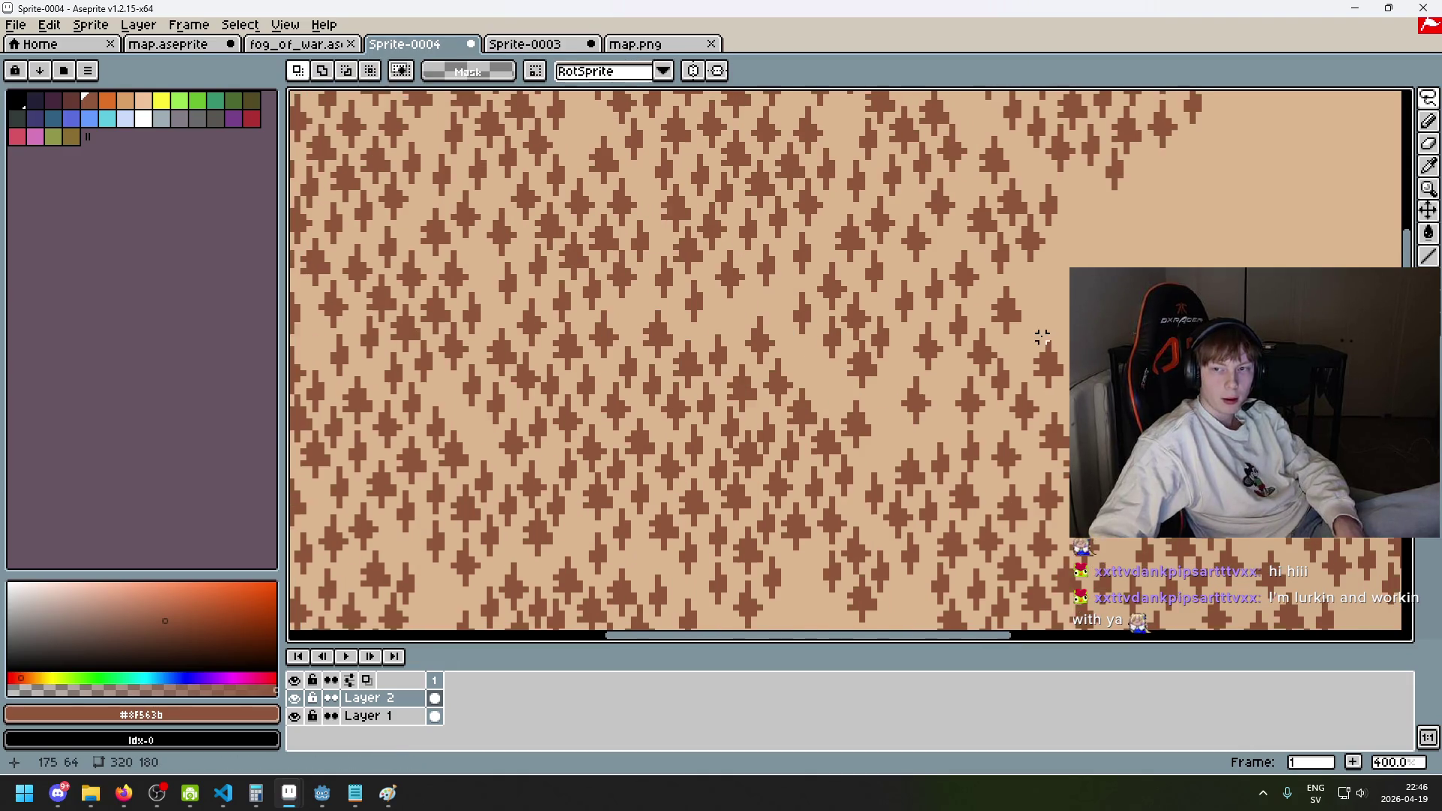
scroll(1025, 371, "down", 2)
scroll(924, 450, "down", 1)
scroll(910, 348, "up", 2)
scroll(839, 375, "down", 1)
scroll(839, 375, "up", 3)
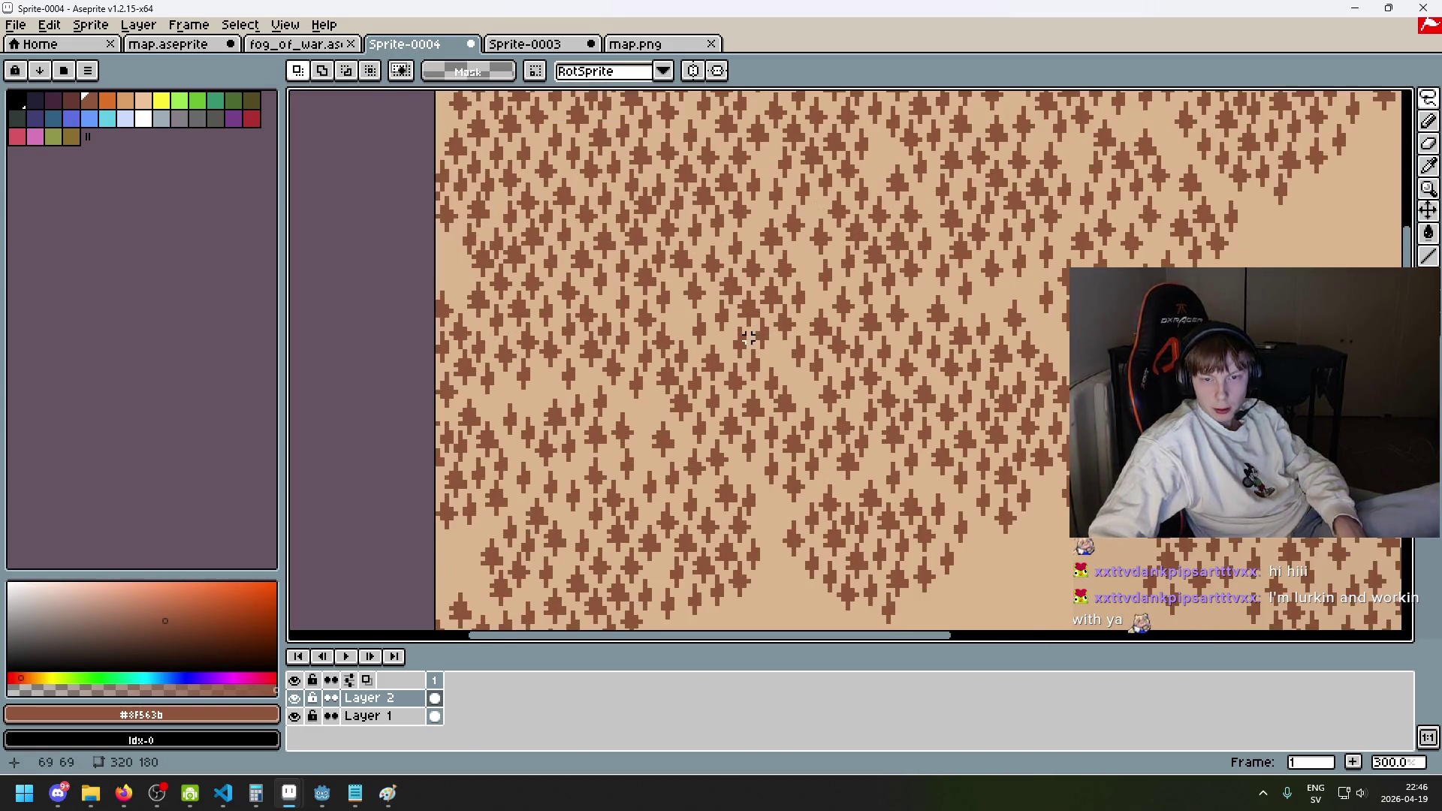
- Lasso a large block of trees within the forest
left_click_drag(713, 282, 668, 241)
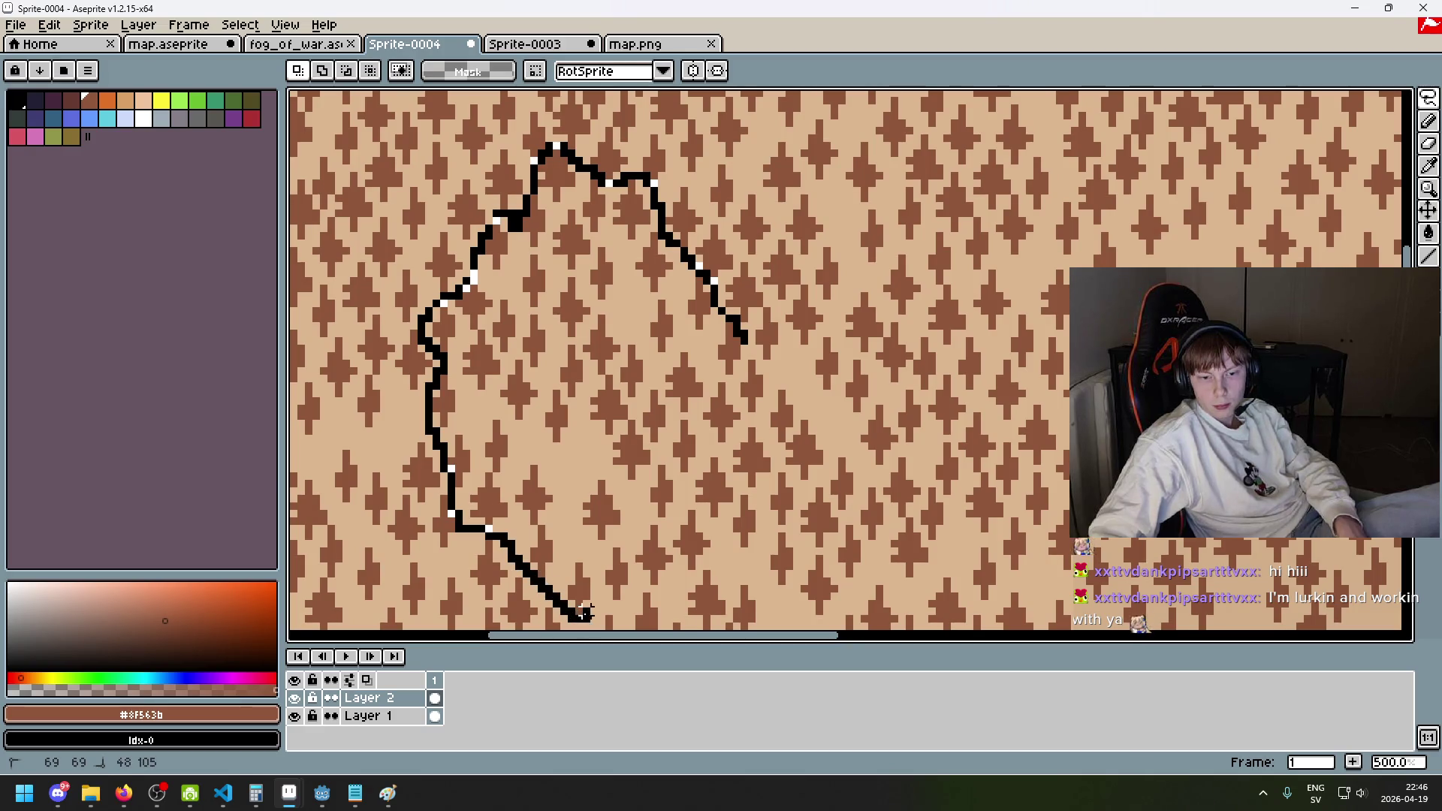
left_click_drag(682, 621, 694, 623)
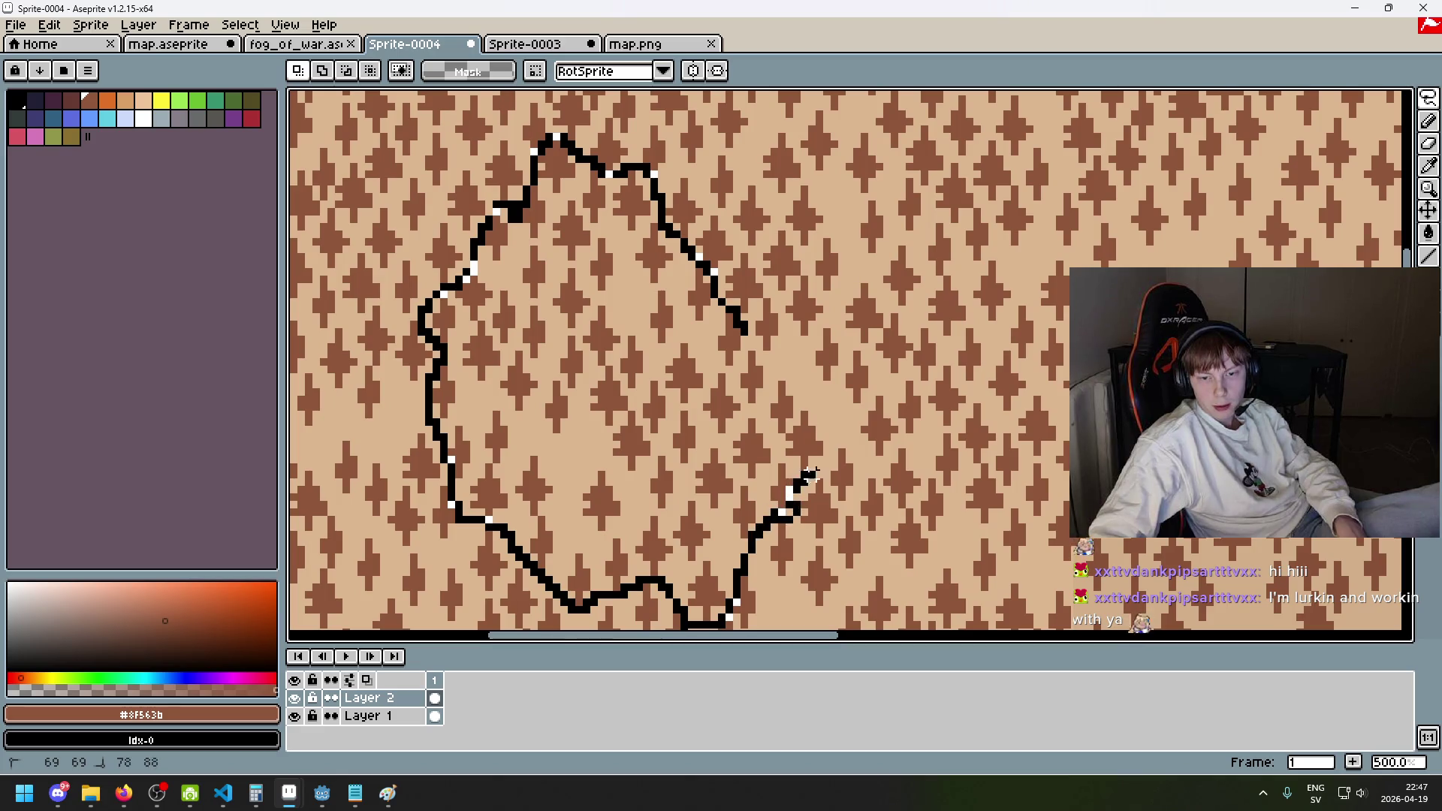
left_click_drag(737, 332, 740, 334)
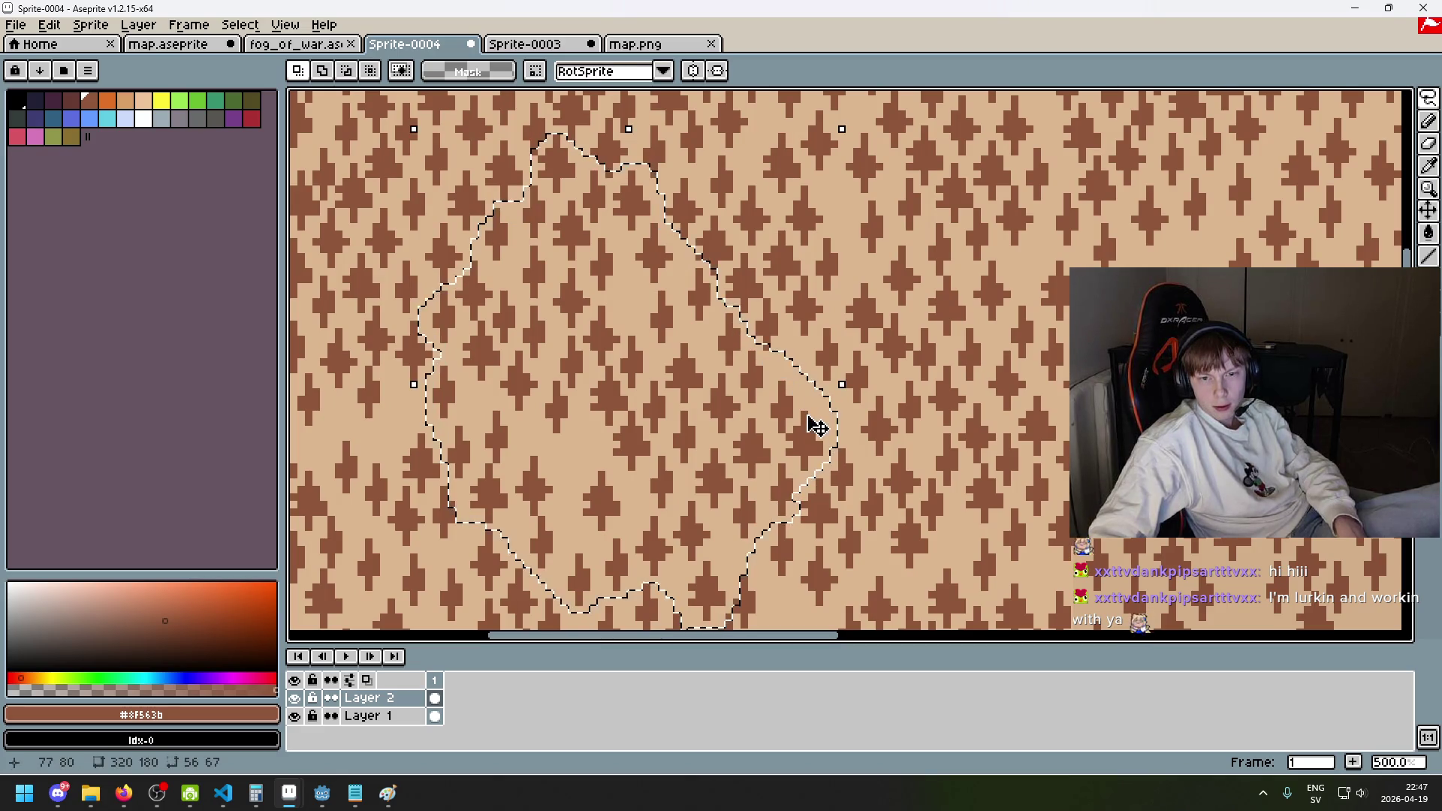
scroll(749, 358, "up", 2)
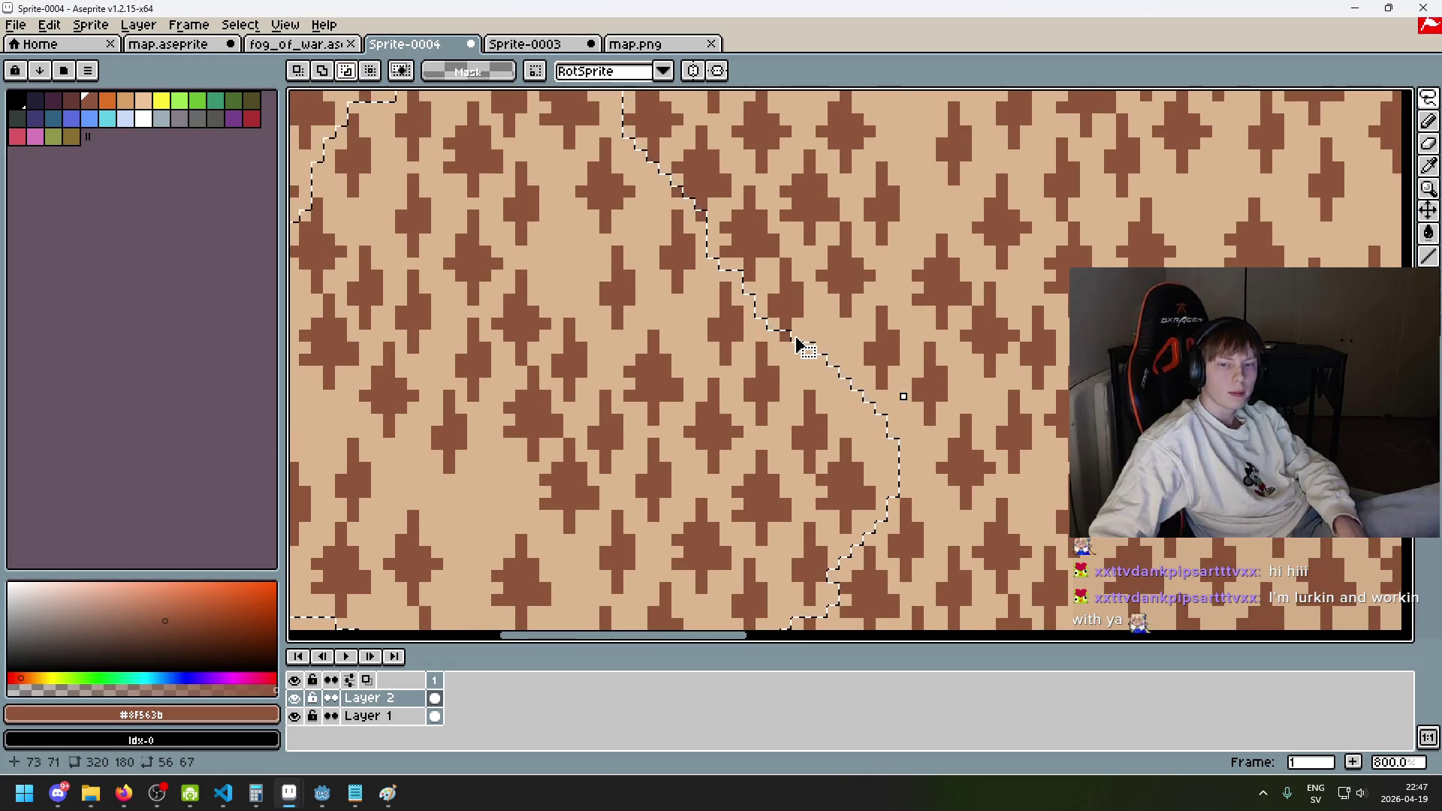
scroll(781, 331, "down", 1)
scroll(727, 183, "up", 1)
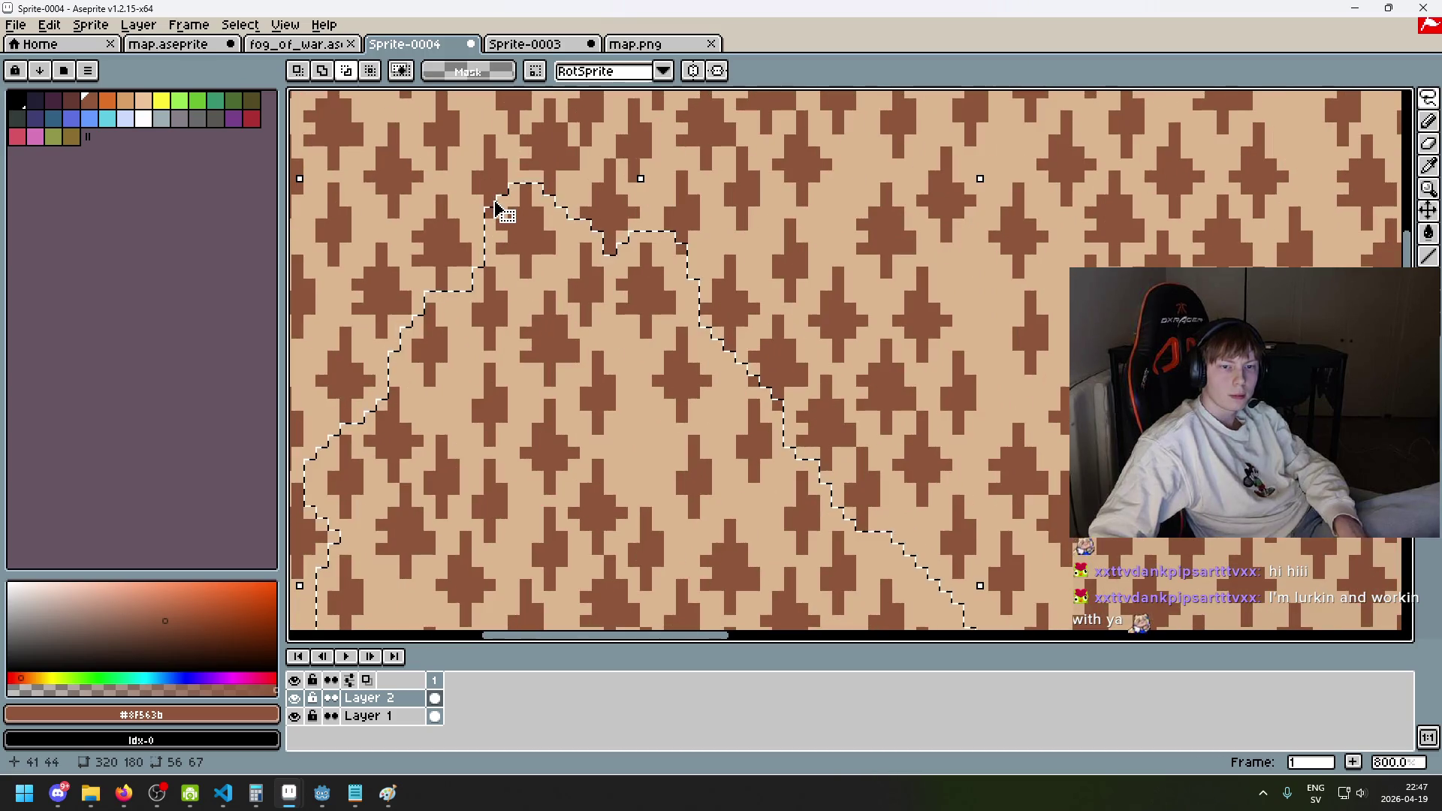
scroll(756, 267, "down", 2)
scroll(756, 266, "down", 3)
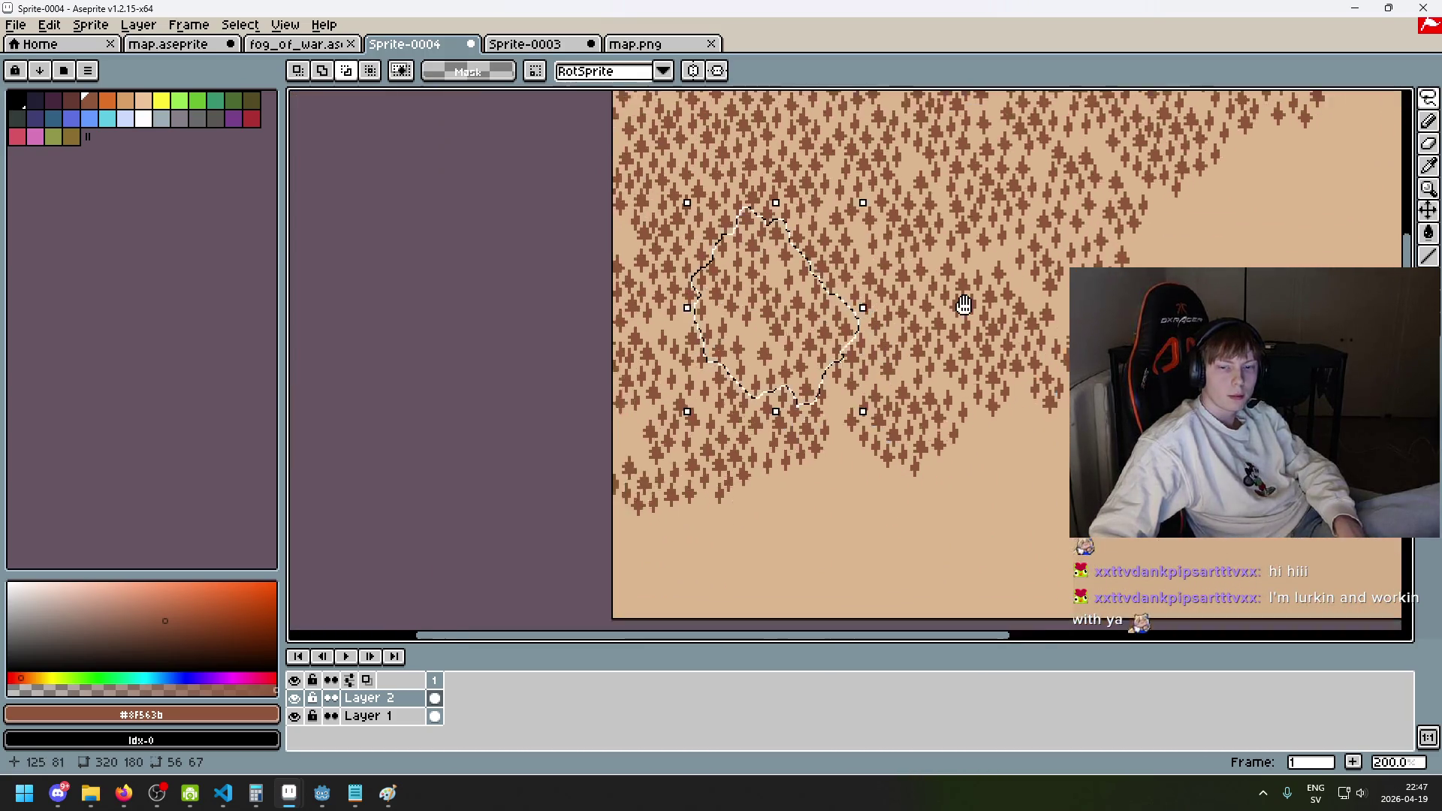
- Drag the tree block up and to the right to open a clearing, then undo back to the selection
mouse_move(901, 451)
left_mouse_down()
mouse_move(1017, 533)
mouse_move(1040, 605)
mouse_move(1377, 209)
mouse_move(1112, 94)
left_mouse_up()
scroll(1111, 94, "up", 2)
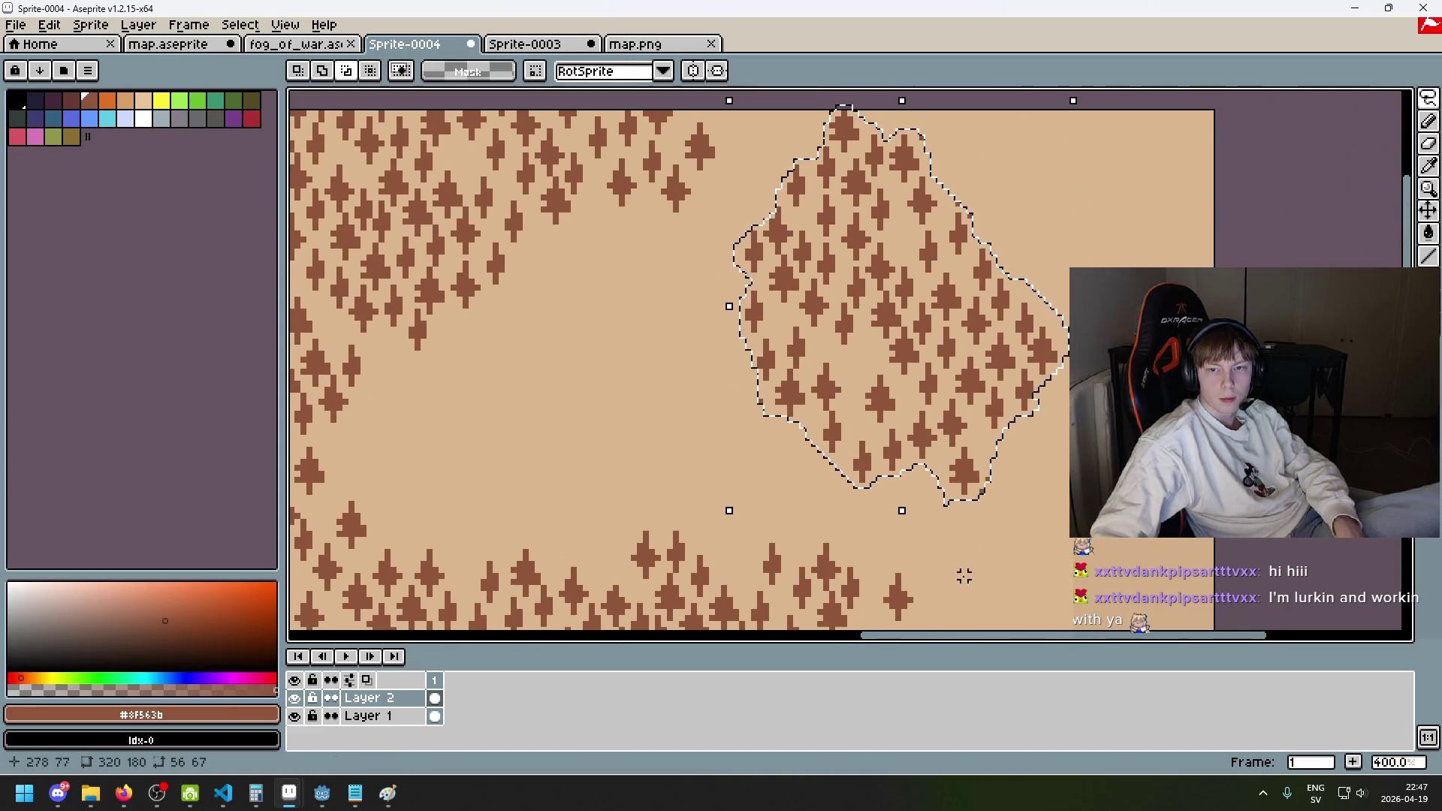
key("Return")
scroll(1005, 179, "up", 1)
key("v")
key("ctrl+z")
key("ctrl+z")
key("ctrl+z")
- Restore the tree cluster's transform with undo/redo and shift it about 24 px left
scroll(1005, 179, "down", 1)
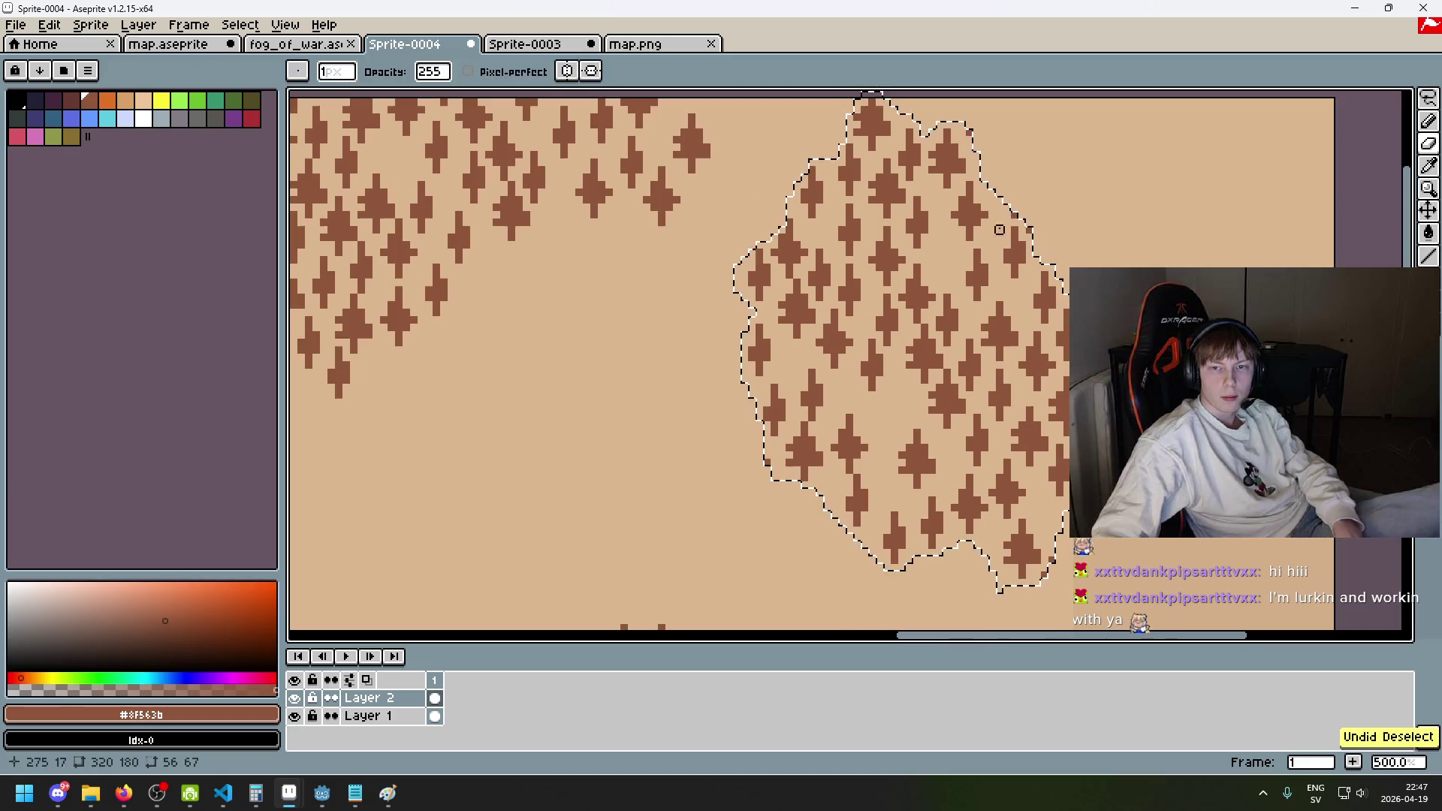
key("ctrl+y")
key("ctrl+y")
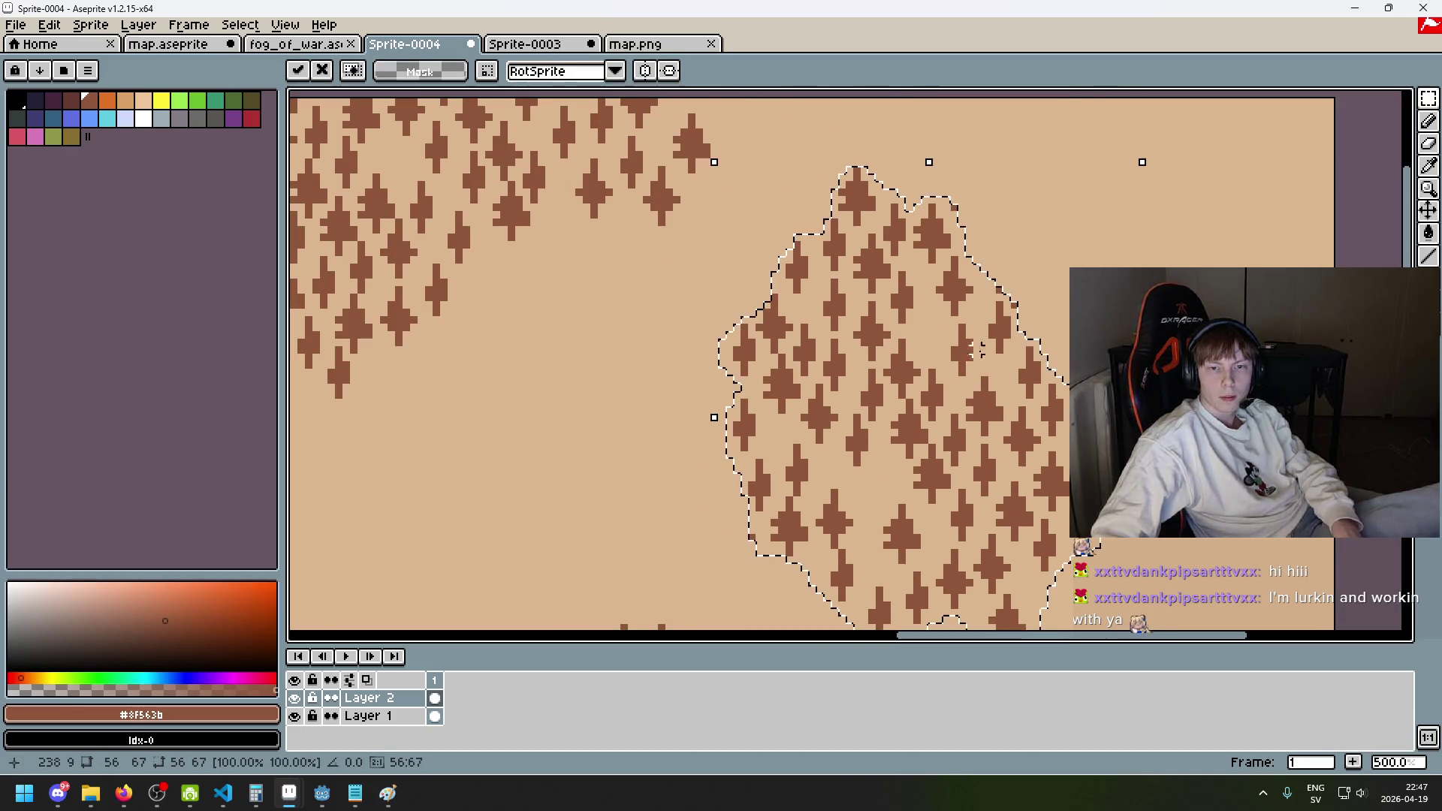
key("ctrl+z")
key("ctrl+z")
key("ctrl+z")
key("e")
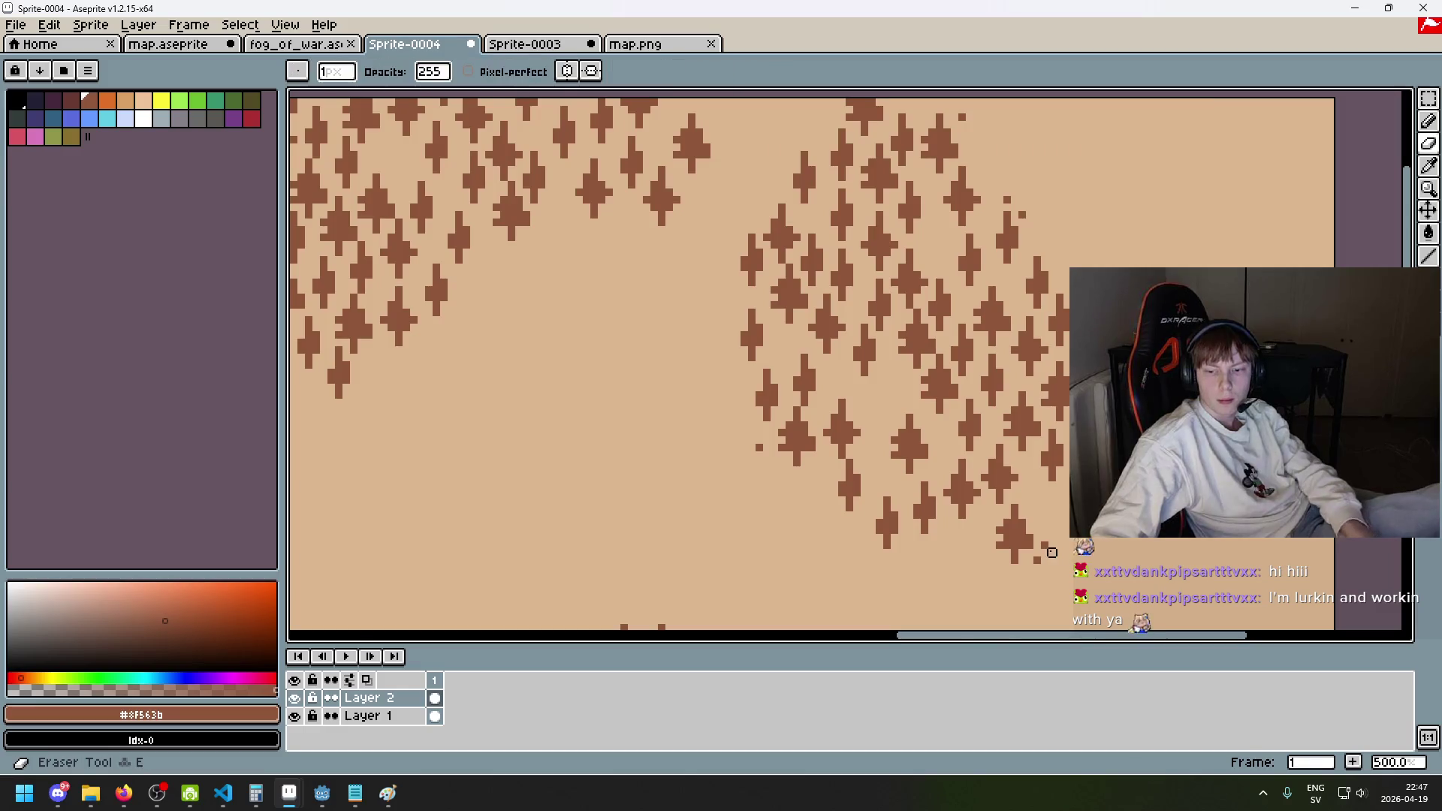
scroll(934, 404, "up", 3)
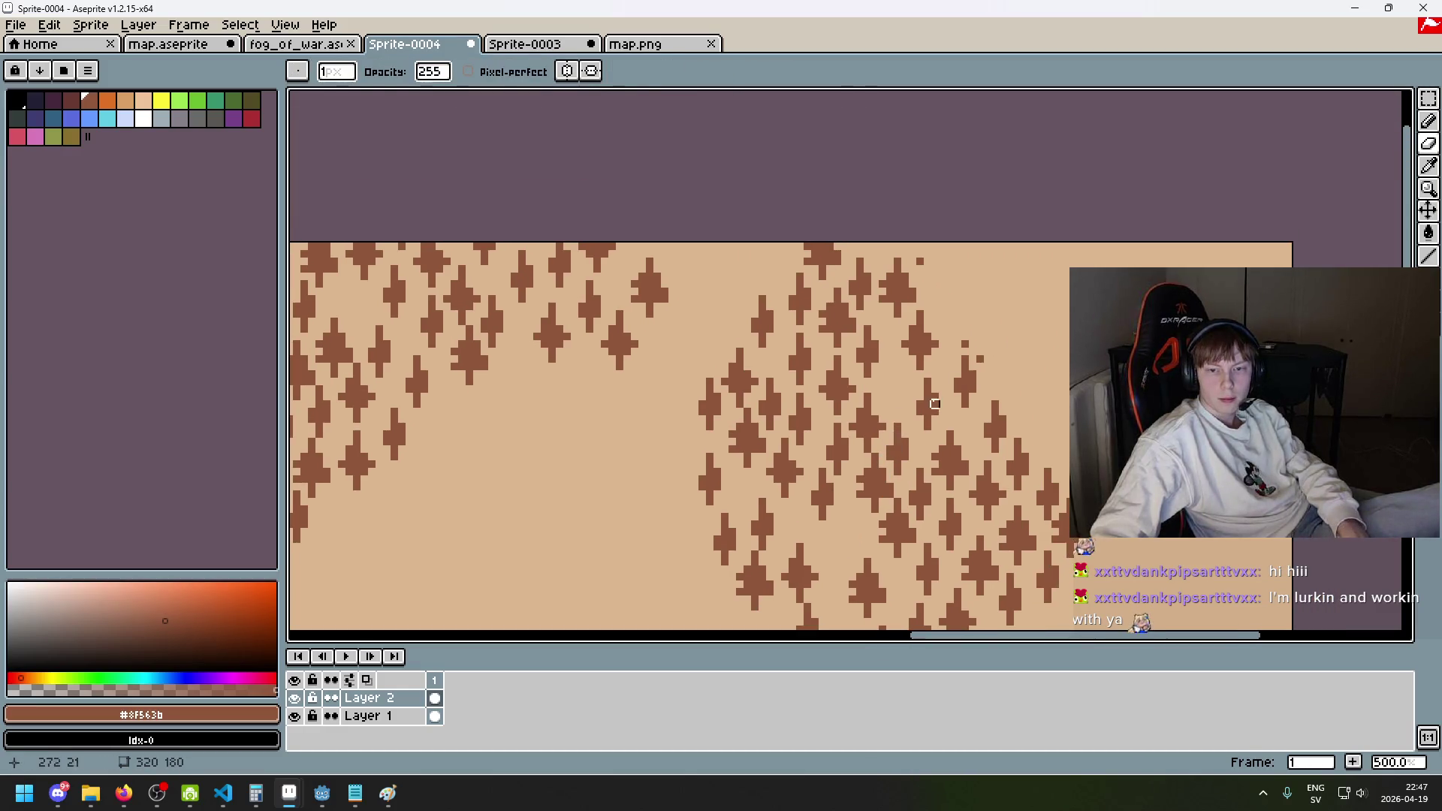
key("ctrl+z")
key("ctrl+z")
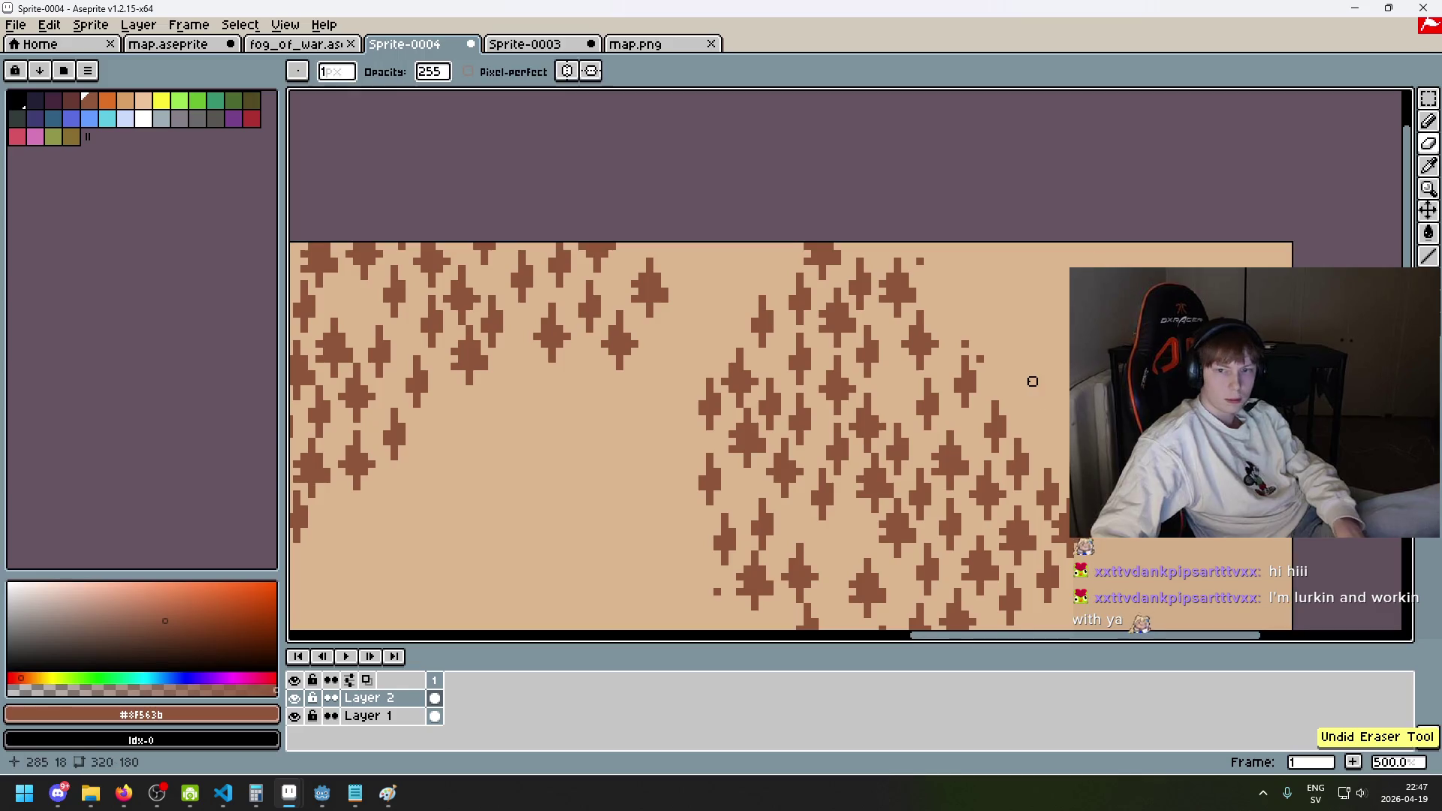
key("ctrl+z")
scroll(898, 180, "down", 1)
key("ctrl+y")
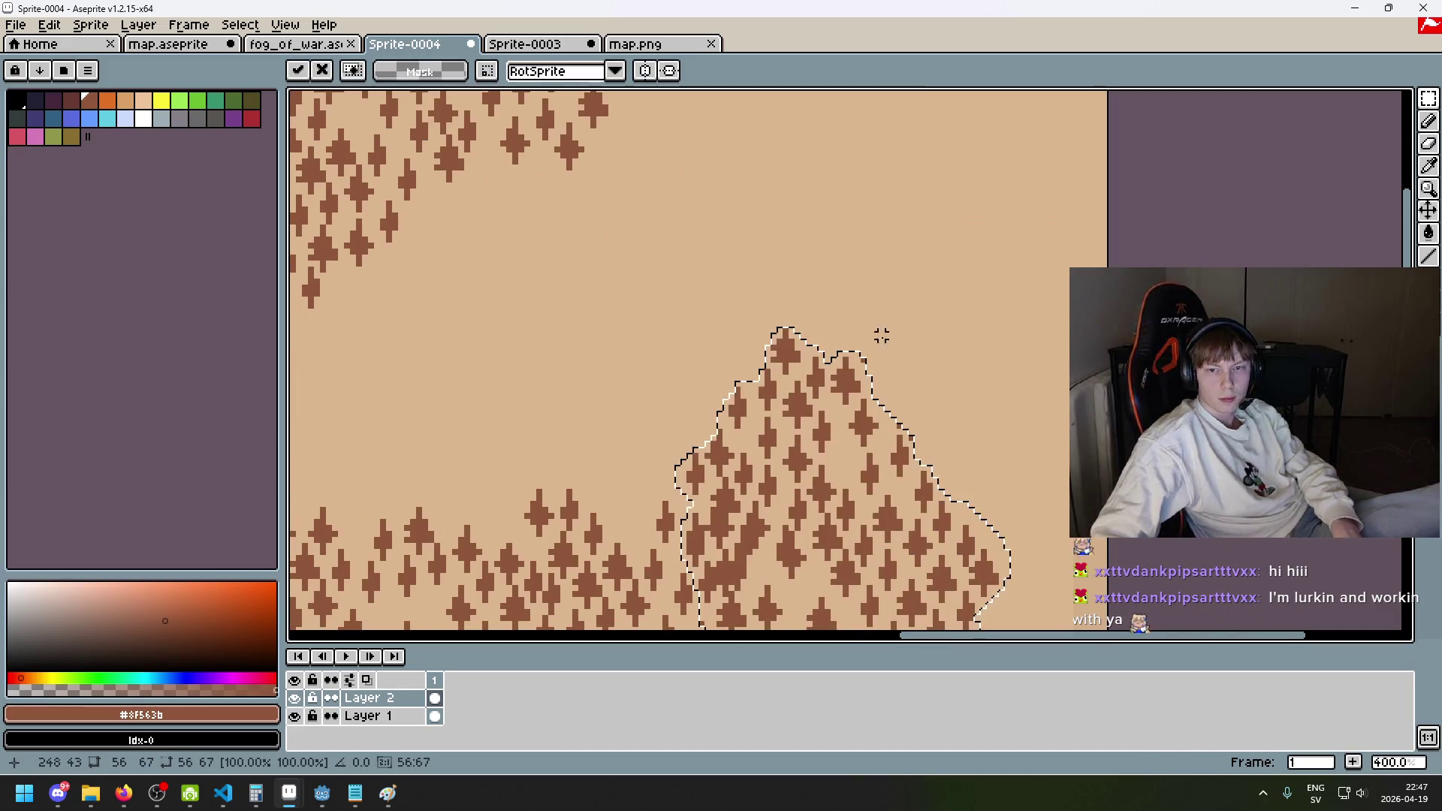
left_click_drag(931, 315, 913, 315)
- Bring the right-hand tree cluster into view and select the Rectangular Marquee tool
key("e")
scroll(990, 497, "up", 1)
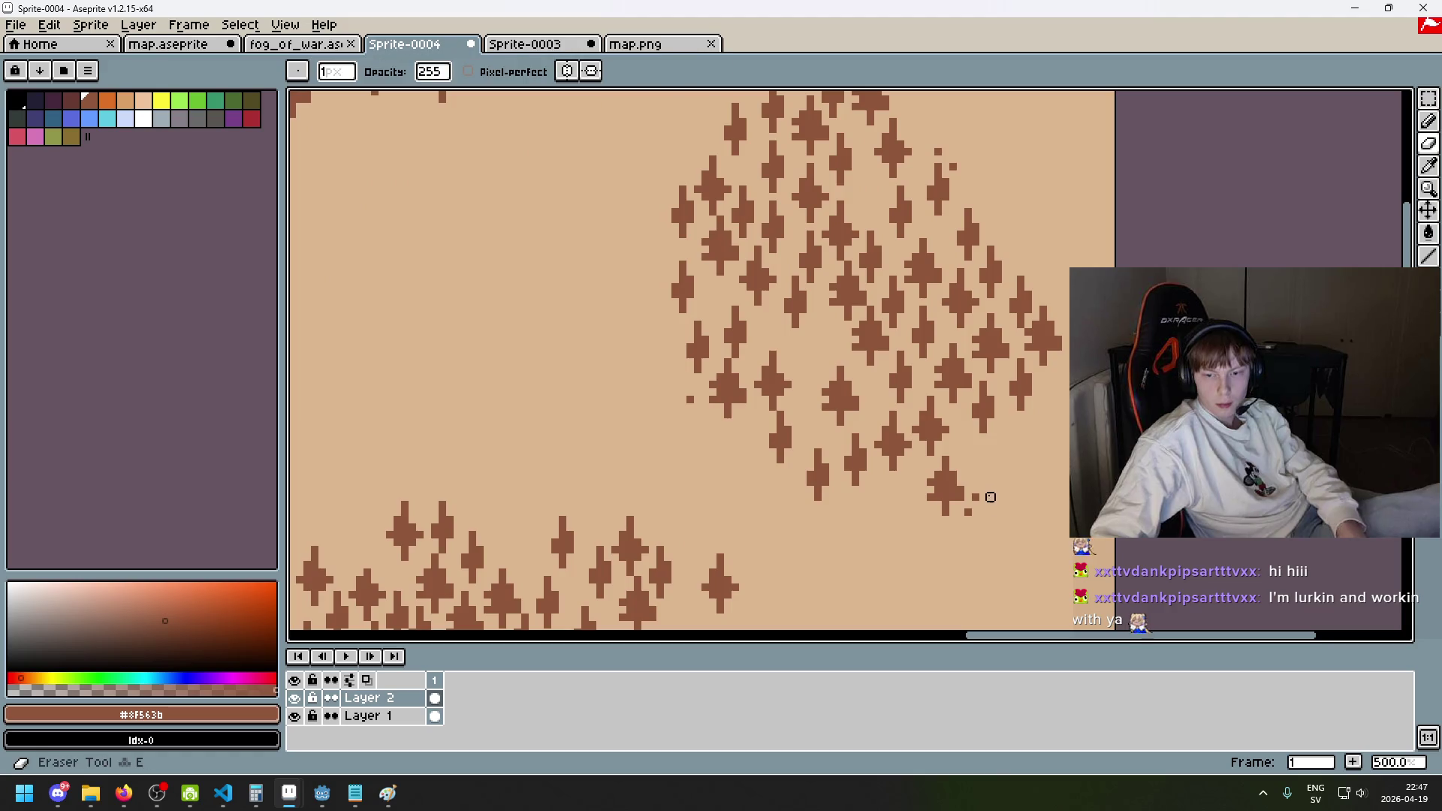
scroll(918, 288, "up", 1)
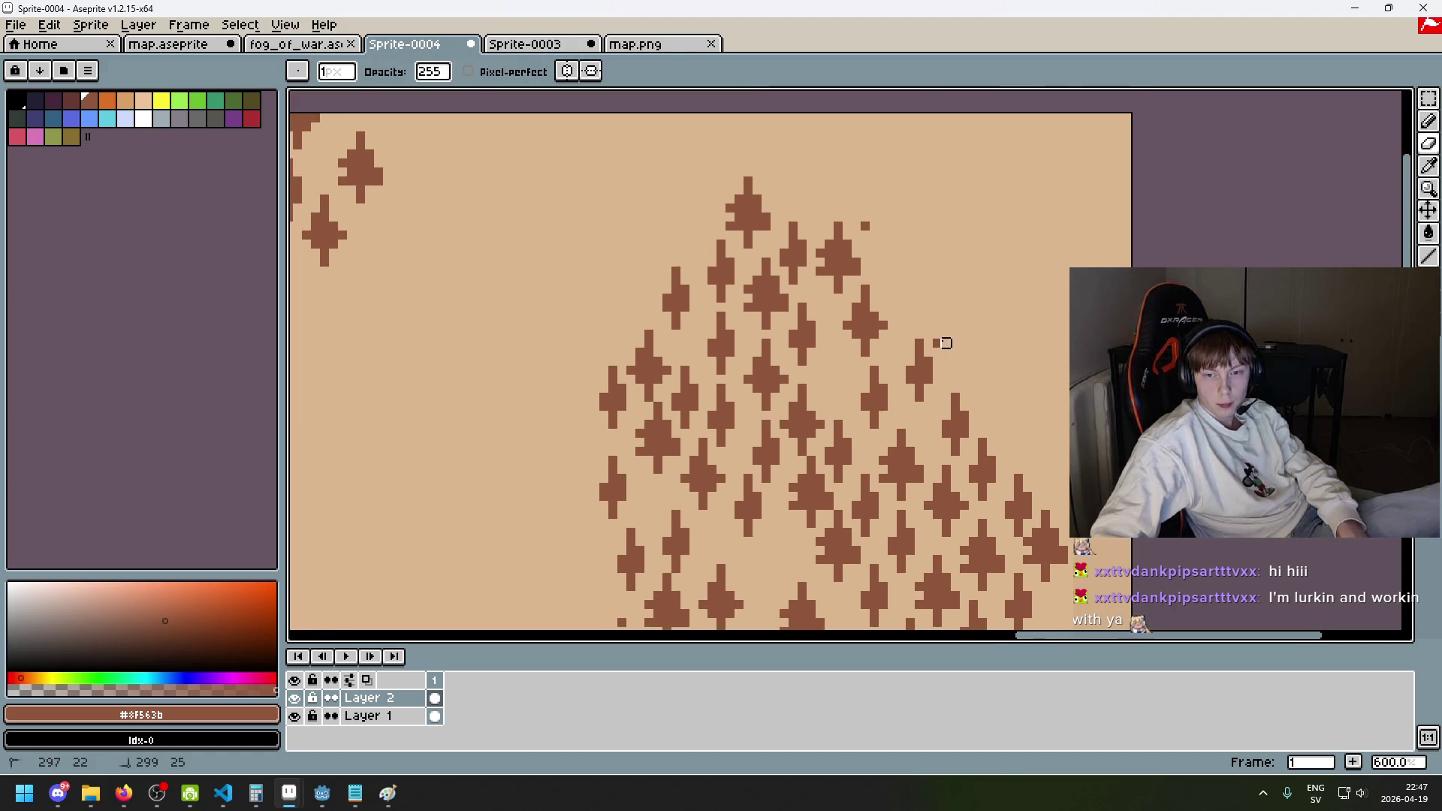
left_click_drag(955, 374, 1081, 238)
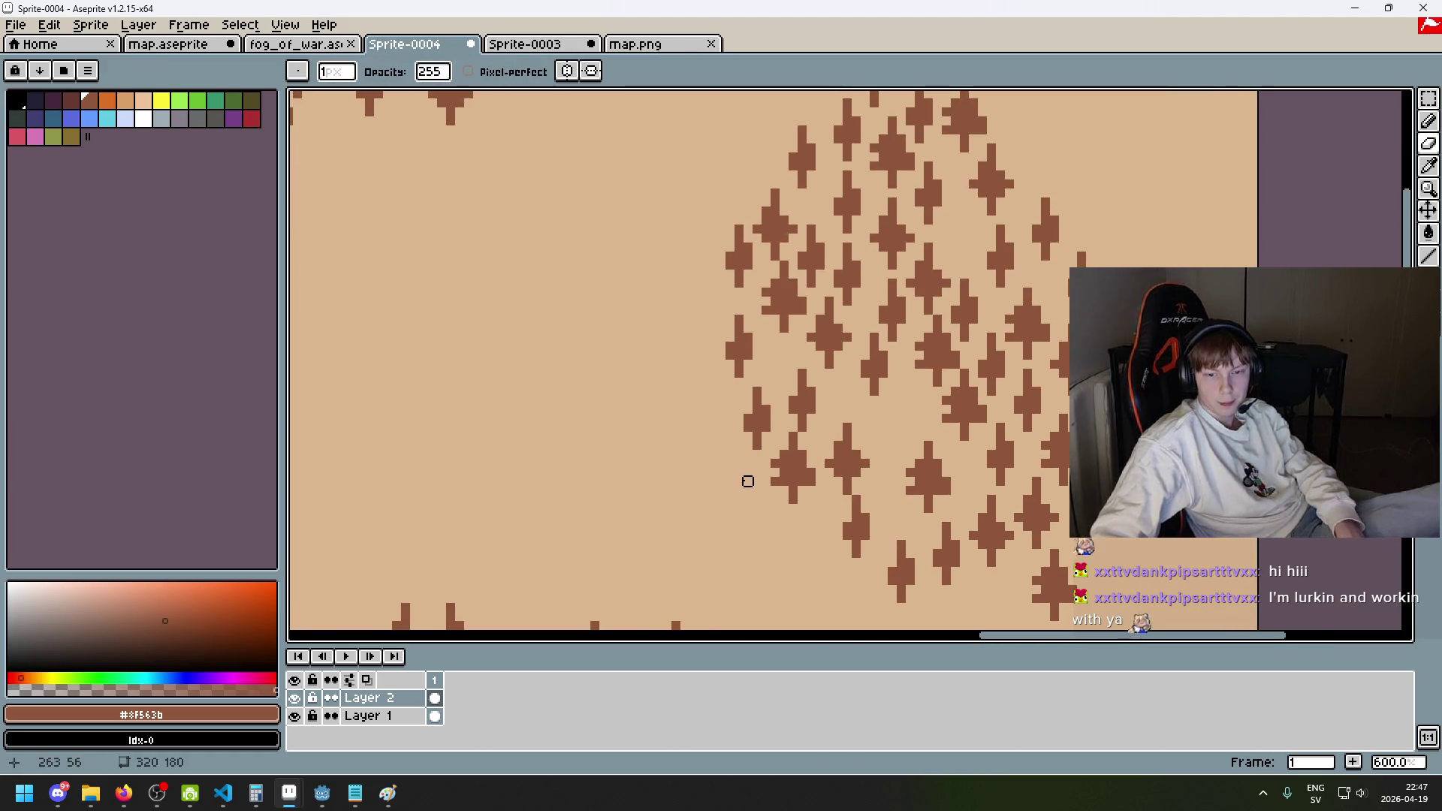
left_click(1428, 99)
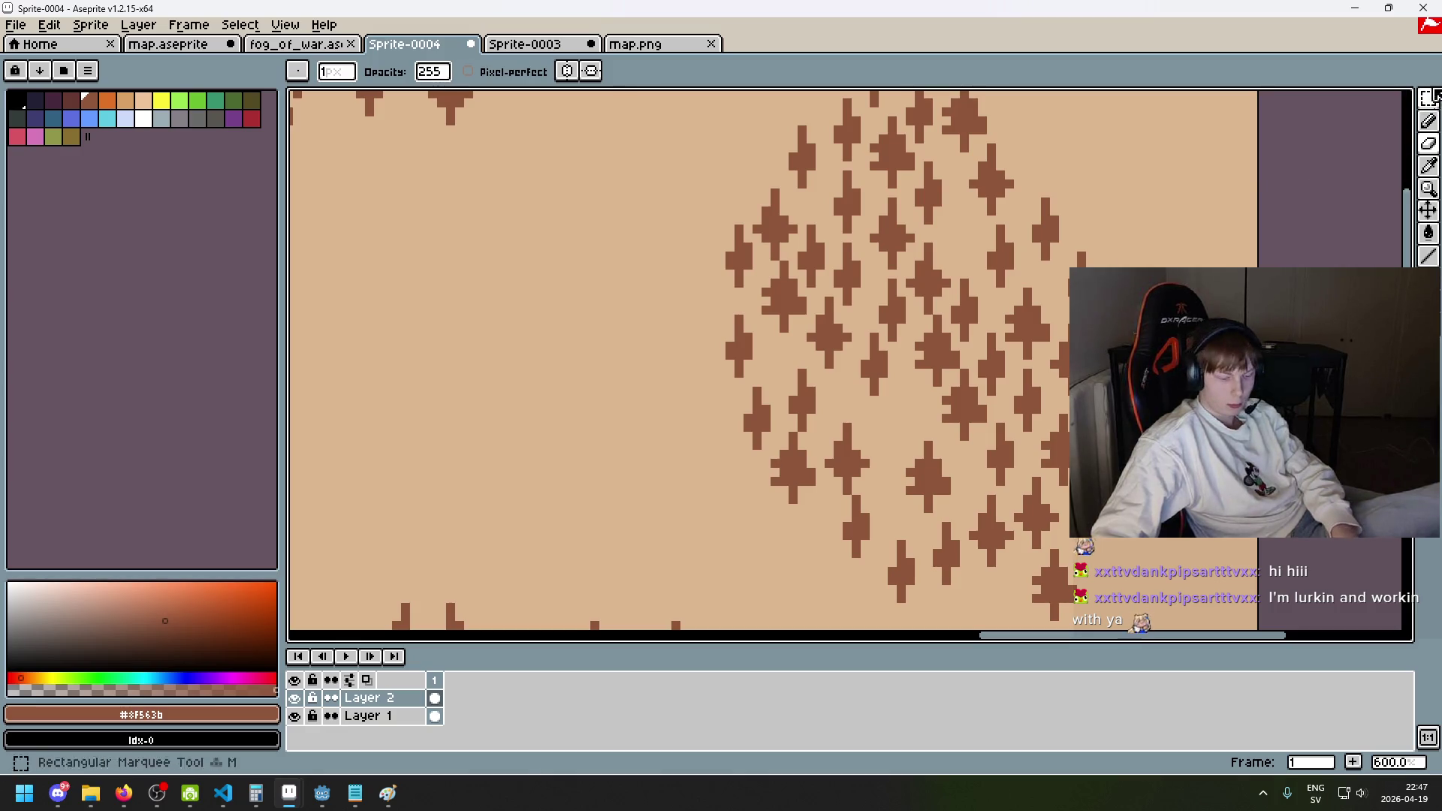
left_click(1428, 98)
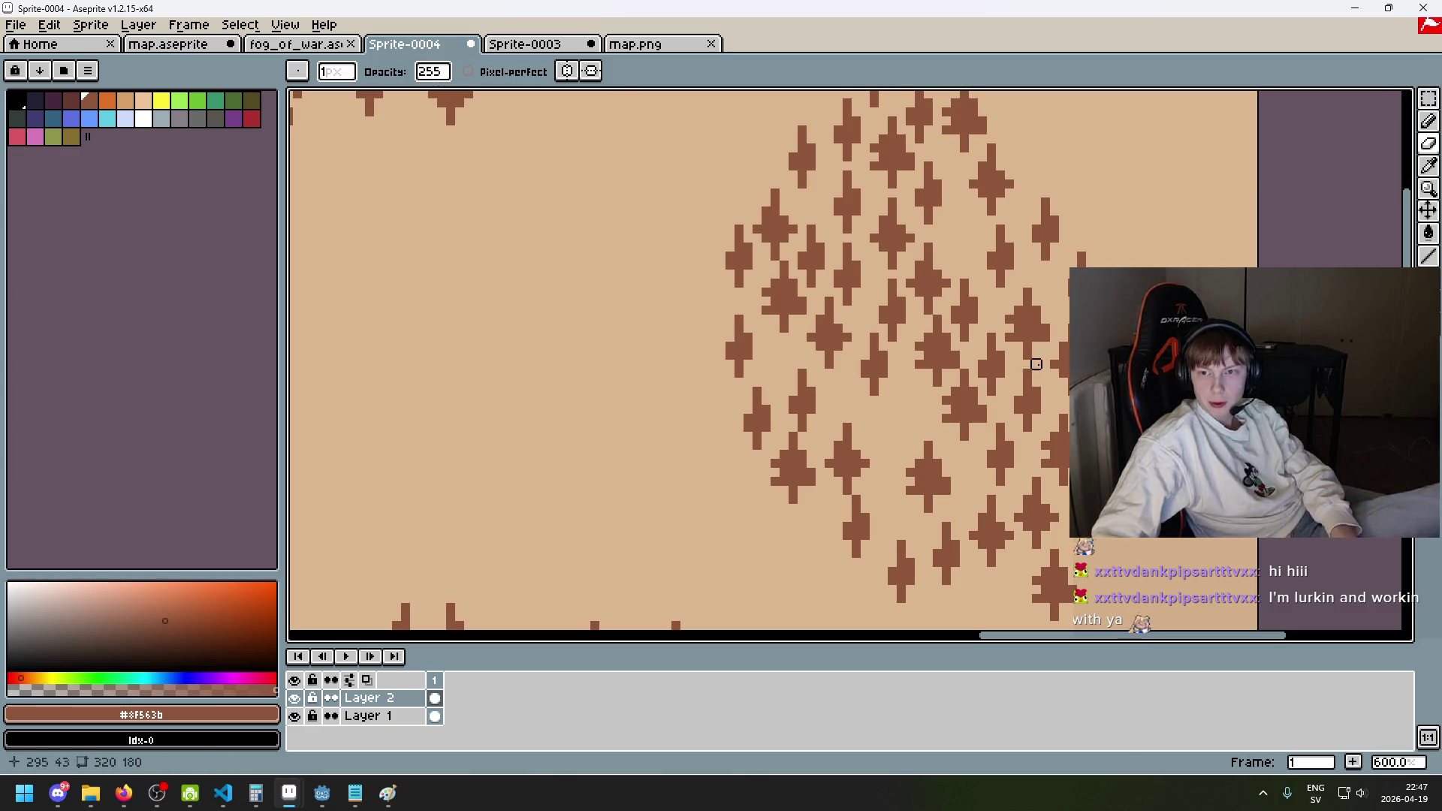
scroll(1017, 374, "down", 3)
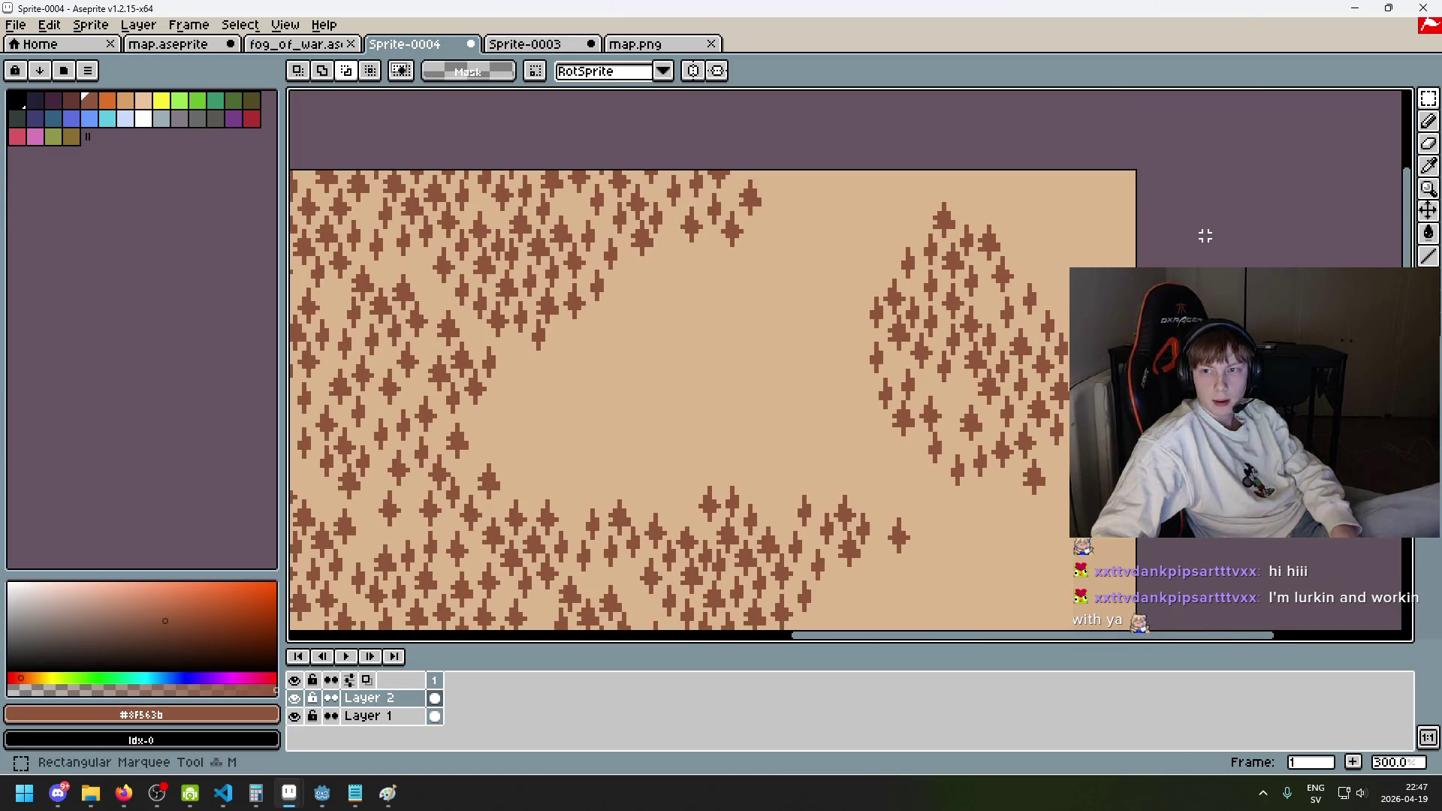
- Lasso the right-hand tree cluster and move it down to the lower middle of the map
left_click(1428, 99)
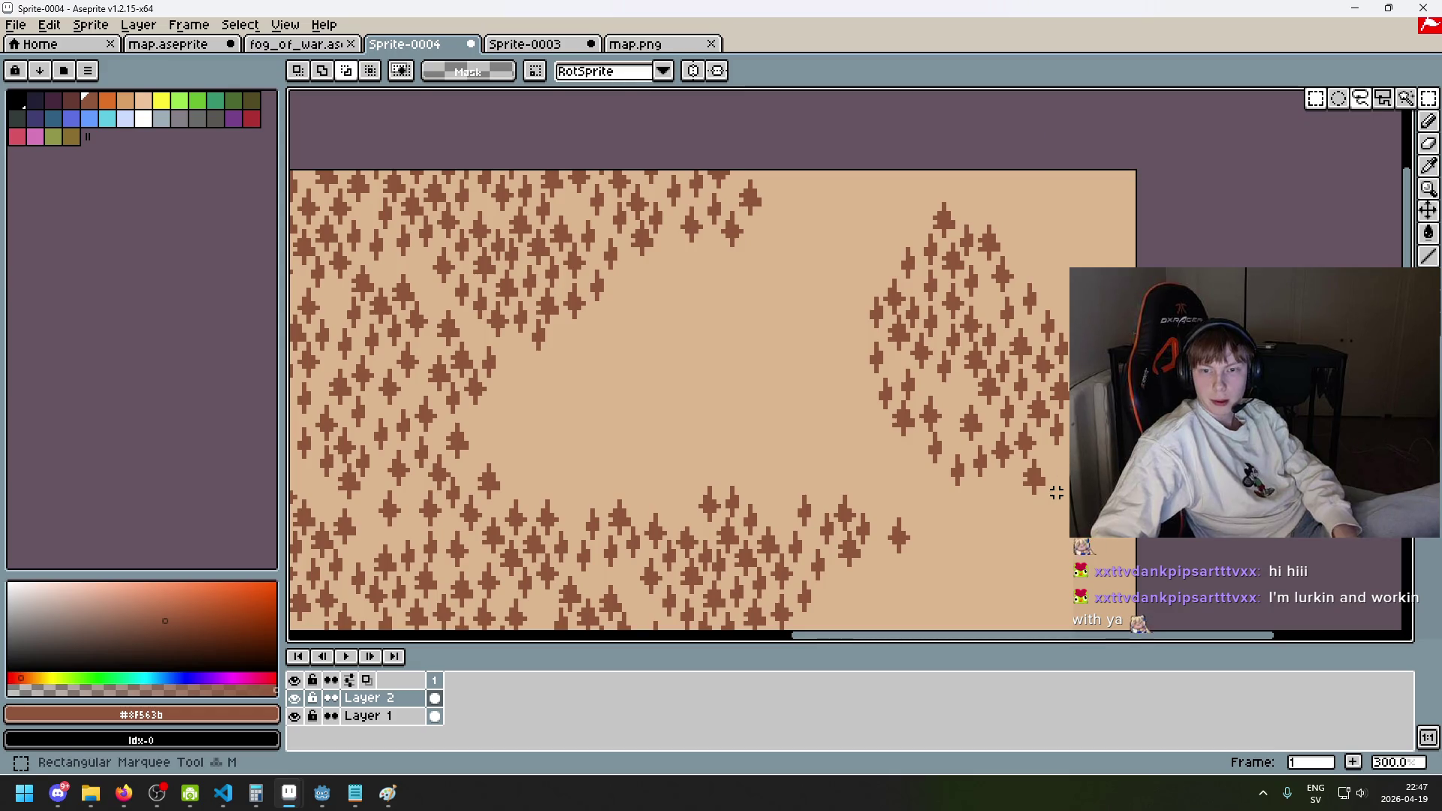
left_click(1365, 99)
mouse_move(1012, 507)
left_mouse_down()
mouse_move(901, 472)
mouse_move(876, 200)
mouse_move(1079, 267)
left_mouse_up()
mouse_move(1066, 497)
left_mouse_down()
mouse_move(940, 492)
mouse_move(868, 408)
mouse_move(1093, 245)
left_mouse_up()
left_click_drag(1055, 497, 976, 504)
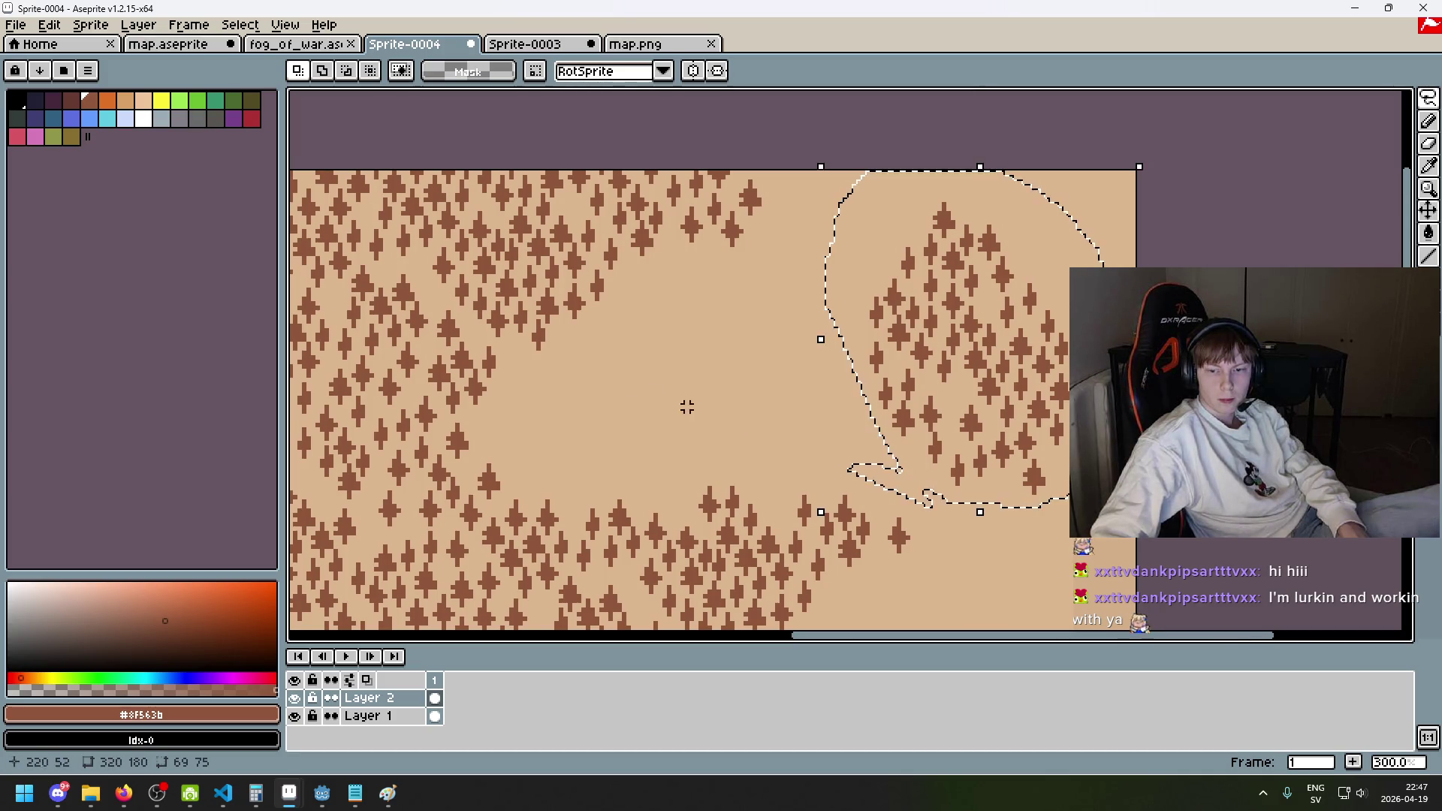
scroll(910, 300, "down", 3)
scroll(910, 288, "up", 1)
left_click_drag(910, 289, 944, 175)
mouse_move(1091, 213)
left_mouse_down()
mouse_move(868, 377)
mouse_move(853, 370)
left_mouse_up()
key("Return")
- Select a narrow strip of one tree and nudge it slightly into place
scroll(857, 324, "up", 2)
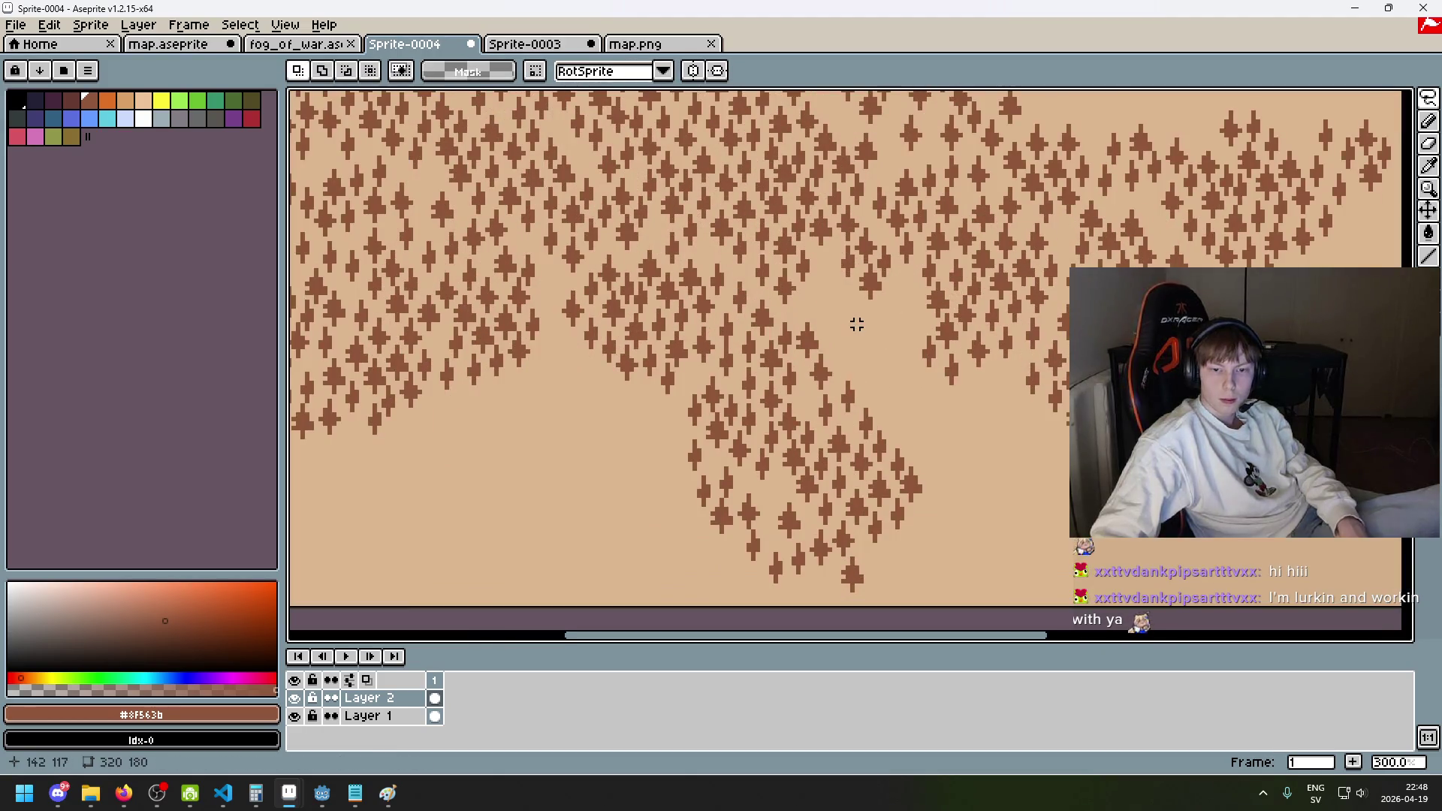
scroll(816, 343, "up", 3)
scroll(688, 371, "up", 1)
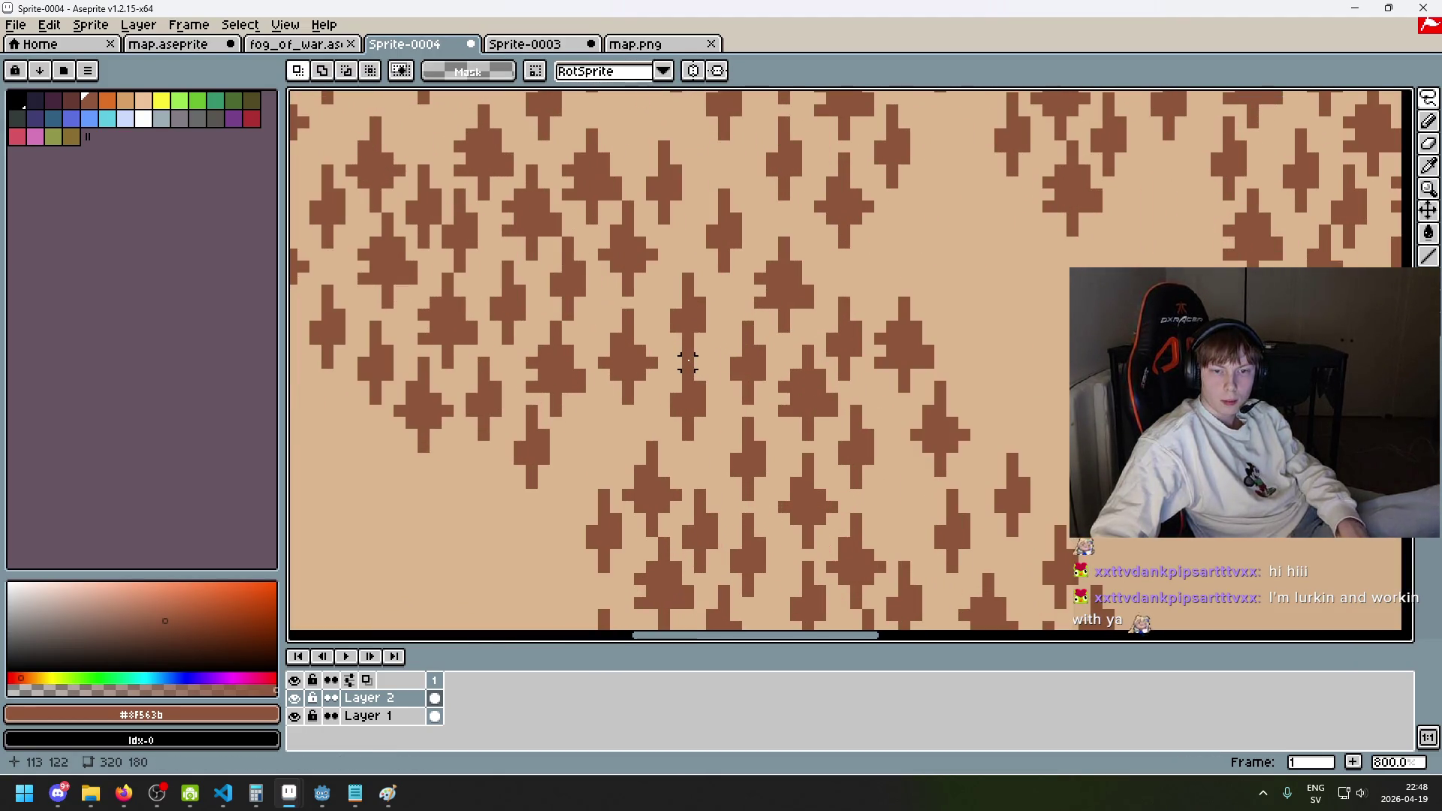
left_click_drag(695, 445, 719, 467)
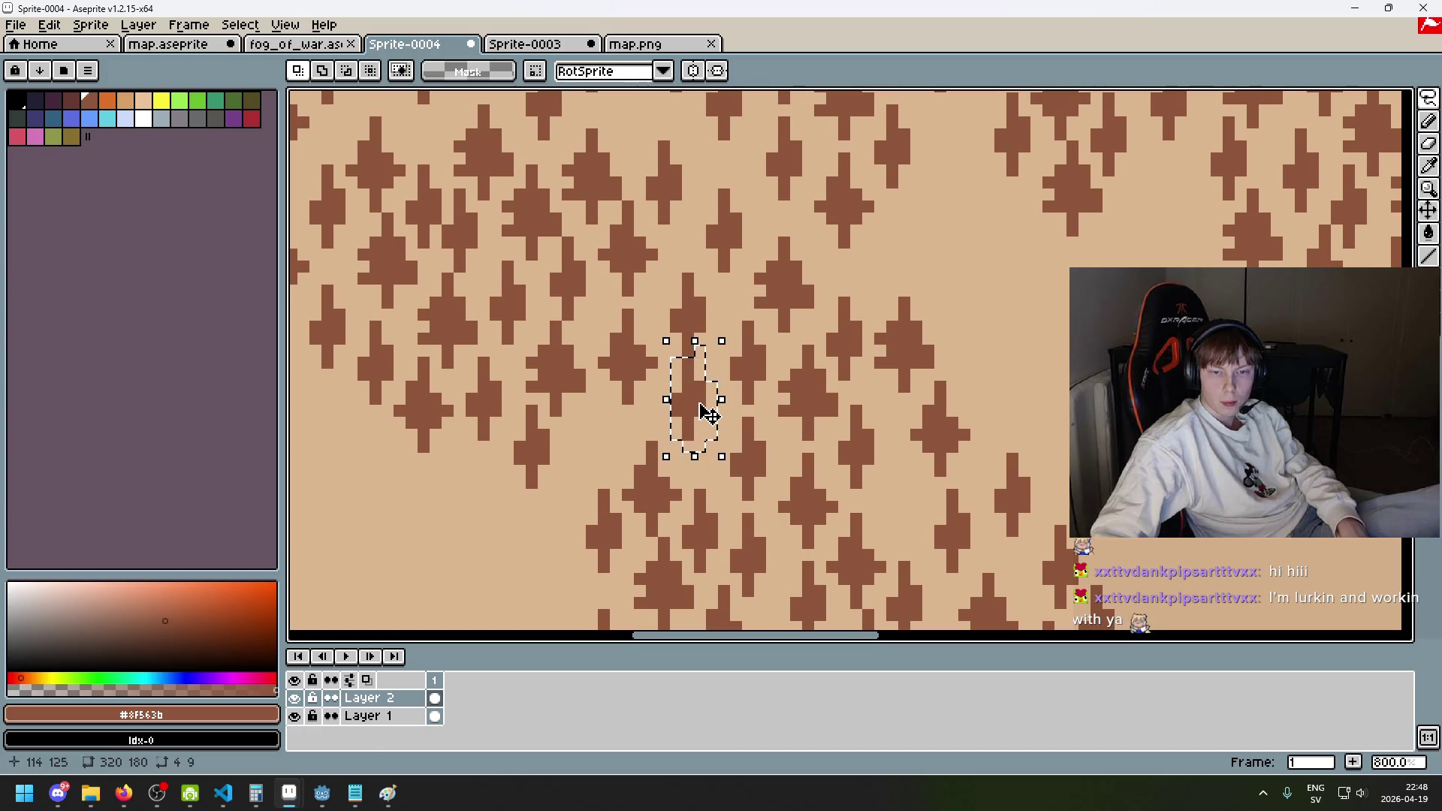
left_click(706, 419)
key("Return")
- Paste the copied tree patch into the top-right area of the map
scroll(954, 334, "down", 5)
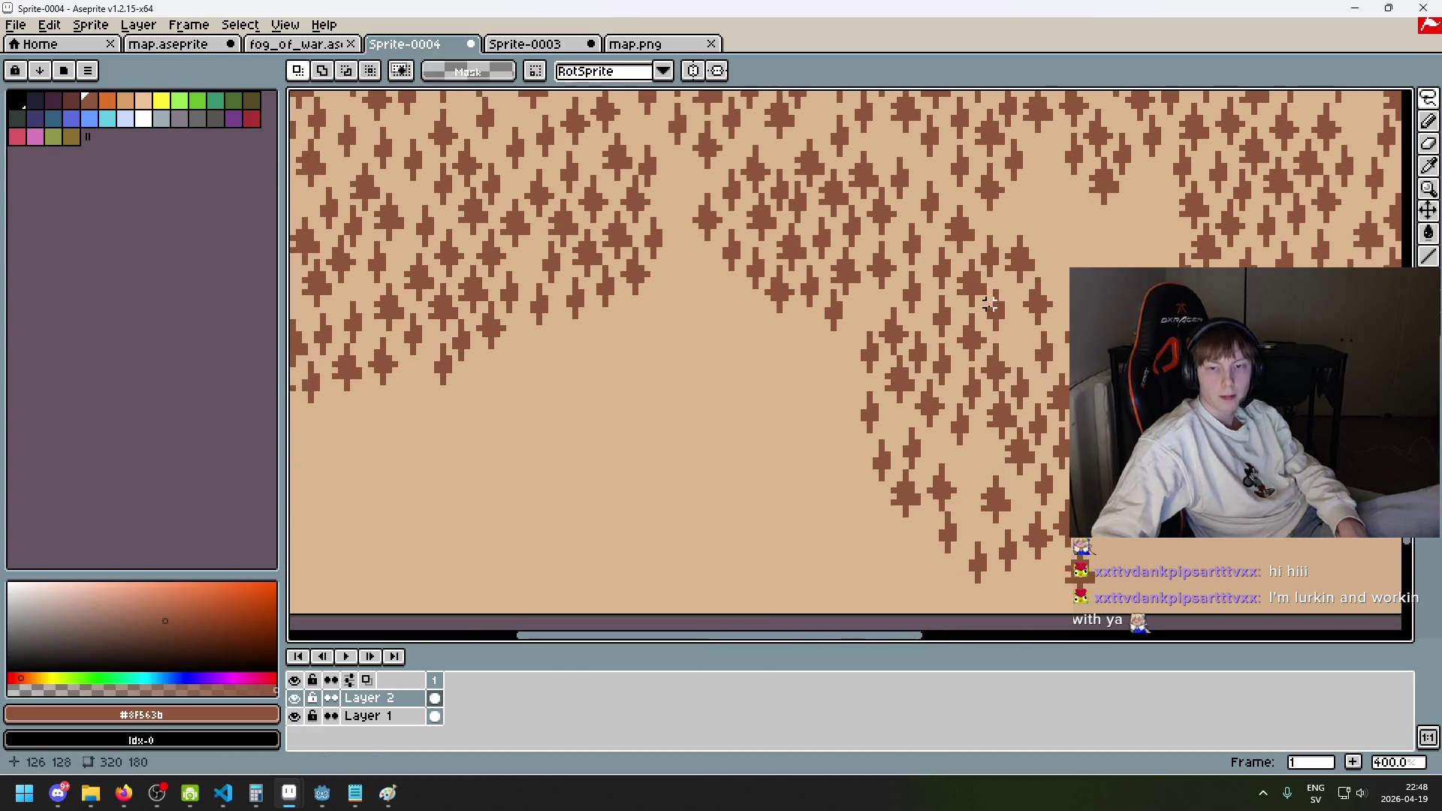
scroll(860, 383, "right", 5)
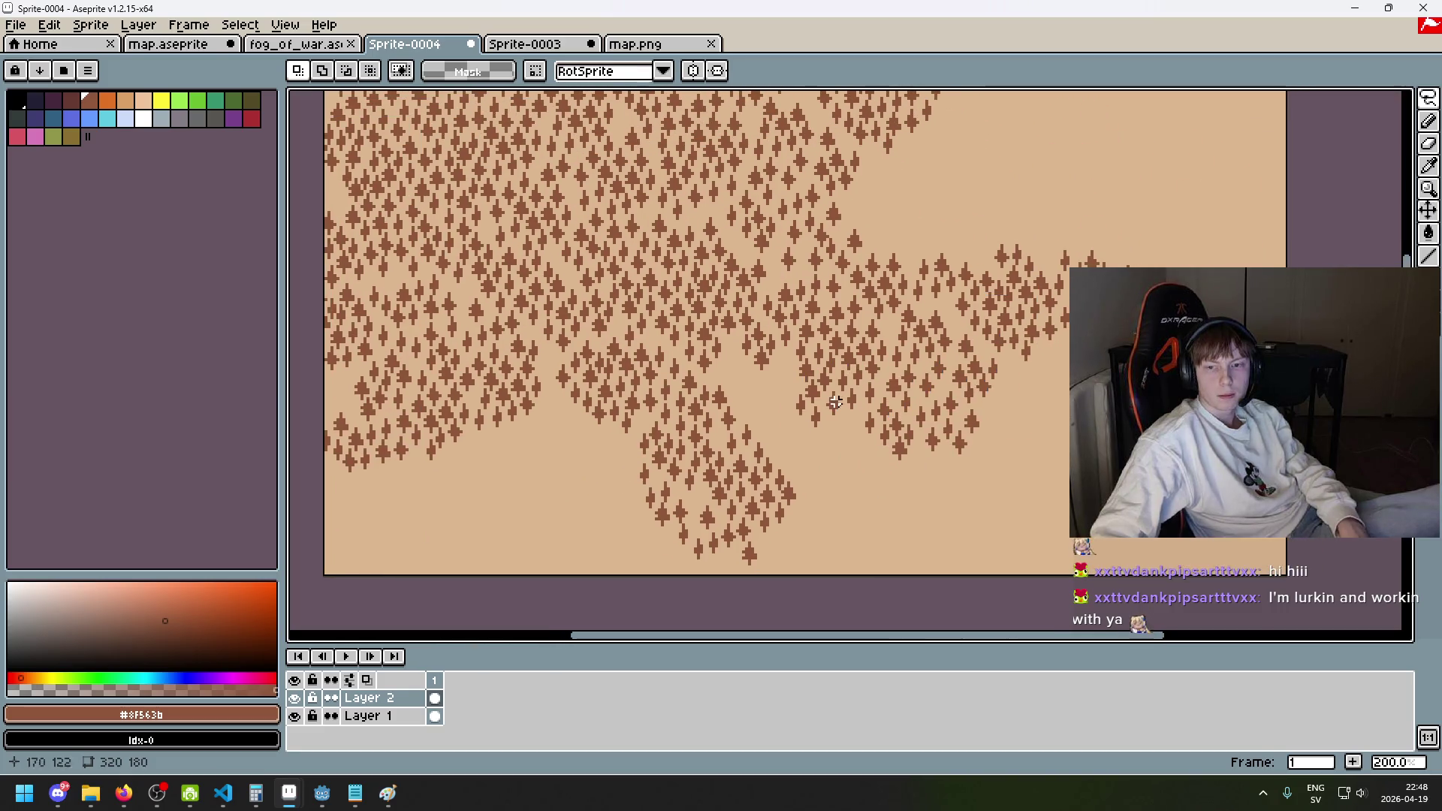
key("ctrl+v")
left_click_drag(525, 349, 1162, 241)
left_click(1279, 155)
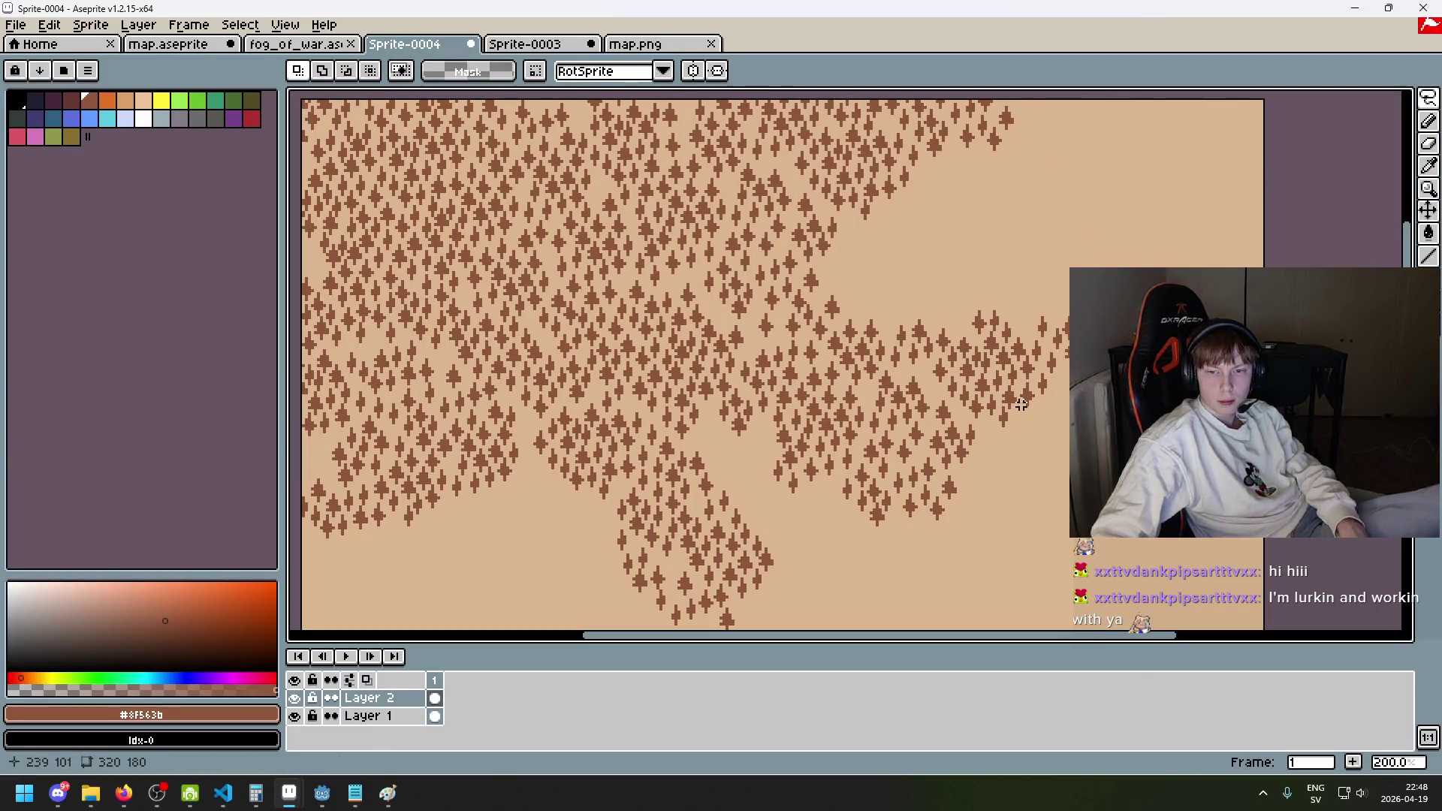
- Begin lassoing another patch of trees in the middle of the forest
scroll(1014, 390, "left", 5)
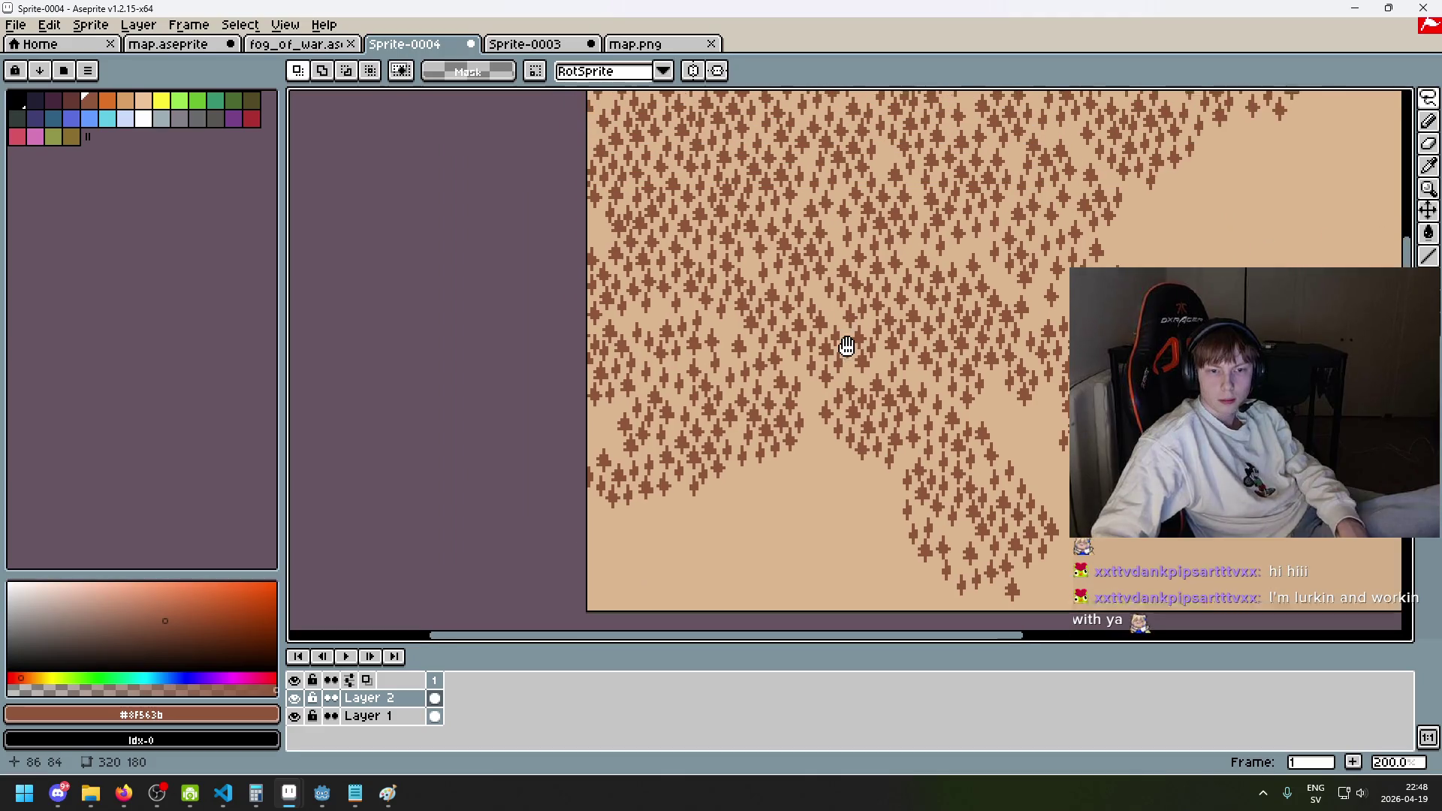
scroll(780, 396, "up", 2)
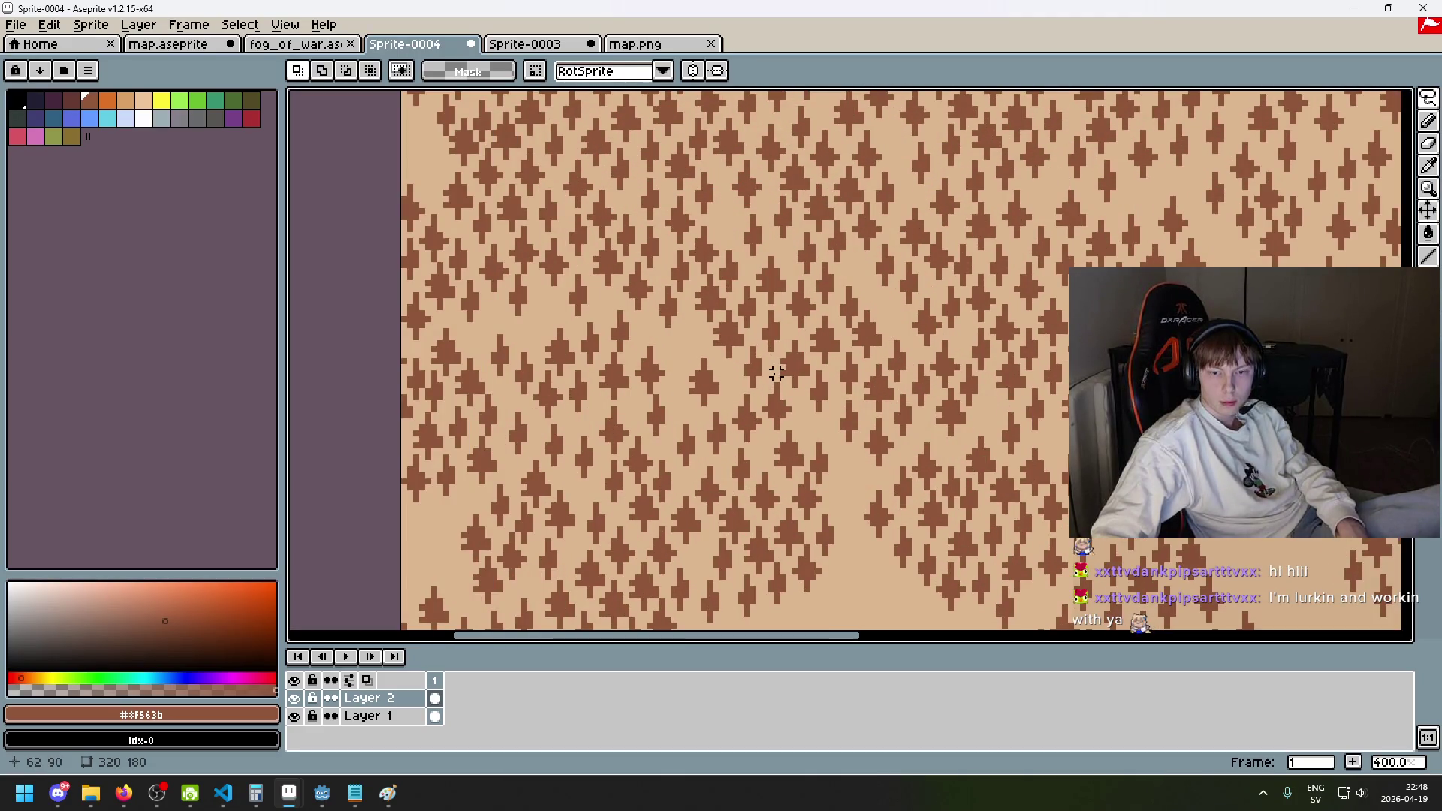
left_click_drag(770, 373, 760, 352)
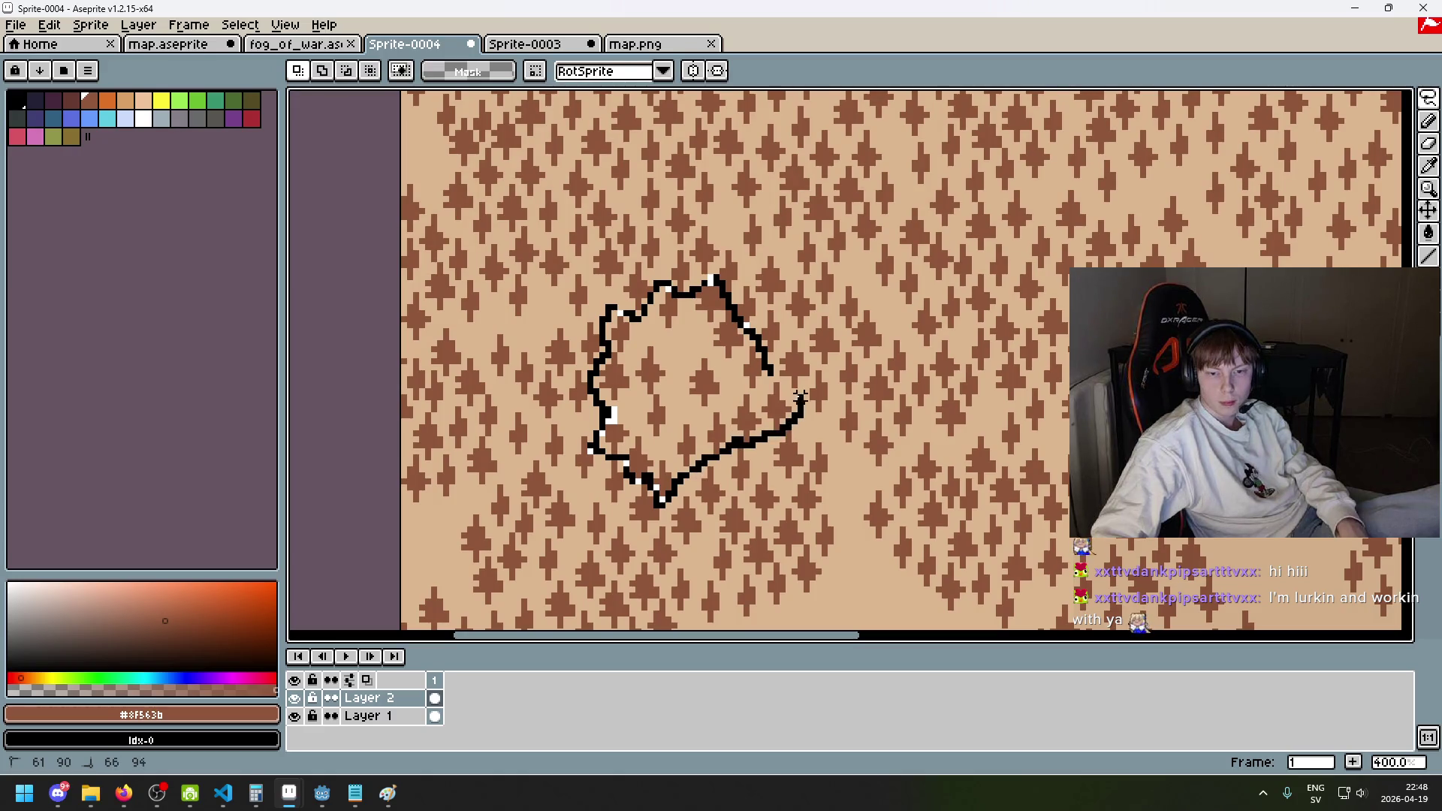
- Finish the lasso around the tree patch and shift it down into the clearing
left_click_drag(800, 404, 792, 386)
scroll(791, 391, "up", 2)
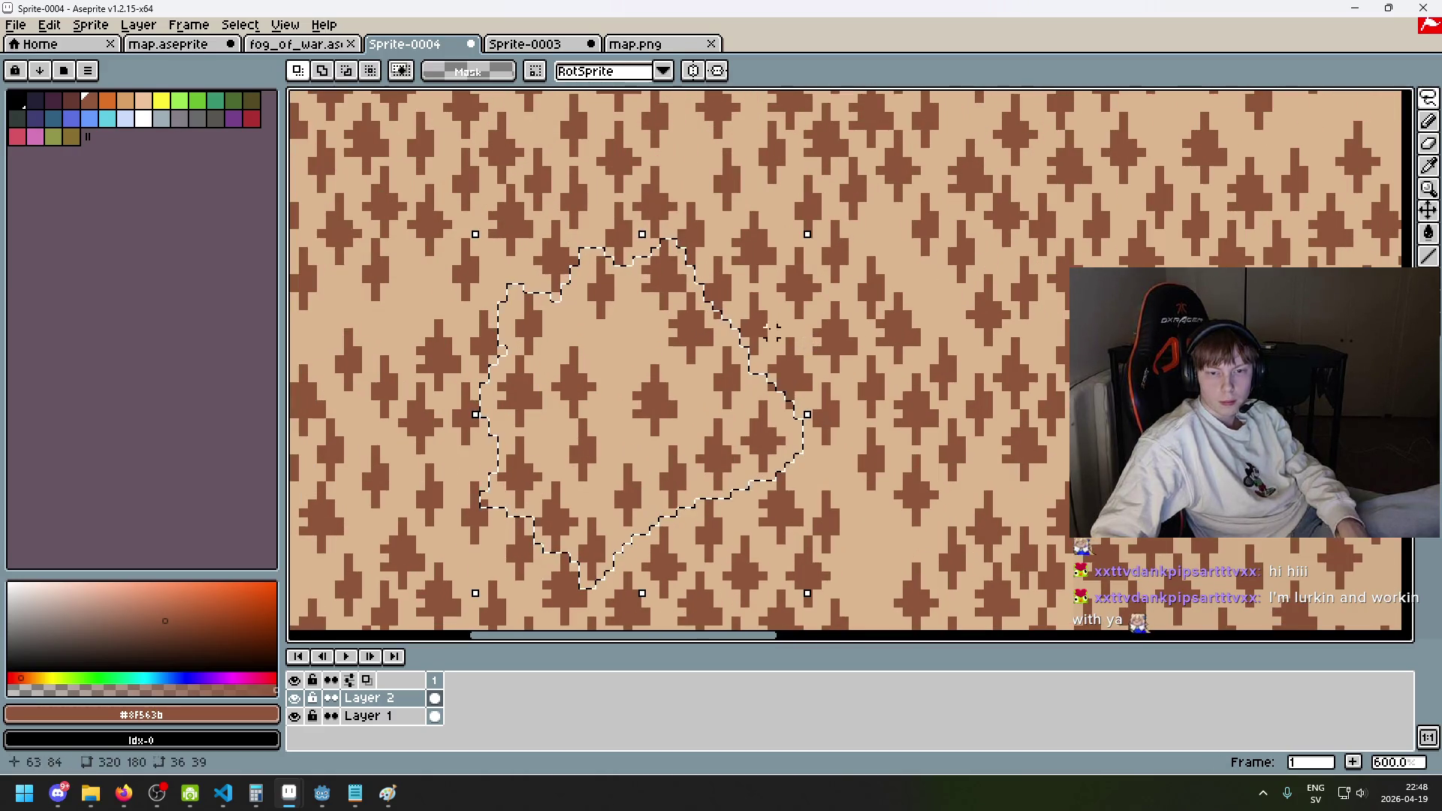
left_click(353, 75)
scroll(744, 400, "up", 3)
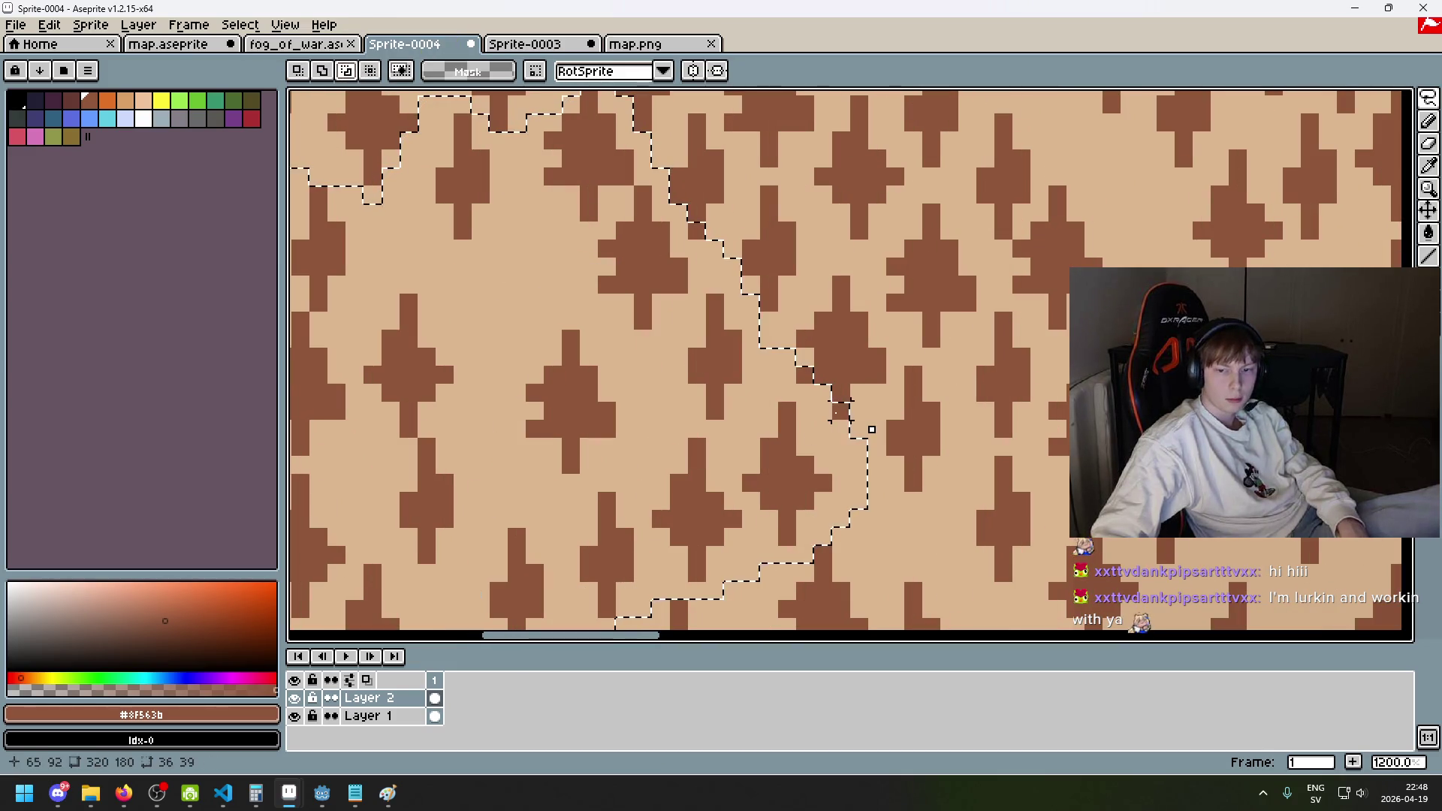
scroll(814, 391, "down", 2)
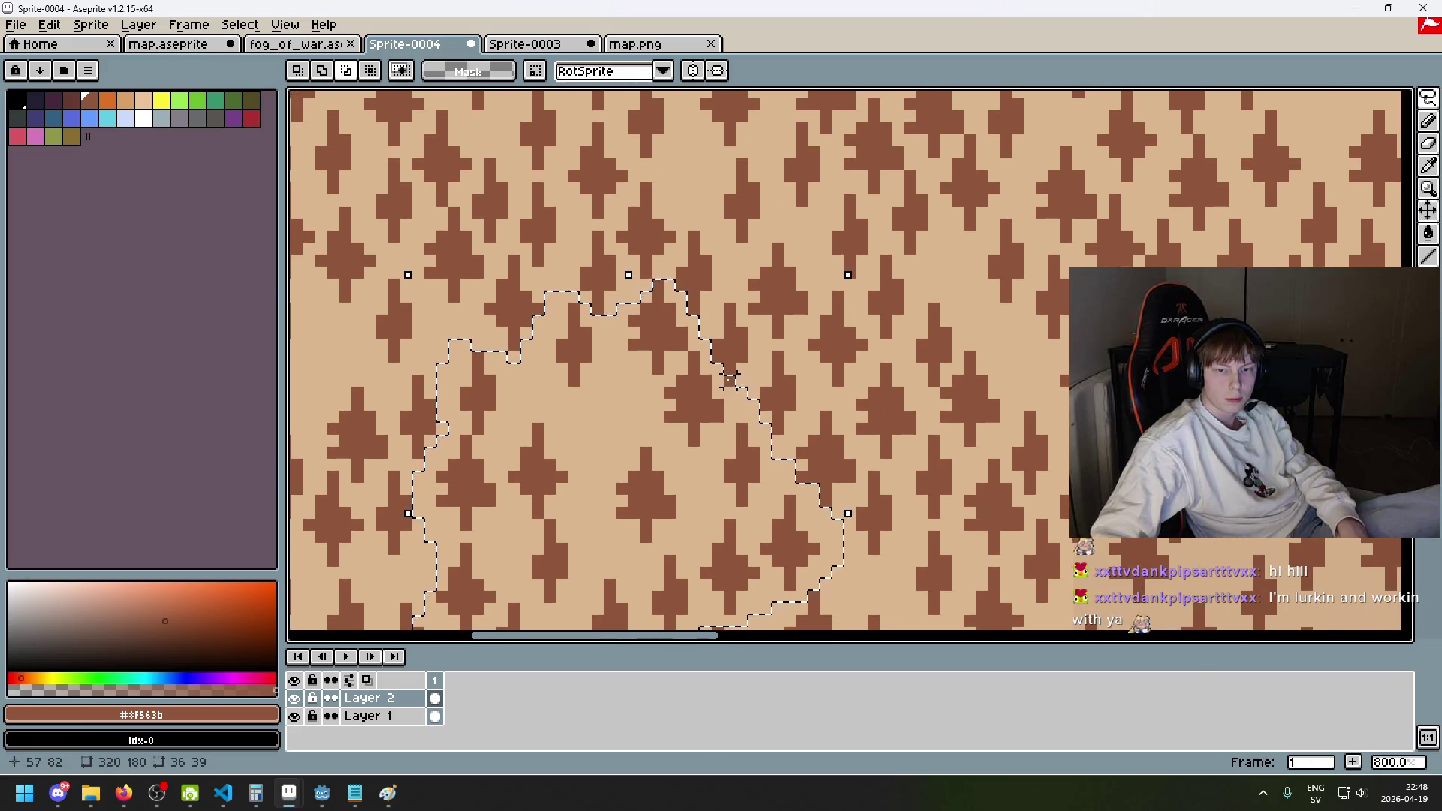
left_click_drag(729, 379, 931, 329)
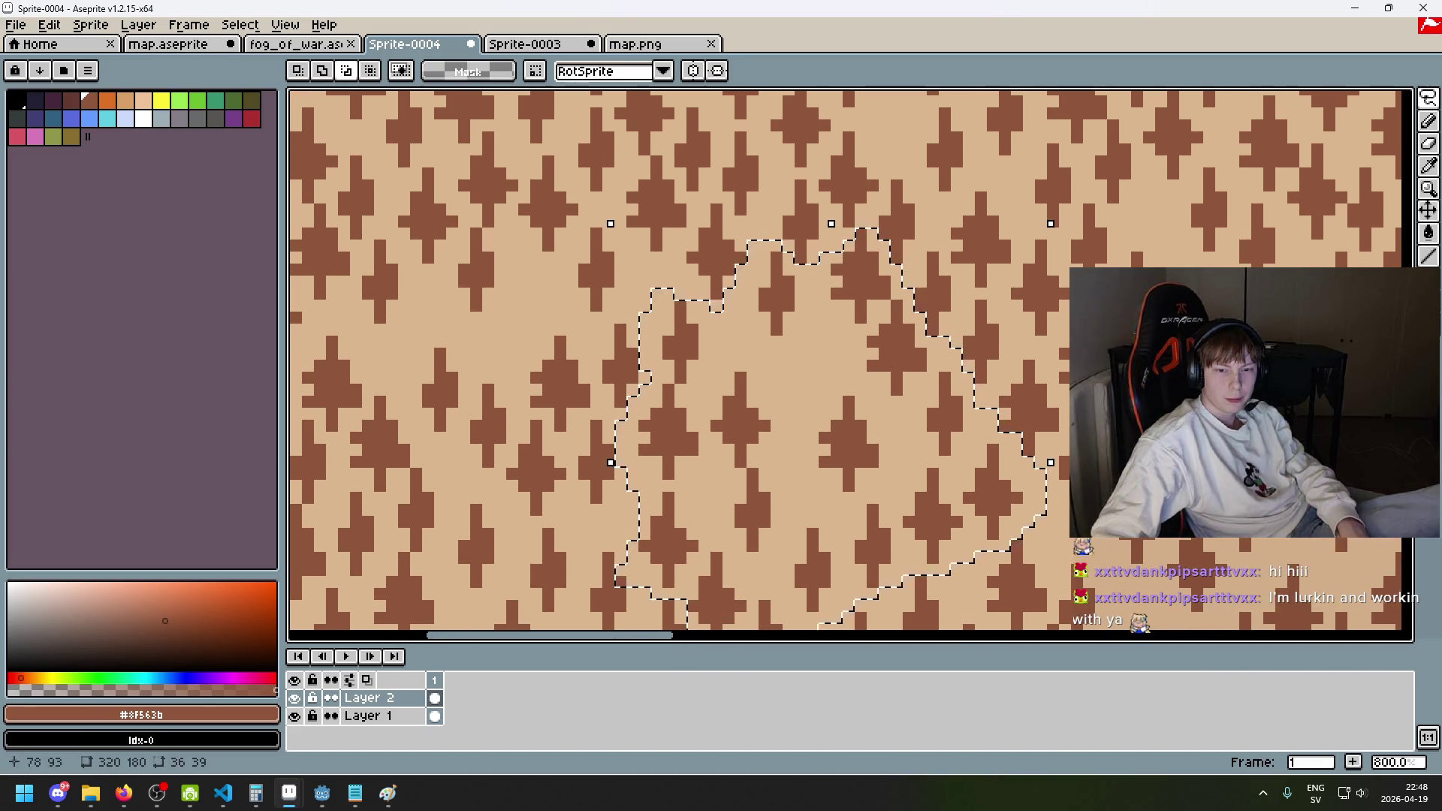
left_click_drag(1071, 590, 1079, 439)
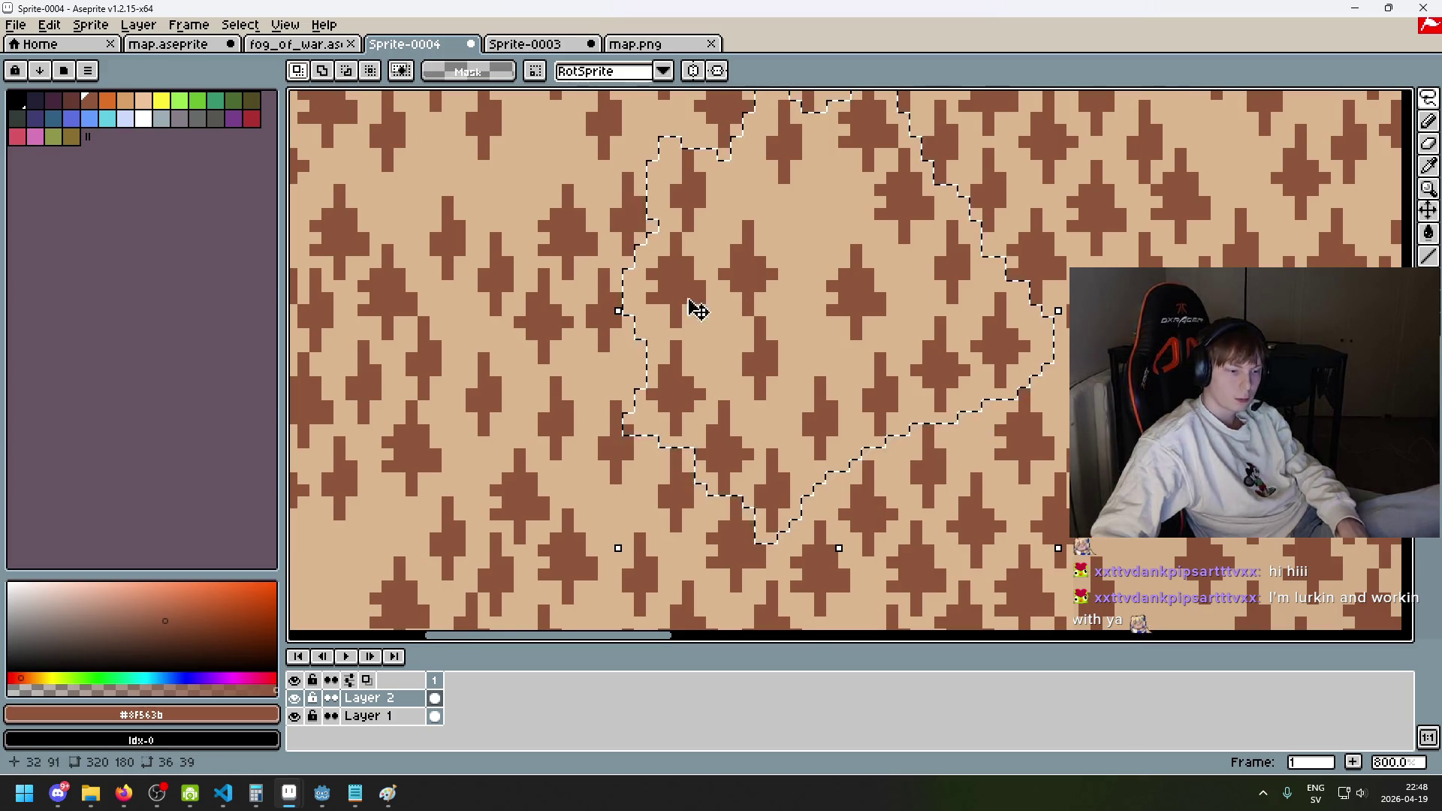
scroll(744, 330, "down", 3)
mouse_move(945, 362)
left_mouse_down()
mouse_move(789, 300)
mouse_move(734, 312)
mouse_move(752, 466)
mouse_move(788, 470)
mouse_move(776, 466)
left_mouse_up()
scroll(821, 393, "down", 1)
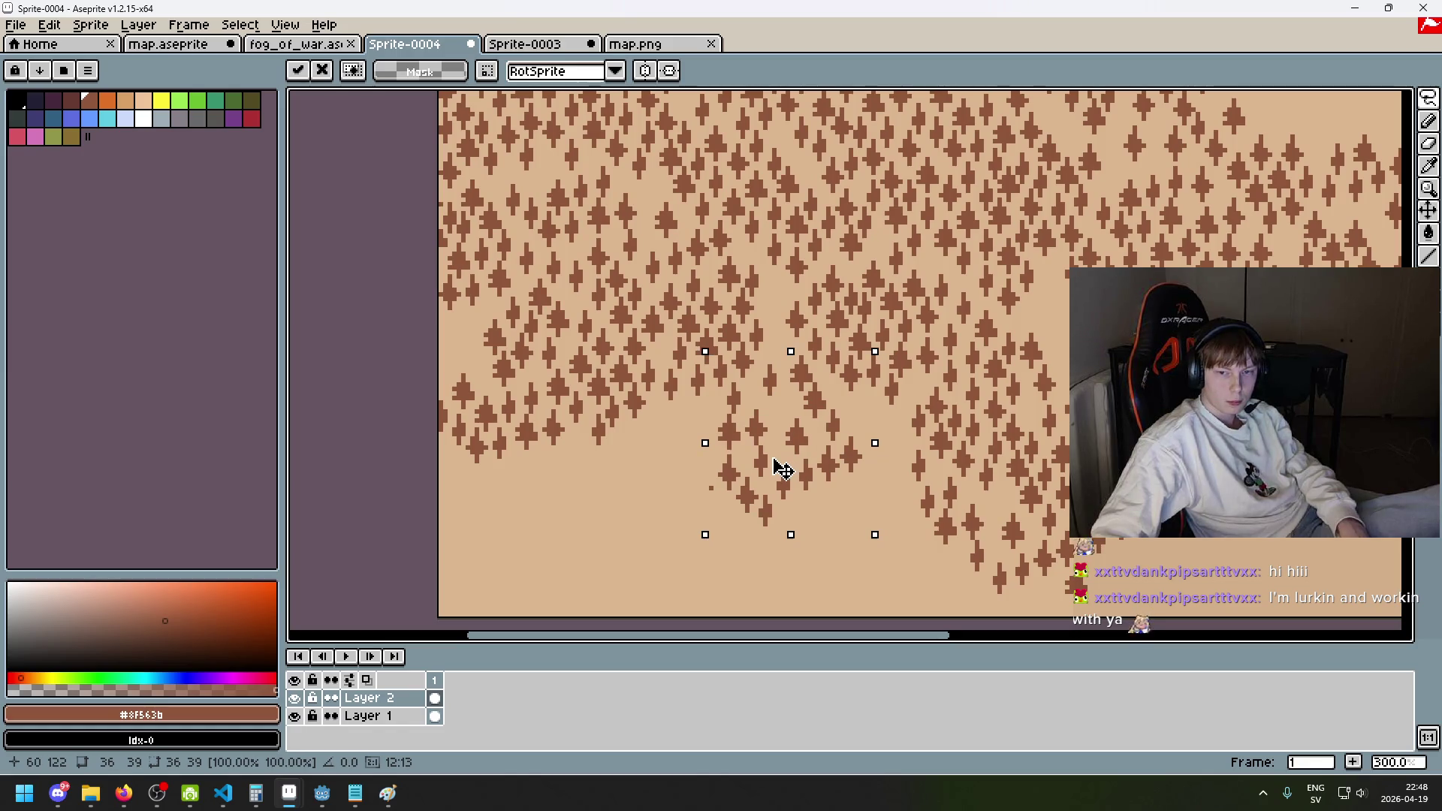
key("e")
- Move one small tree further down with the freehand lasso
scroll(702, 482, "up", 2)
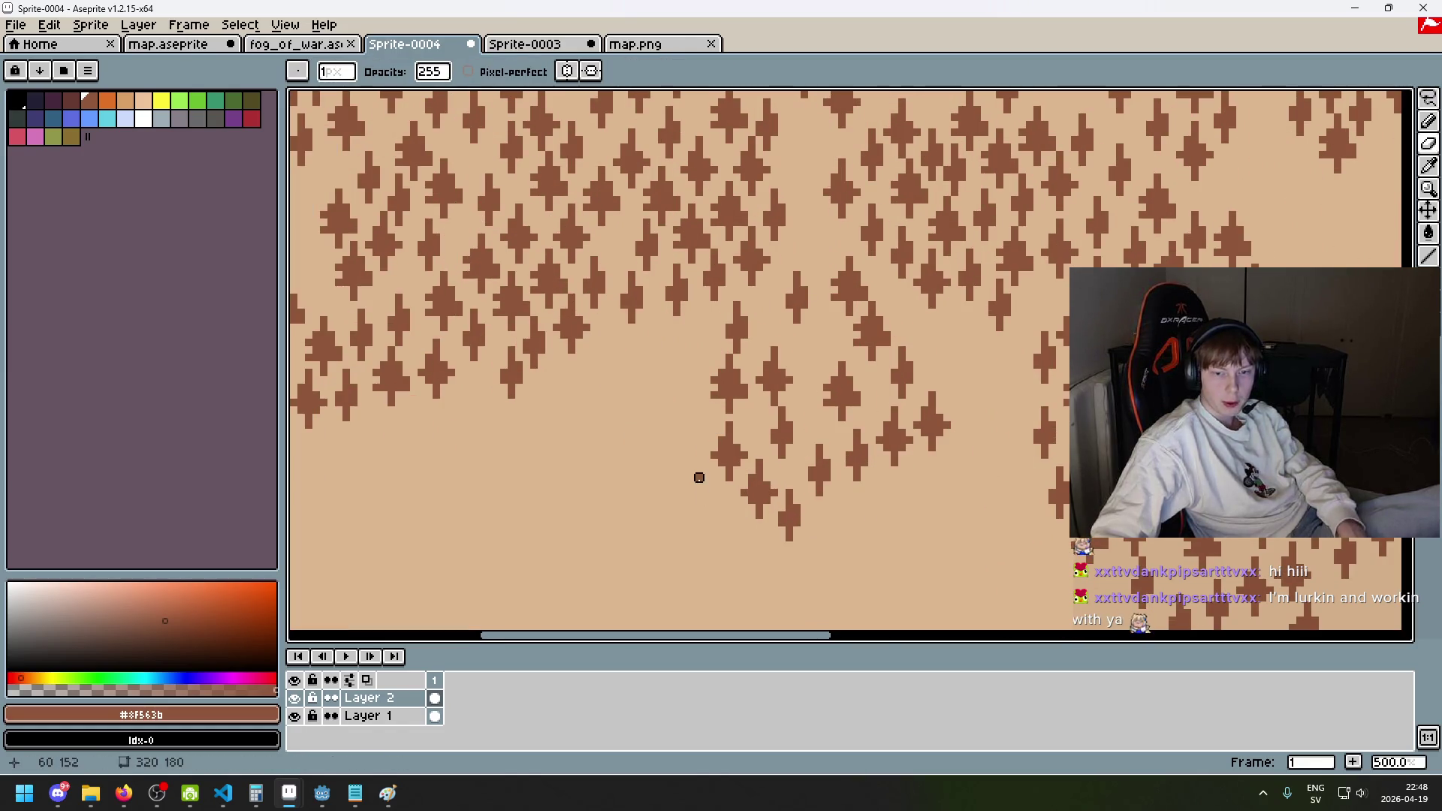
scroll(699, 485, "down", 3)
scroll(698, 484, "up", 2)
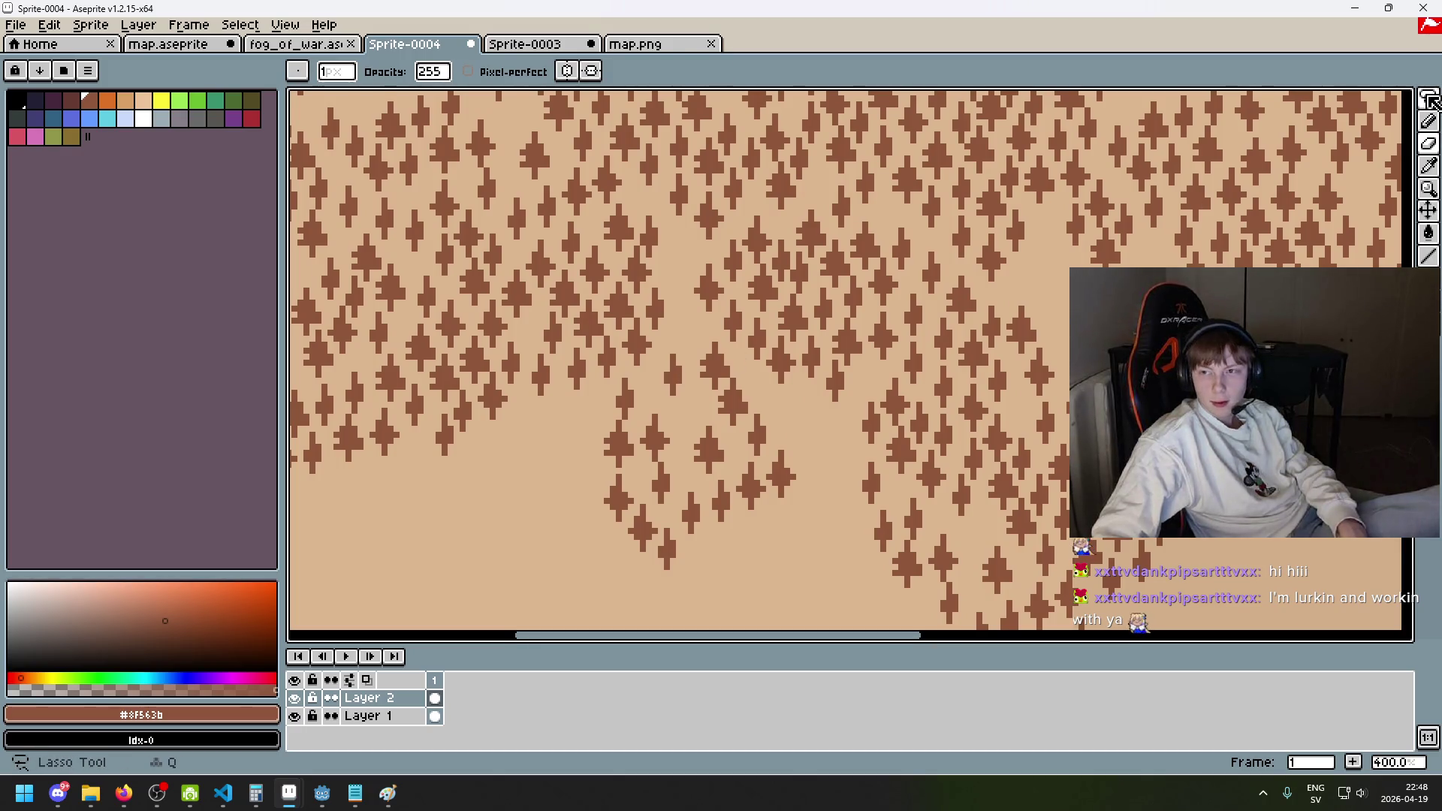
left_click(1429, 102)
scroll(646, 387, "up", 2)
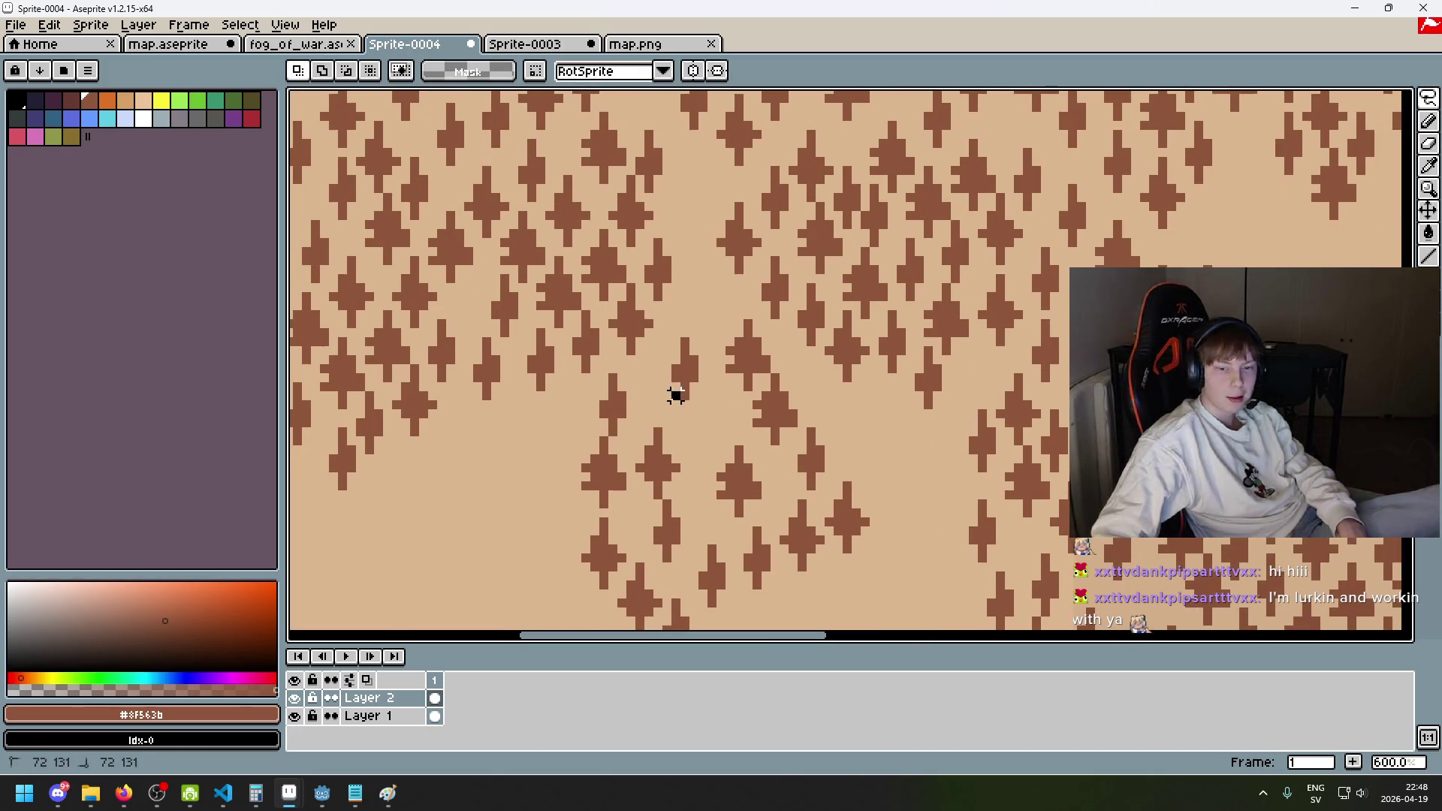
mouse_move(702, 366)
left_mouse_down()
mouse_move(685, 370)
mouse_move(704, 421)
left_mouse_up()
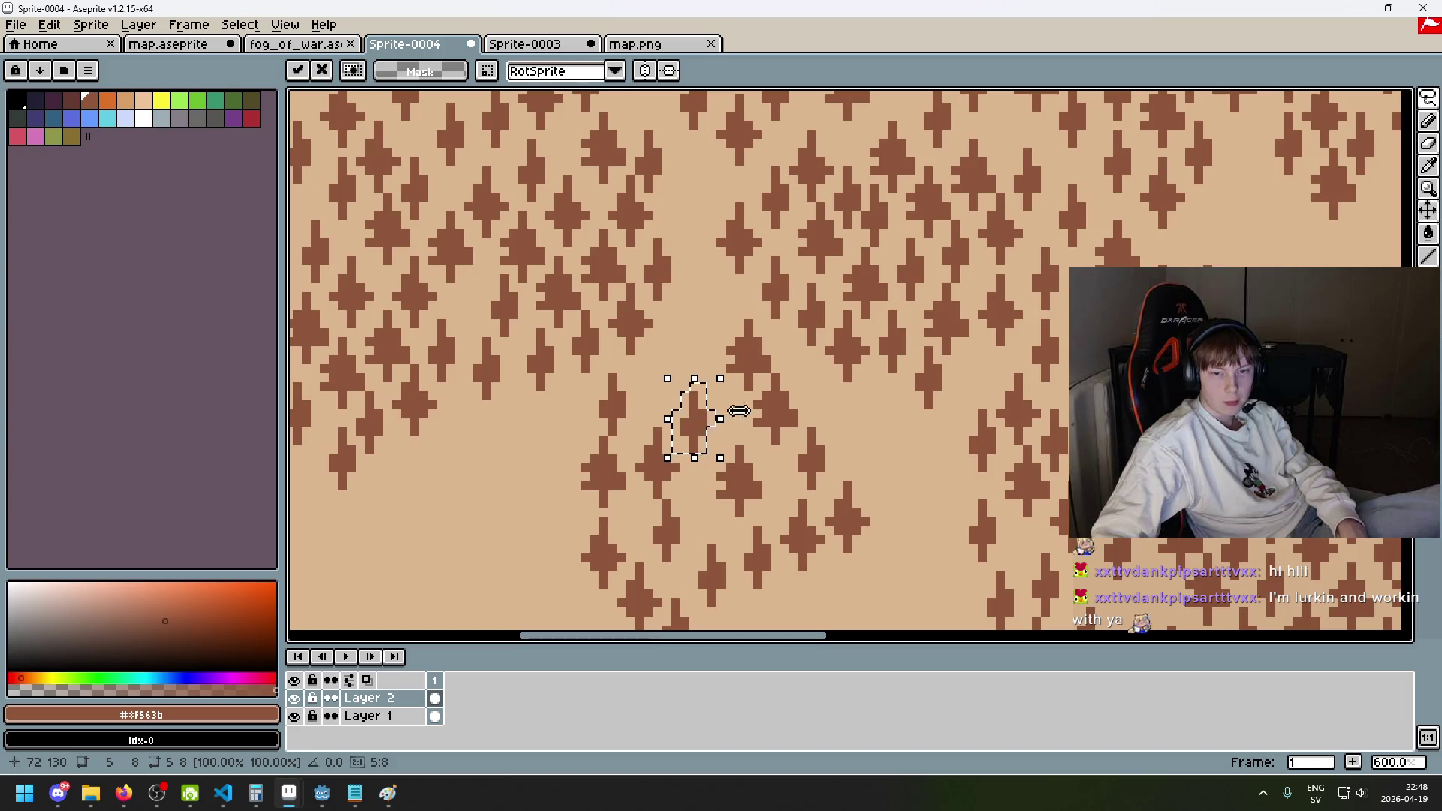
key("ctrl+d")
- Nudge two more single trees along the lower edge, moving the bottom one upward
mouse_move(648, 504)
left_mouse_down()
mouse_move(639, 478)
mouse_move(647, 502)
mouse_move(695, 363)
mouse_move(666, 386)
left_mouse_up()
key("ctrl+d")
scroll(747, 405, "up", 2)
mouse_move(650, 542)
left_mouse_down()
mouse_move(644, 589)
mouse_move(647, 547)
left_mouse_up()
left_click_drag(654, 582, 710, 411)
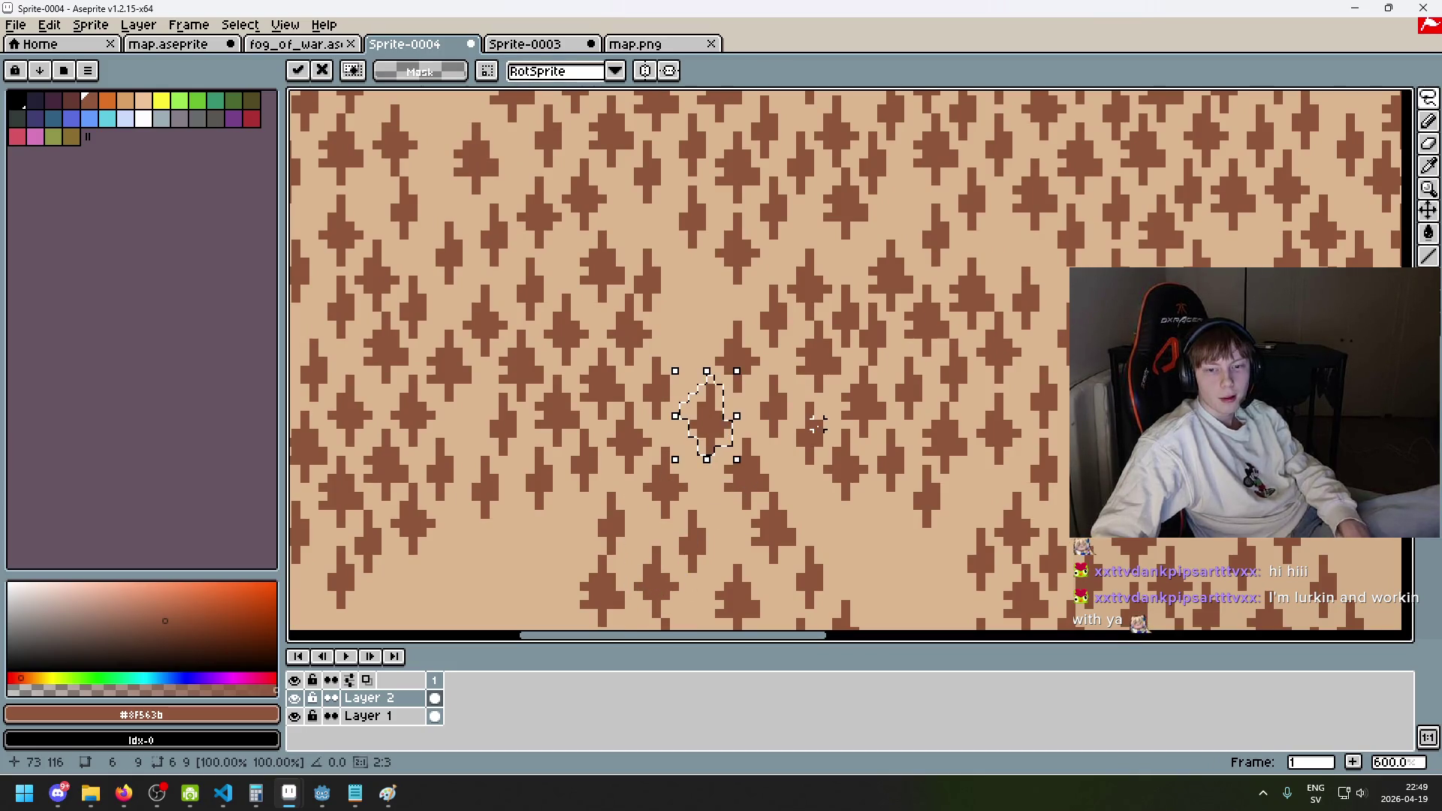
key("ctrl+d")
scroll(817, 425, "down", 4)
scroll(917, 354, "up", 2)
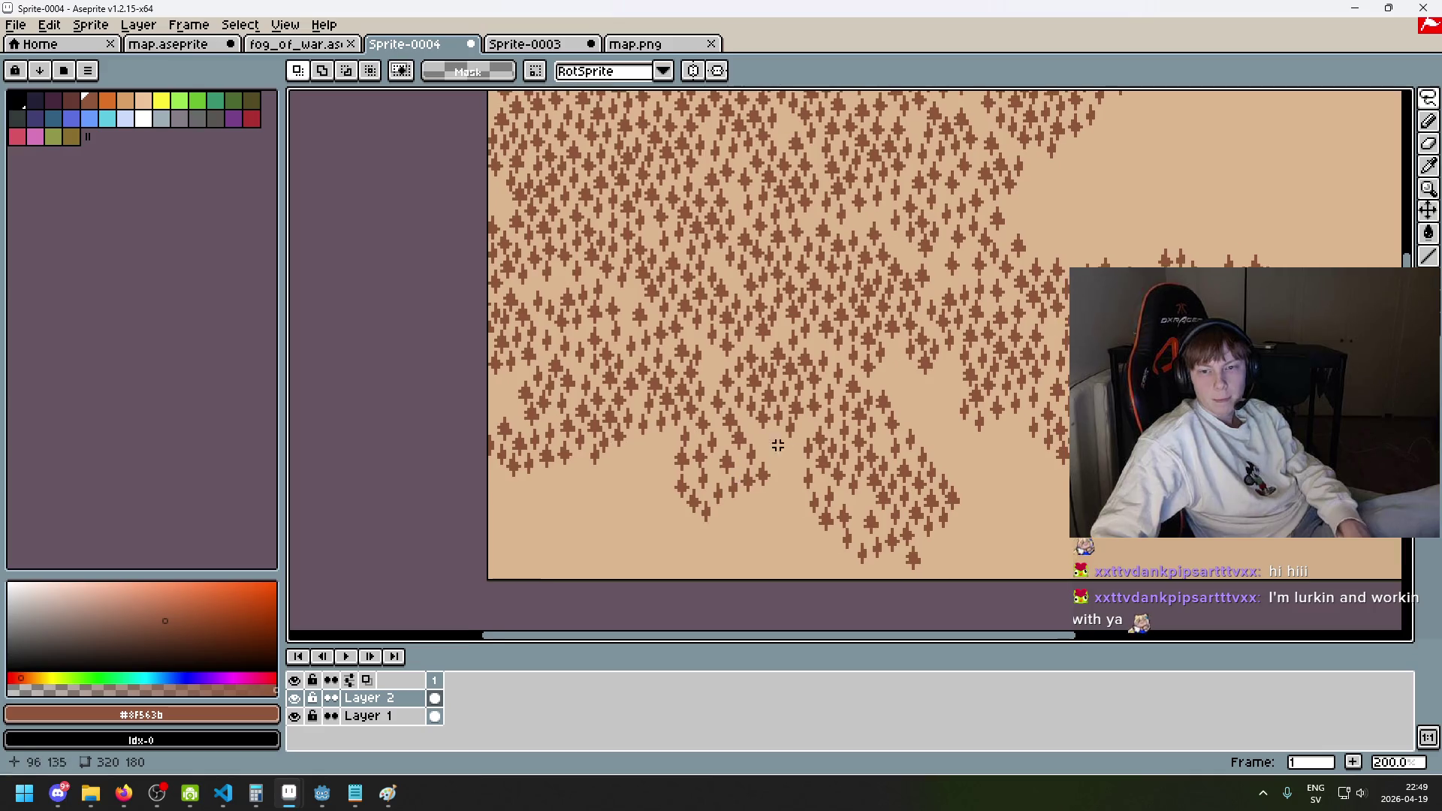
- Lasso a clump of trees in the upper forest
scroll(924, 346, "down", 3)
scroll(935, 331, "up", 3)
scroll(953, 316, "down", 2)
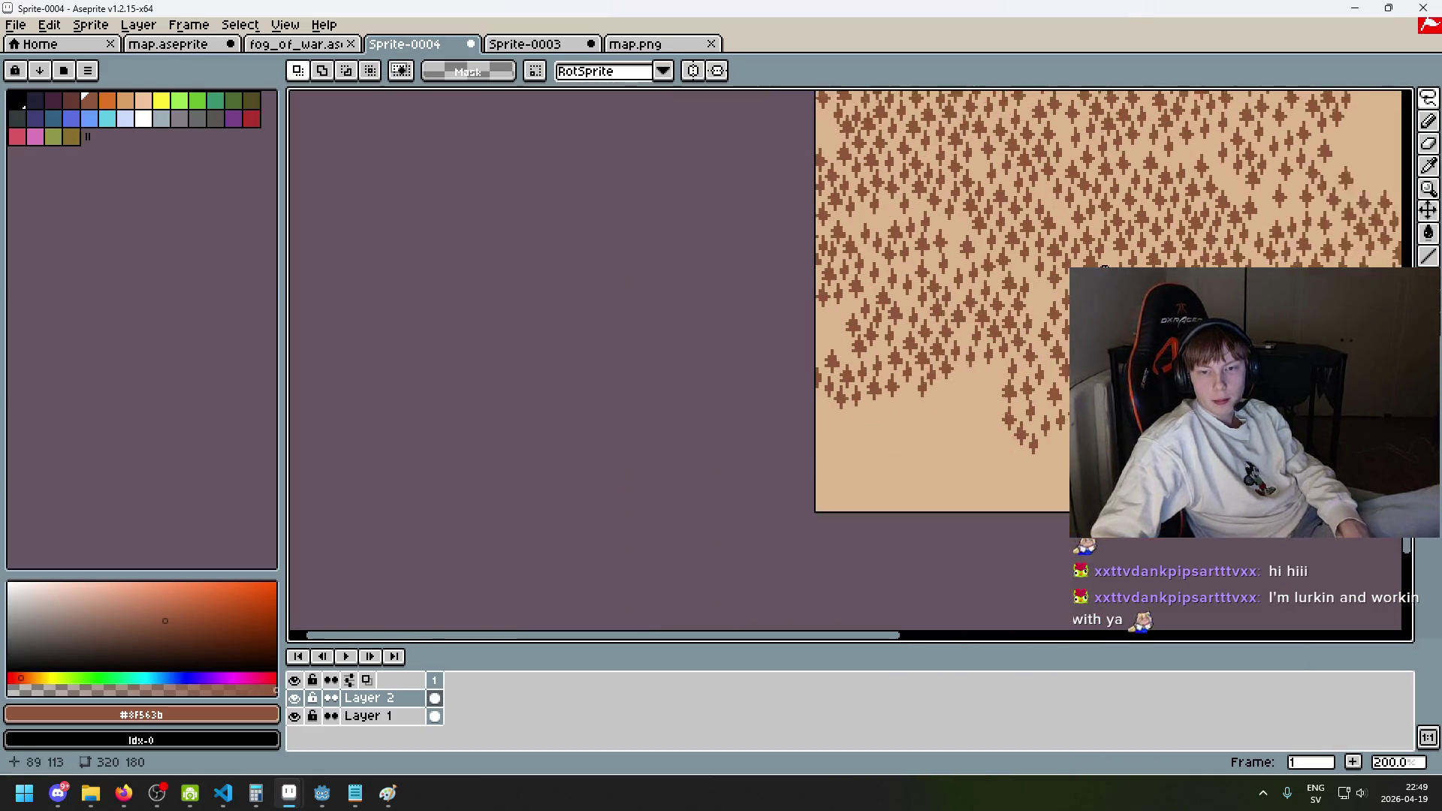
scroll(976, 330, "down", 2)
scroll(1017, 325, "up", 1)
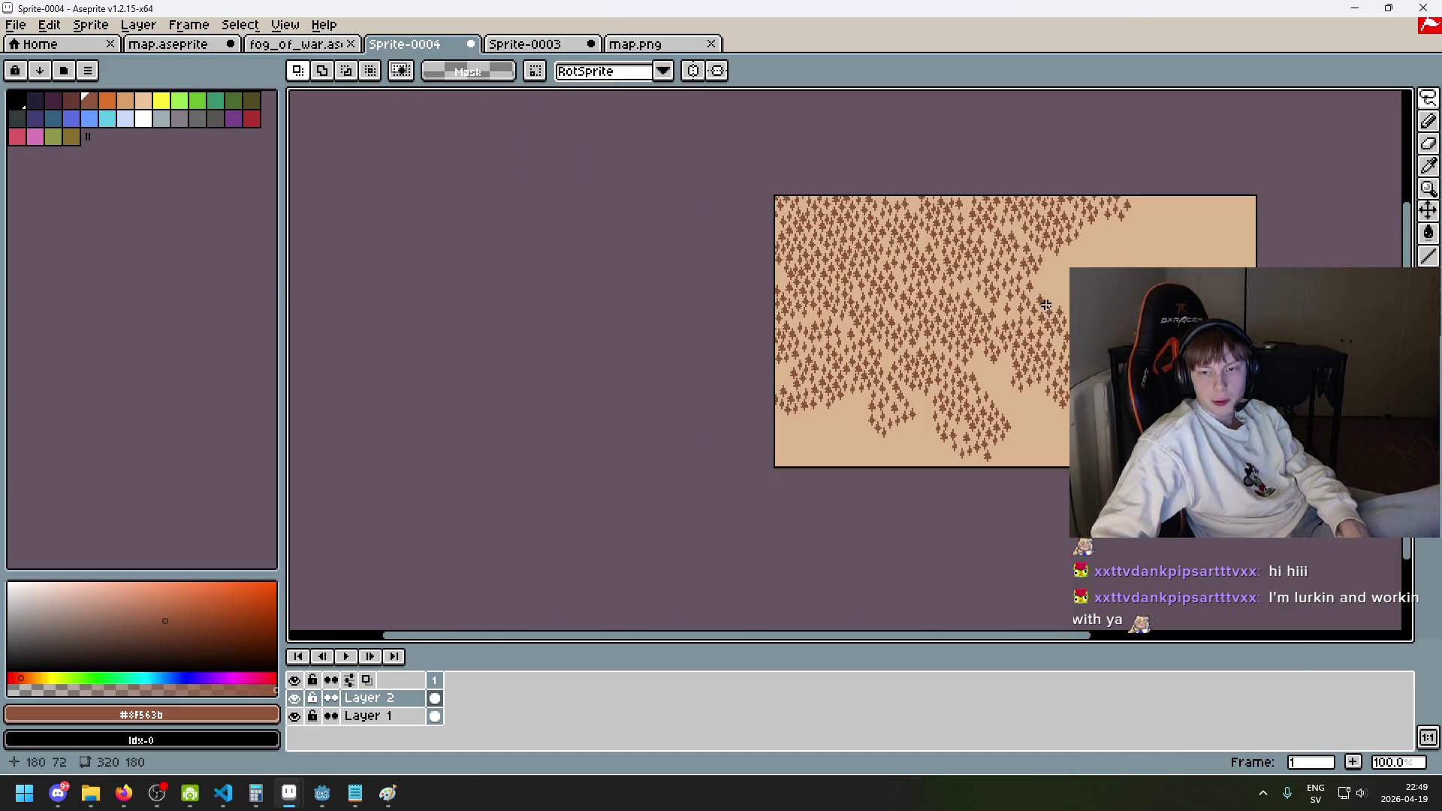
scroll(1016, 325, "up", 2)
scroll(999, 319, "down", 1)
left_click_drag(979, 279, 987, 313)
scroll(987, 313, "up", 1)
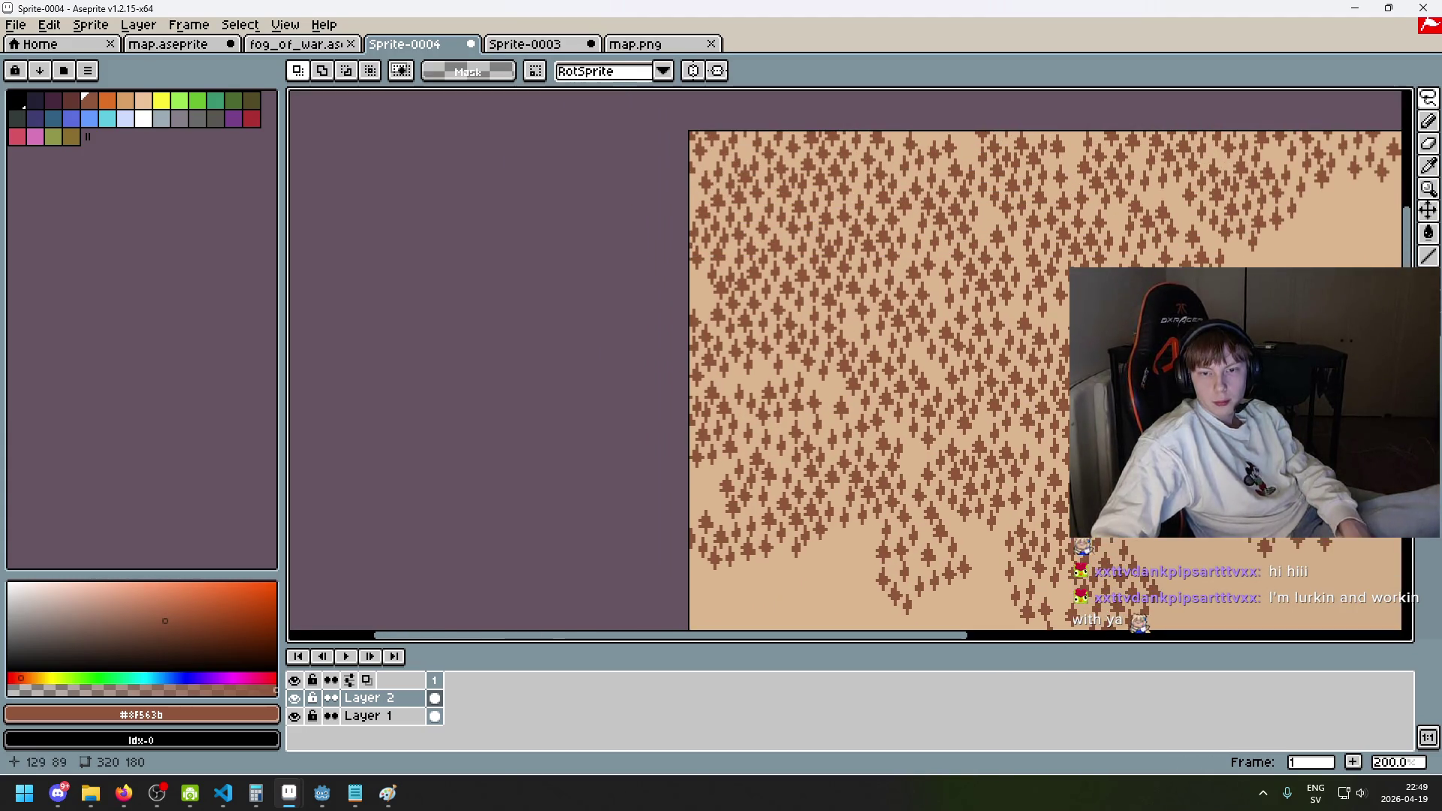
scroll(944, 257, "down", 1)
scroll(944, 257, "down", 2)
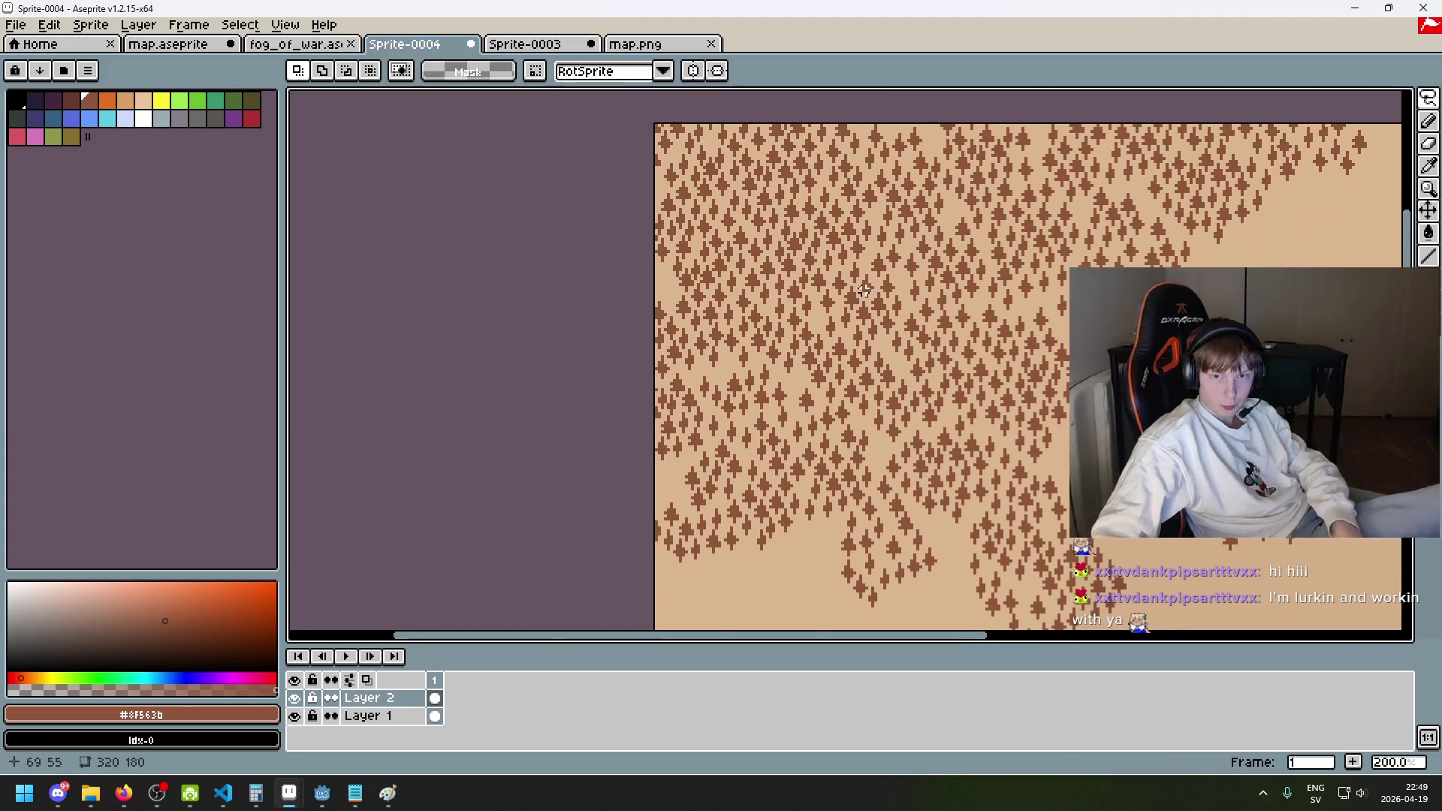
scroll(904, 348, "up", 3)
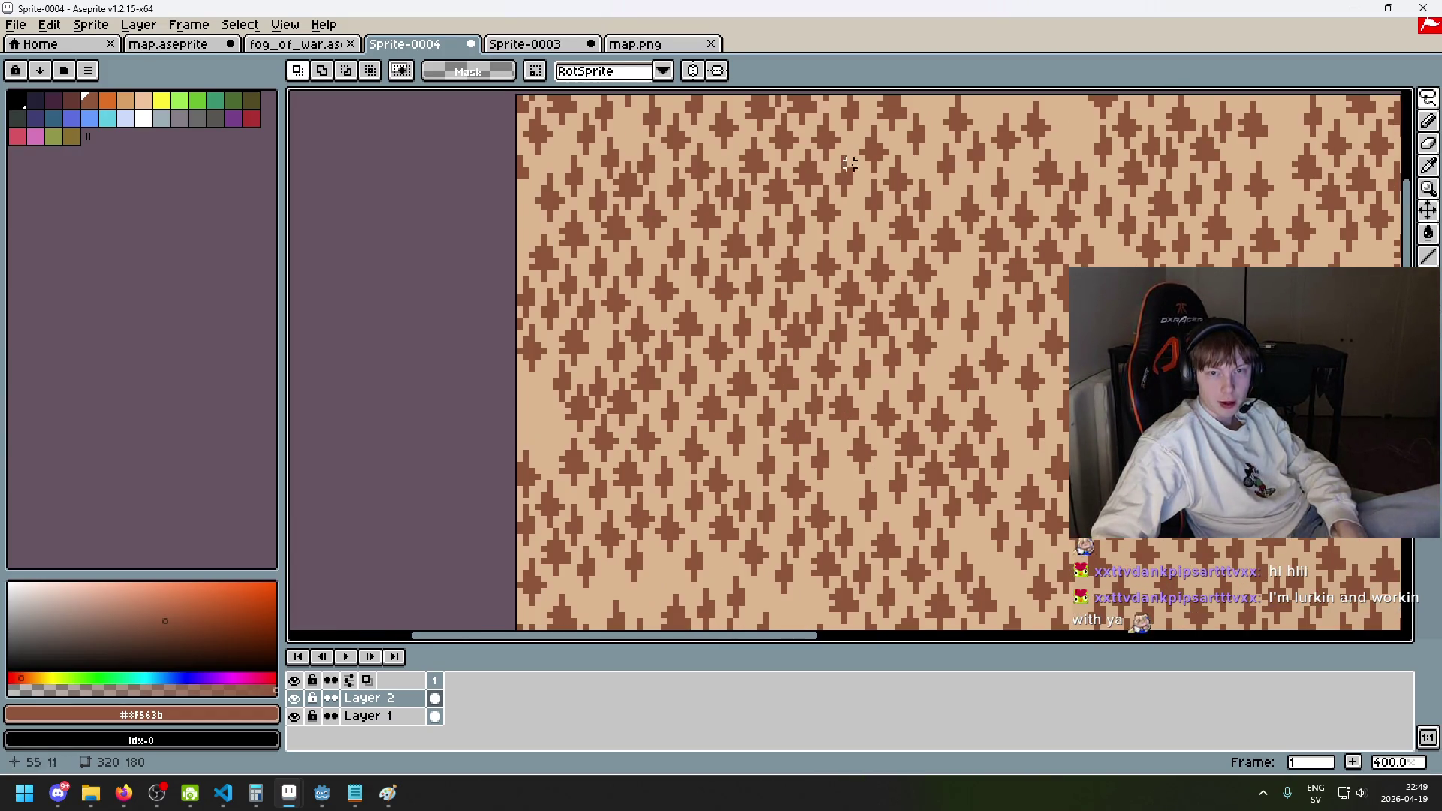
scroll(855, 251, "up", 1)
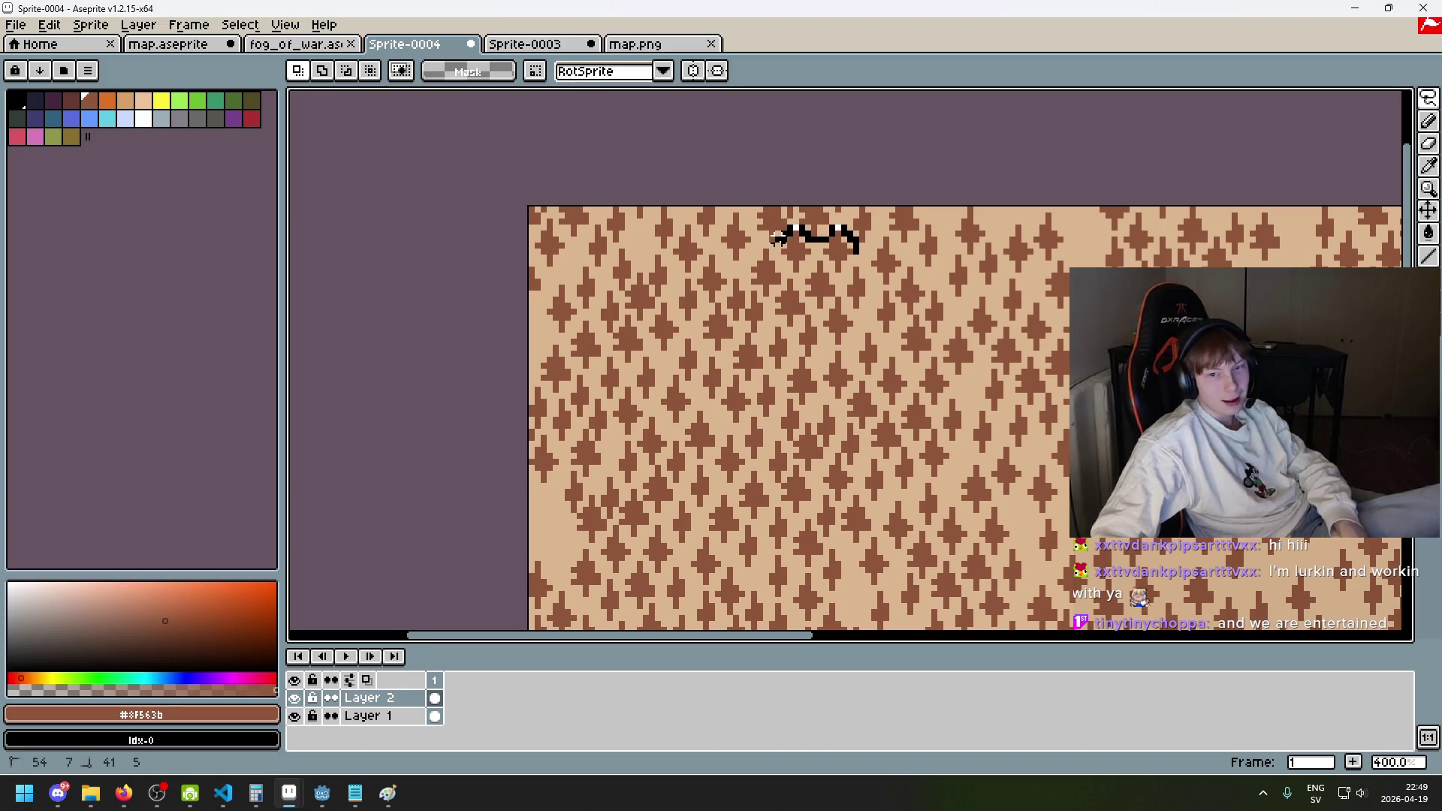
left_click_drag(742, 263, 729, 286)
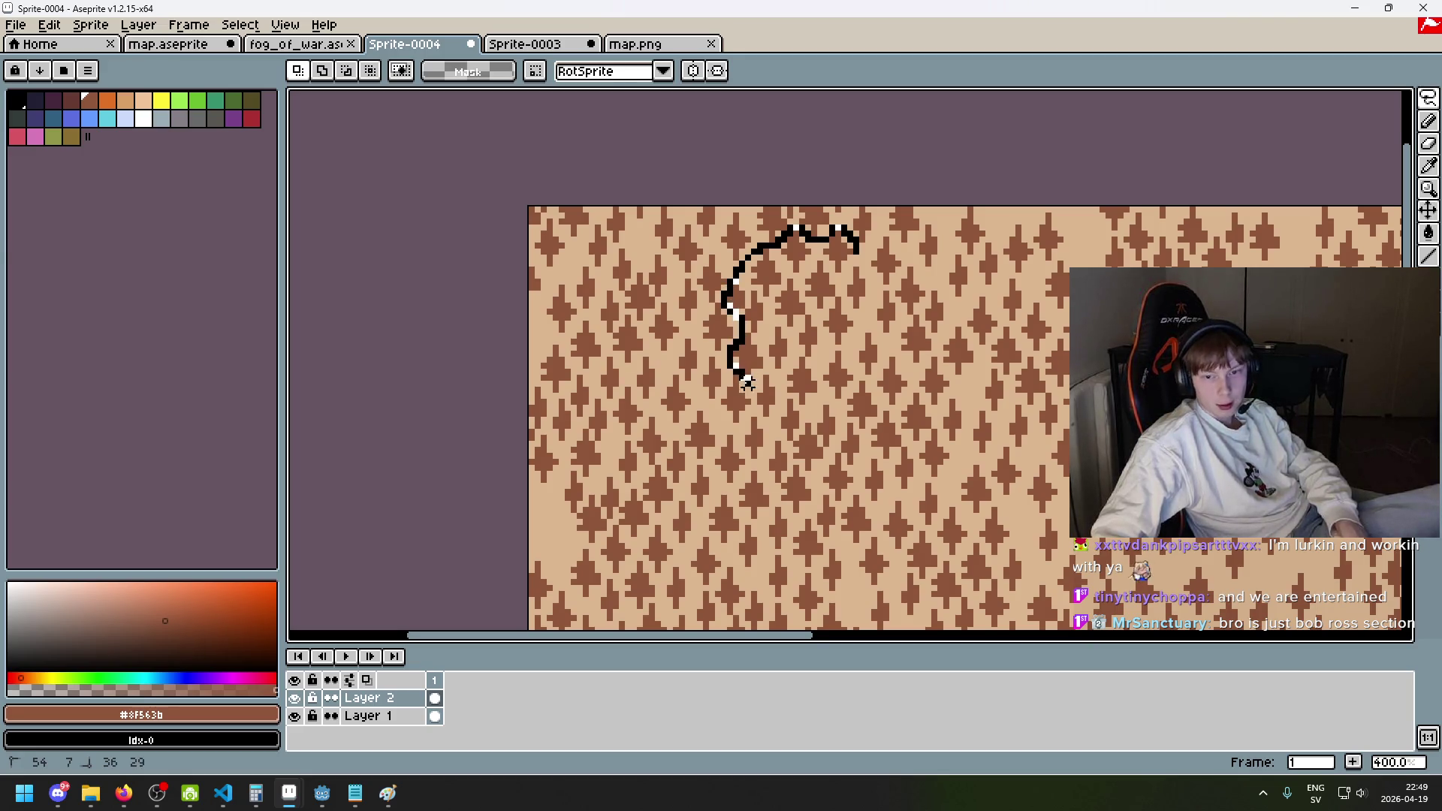
left_click_drag(760, 409, 777, 432)
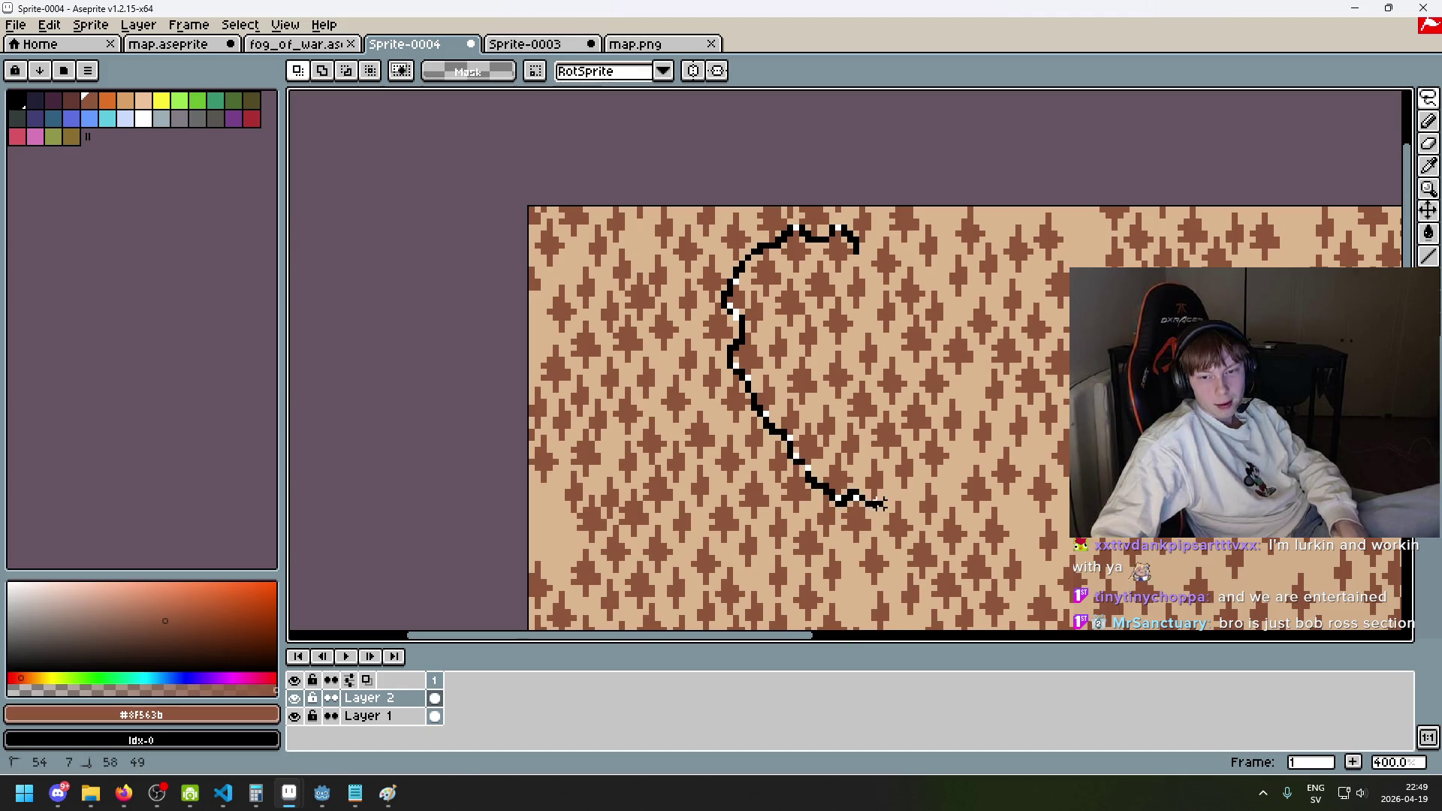
mouse_move(915, 474)
left_mouse_down()
mouse_move(954, 479)
mouse_move(973, 455)
left_mouse_up()
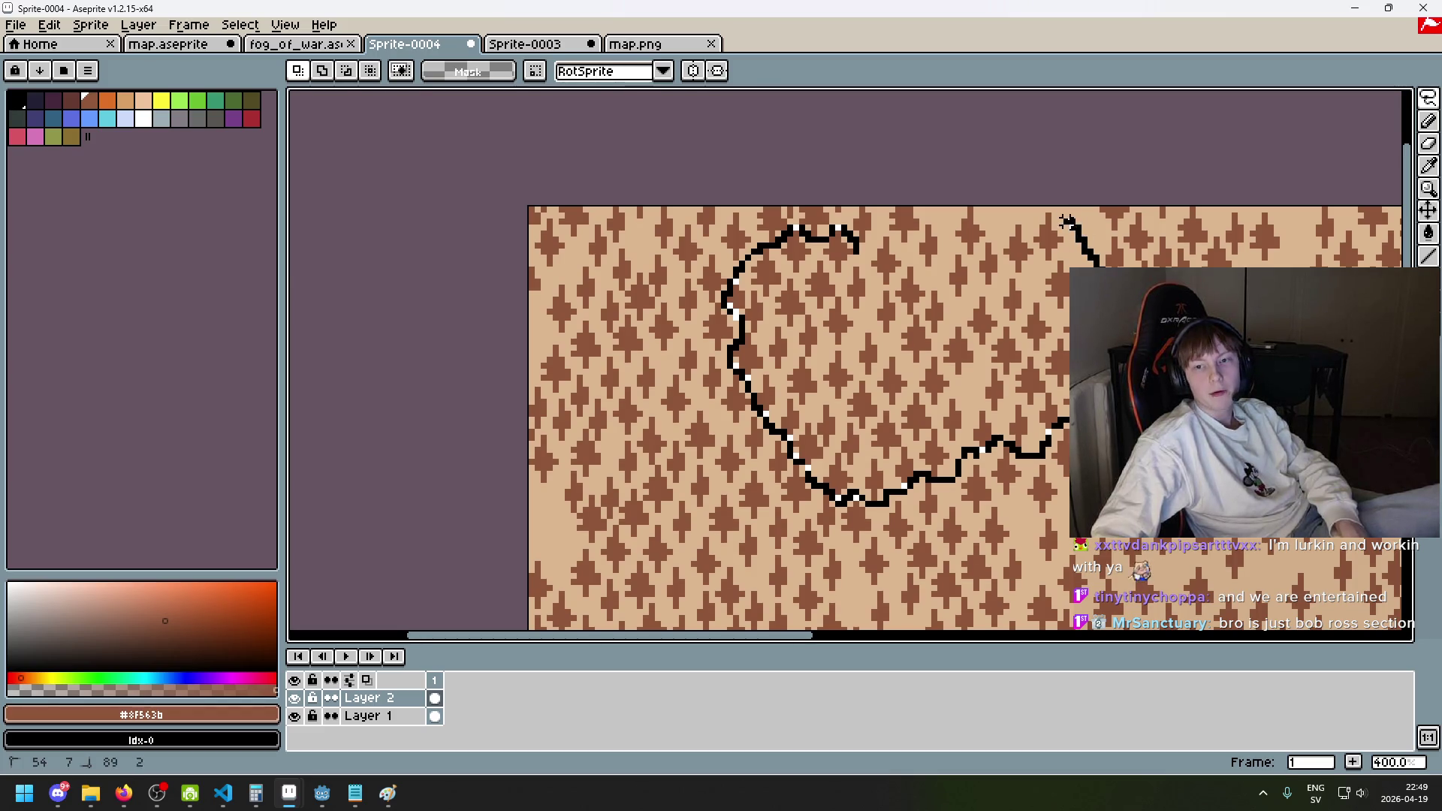
mouse_move(1012, 220)
left_mouse_down()
mouse_move(976, 245)
mouse_move(929, 232)
left_mouse_up()
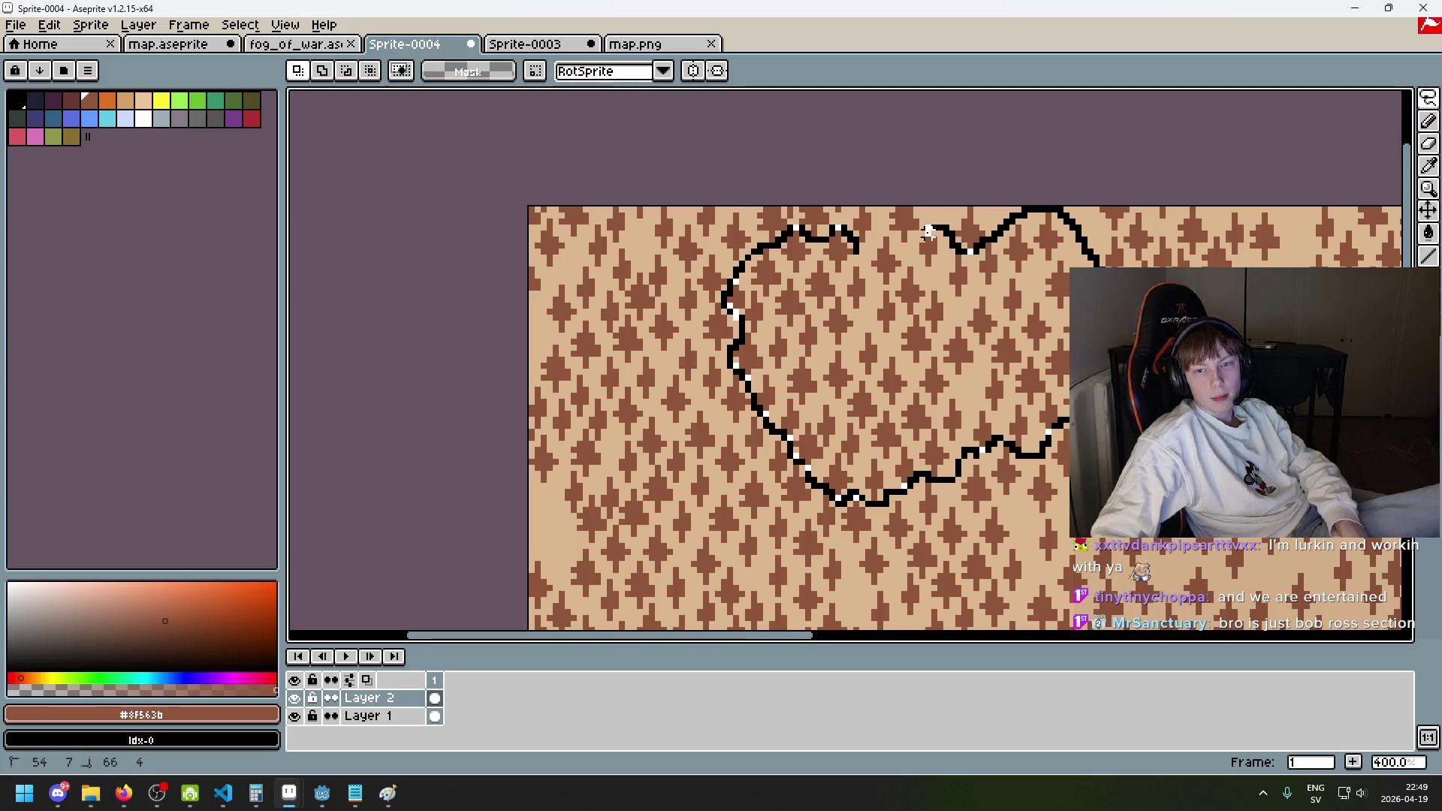
left_click(854, 252)
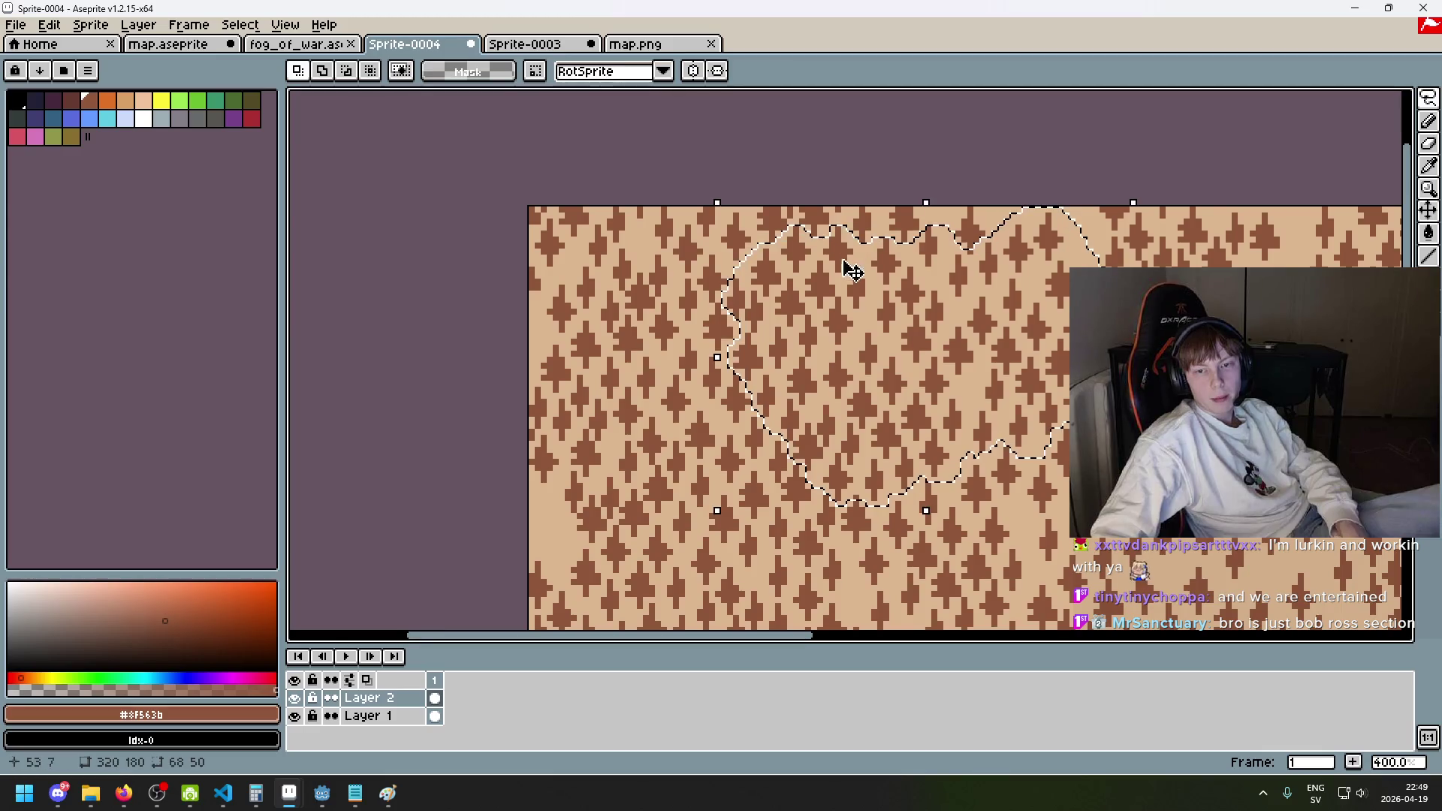
- Drag the lassoed clump into the open ground on the right and deselect
scroll(971, 253, "up", 2)
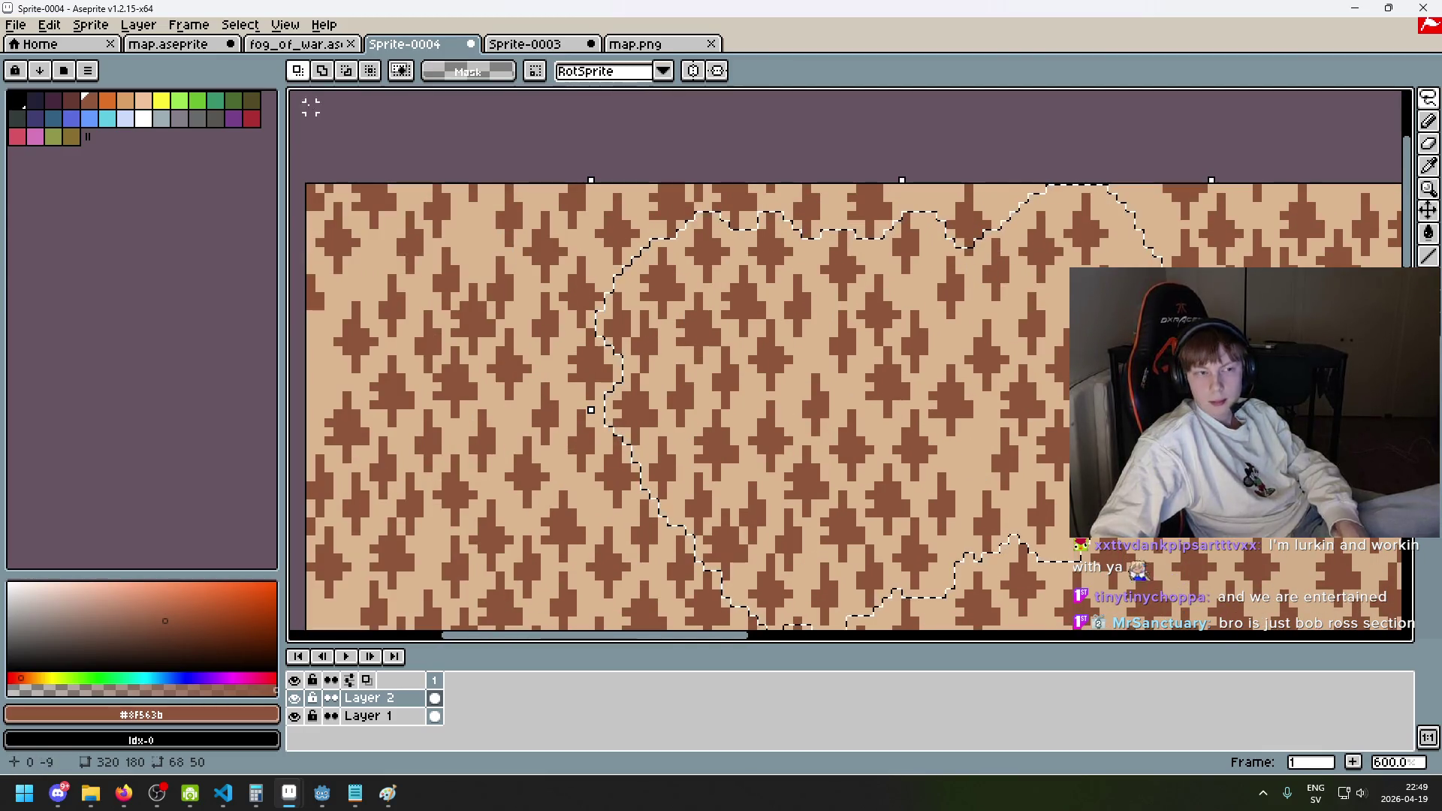
left_click(326, 70)
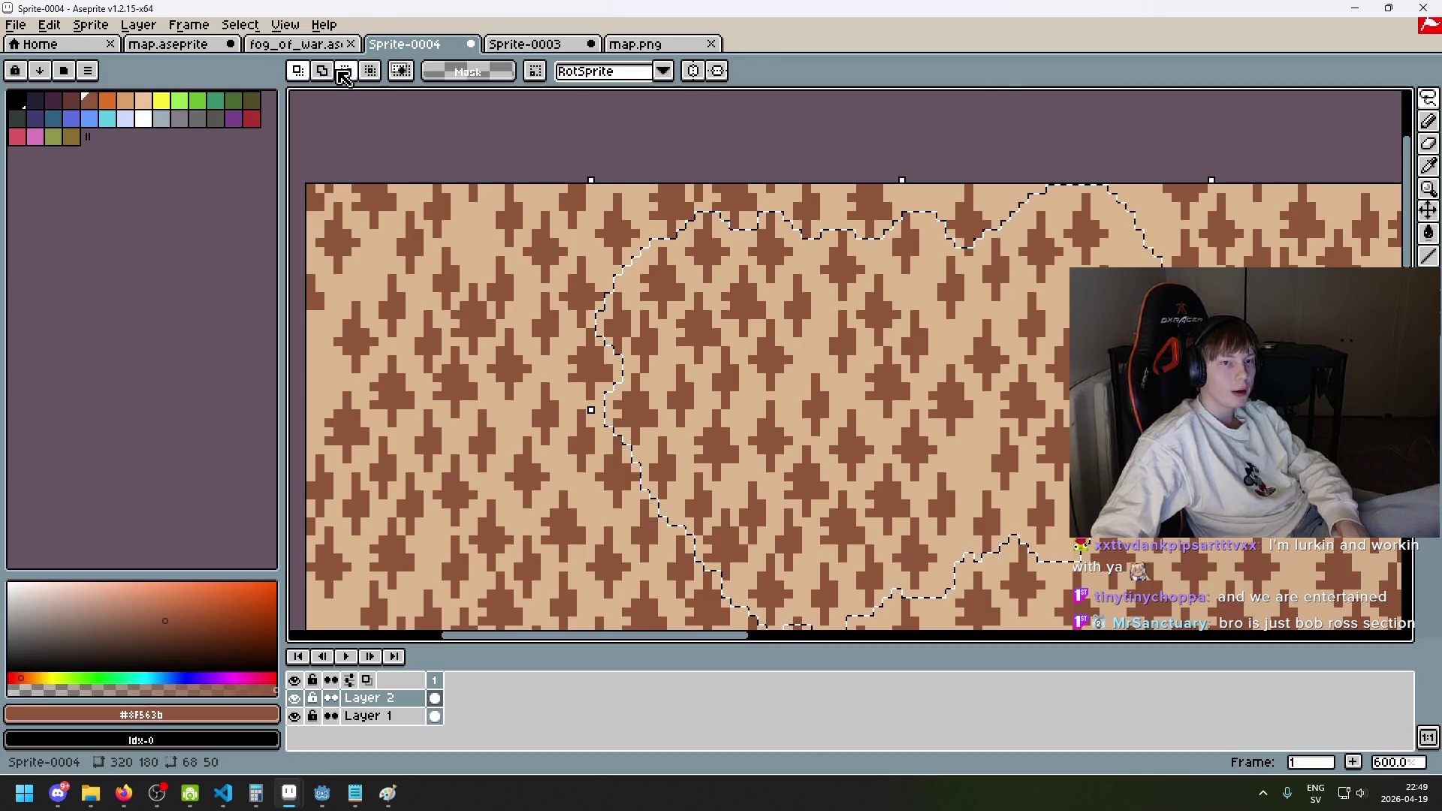
scroll(959, 306, "up", 3)
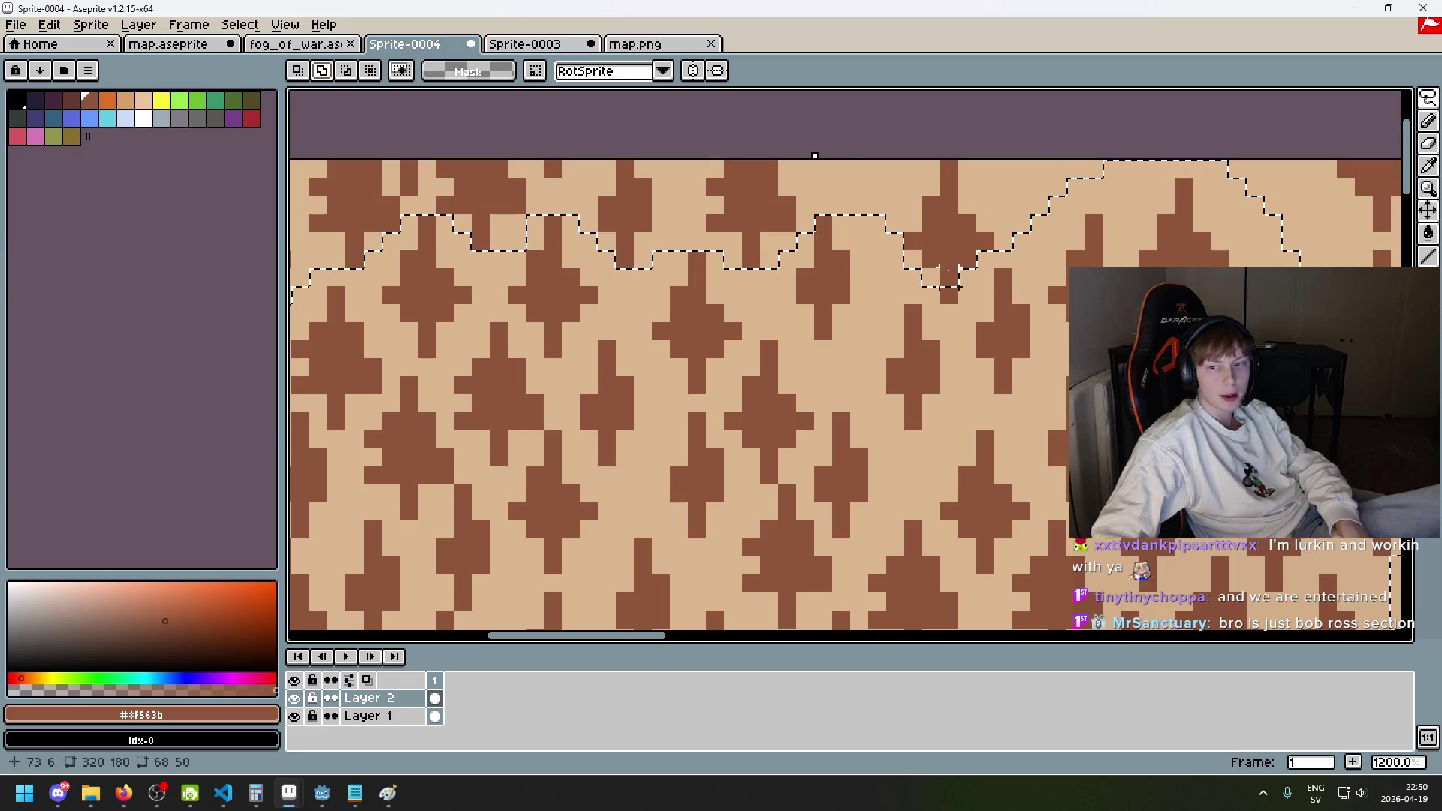
left_click(965, 299)
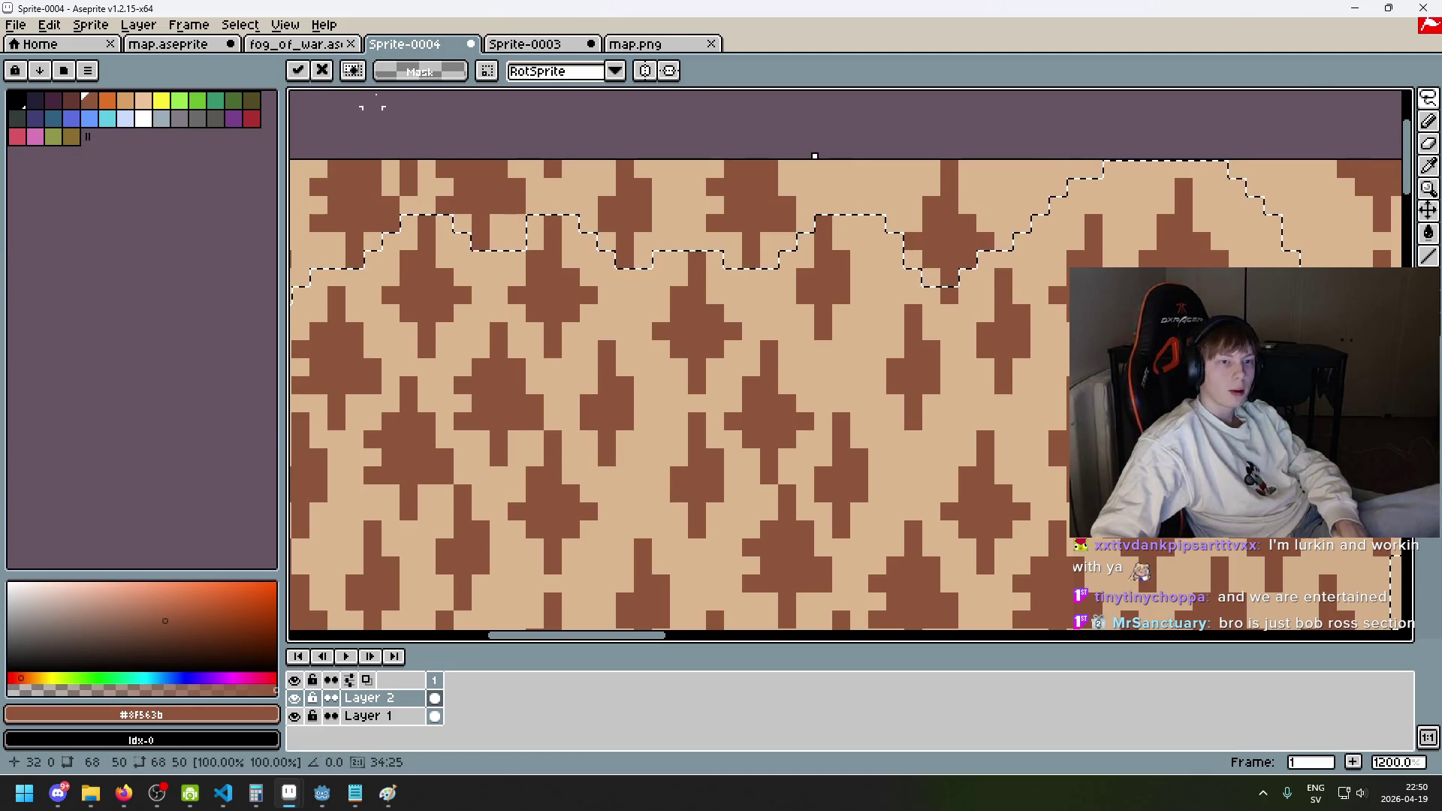
key("b")
scroll(844, 317, "down", 5)
scroll(844, 318, "down", 6)
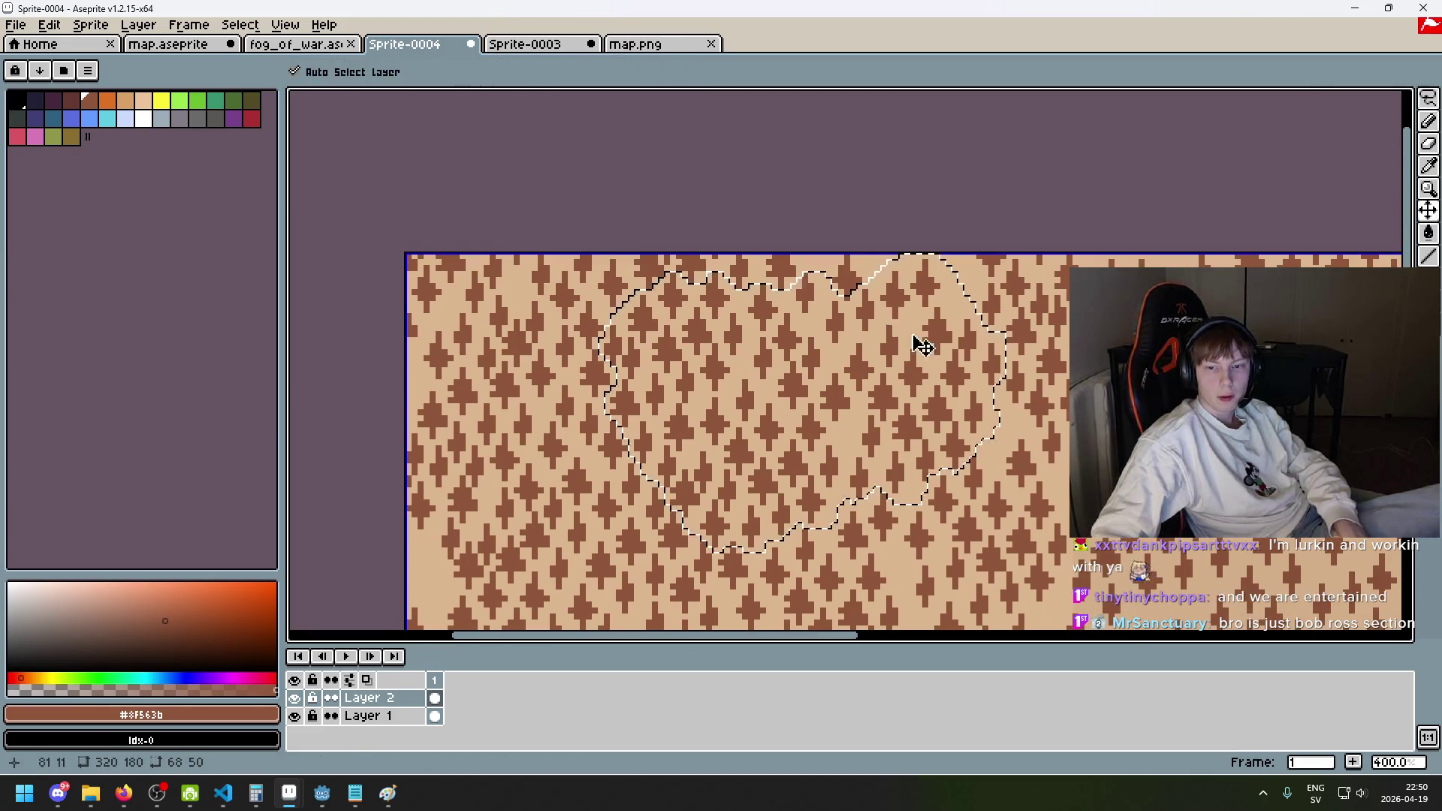
scroll(1008, 412, "up", 1)
key("m")
left_click(879, 325)
mouse_move(878, 324)
left_mouse_down()
mouse_move(1036, 345)
mouse_move(1030, 332)
left_mouse_up()
scroll(1055, 324, "up", 5)
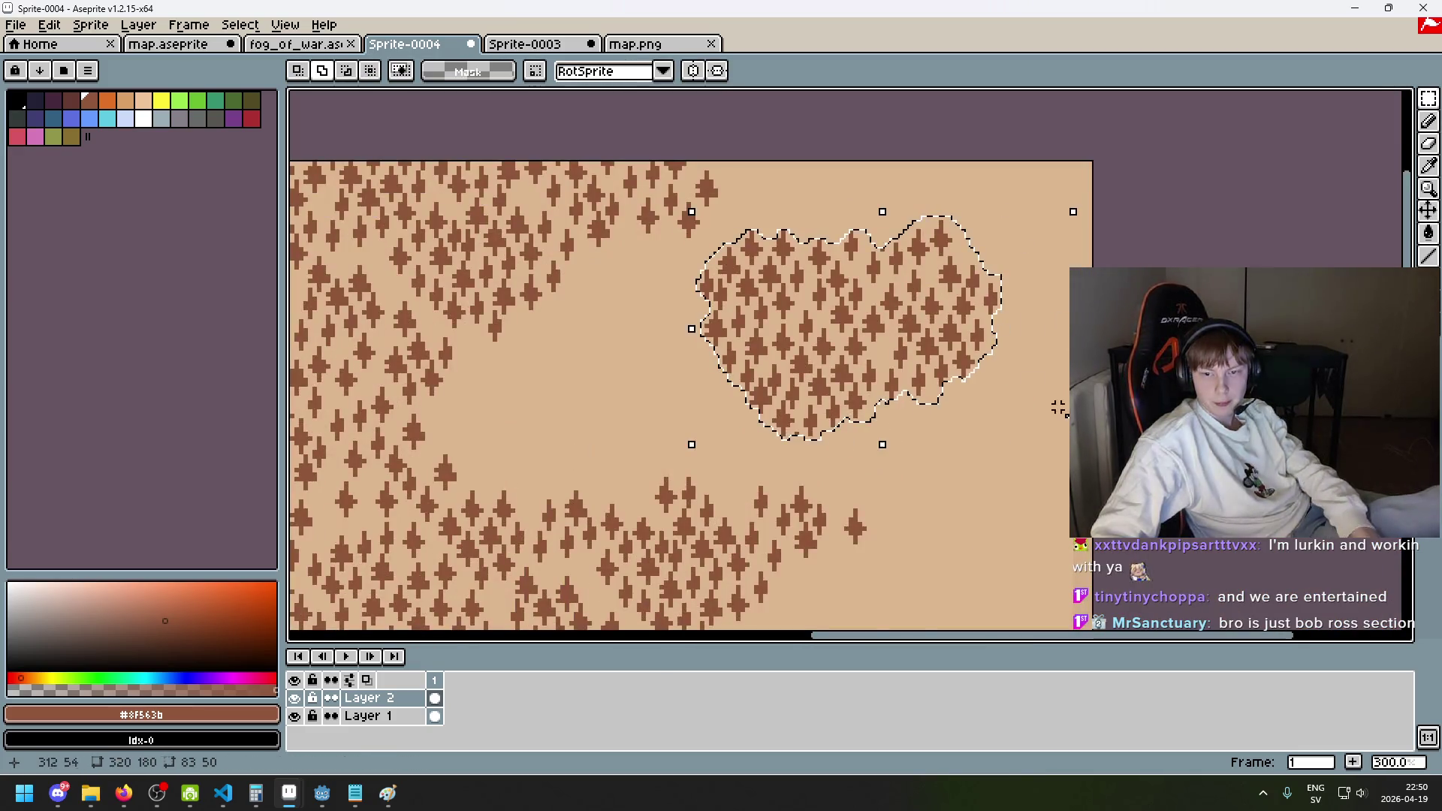
key("ctrl+d")
- Lasso the isolated top-right tree clump and set it lower, near the clearing's right edge
key("e")
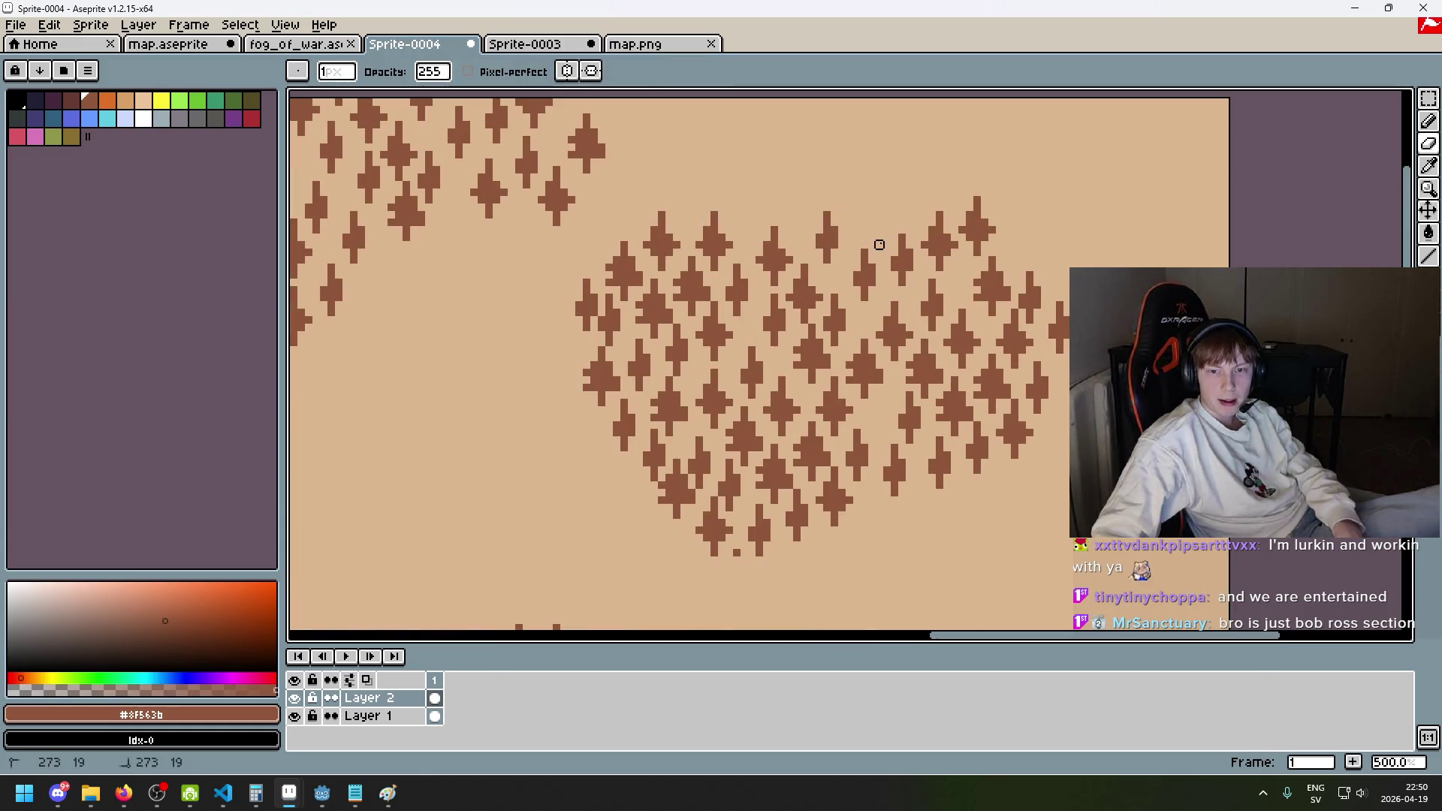
left_click_drag(1173, 244, 1224, 162)
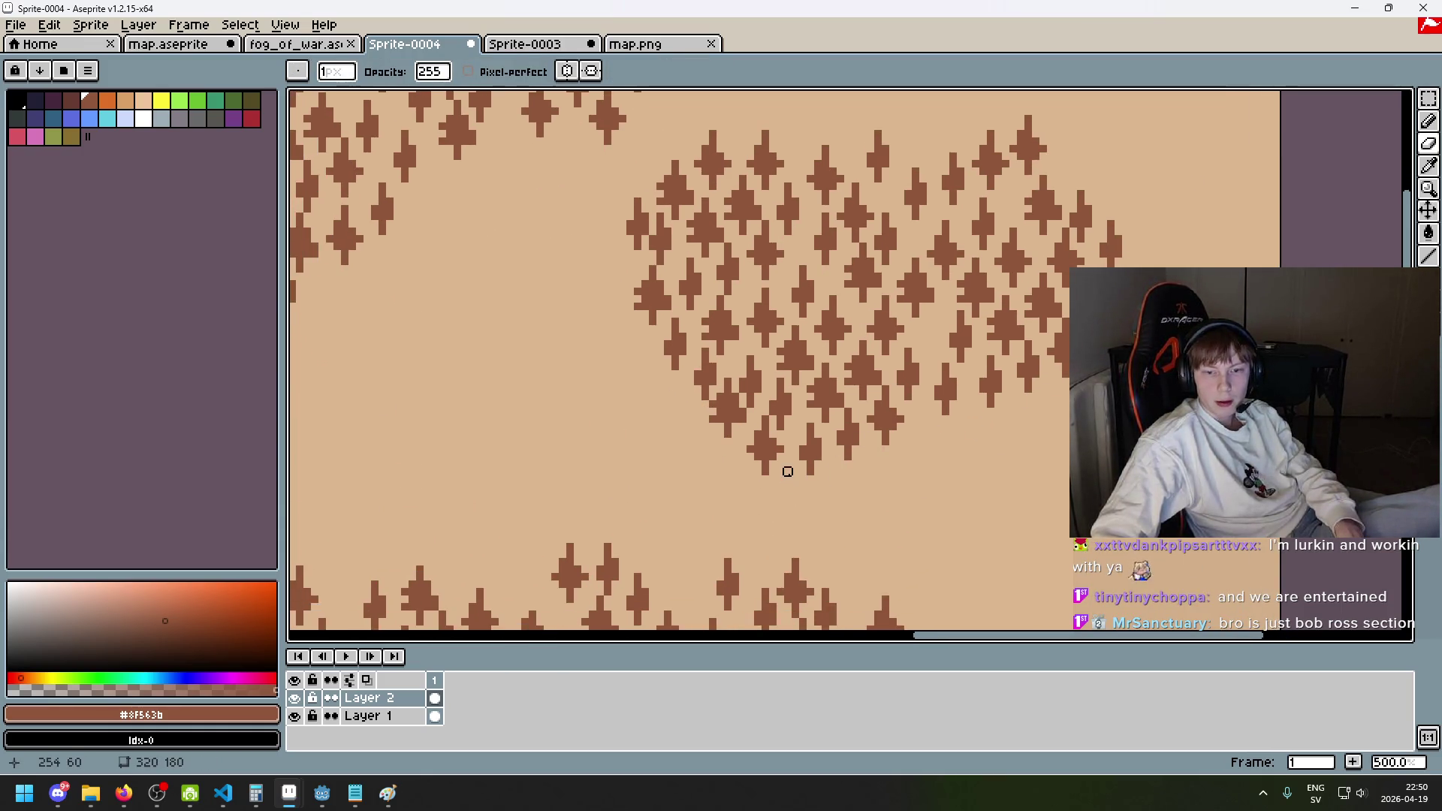
scroll(813, 476, "down", 3)
left_click(1428, 97)
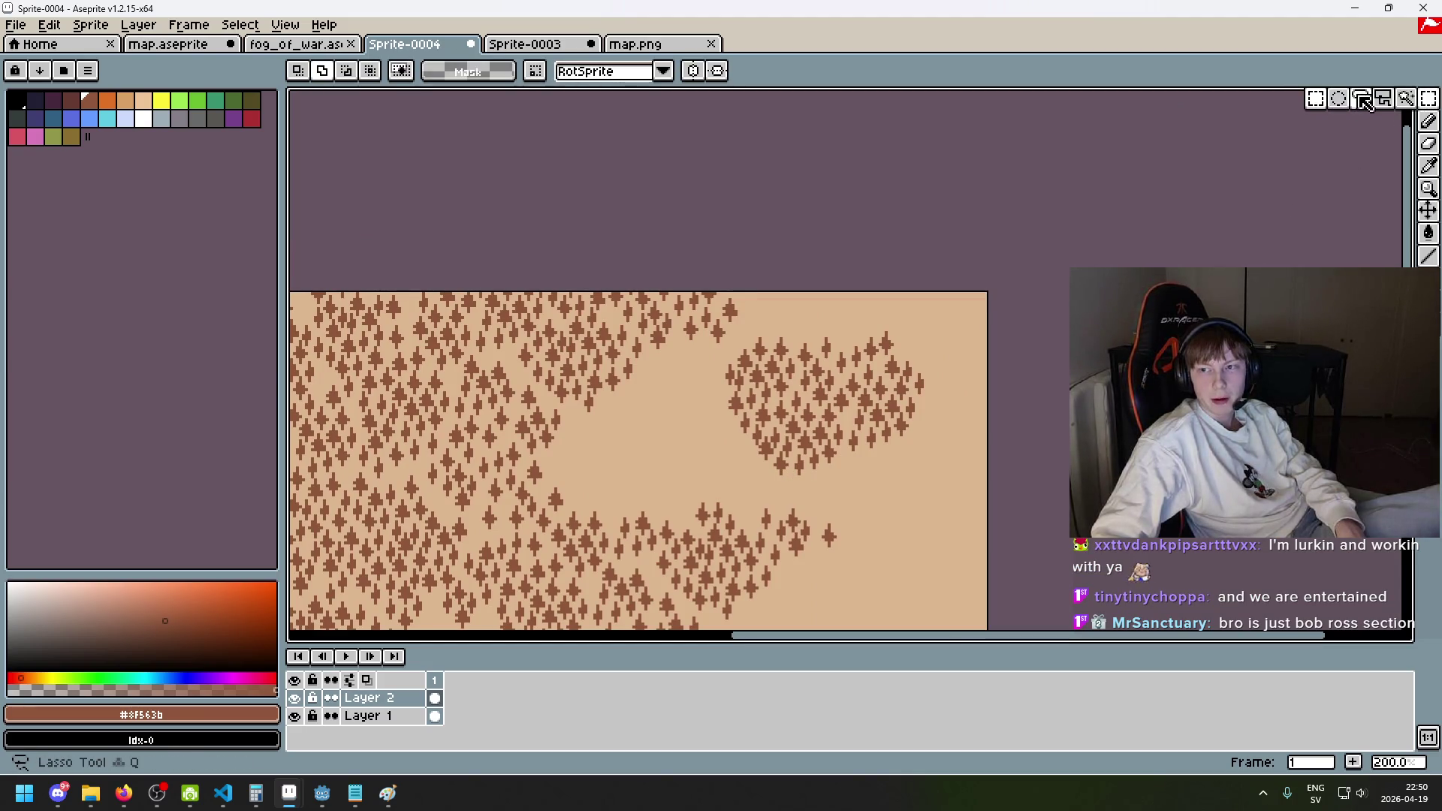
left_click(1316, 99)
scroll(791, 487, "up", 3)
scroll(738, 526, "down", 1)
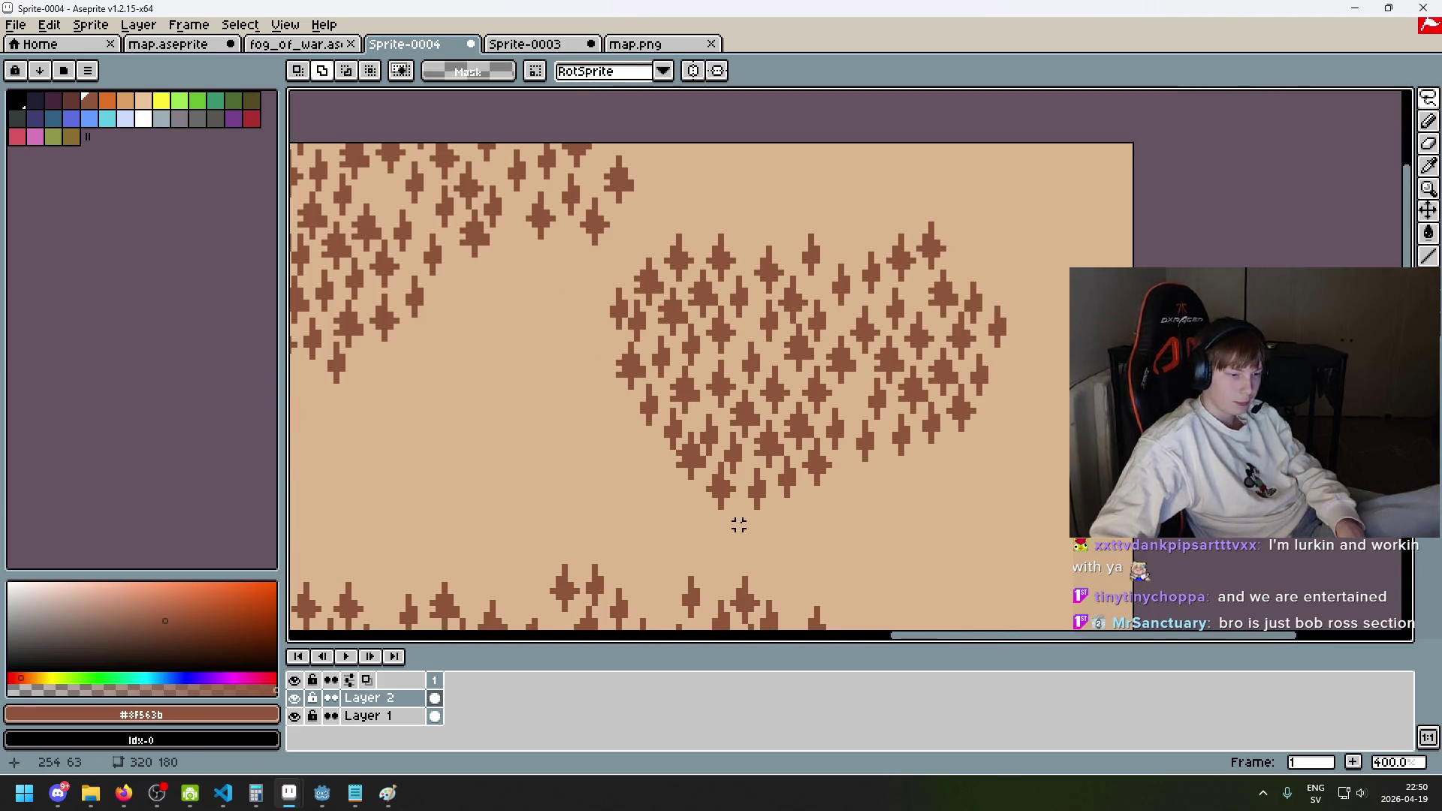
mouse_move(717, 523)
left_mouse_down()
mouse_move(593, 372)
mouse_move(660, 223)
mouse_move(1068, 316)
mouse_move(719, 523)
left_mouse_up()
scroll(720, 524, "down", 2)
left_click_drag(863, 451, 1046, 287)
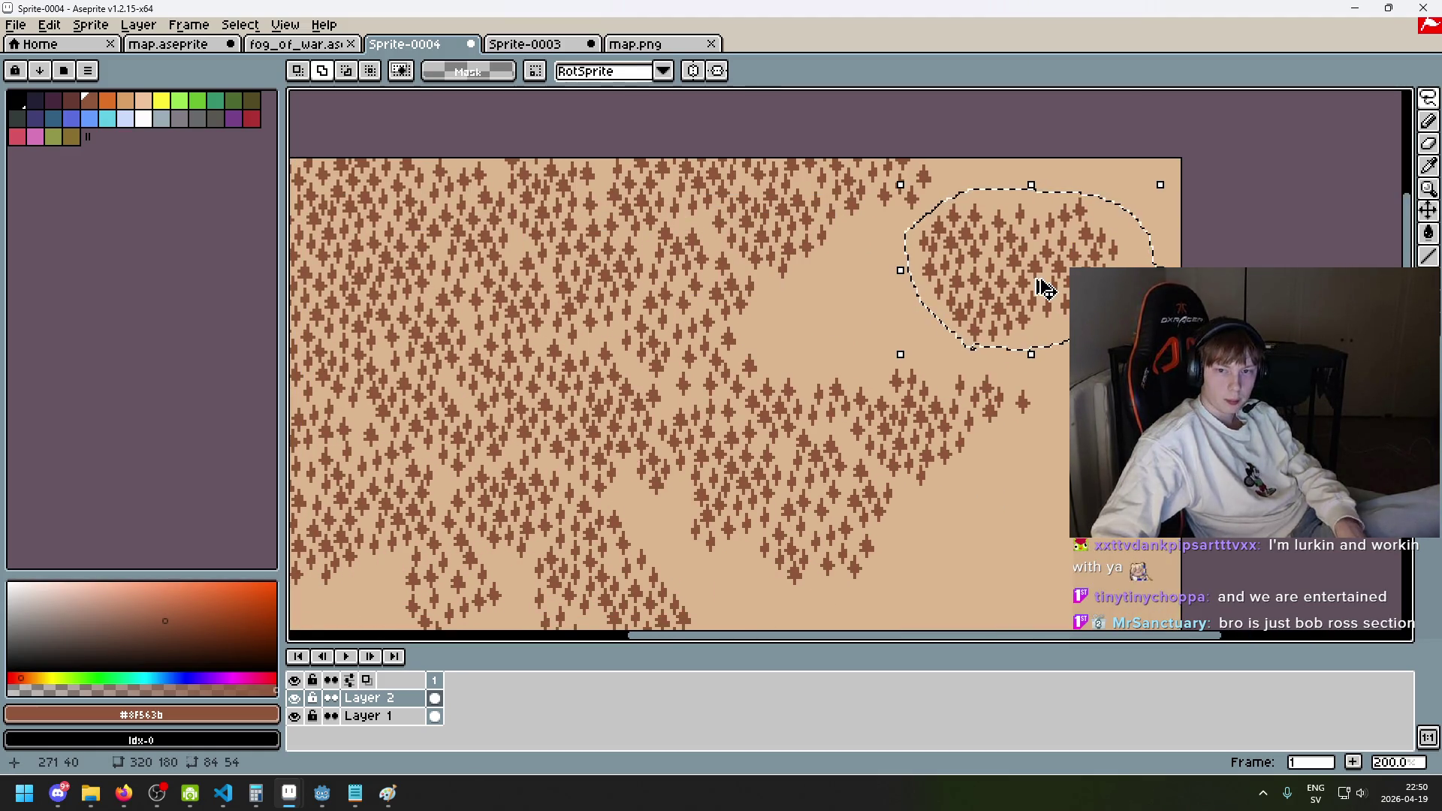
mouse_move(1015, 210)
left_mouse_down()
mouse_move(1133, 161)
mouse_move(380, 547)
mouse_move(440, 531)
mouse_move(380, 538)
mouse_move(434, 534)
mouse_move(418, 534)
mouse_move(1065, 187)
mouse_move(982, 193)
mouse_move(1020, 183)
mouse_move(1109, 453)
mouse_move(1089, 430)
mouse_move(1142, 388)
left_mouse_up()
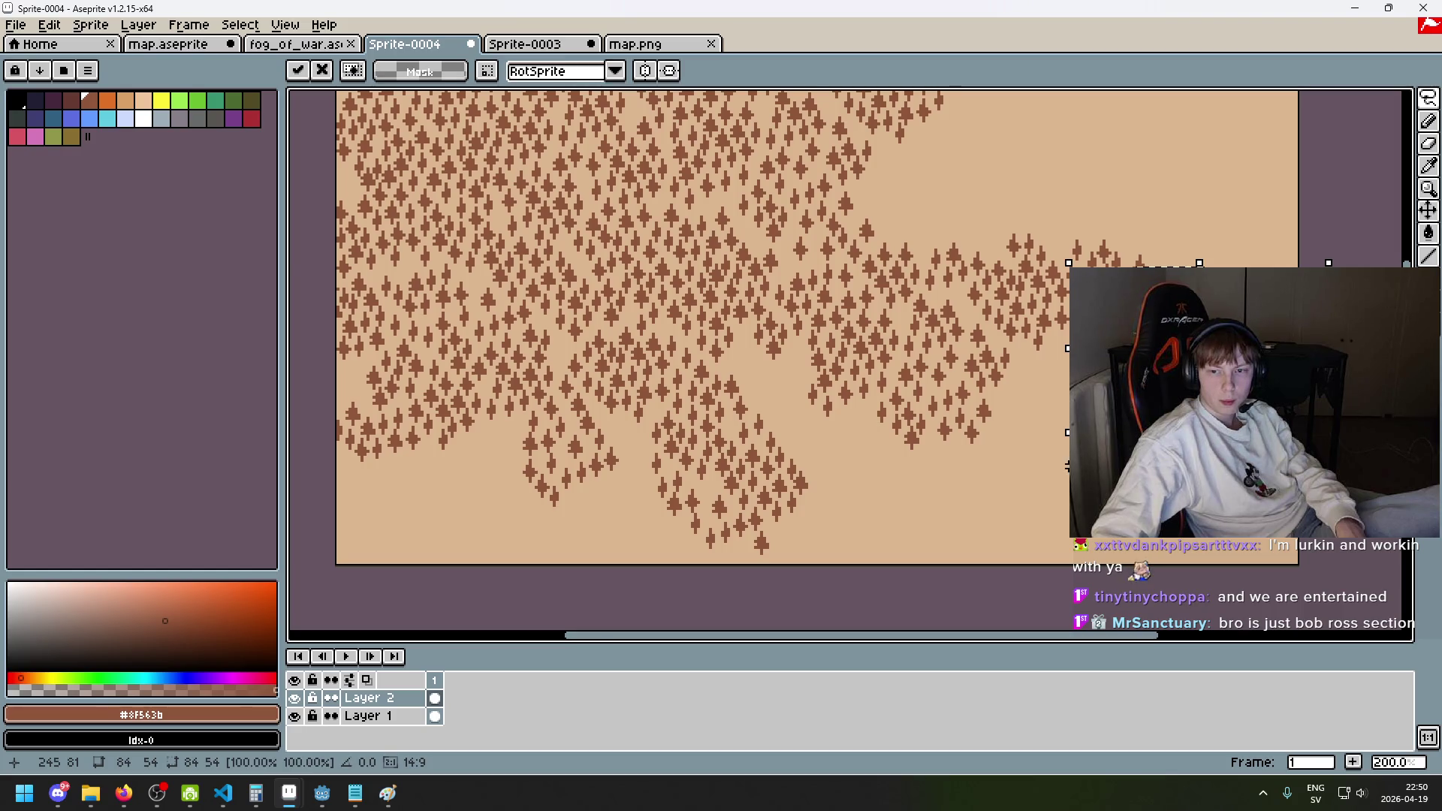
key("Return")
scroll(1036, 466, "up", 2)
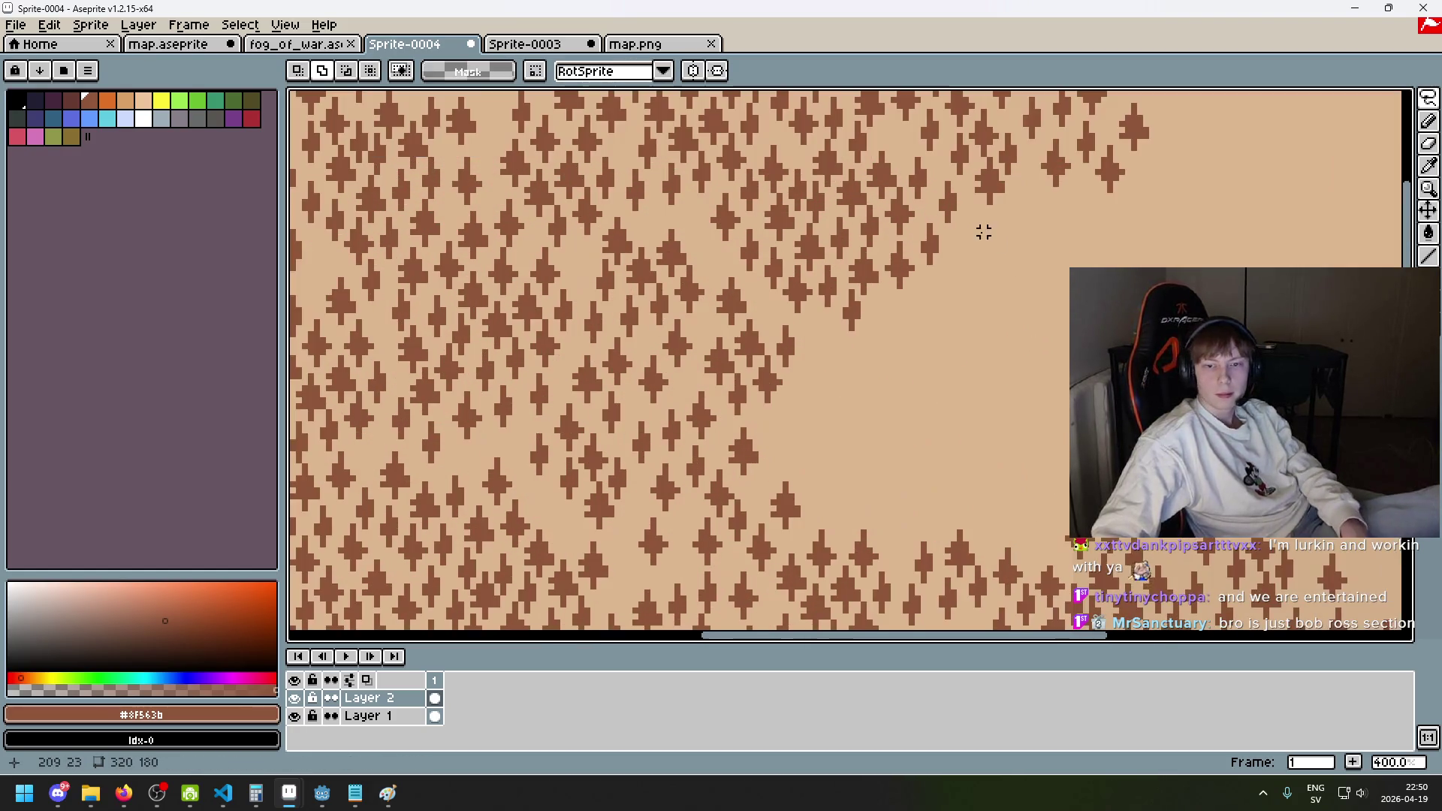
- Lasso a tree patch near the top and move it down and to the right
left_click_drag(1055, 232, 1023, 338)
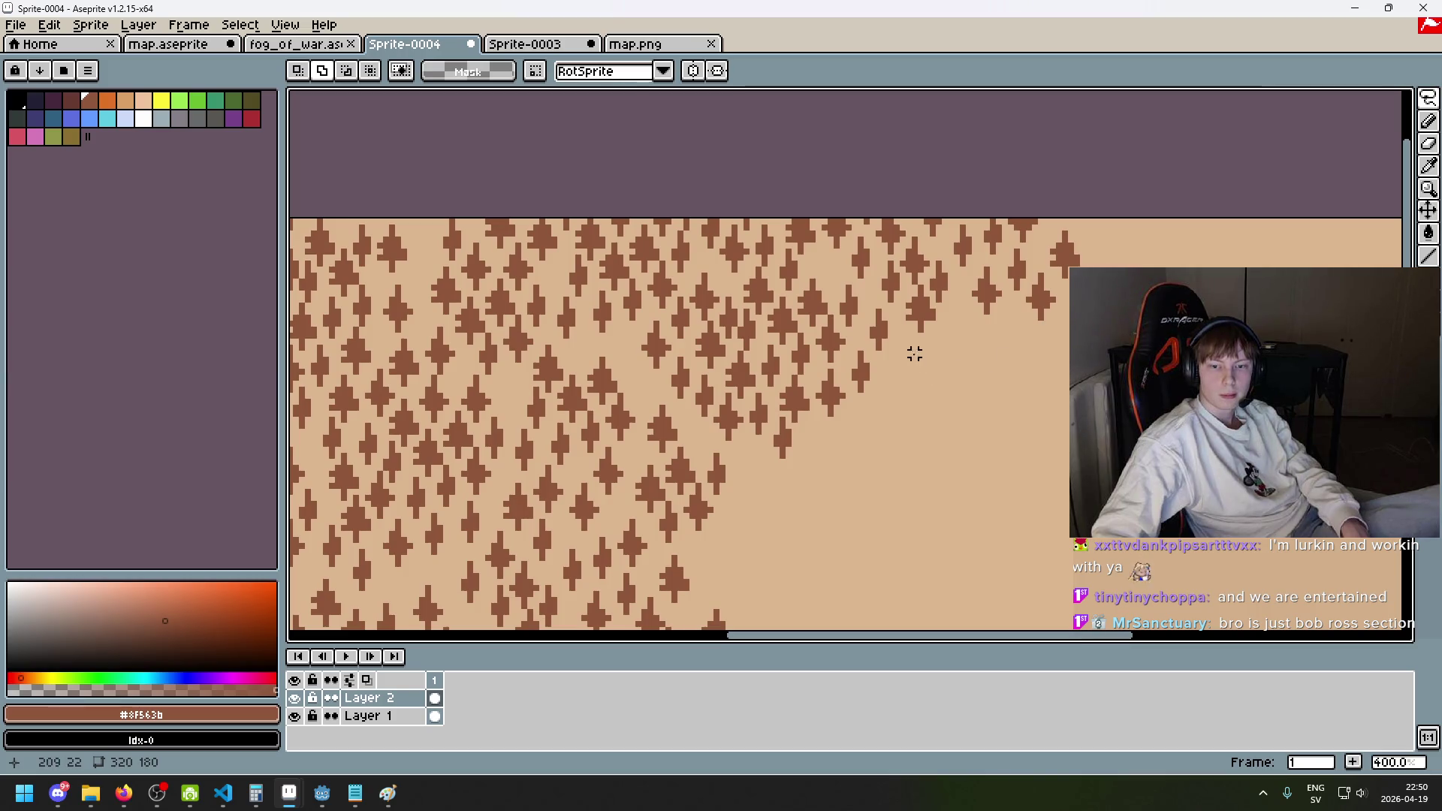
left_click_drag(774, 281, 759, 270)
mouse_move(674, 304)
left_mouse_down()
mouse_move(631, 347)
mouse_move(733, 443)
left_mouse_up()
left_click_drag(852, 462, 924, 347)
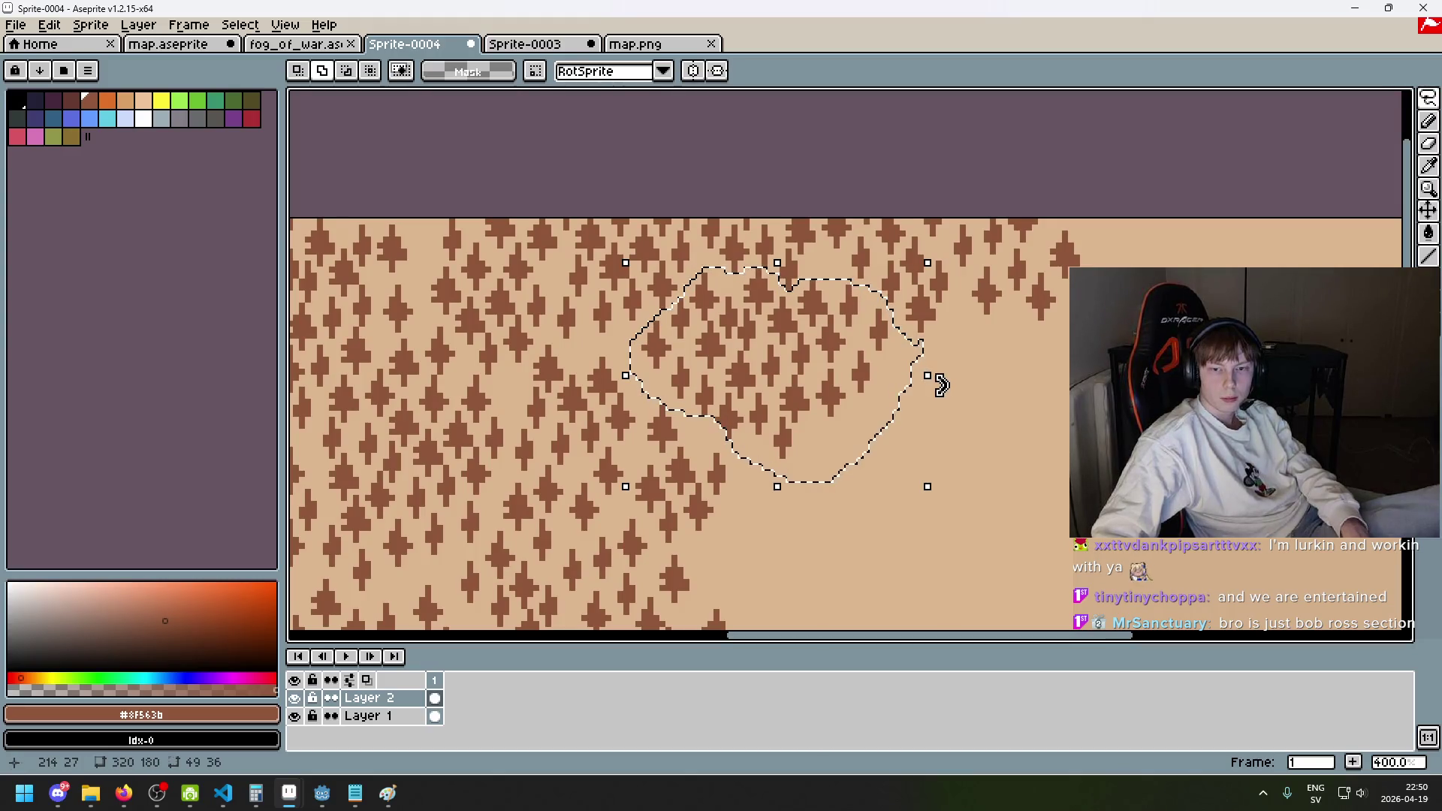
scroll(935, 390, "down", 3)
scroll(913, 345, "up", 3)
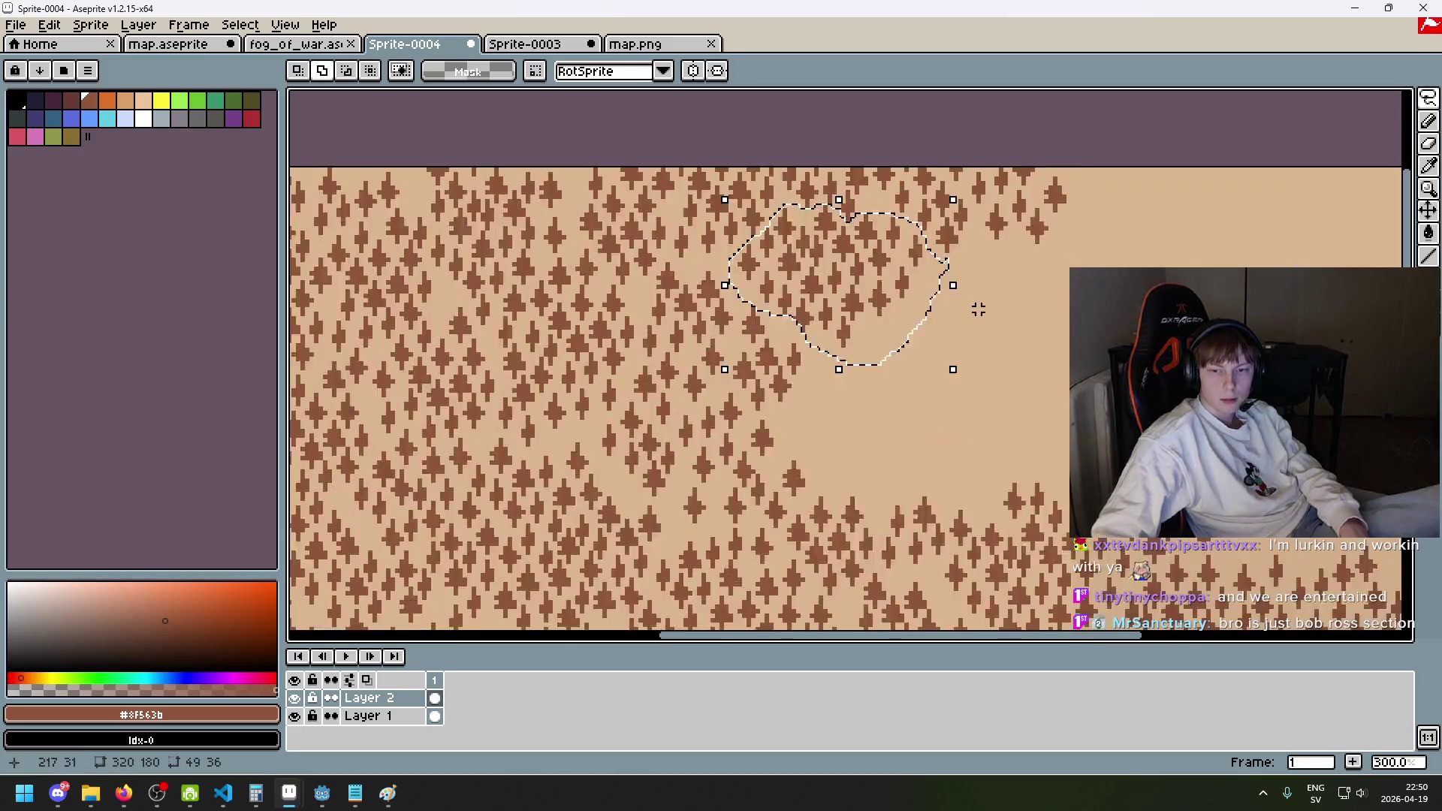
left_click(897, 344)
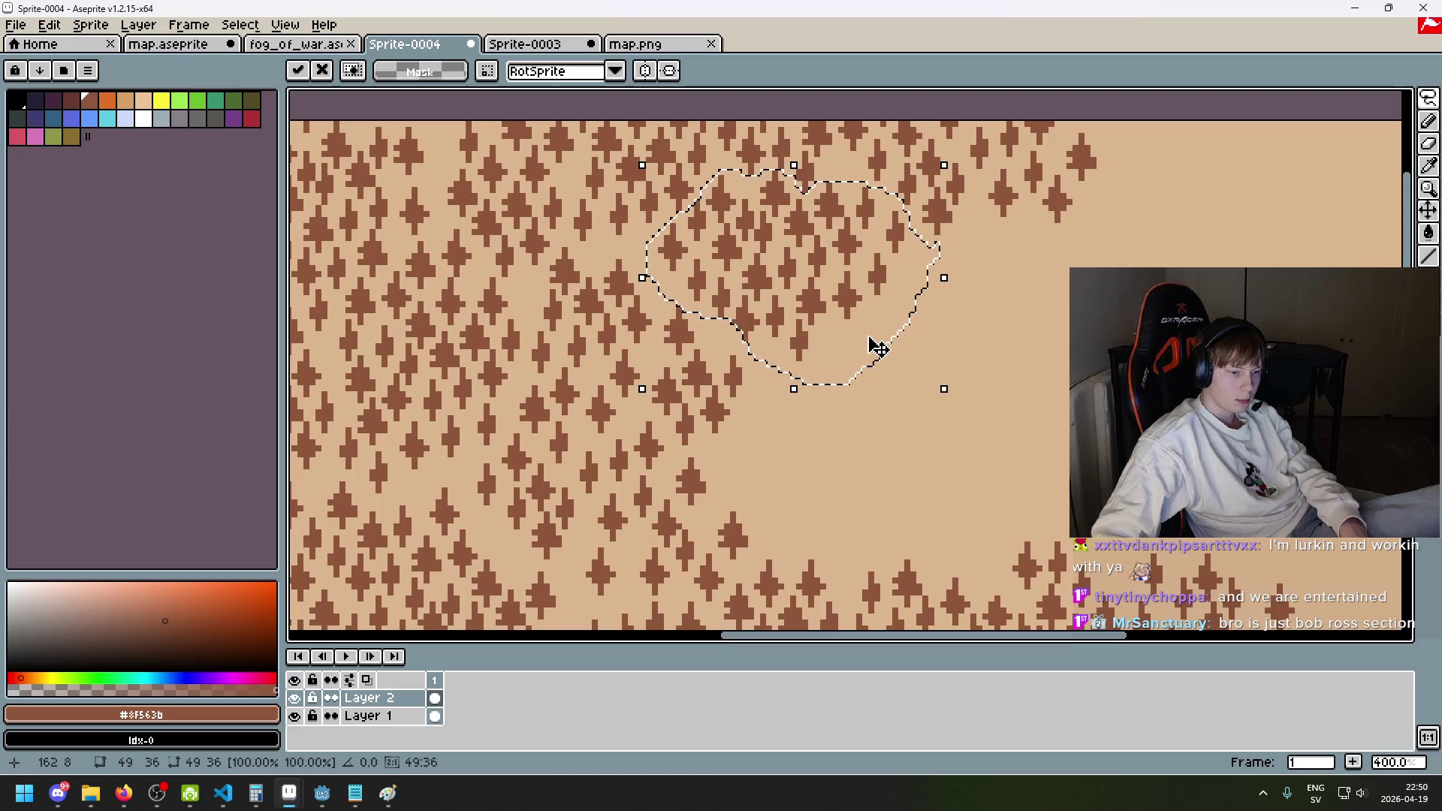
scroll(888, 357, "down", 1)
left_click_drag(939, 383, 1008, 320)
mouse_move(881, 259)
left_mouse_down()
mouse_move(950, 411)
mouse_move(929, 403)
mouse_move(917, 427)
mouse_move(933, 446)
left_mouse_up()
key("Return")
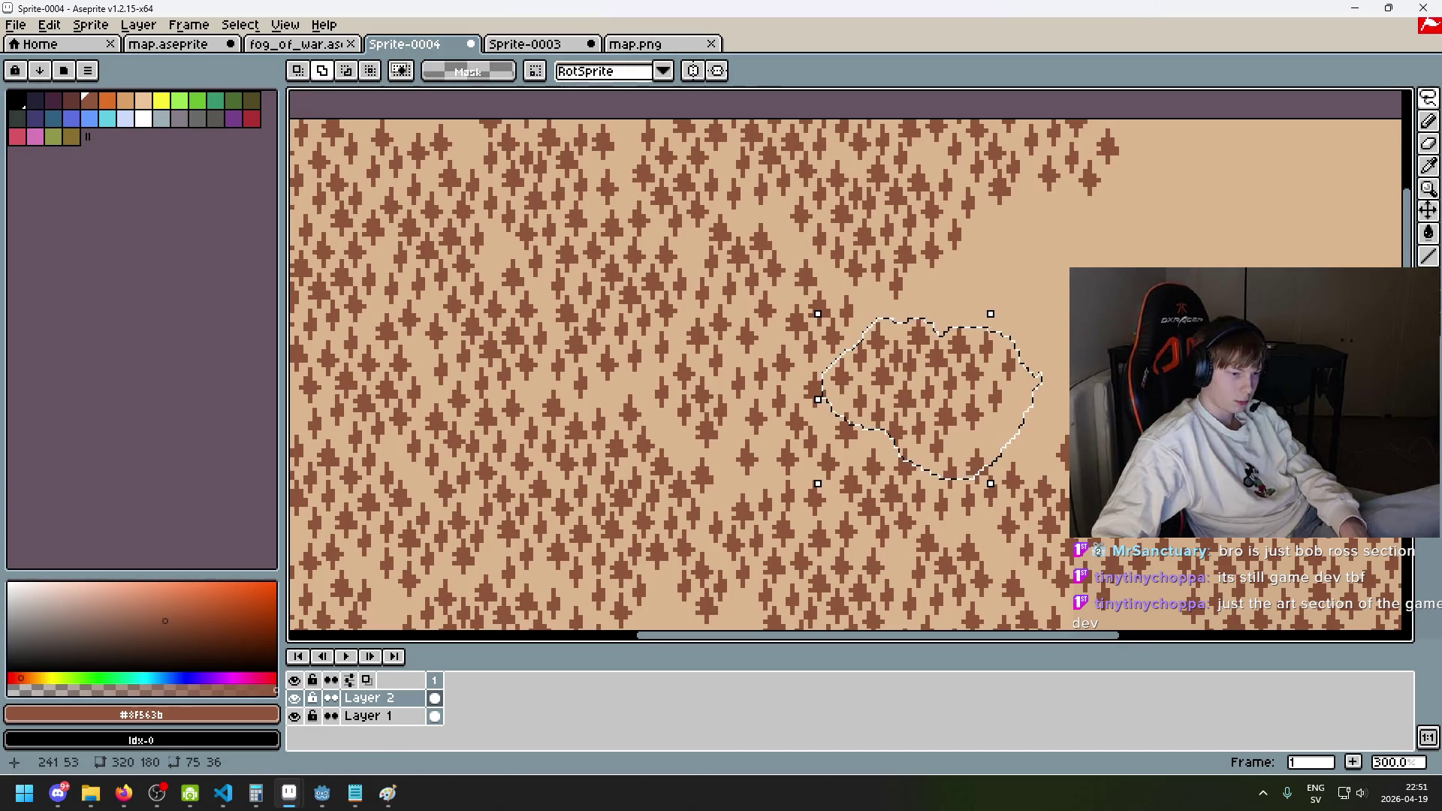
- Shift that patch further right and clear the selection
scroll(781, 262, "down", 2)
scroll(781, 263, "up", 1)
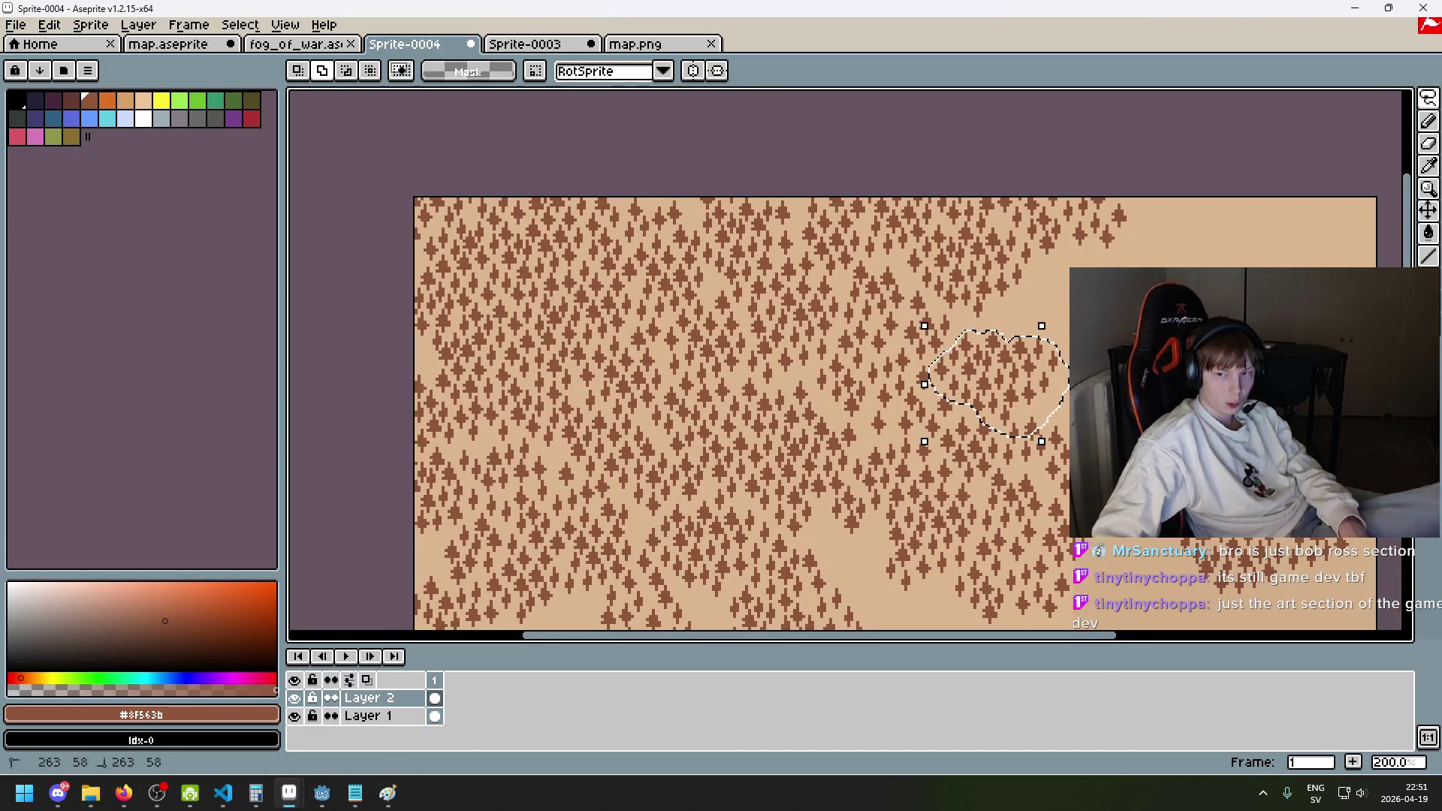
scroll(1015, 321, "up", 3)
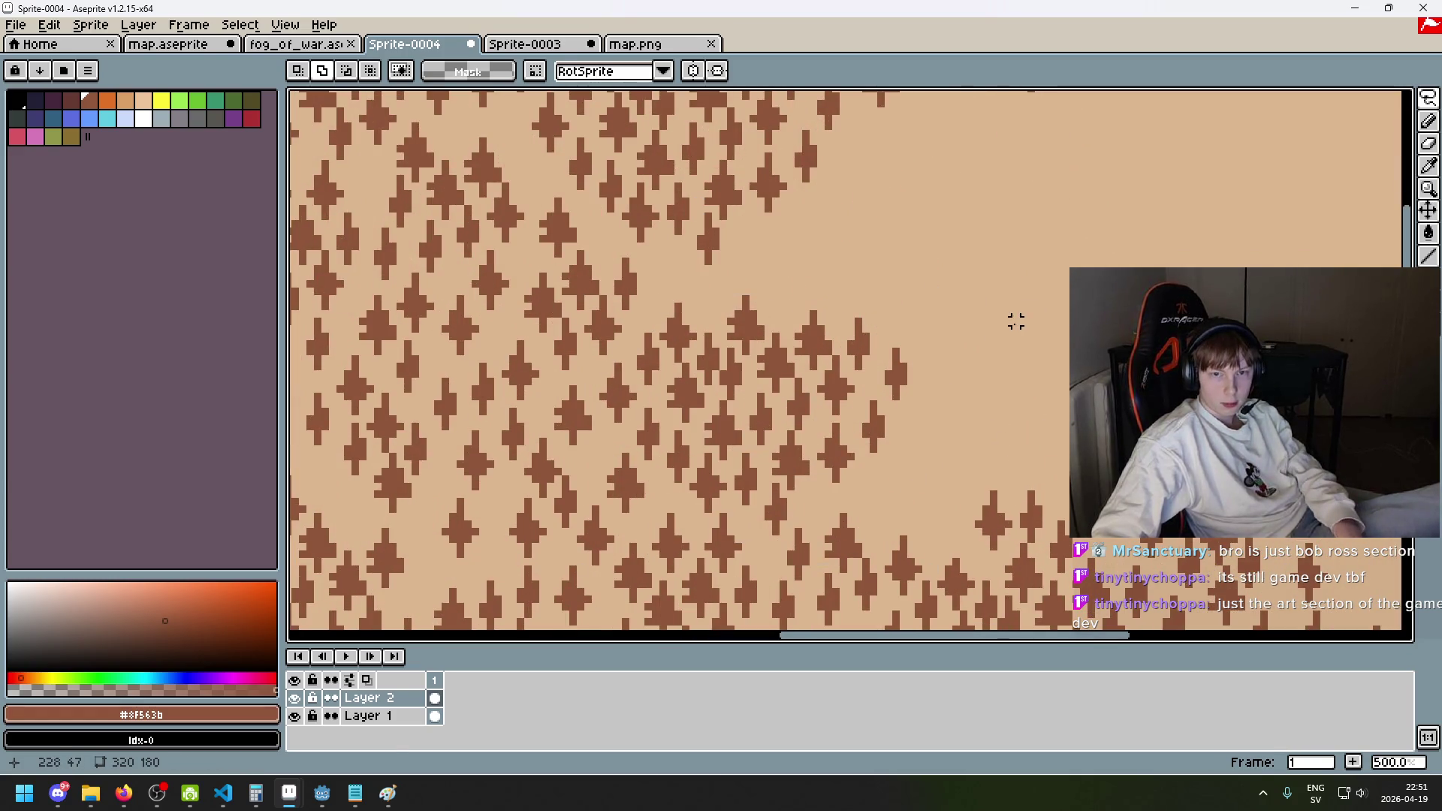
scroll(859, 232, "down", 2)
mouse_move(782, 453)
left_mouse_down()
mouse_move(995, 408)
mouse_move(953, 397)
left_mouse_up()
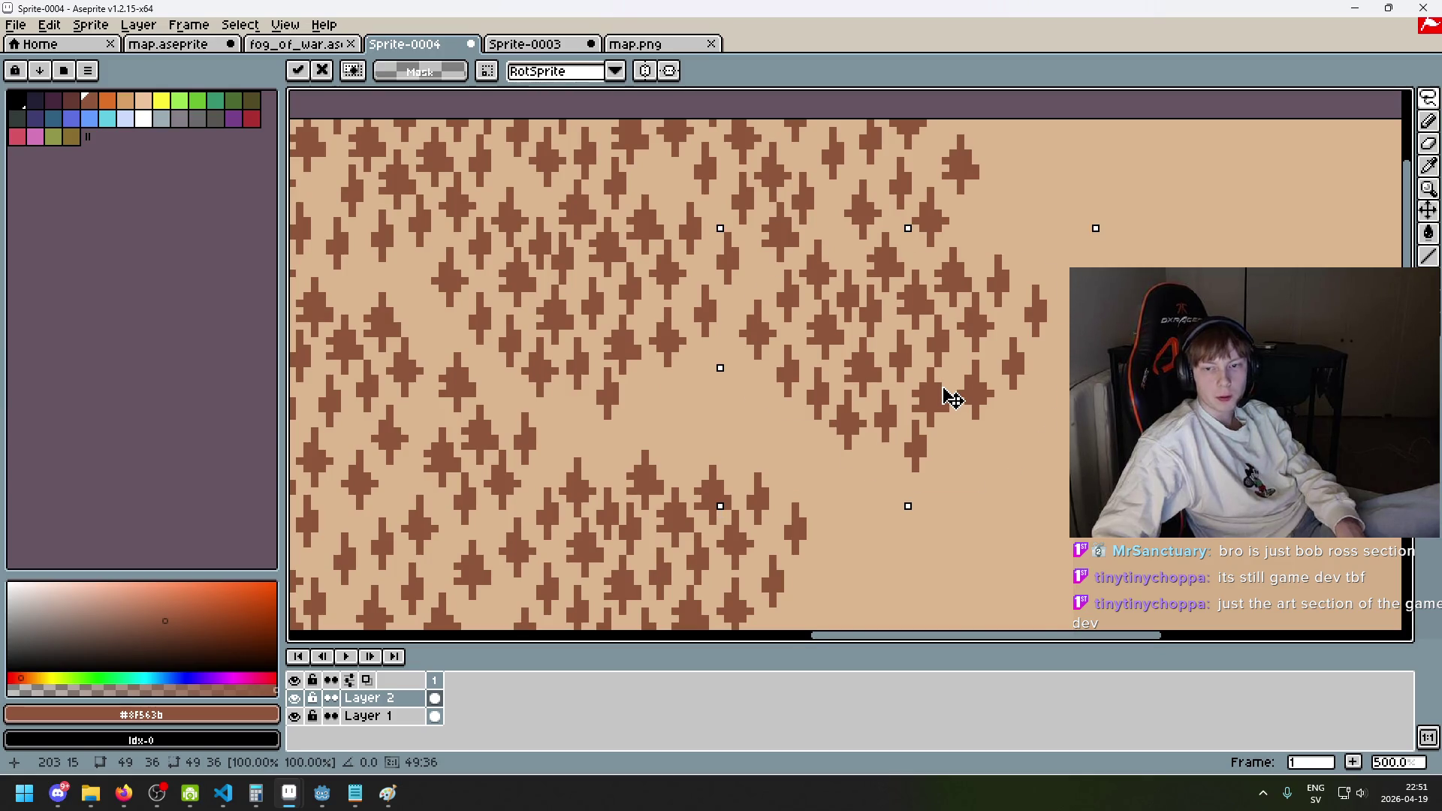
scroll(952, 398, "down", 3)
key("ctrl+d")
scroll(901, 386, "up", 1)
scroll(746, 358, "down", 1)
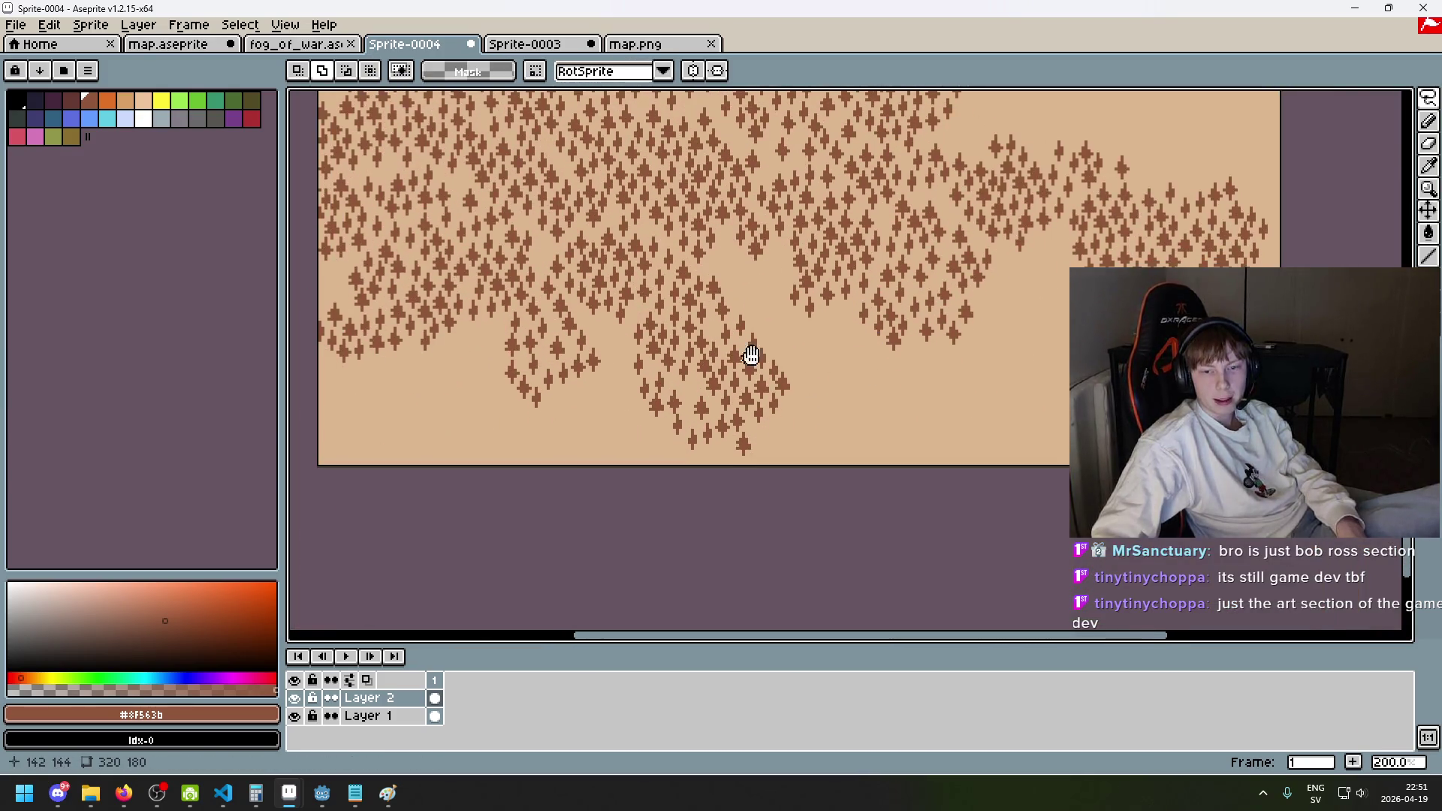
- Paste the copied tree patch onto the map's left edge and deselect
key("ctrl+v")
left_click_drag(1104, 368, 682, 359)
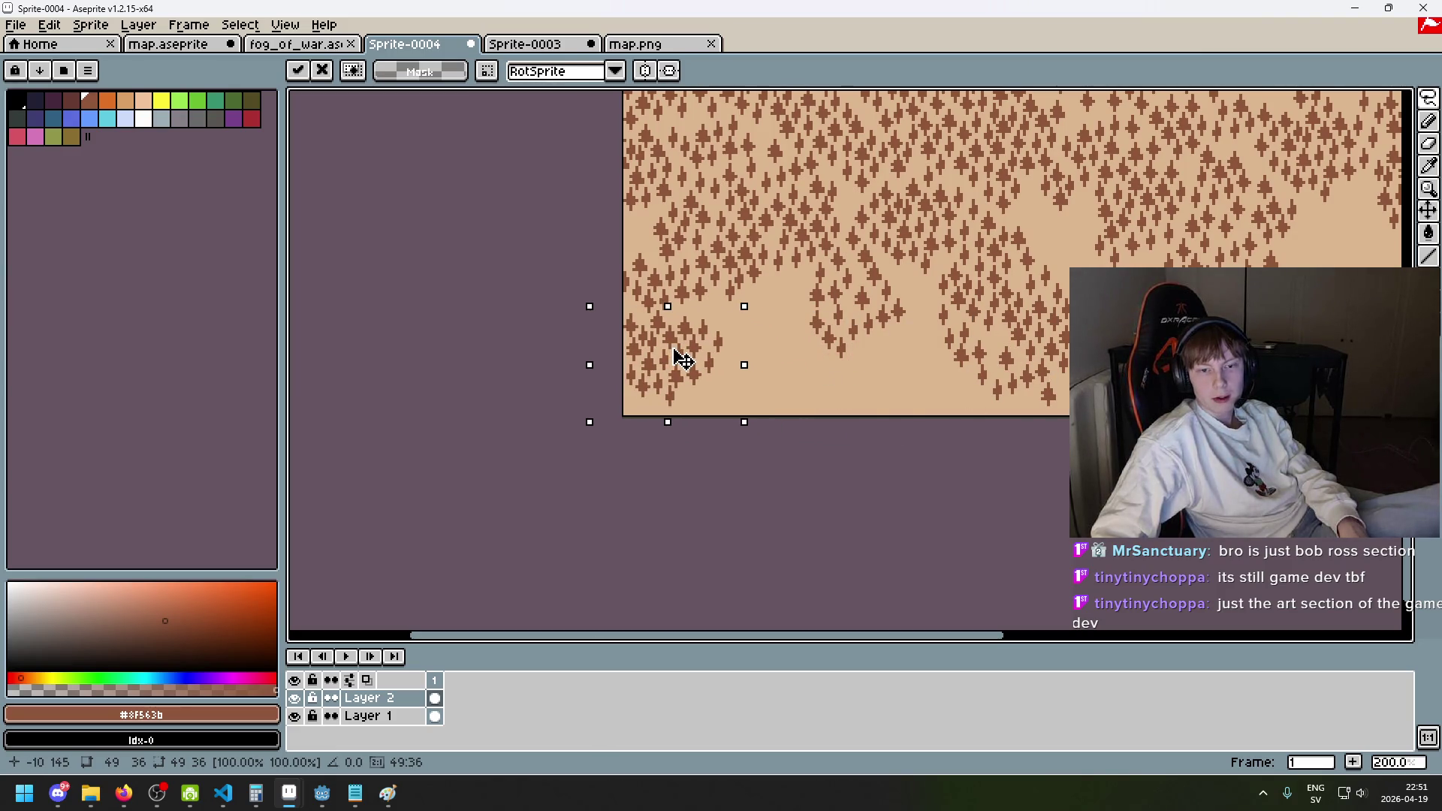
key("Return")
key("ctrl+d")
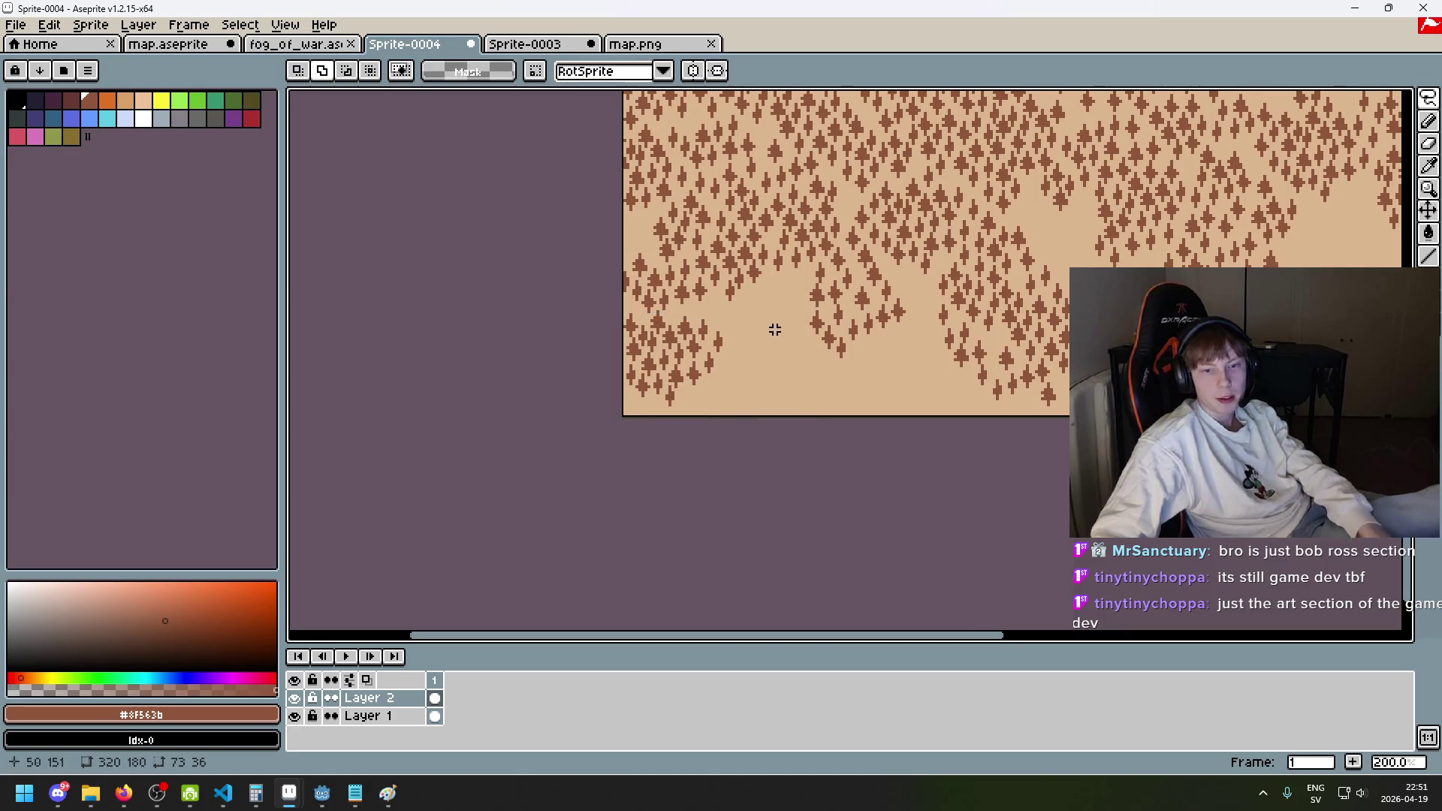
scroll(774, 330, "up", 3)
scroll(775, 330, "down", 1)
scroll(770, 336, "up", 1)
scroll(763, 345, "up", 3)
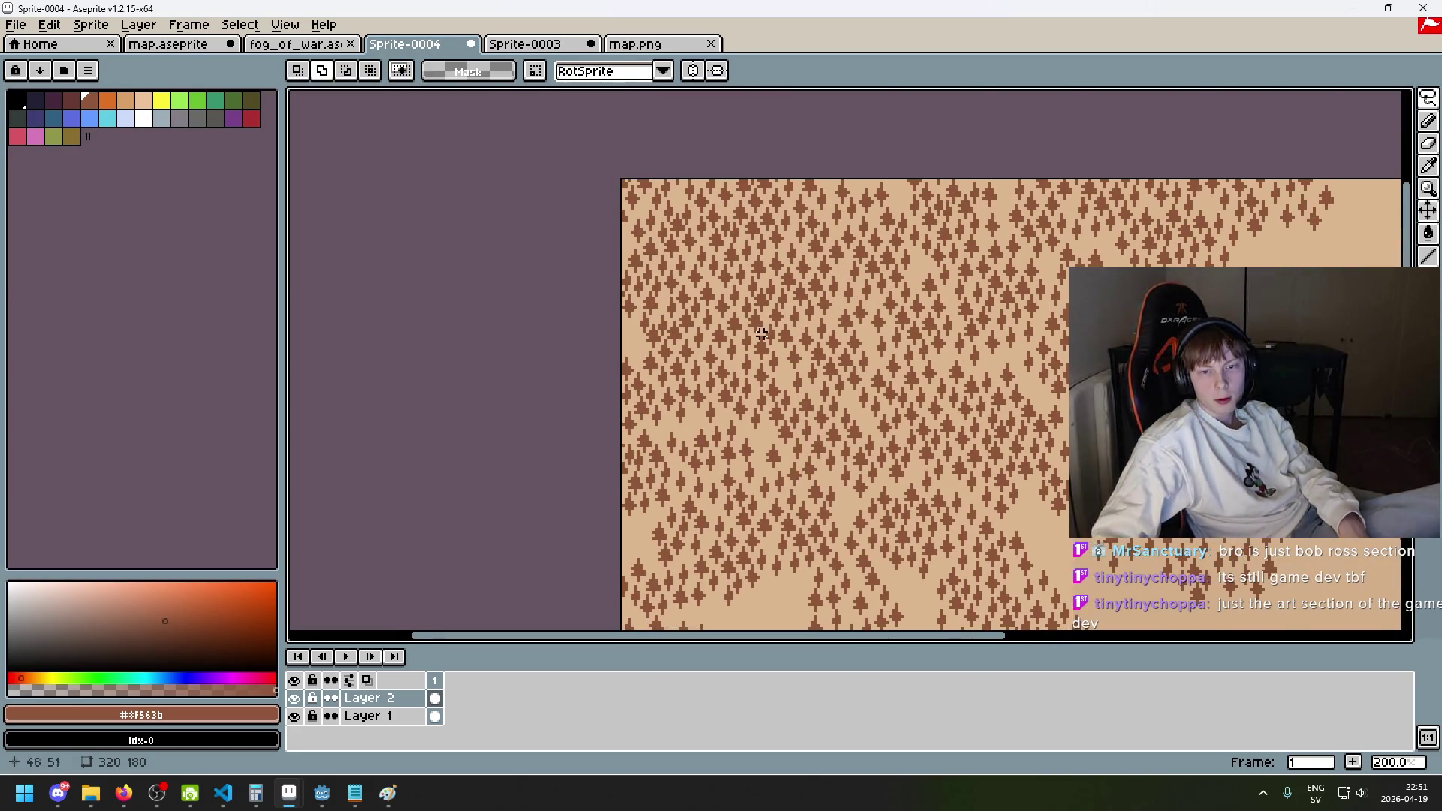
scroll(763, 346, "up", 2)
scroll(721, 356, "up", 3)
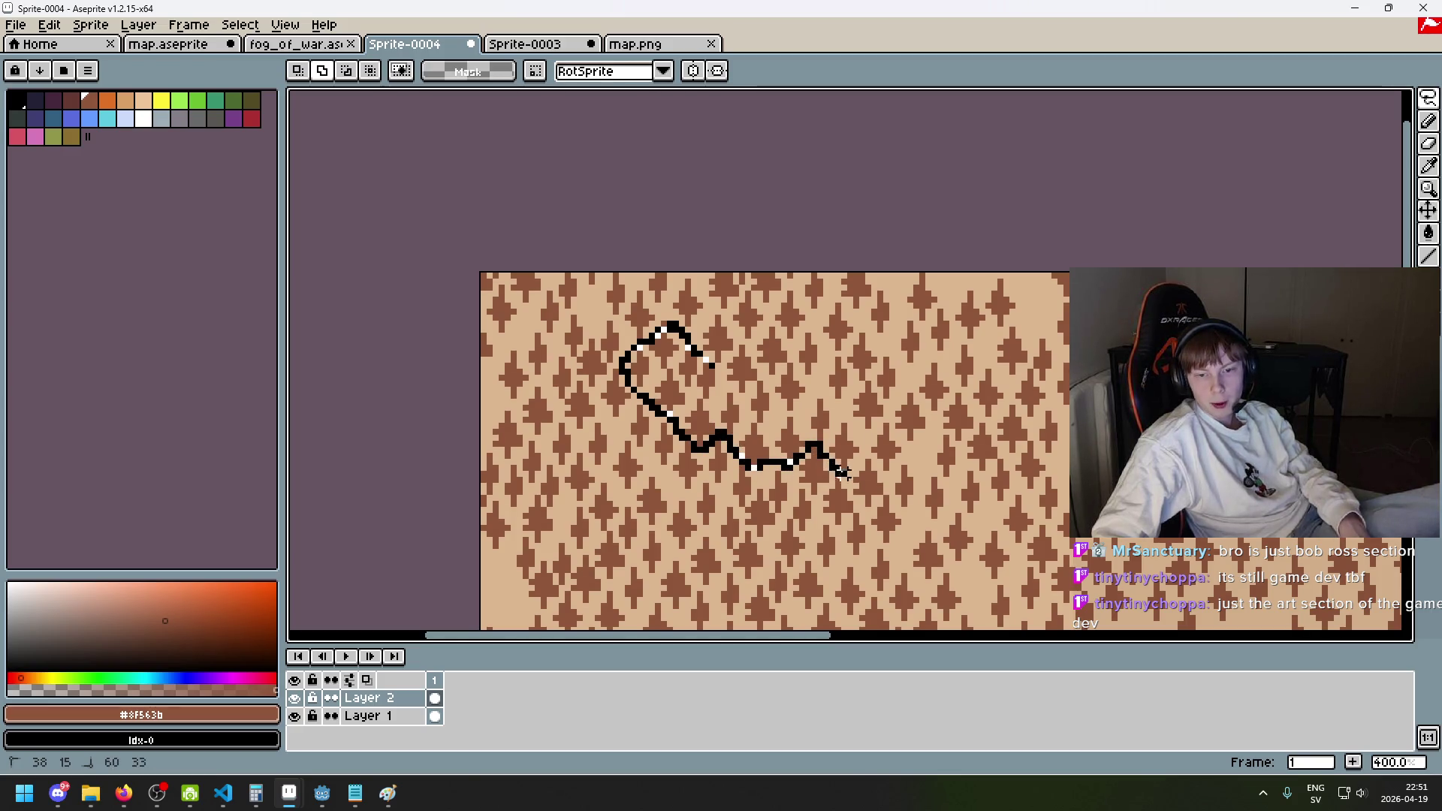
- Lasso a group of trees and shift it to the right, committing it in place
left_click_drag(880, 466, 891, 473)
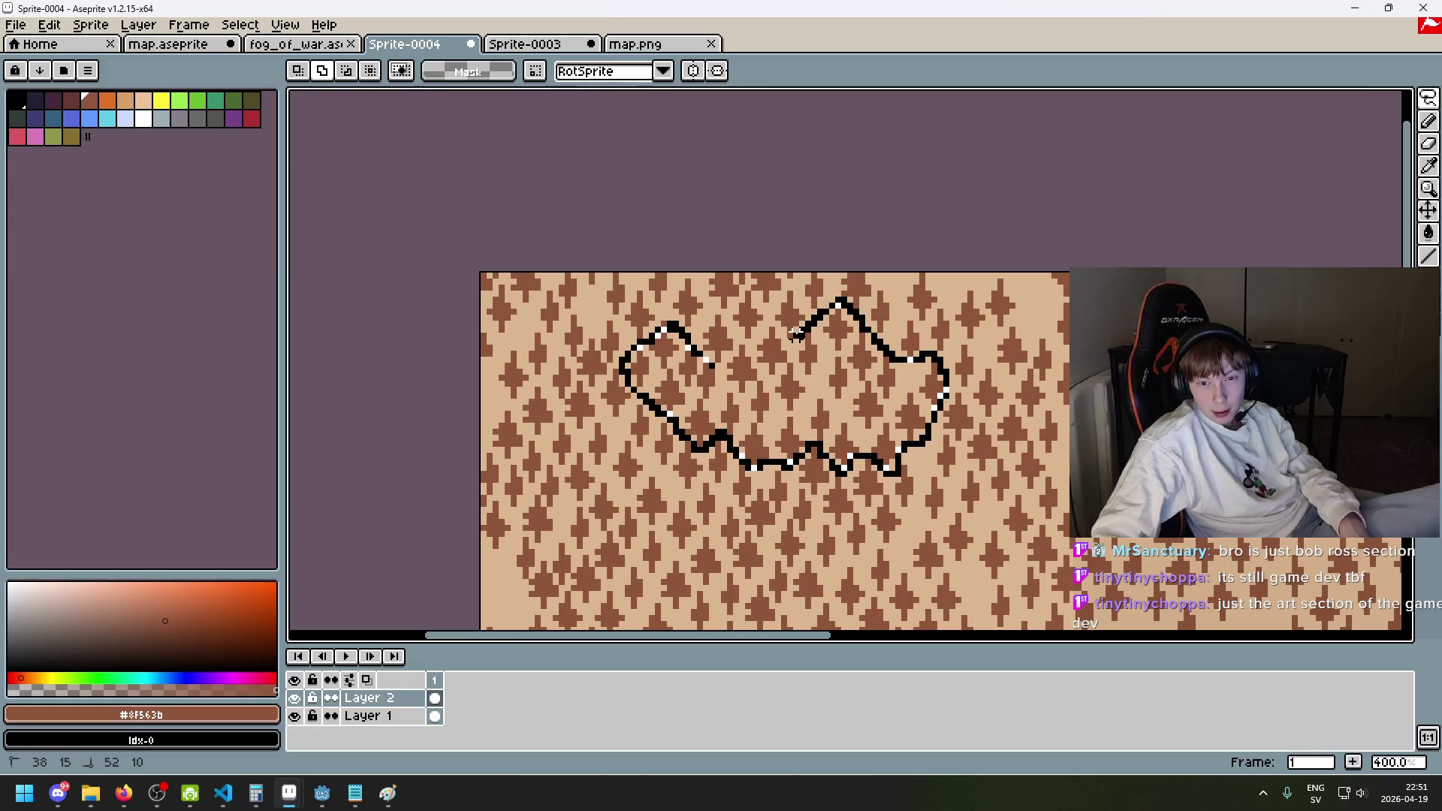
left_click_drag(689, 335, 690, 340)
scroll(851, 435, "down", 2)
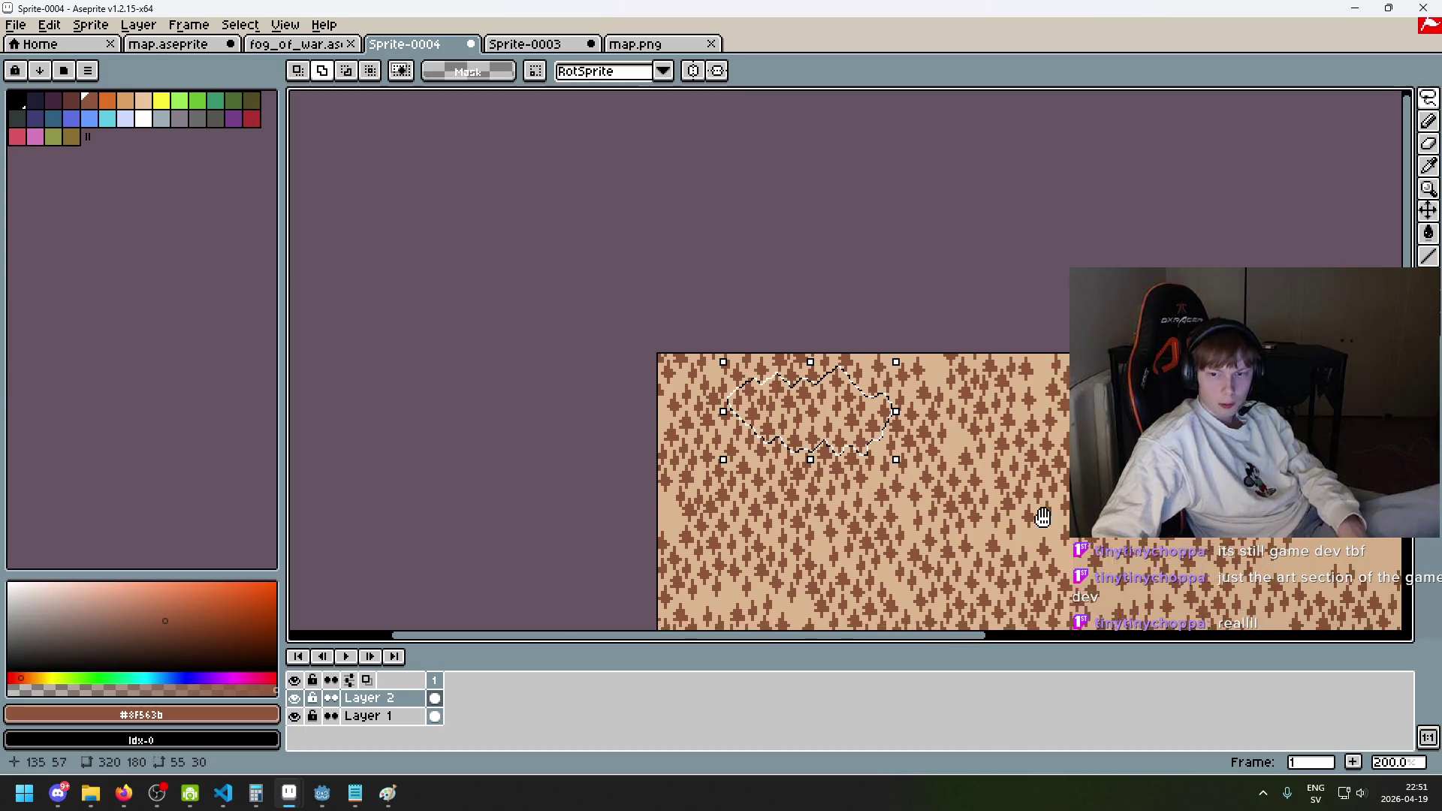
left_click_drag(1059, 524, 795, 445)
mouse_move(555, 336)
left_mouse_down()
mouse_move(735, 380)
mouse_move(1117, 363)
left_mouse_up()
key("e")
- Lasso a second tree group with the freehand lasso, shift it right, and deselect
scroll(1112, 363, "up", 5)
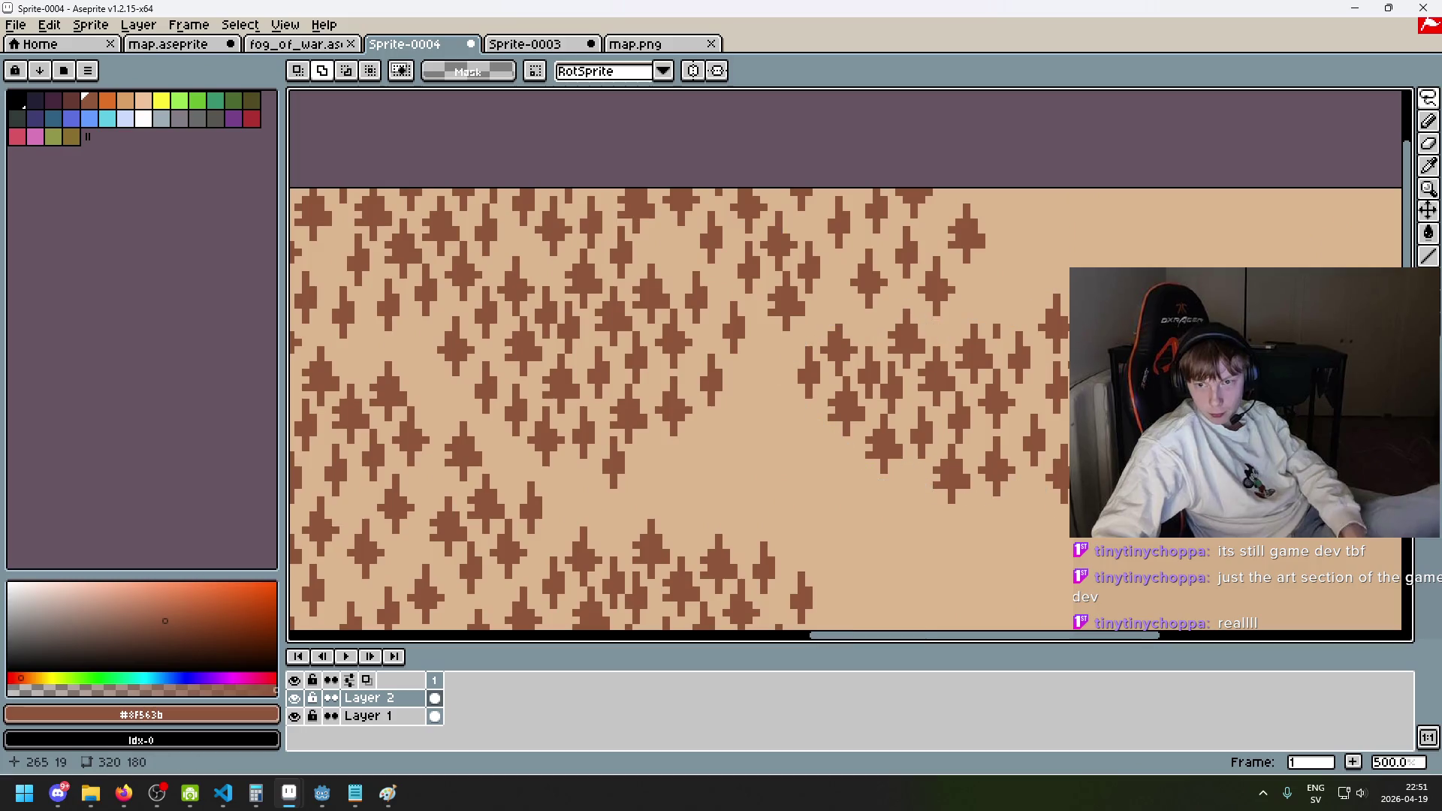
scroll(927, 340, "down", 3)
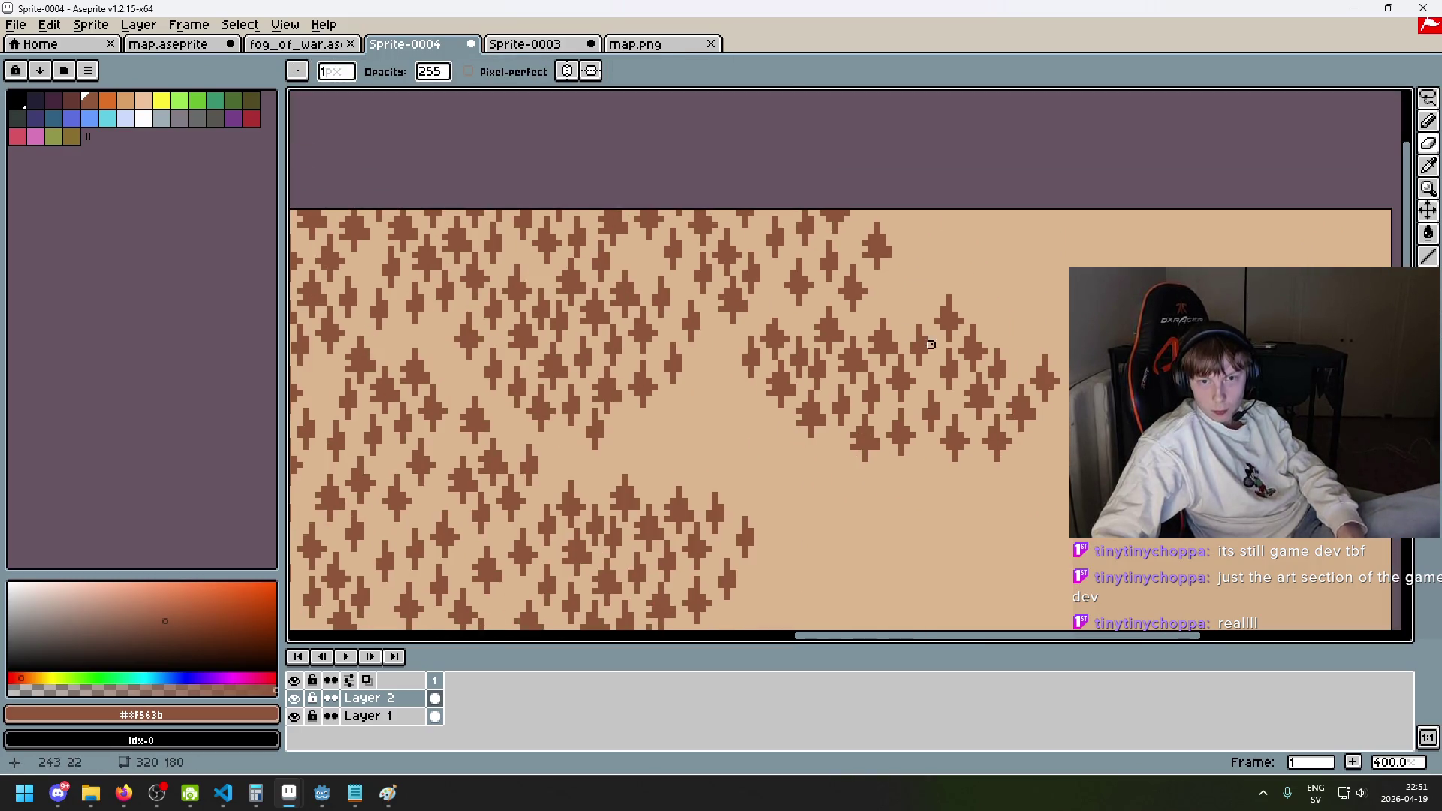
left_click(1428, 98)
left_click_drag(811, 217, 818, 420)
mouse_move(961, 339)
left_mouse_down()
mouse_move(1228, 344)
mouse_move(1177, 627)
mouse_move(961, 430)
mouse_move(614, 614)
mouse_move(615, 583)
mouse_move(632, 584)
left_mouse_up()
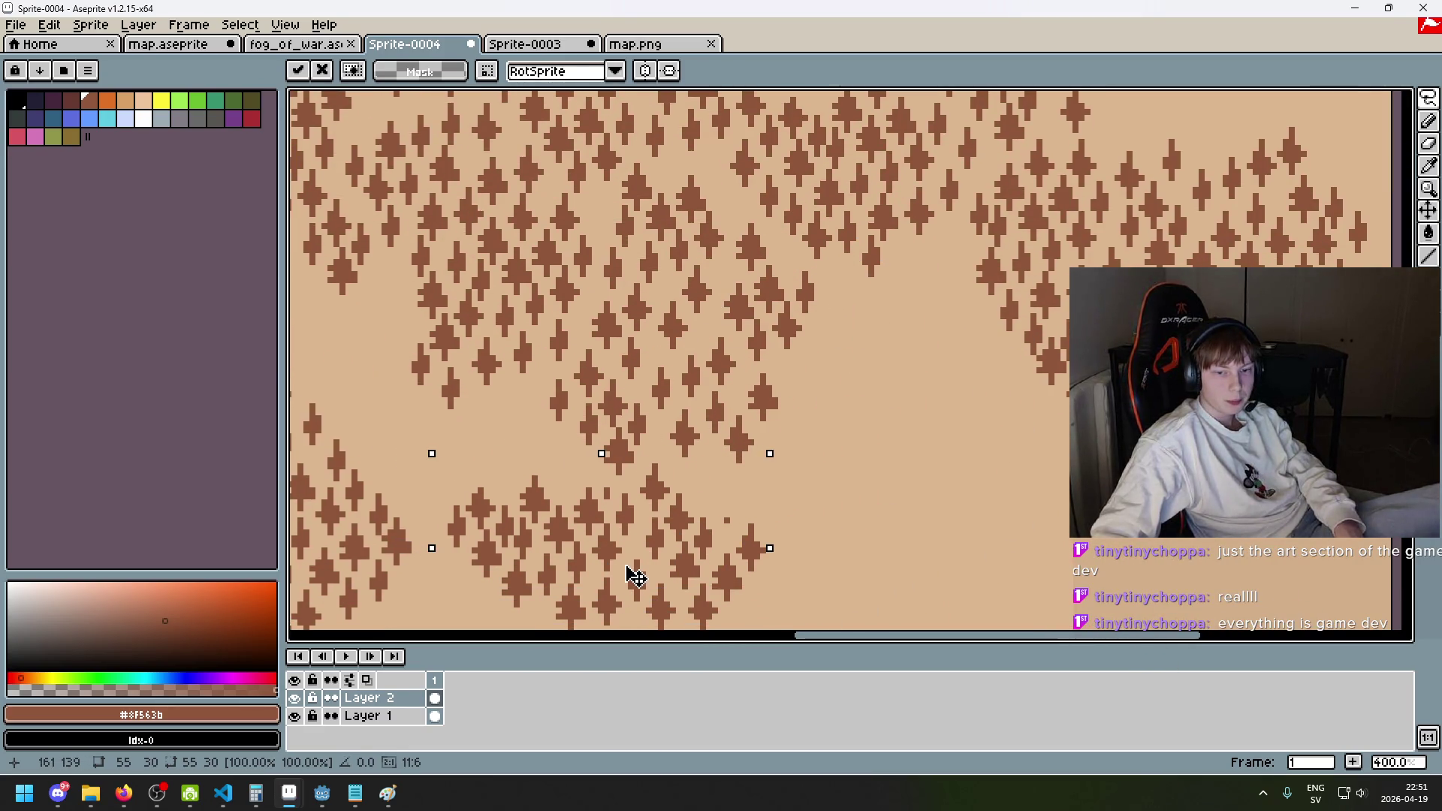
key("ctrl+d")
- Lasso-select the tree cluster near the bottom edge, then clear the selection
scroll(766, 531, "up", 2)
key("b")
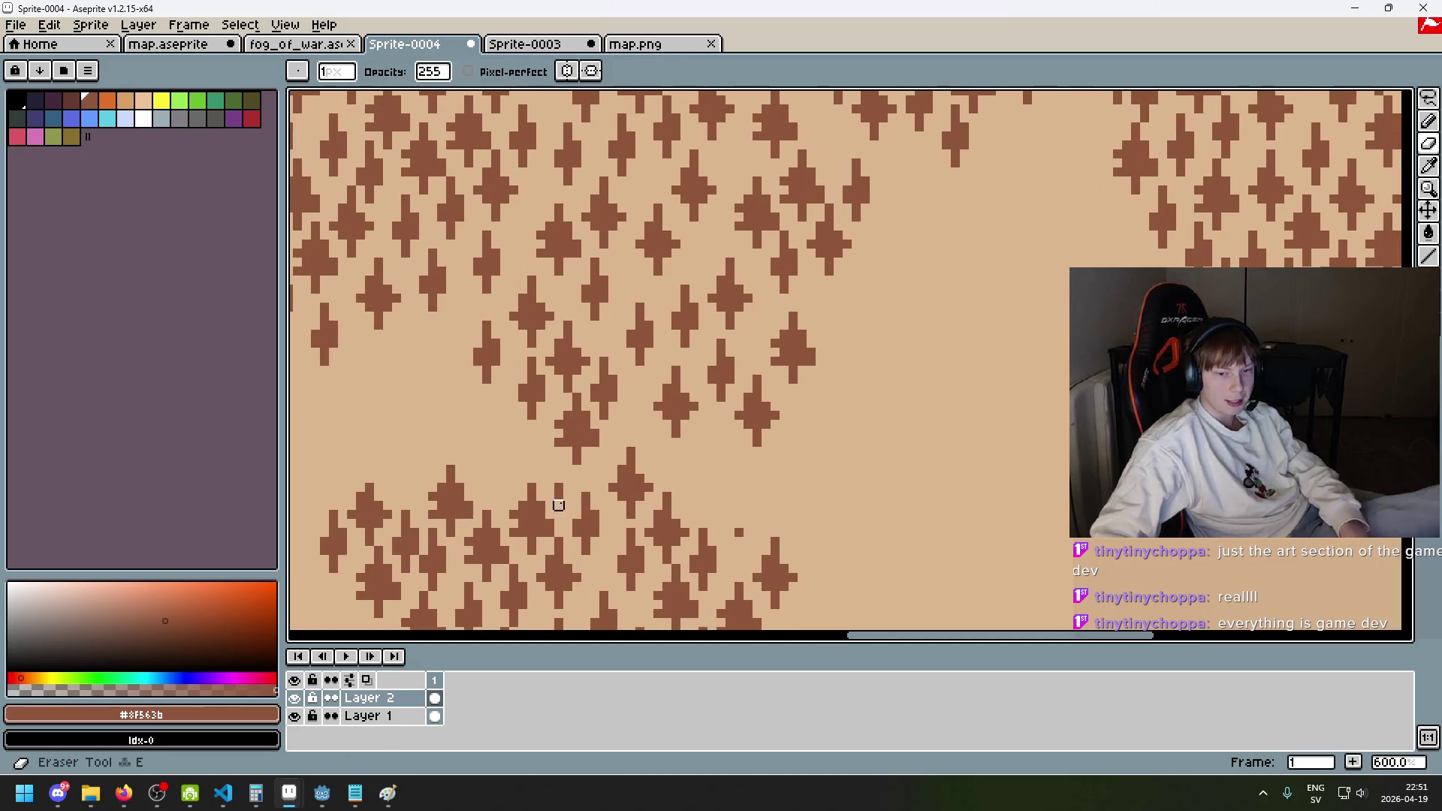
scroll(739, 532, "down", 3)
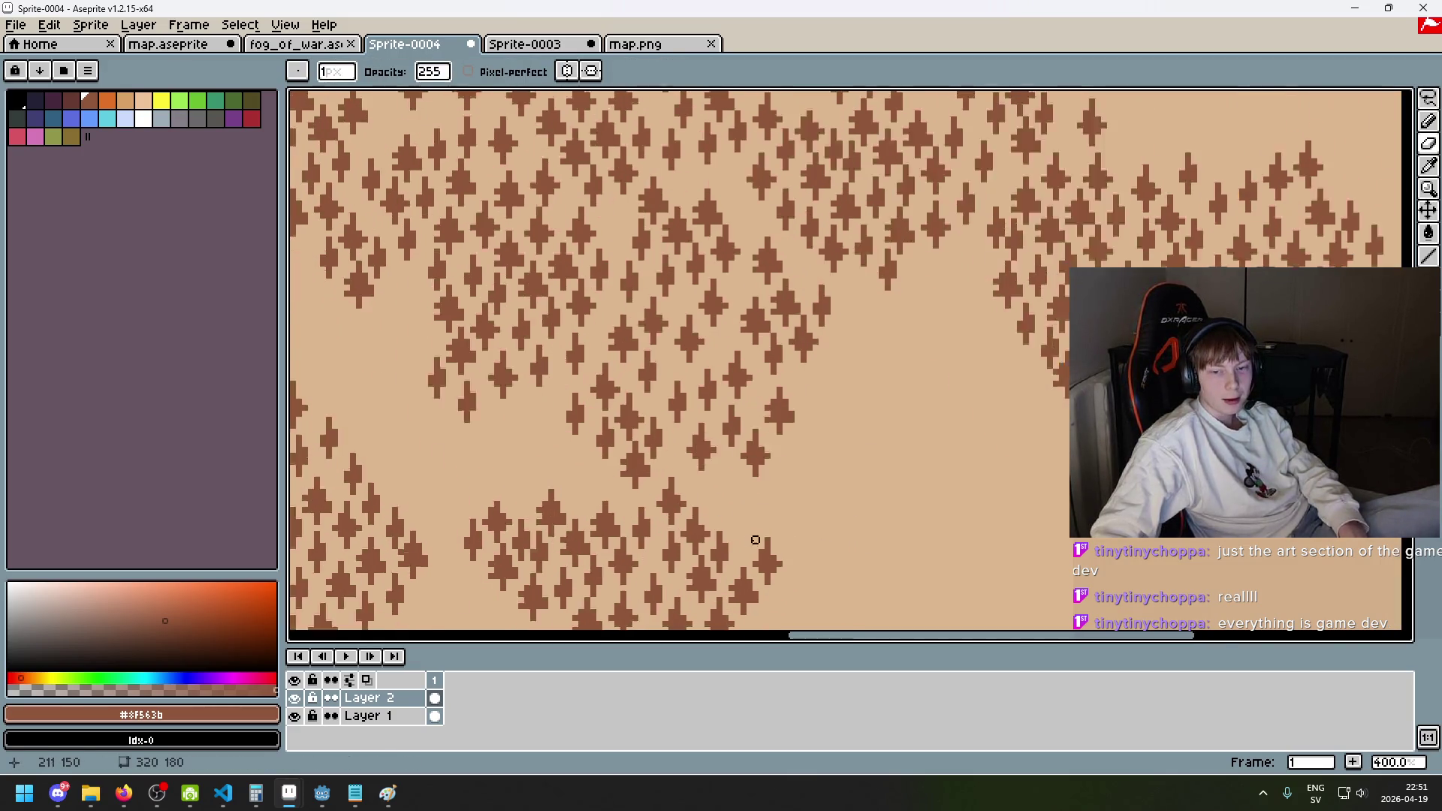
key("q")
left_click_drag(877, 458, 796, 446)
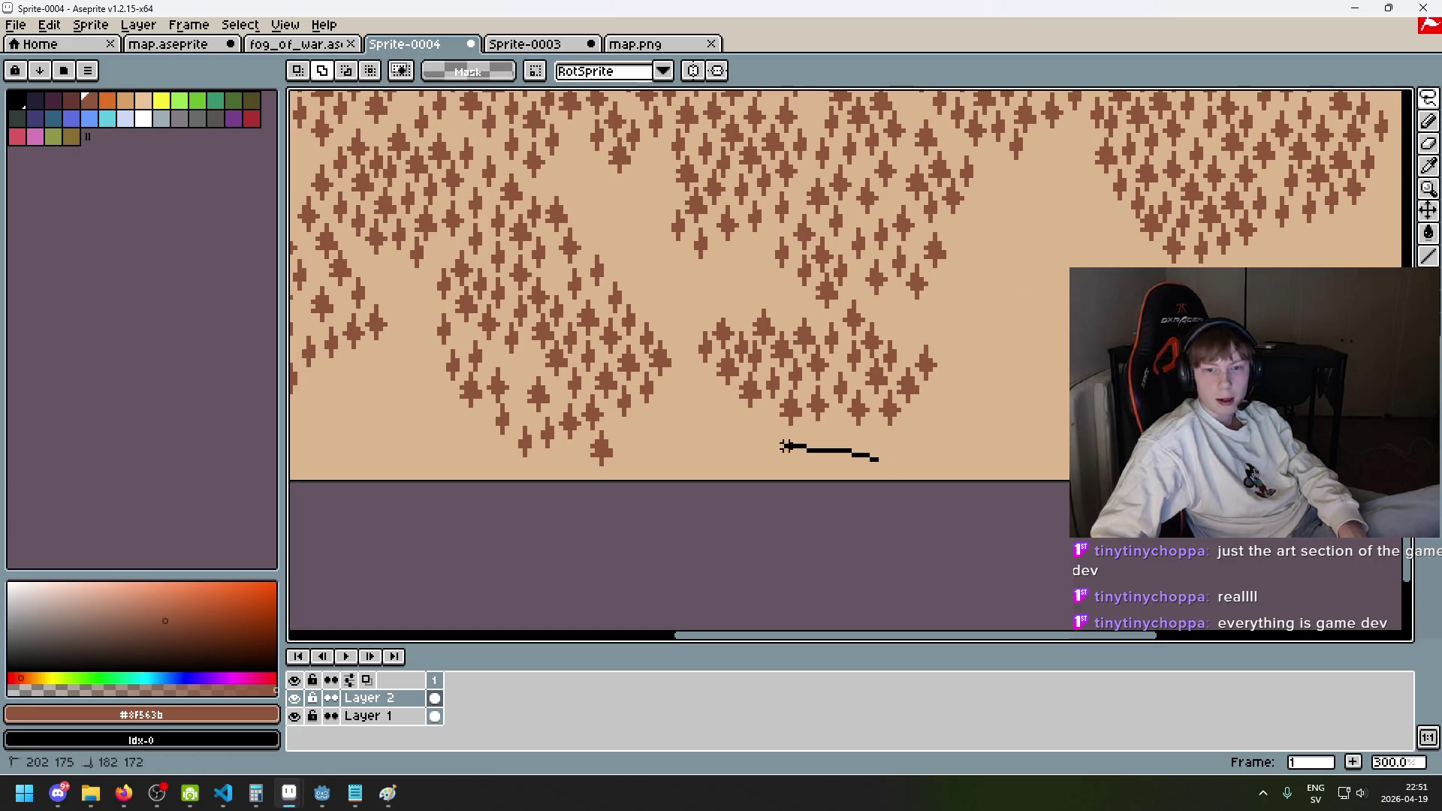
left_click_drag(980, 406, 856, 449)
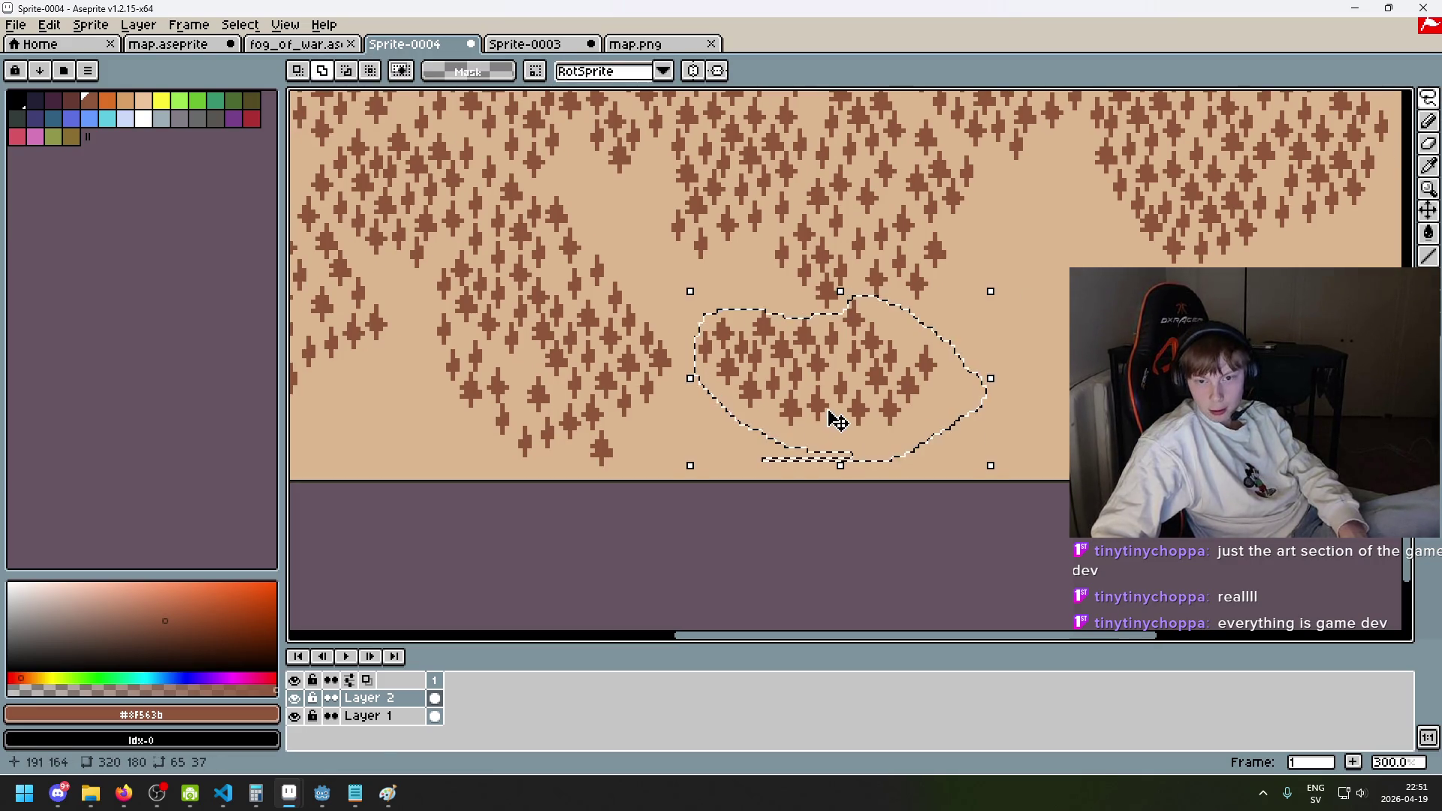
key("ctrl+d")
- Pan to a dense part of the forest and begin outlining a large tree patch
mouse_move(709, 233)
left_mouse_down()
mouse_move(941, 325)
mouse_move(929, 386)
mouse_move(1074, 293)
mouse_move(827, 522)
mouse_move(784, 261)
left_mouse_up()
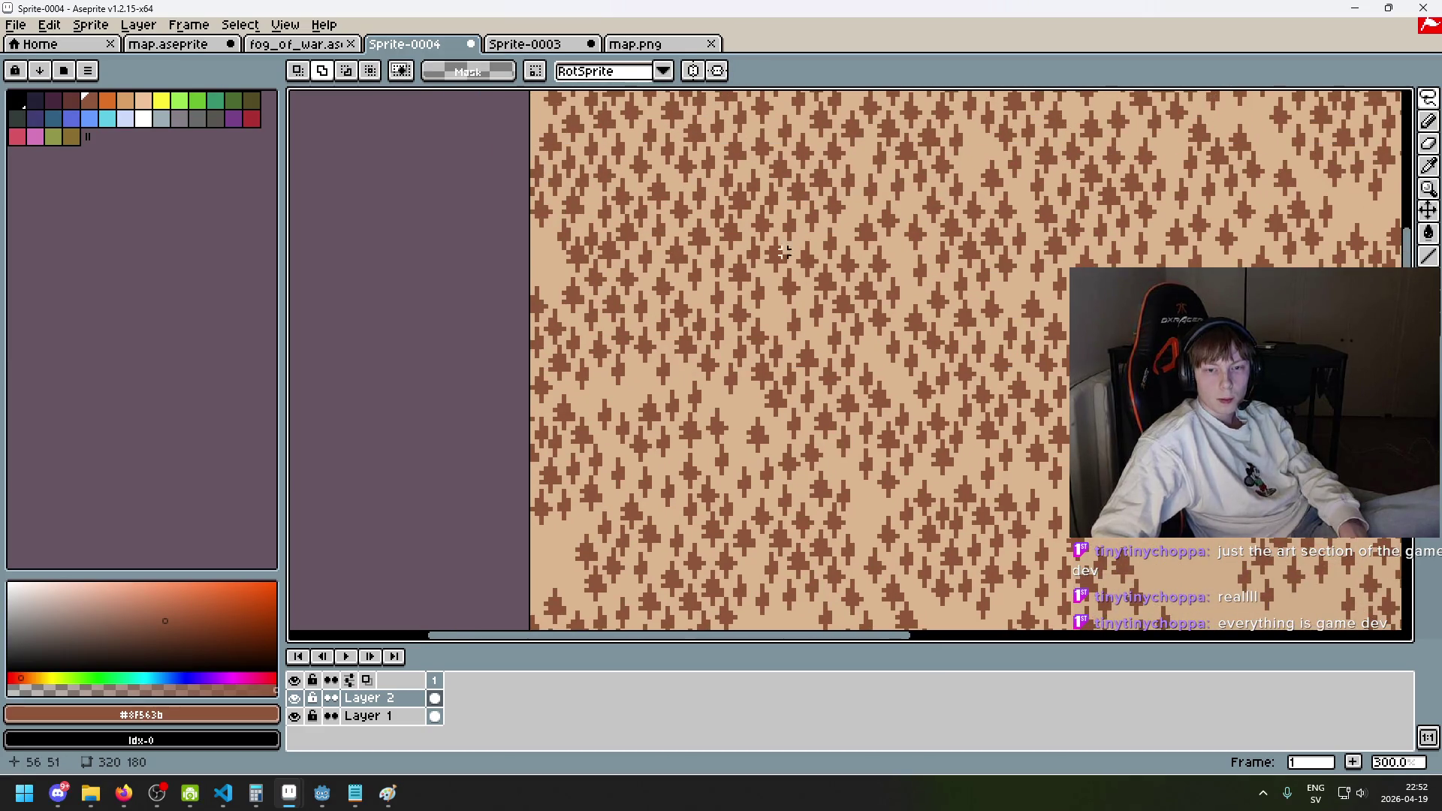
scroll(798, 180, "up", 1)
scroll(793, 201, "up", 1)
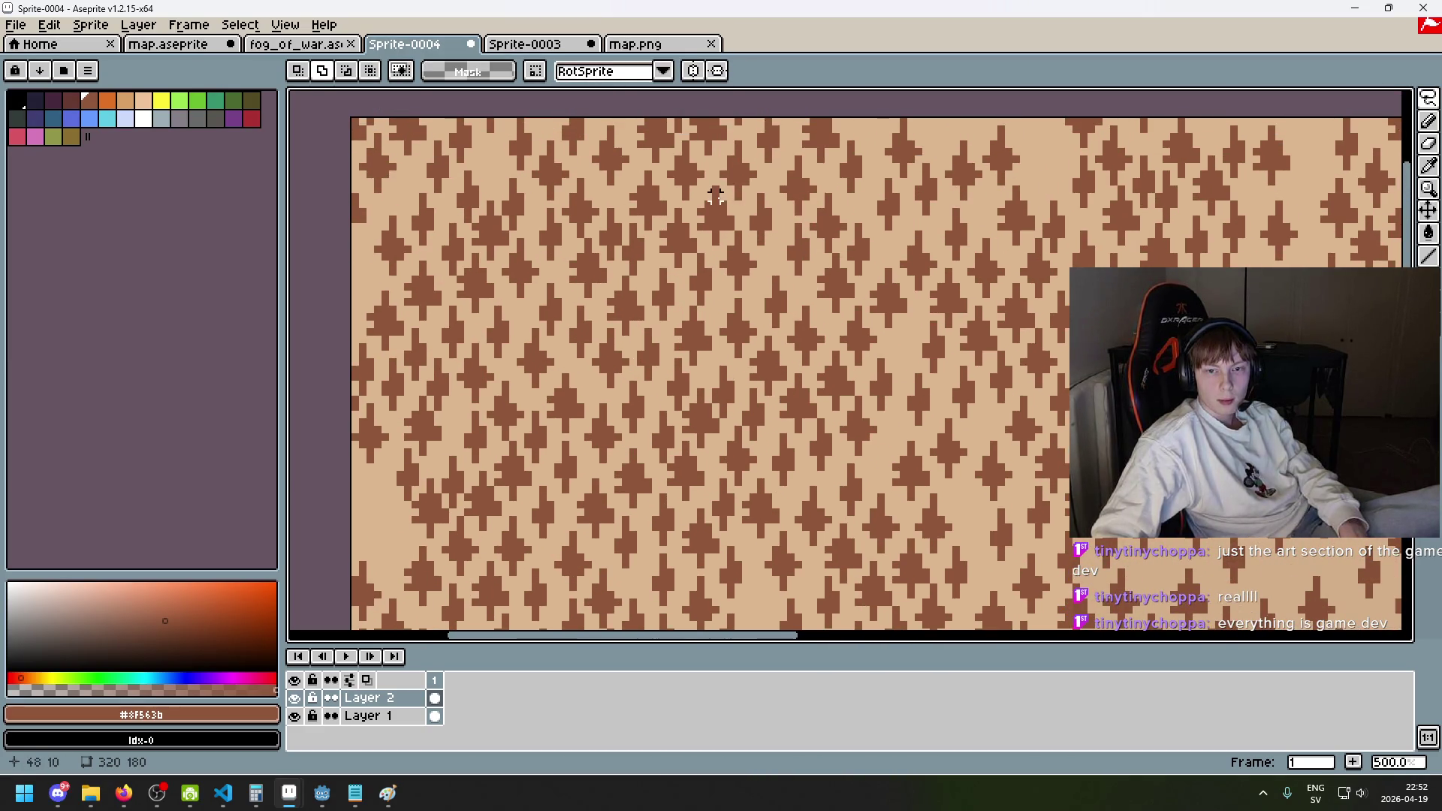
left_click_drag(715, 189, 751, 183)
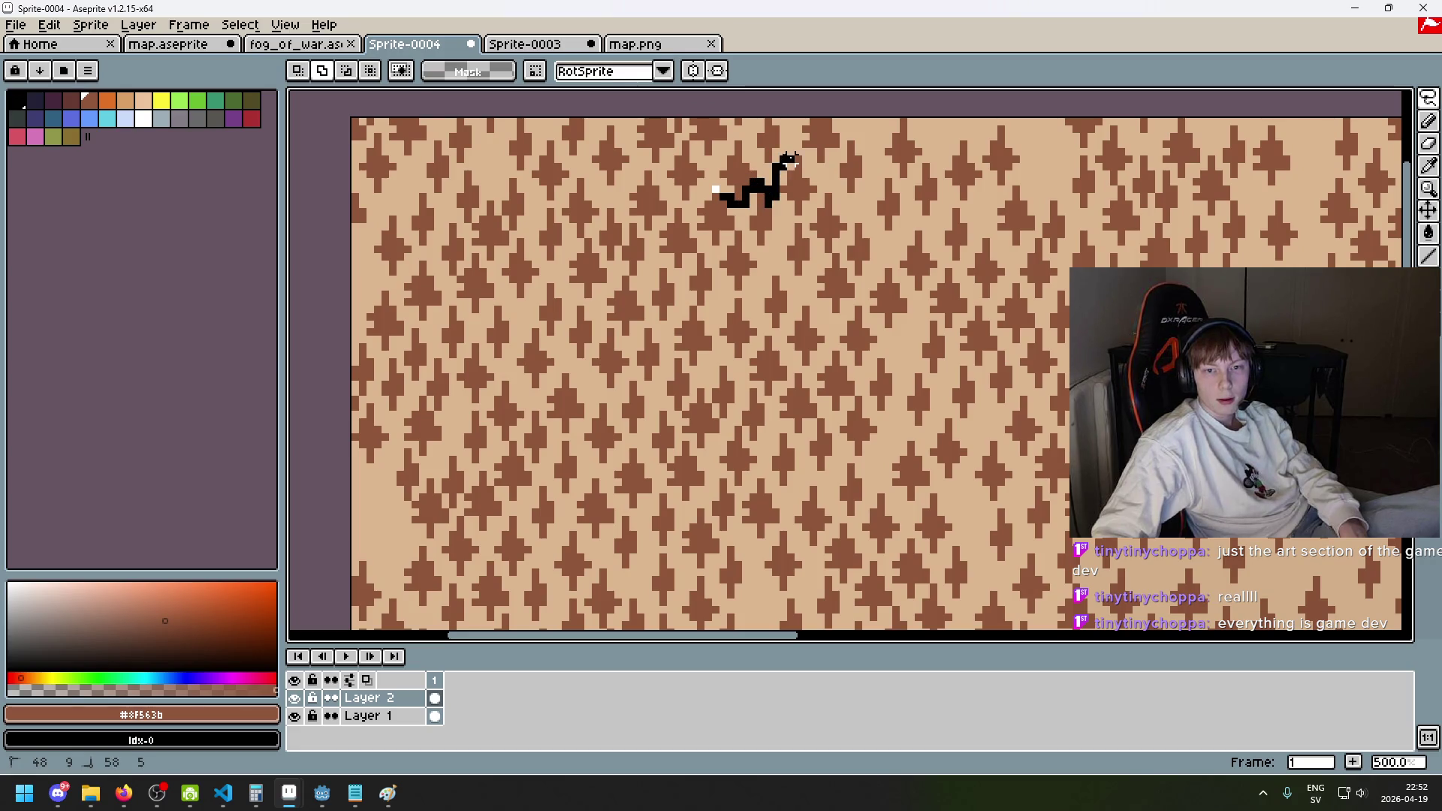
- Finish lassoing the large tree patch along its right, bottom and top edges, adding a small notch
mouse_move(910, 294)
left_mouse_down()
mouse_move(896, 442)
mouse_move(881, 458)
left_mouse_up()
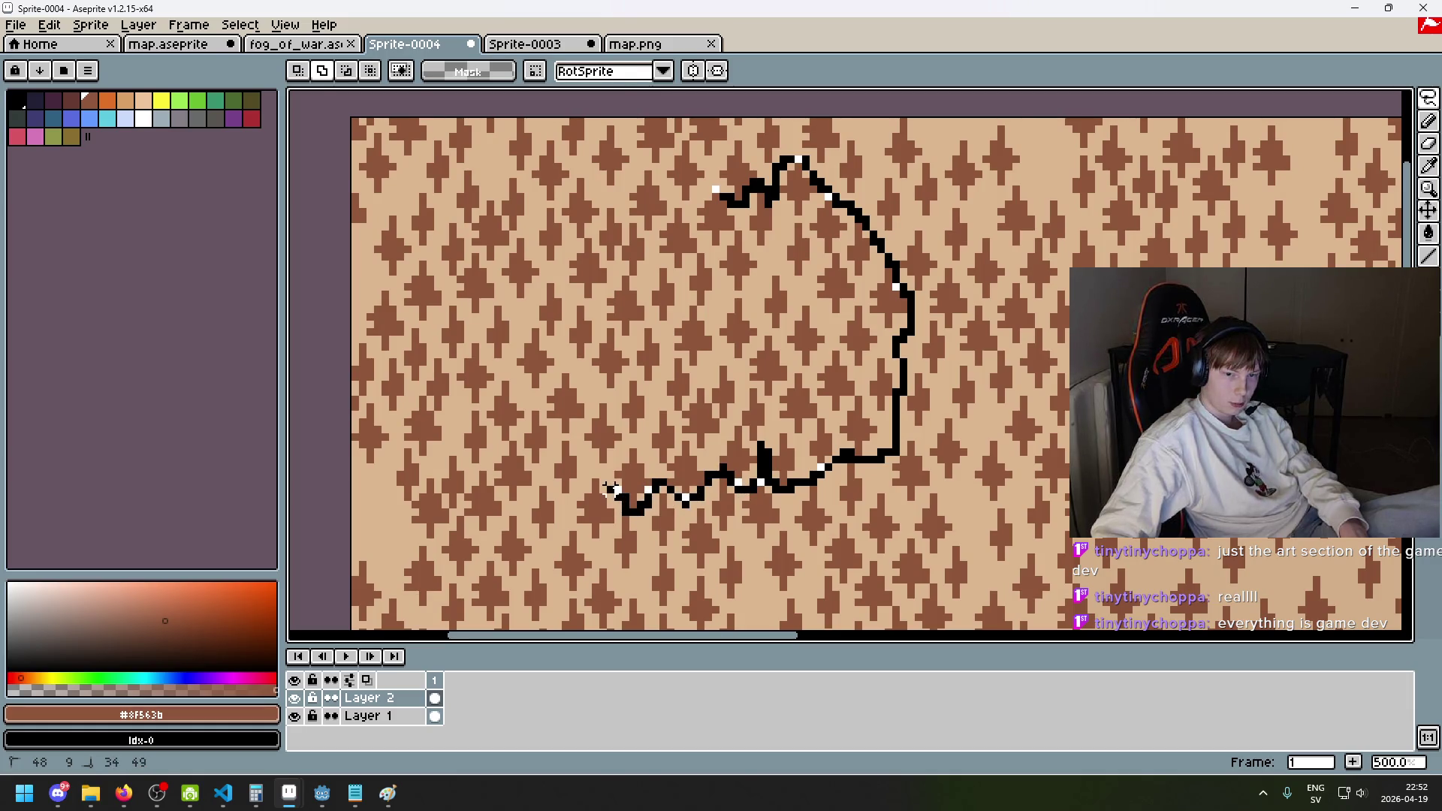
left_click_drag(573, 435, 550, 415)
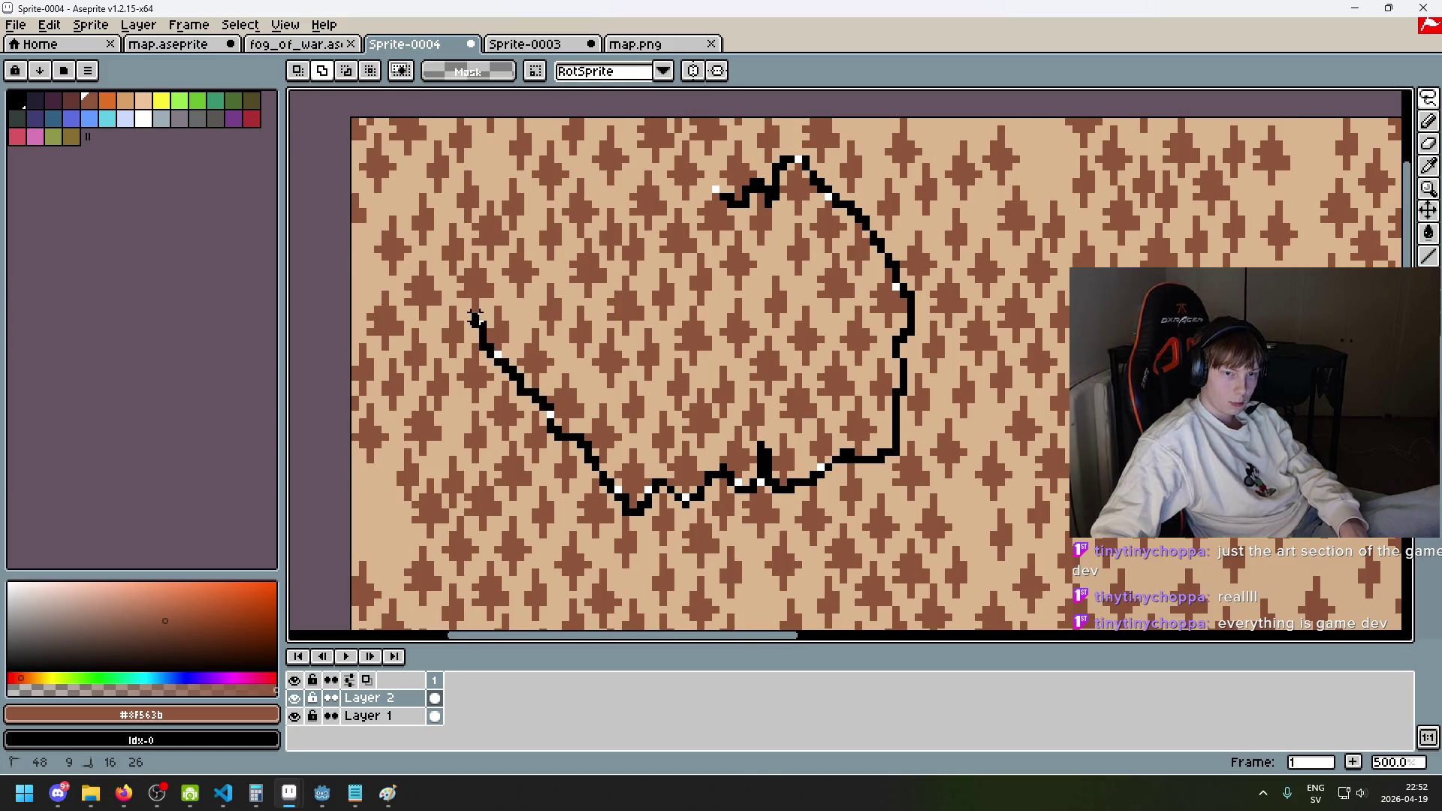
mouse_move(526, 225)
left_mouse_down()
mouse_move(567, 175)
mouse_move(714, 183)
left_mouse_up()
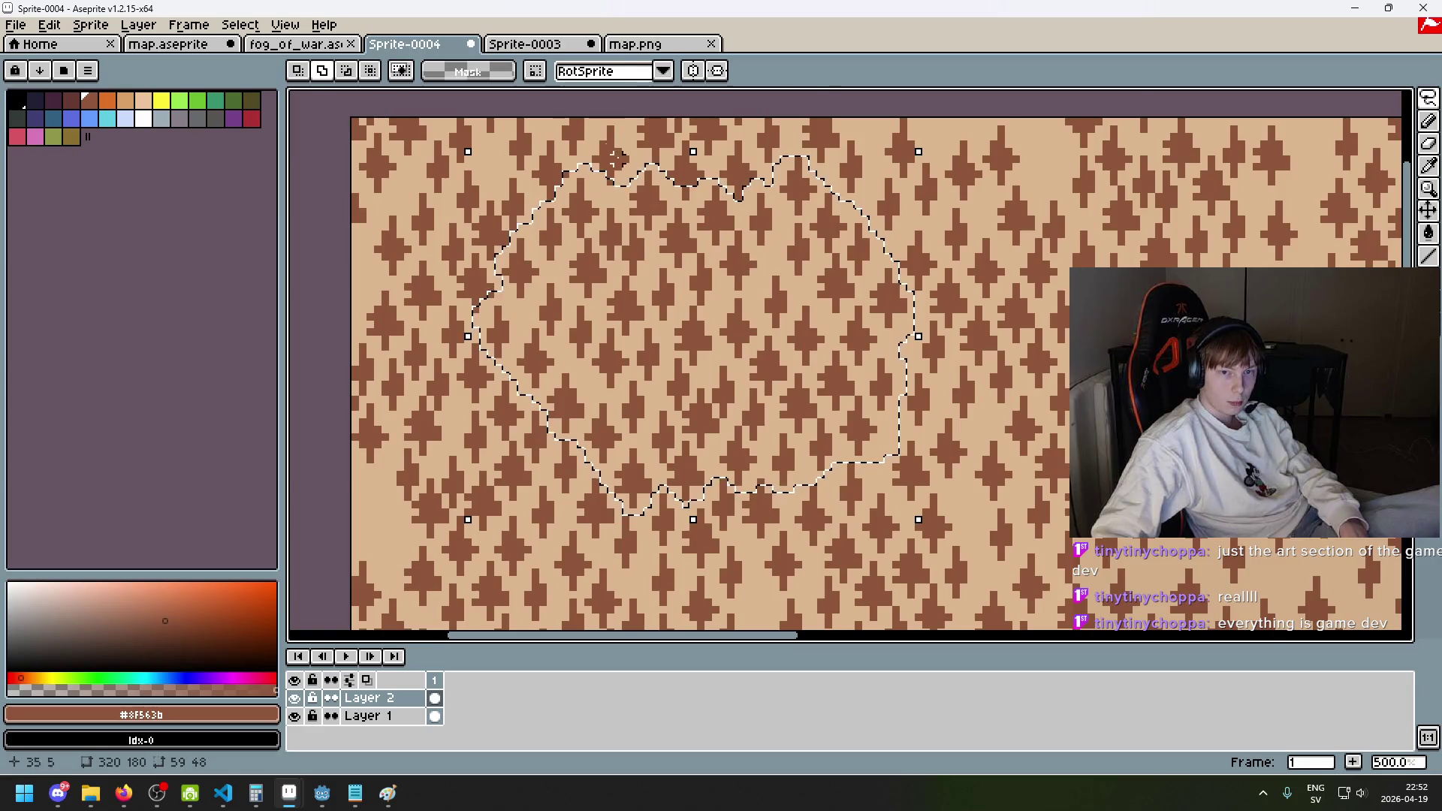
scroll(879, 172, "up", 5)
left_click_drag(651, 280, 614, 259)
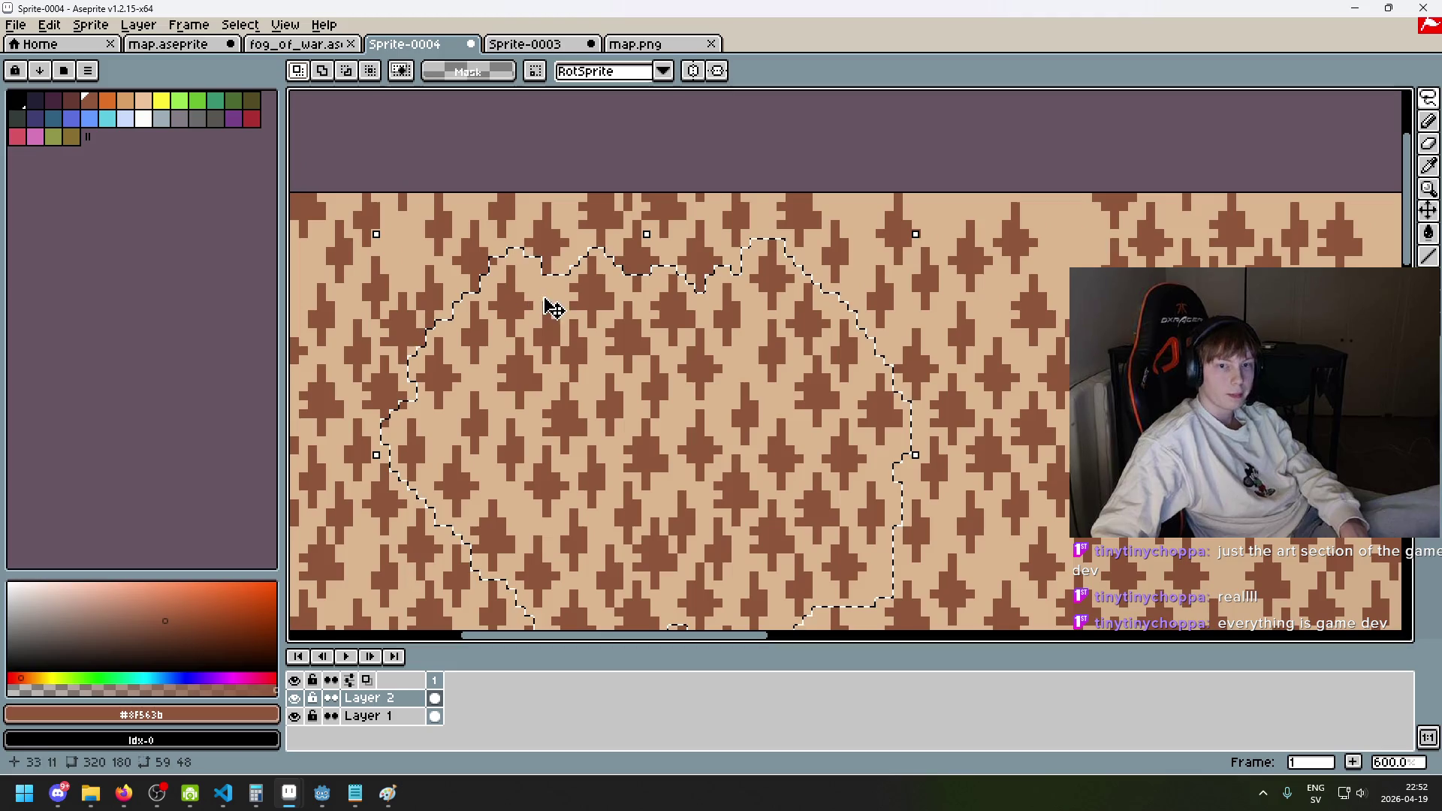
scroll(809, 218, "down", 2)
scroll(809, 219, "up", 1)
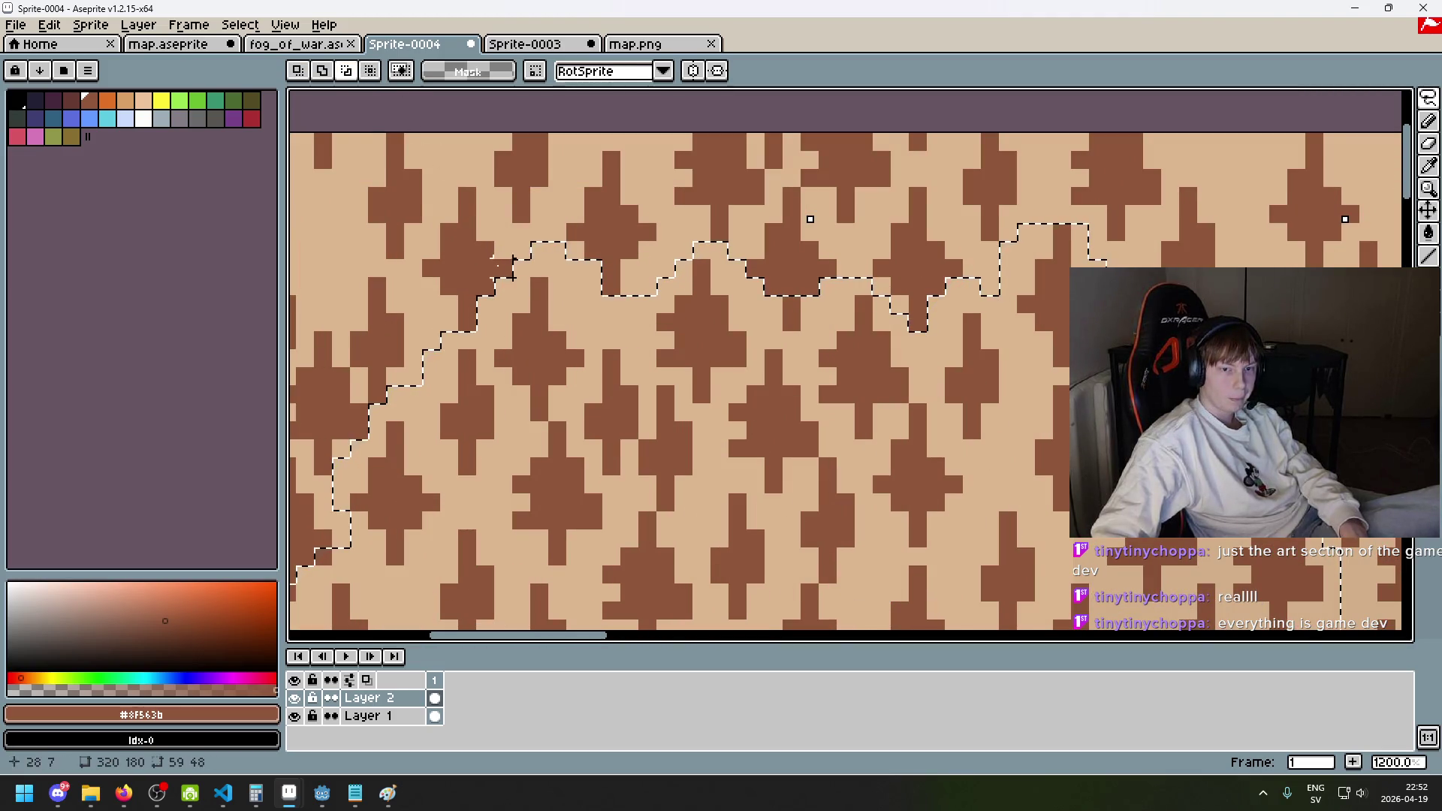
scroll(418, 168, "down", 2)
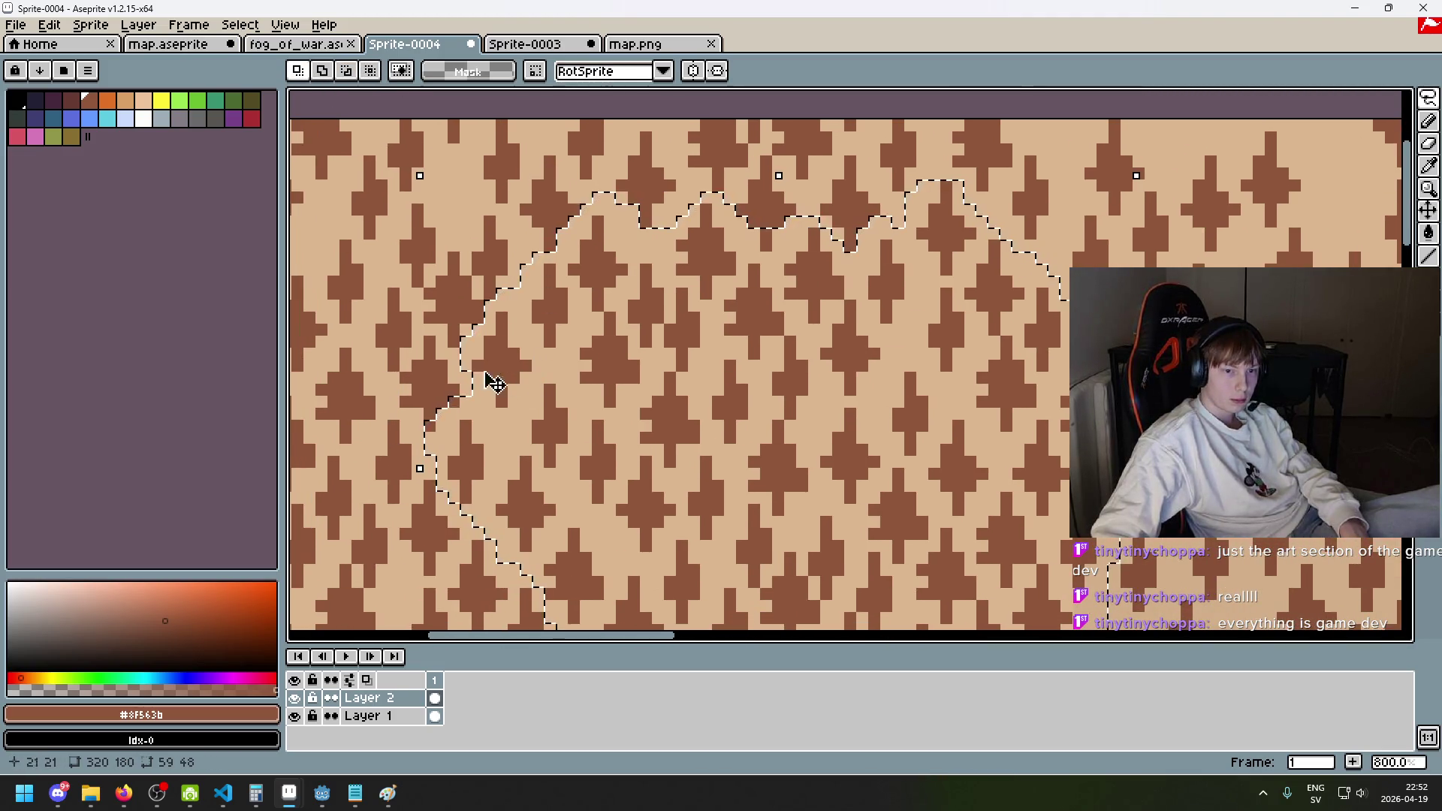
scroll(453, 428, "up", 1)
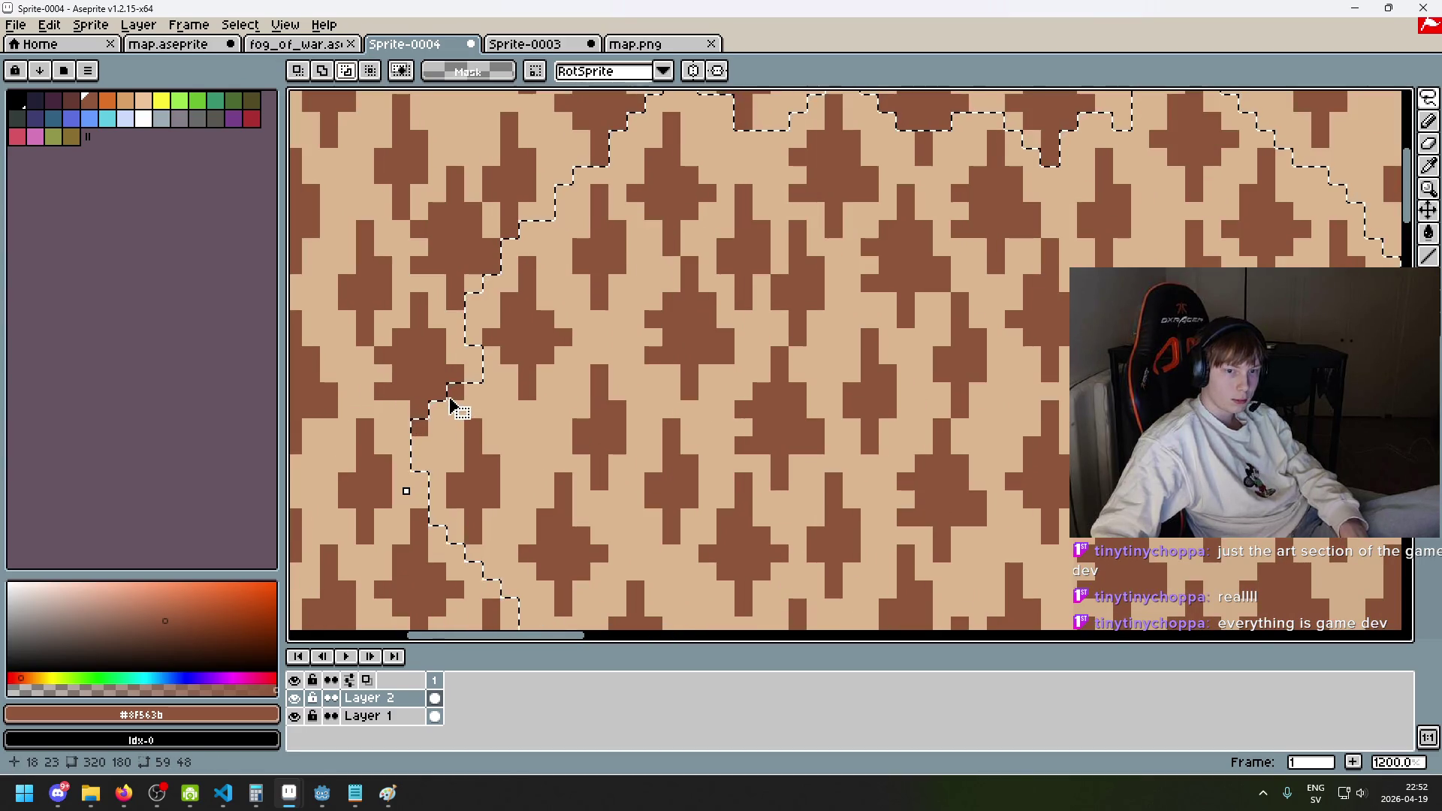
scroll(426, 355, "down", 4)
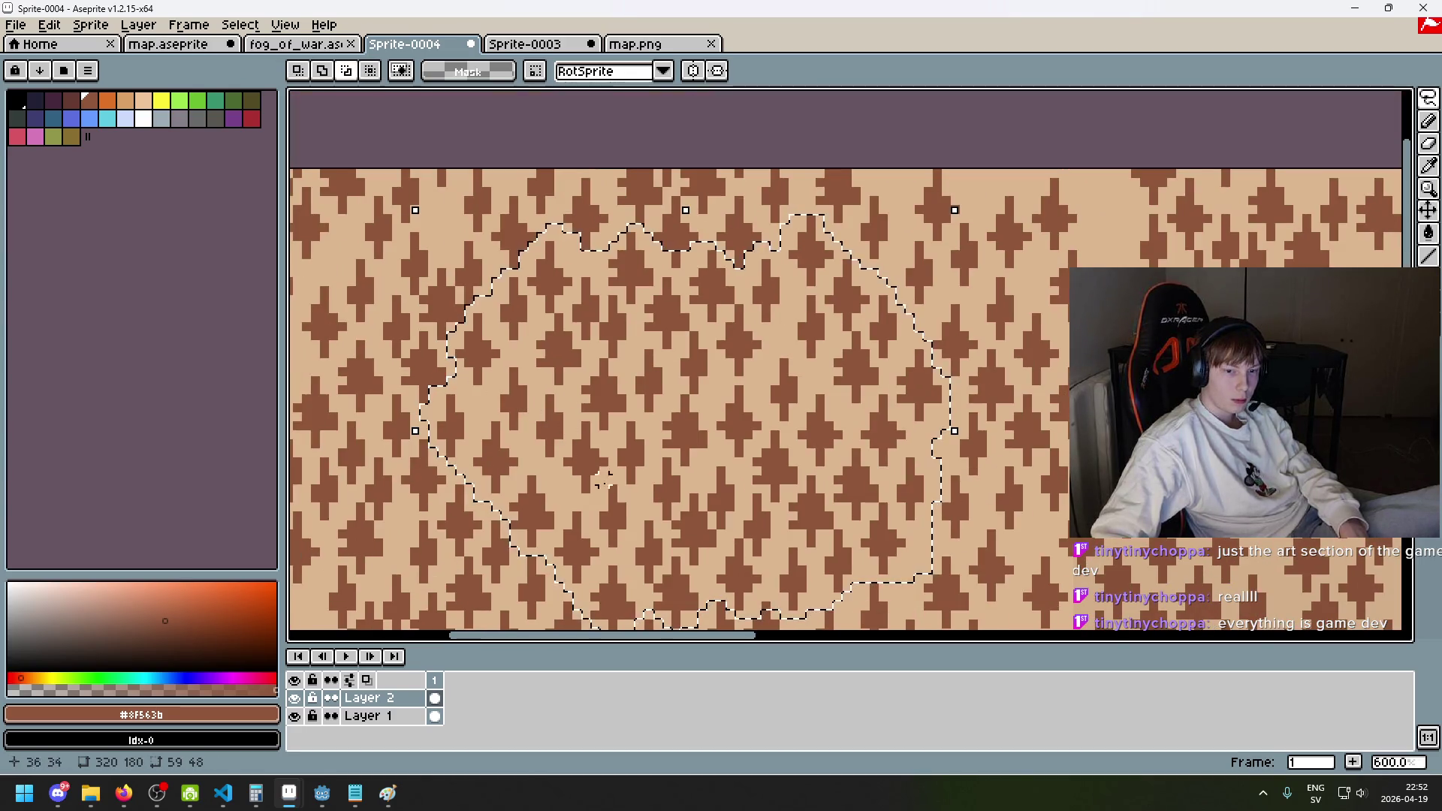
scroll(1027, 458, "up", 1)
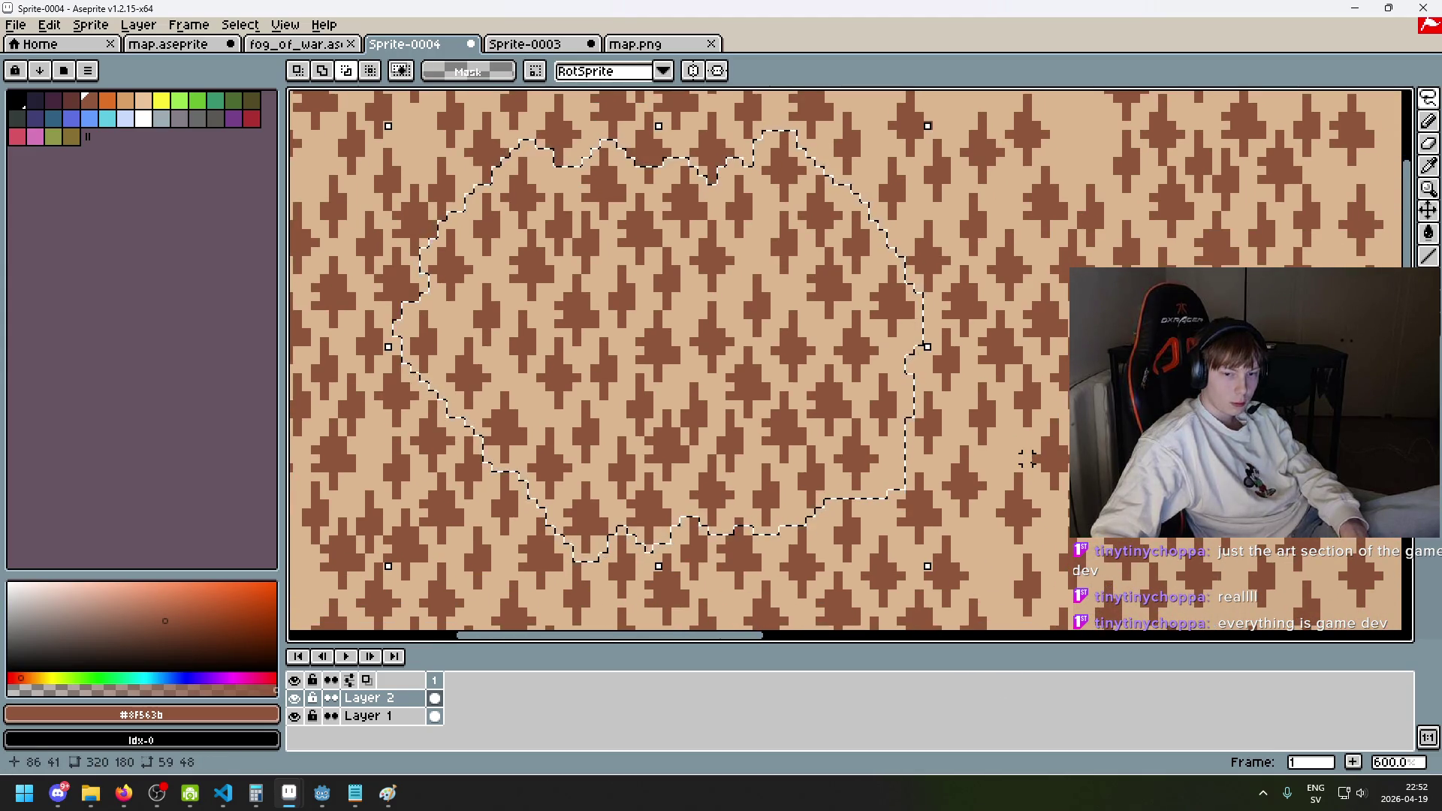
scroll(740, 525, "up", 2)
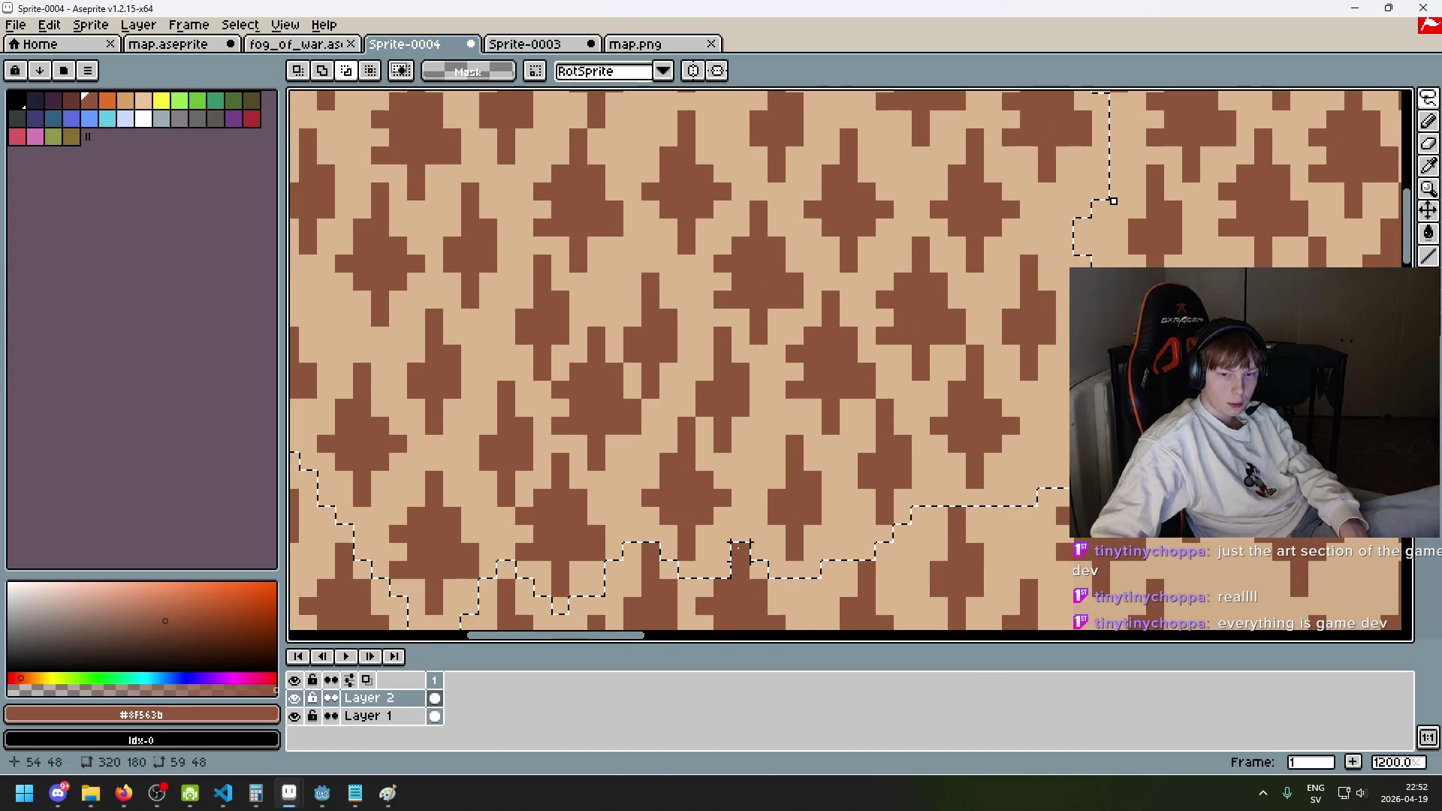
scroll(983, 372, "down", 1)
scroll(653, 188, "up", 2)
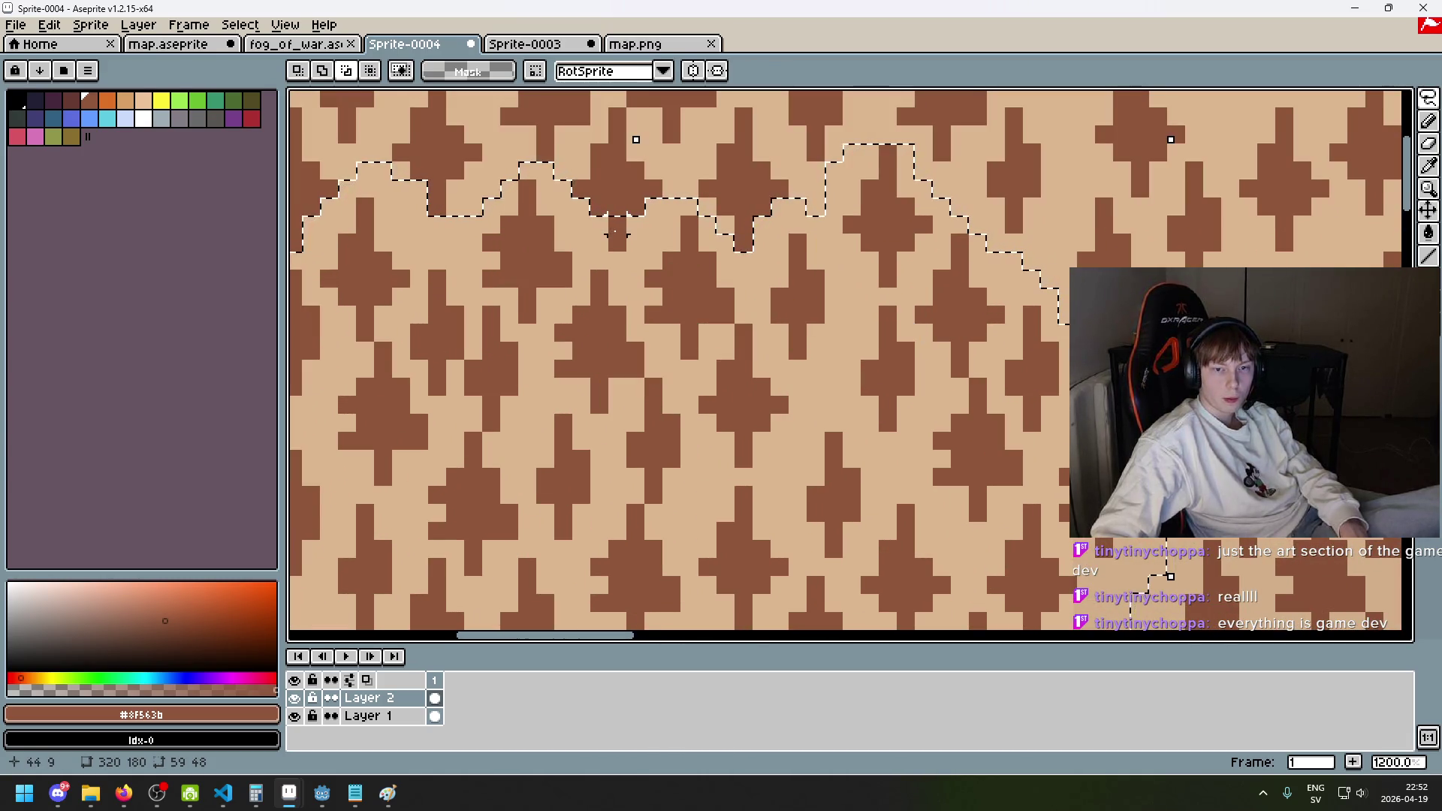
scroll(801, 316, "down", 3)
scroll(697, 284, "down", 3)
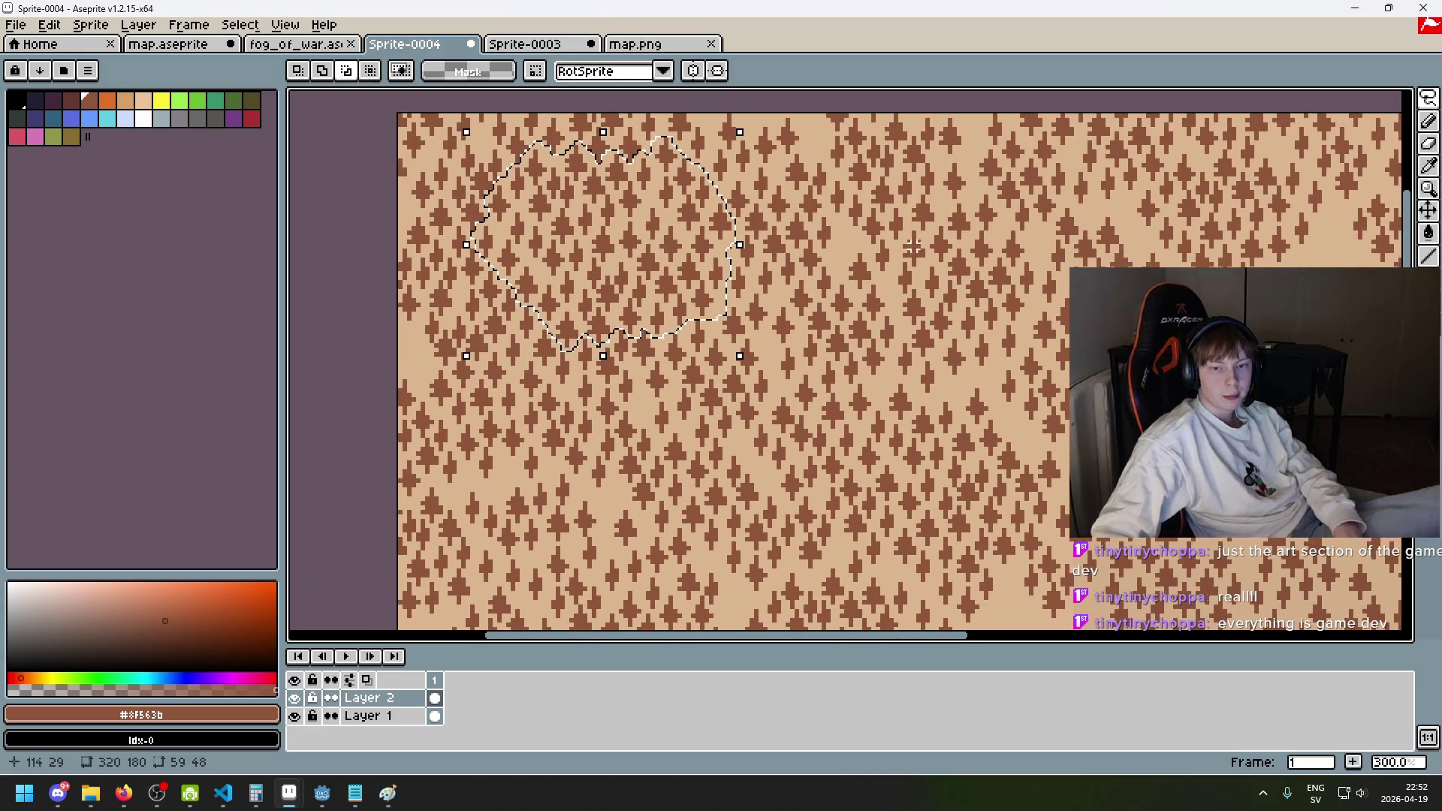
- Move the selected tree patch to its new spot and commit it with Enter
left_click(697, 284)
scroll(698, 284, "up", 2)
key("ctrl+d")
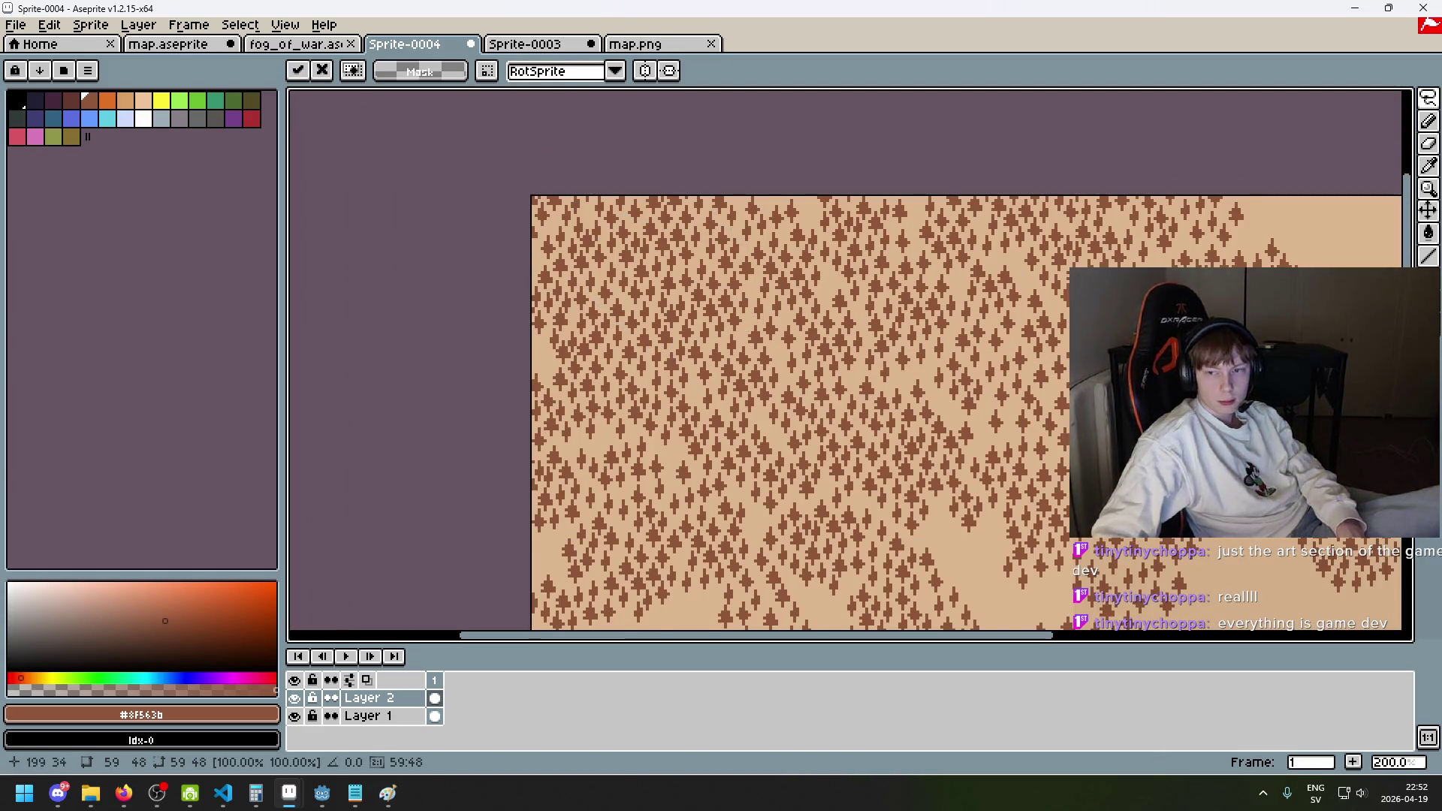
scroll(826, 413, "right", 3)
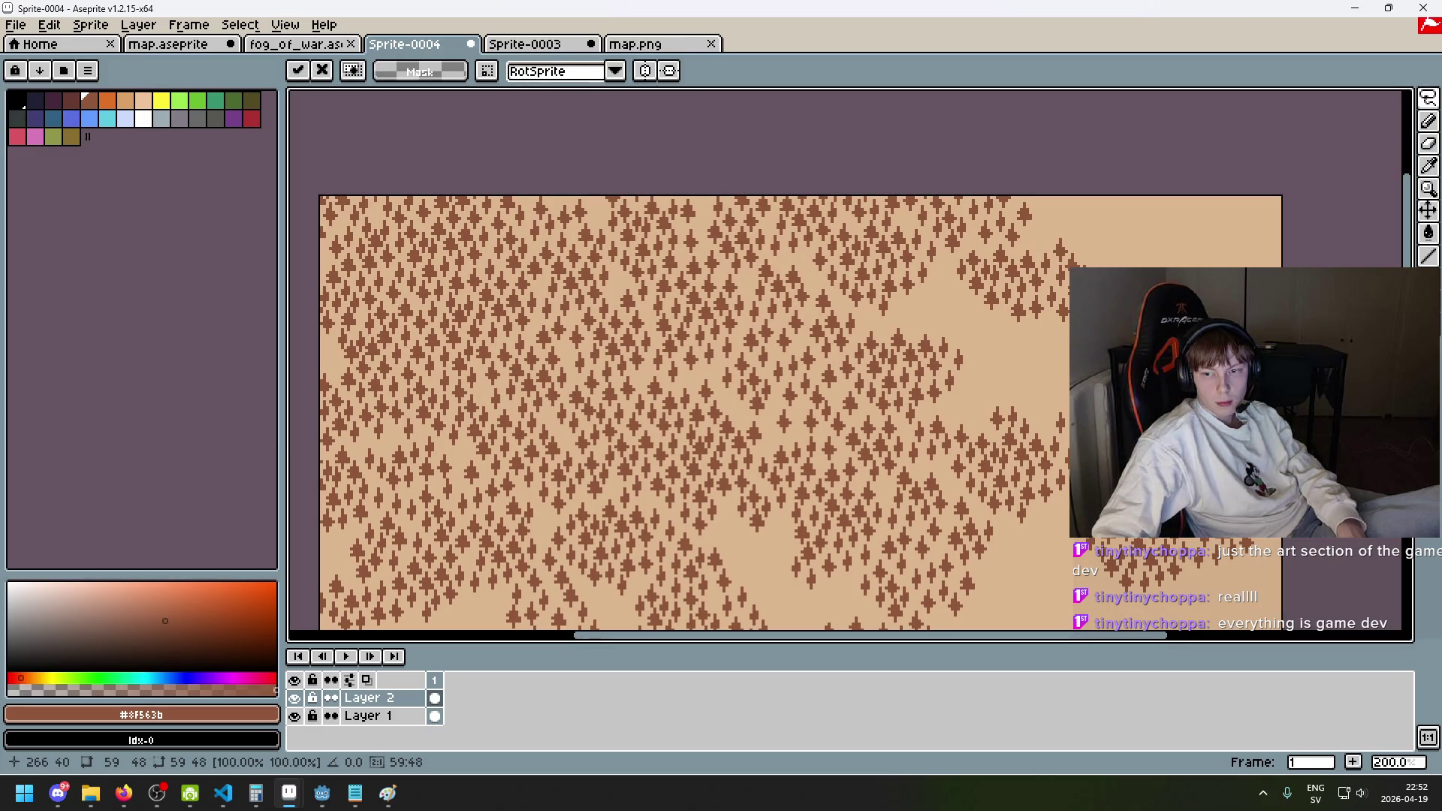
key("Return")
scroll(969, 392, "down", 1)
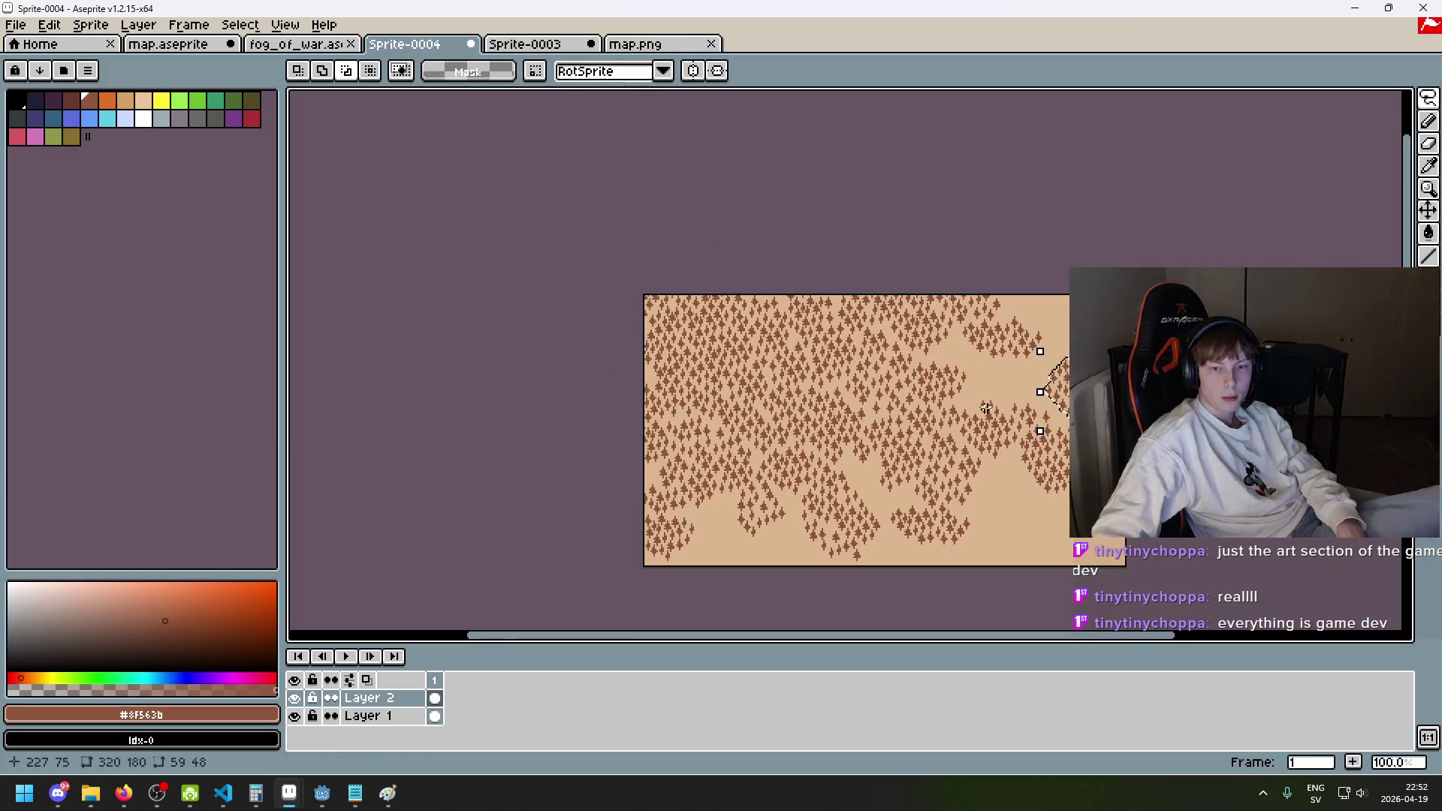
left_click(984, 432)
left_click_drag(947, 422, 923, 367)
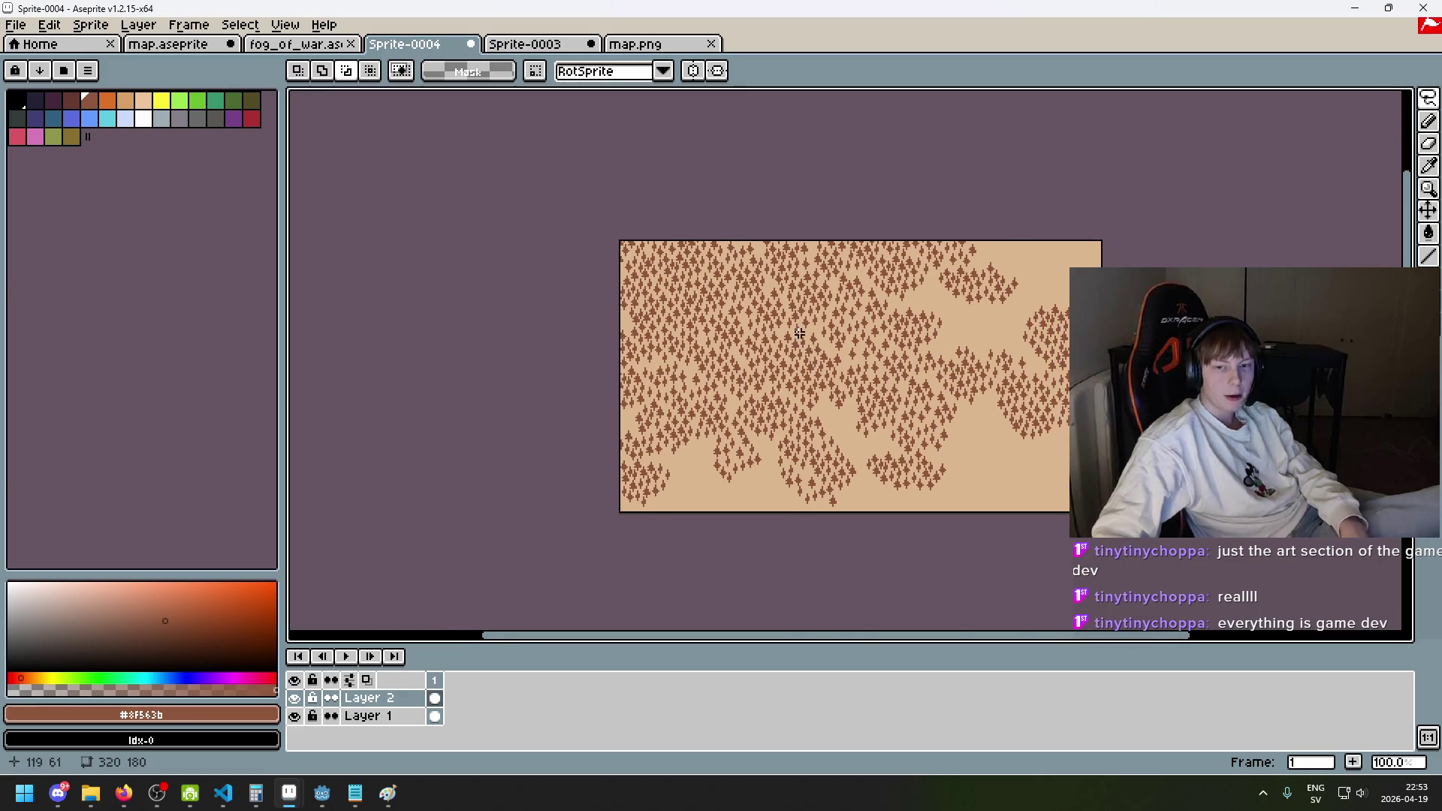
scroll(800, 337, "up", 1)
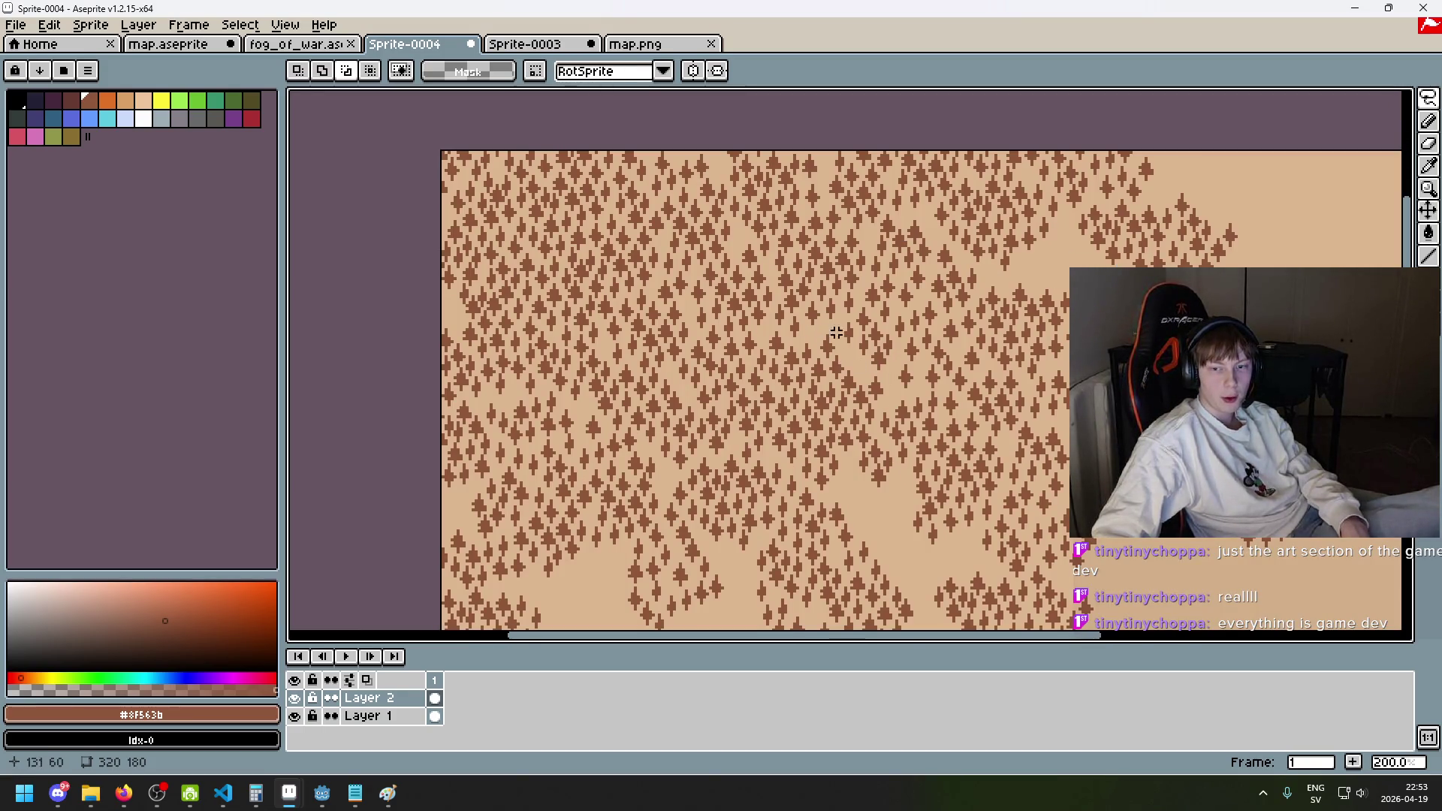
key("b")
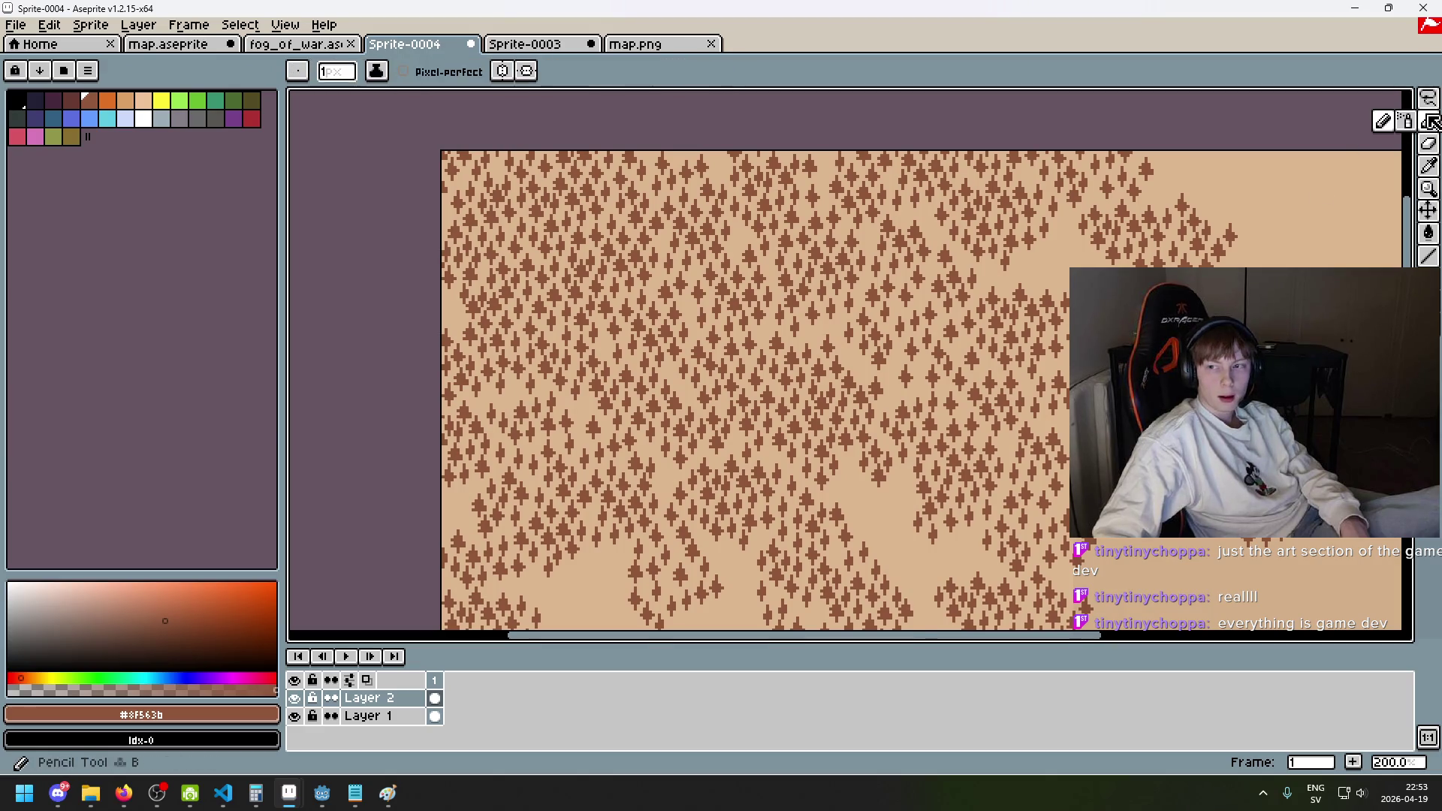
key("minus")
key("minus")
key("minus")
left_click_drag(901, 378, 804, 333)
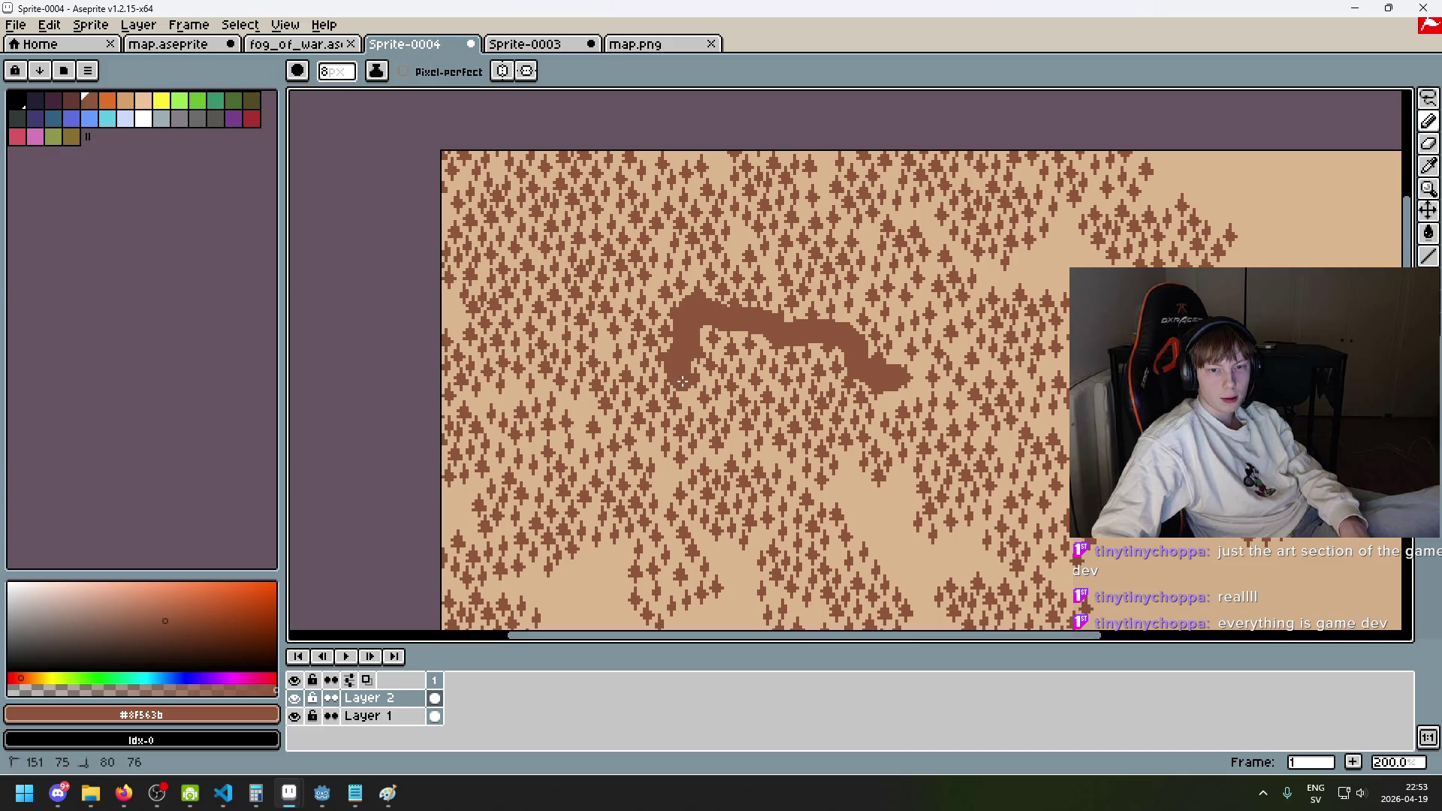
left_click_drag(704, 424, 664, 492)
scroll(793, 512, "down", 2)
key("ctrl+z")
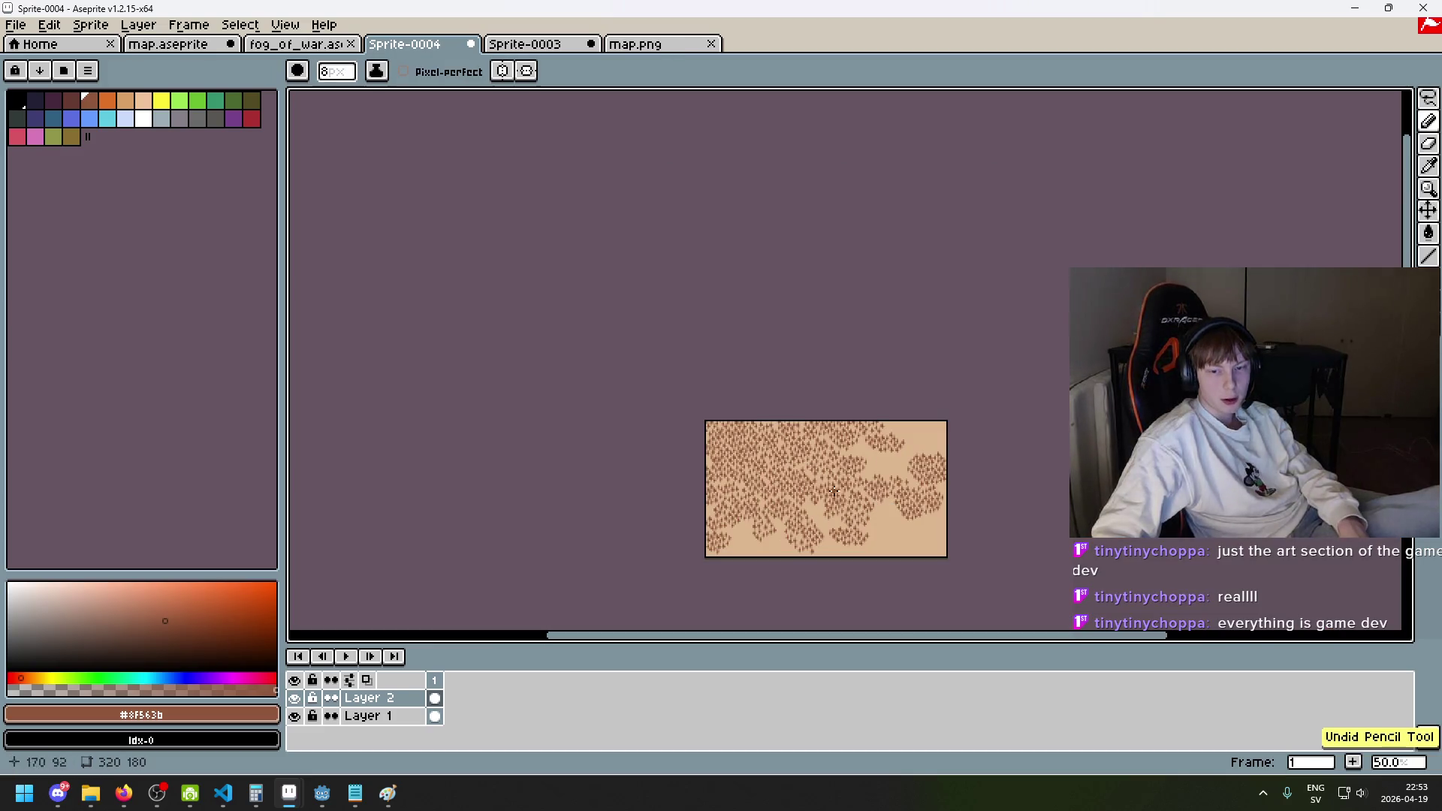
scroll(895, 425, "up", 2)
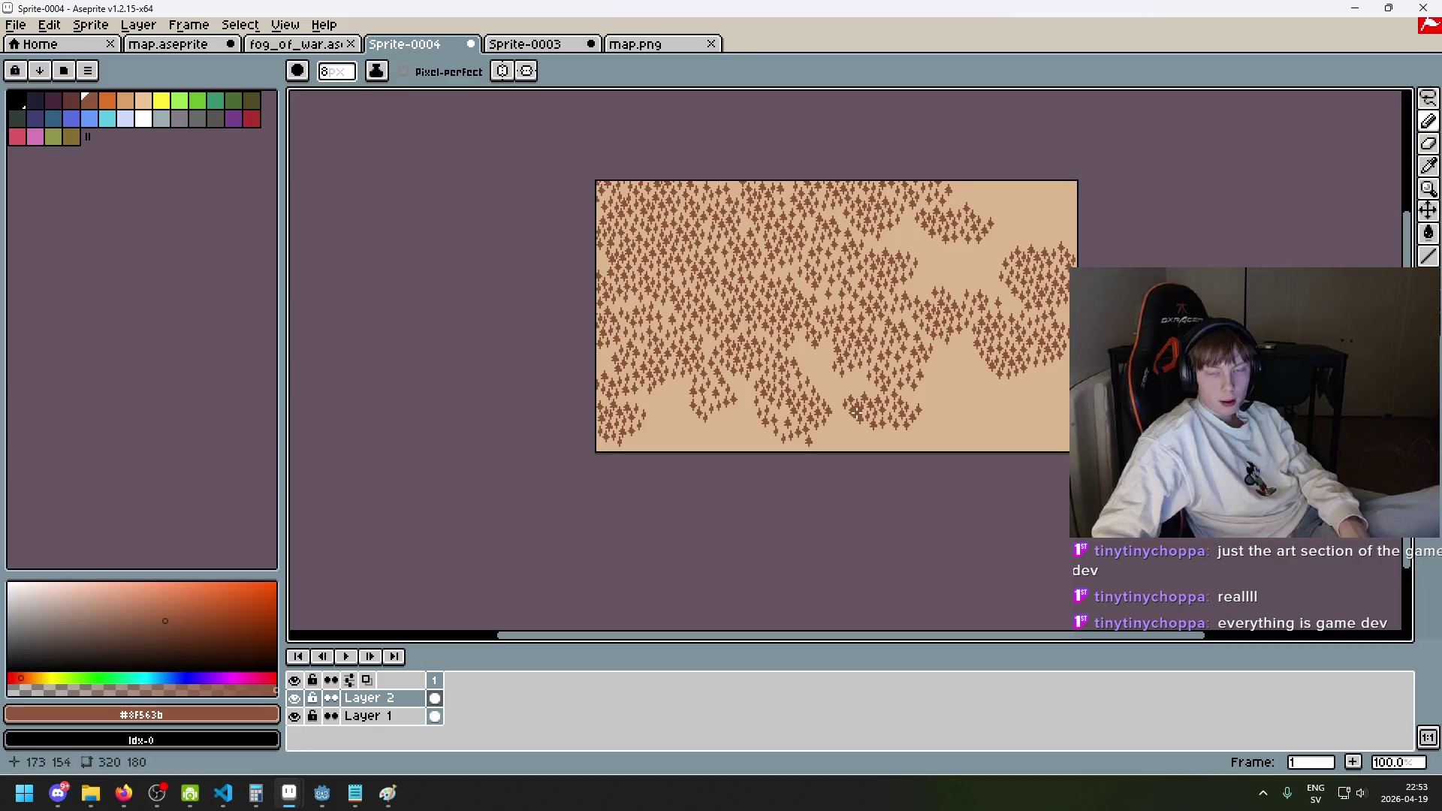
key("m")
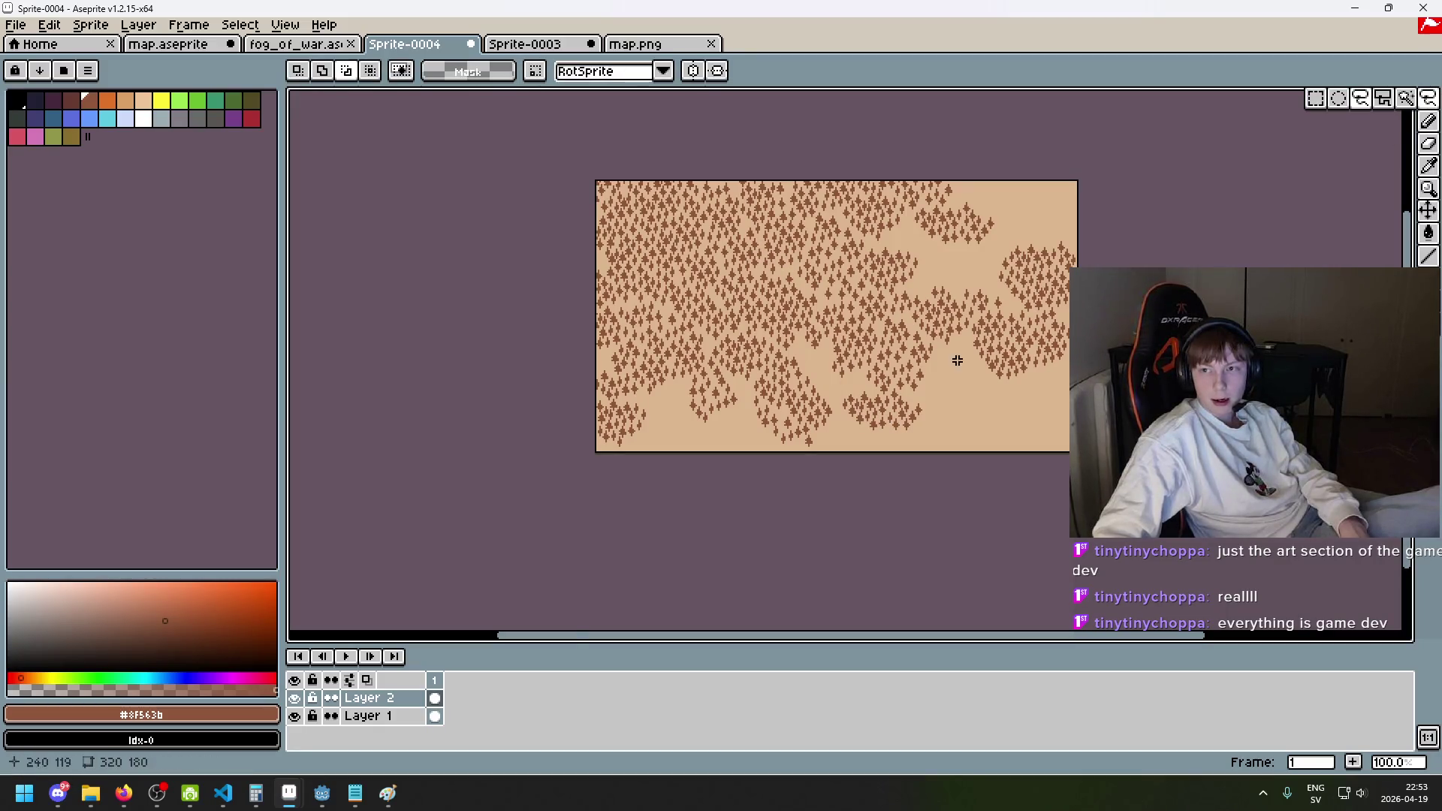
- Lasso a clump of trees with Q and drag it down and to the left
scroll(783, 323, "up", 3)
key("q")
left_click_drag(758, 373, 714, 301)
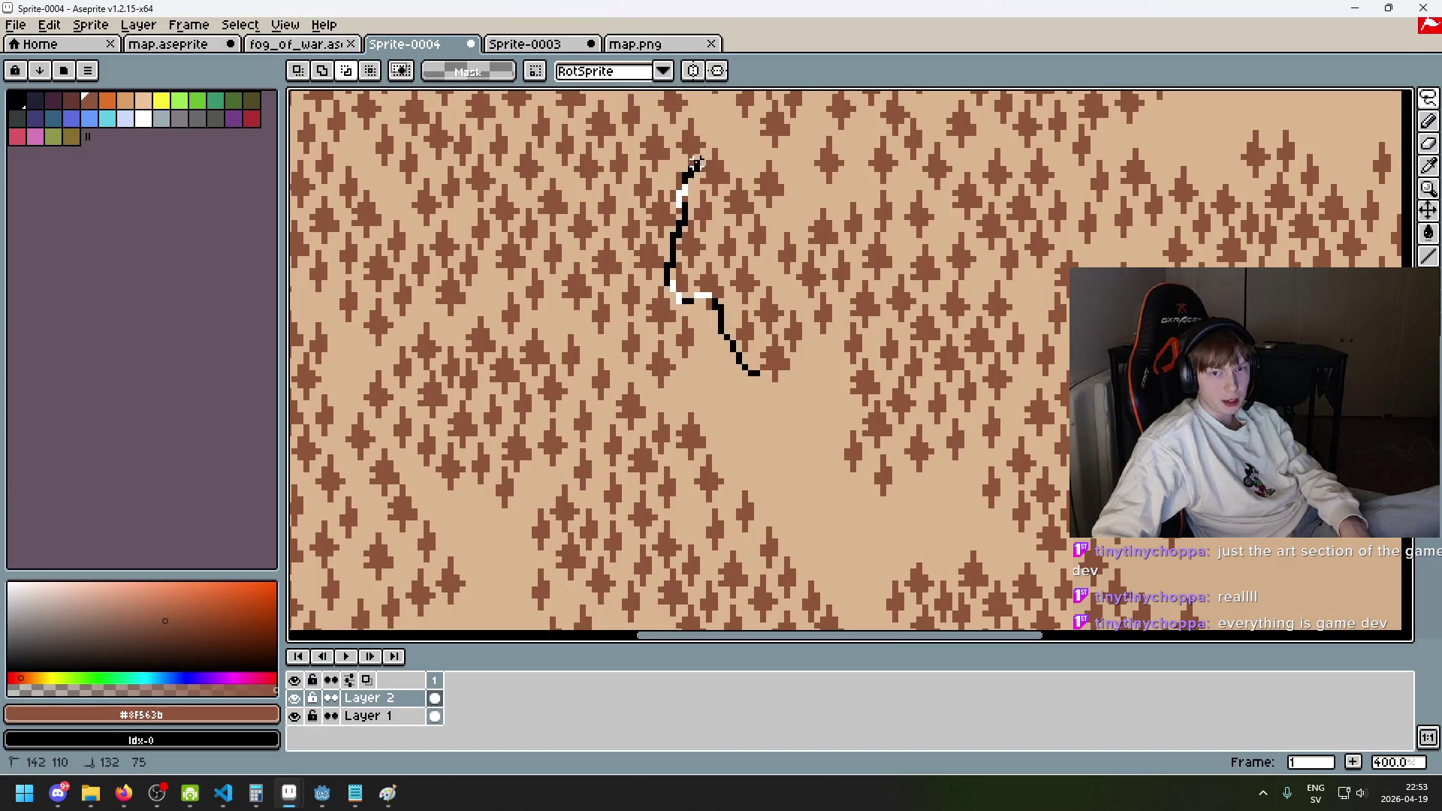
left_click_drag(696, 163, 720, 143)
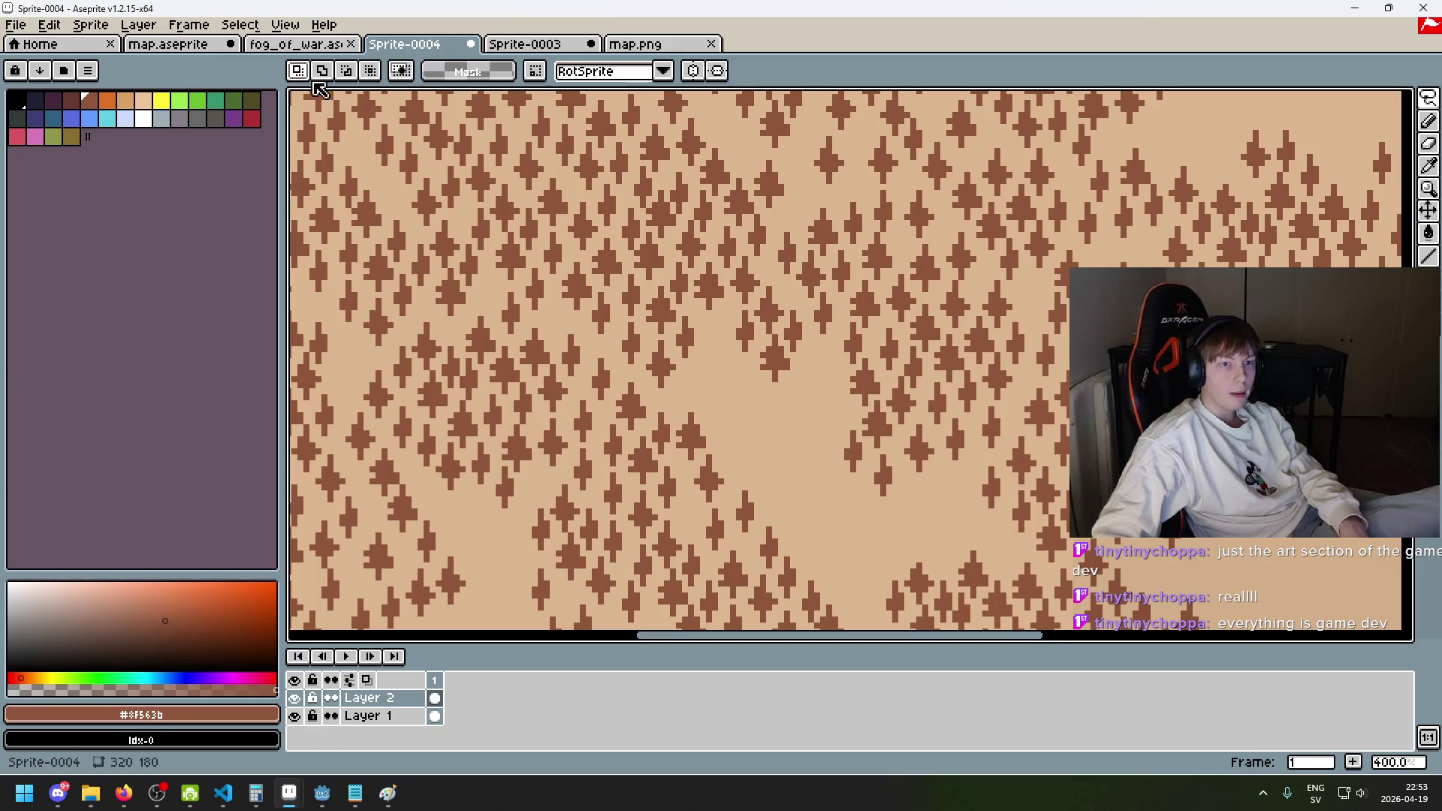
left_click_drag(754, 448, 748, 404)
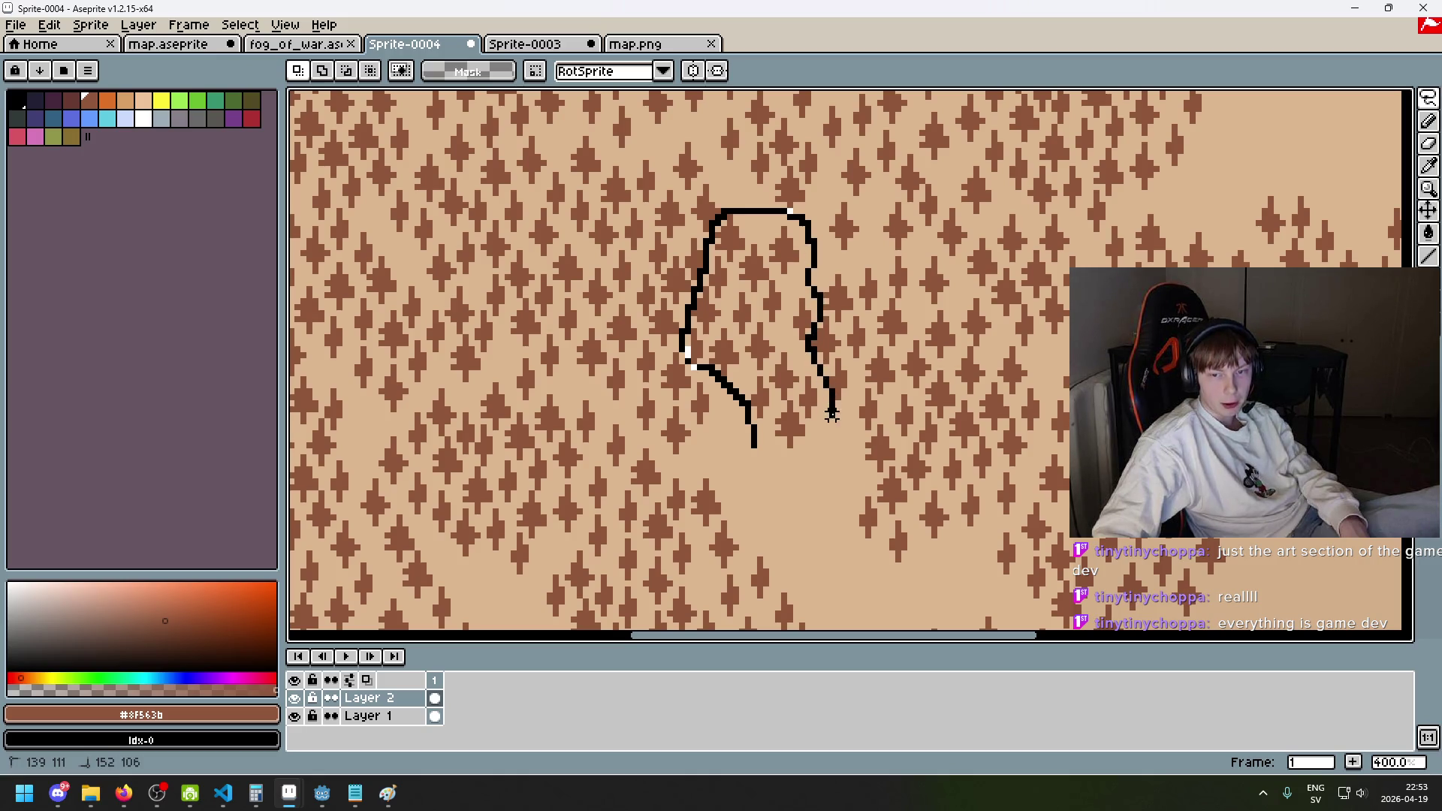
left_click_drag(782, 452, 760, 449)
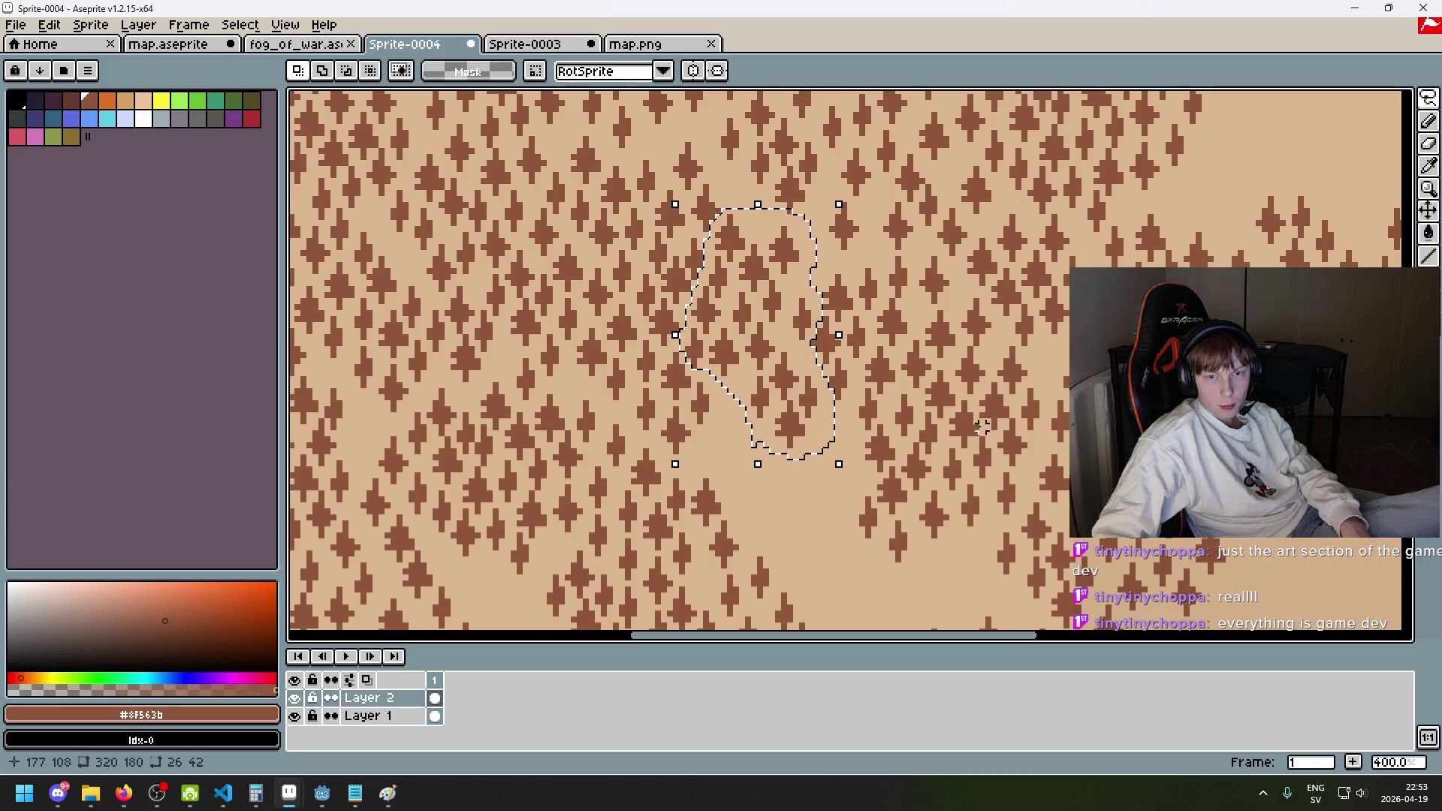
left_click_drag(994, 439, 1040, 389)
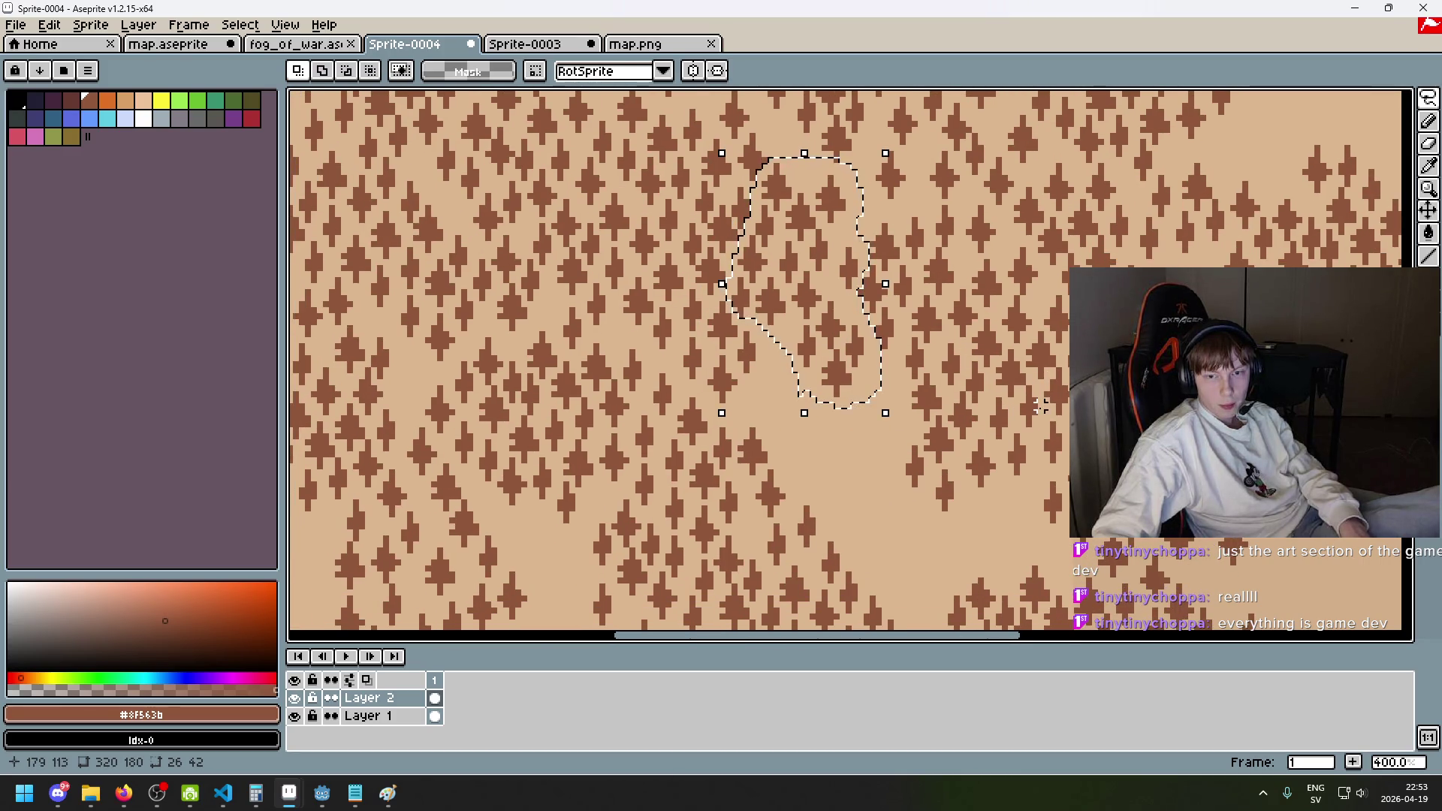
scroll(954, 349, "down", 2)
scroll(917, 307, "up", 1)
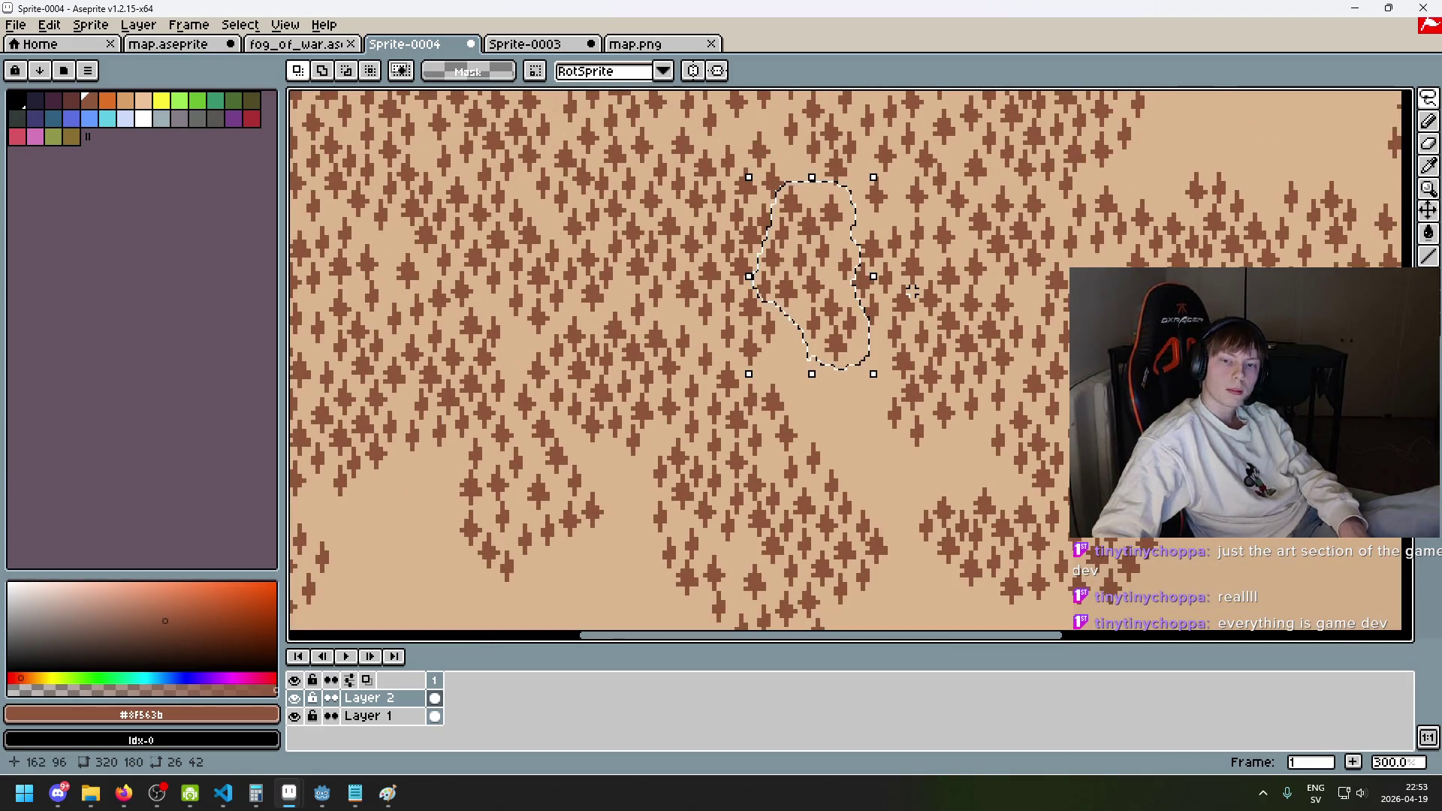
mouse_move(811, 301)
left_mouse_down()
mouse_move(788, 306)
mouse_move(515, 628)
mouse_move(387, 510)
mouse_move(403, 483)
mouse_move(409, 499)
mouse_move(1200, 539)
mouse_move(1249, 241)
left_mouse_up()
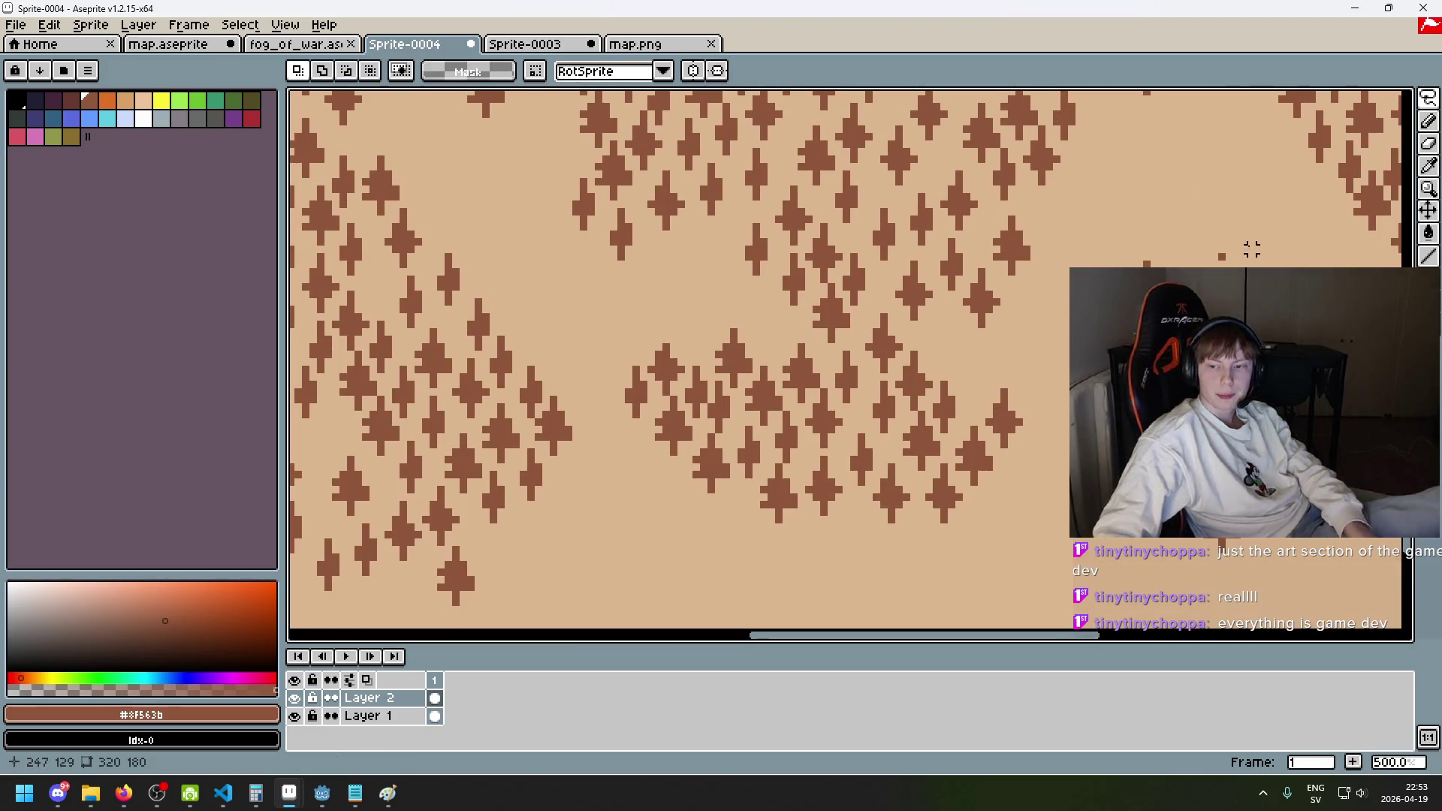
- Lasso a tree clump near the right edge, move it up and left, and commit
key("b")
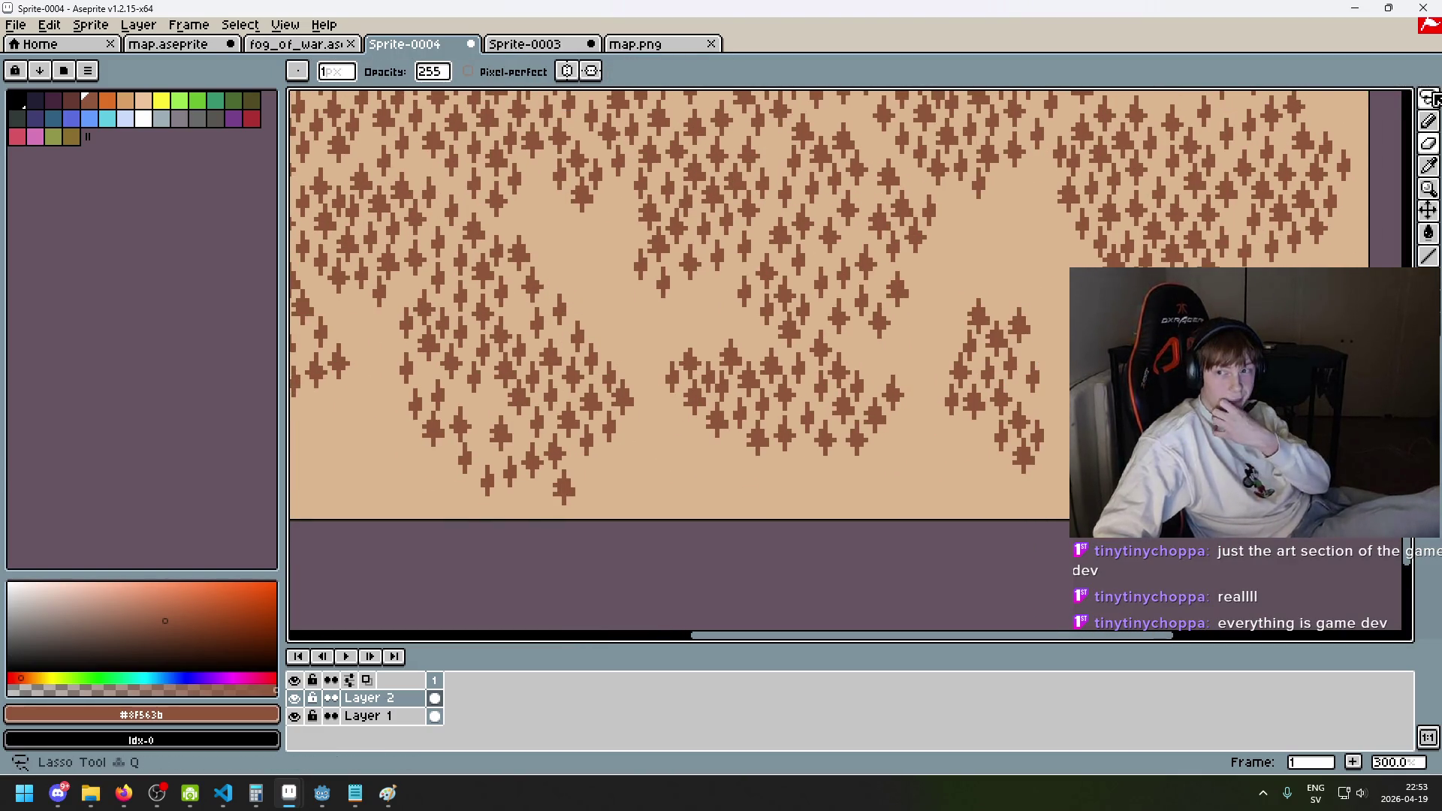
key("q")
mouse_move(1061, 485)
left_mouse_down()
mouse_move(963, 432)
mouse_move(1026, 272)
left_mouse_up()
left_click_drag(1005, 493, 1006, 496)
mouse_move(1012, 398)
left_mouse_down()
mouse_move(1017, 300)
mouse_move(1039, 264)
mouse_move(981, 297)
mouse_move(986, 285)
mouse_move(1033, 508)
mouse_move(988, 313)
mouse_move(1024, 483)
left_mouse_up()
key("Return")
- Move another tree patch toward the upper right and commit it
mouse_move(481, 481)
left_mouse_down()
mouse_move(526, 570)
mouse_move(1023, 180)
mouse_move(1043, 169)
mouse_move(1058, 206)
mouse_move(1062, 193)
left_mouse_up()
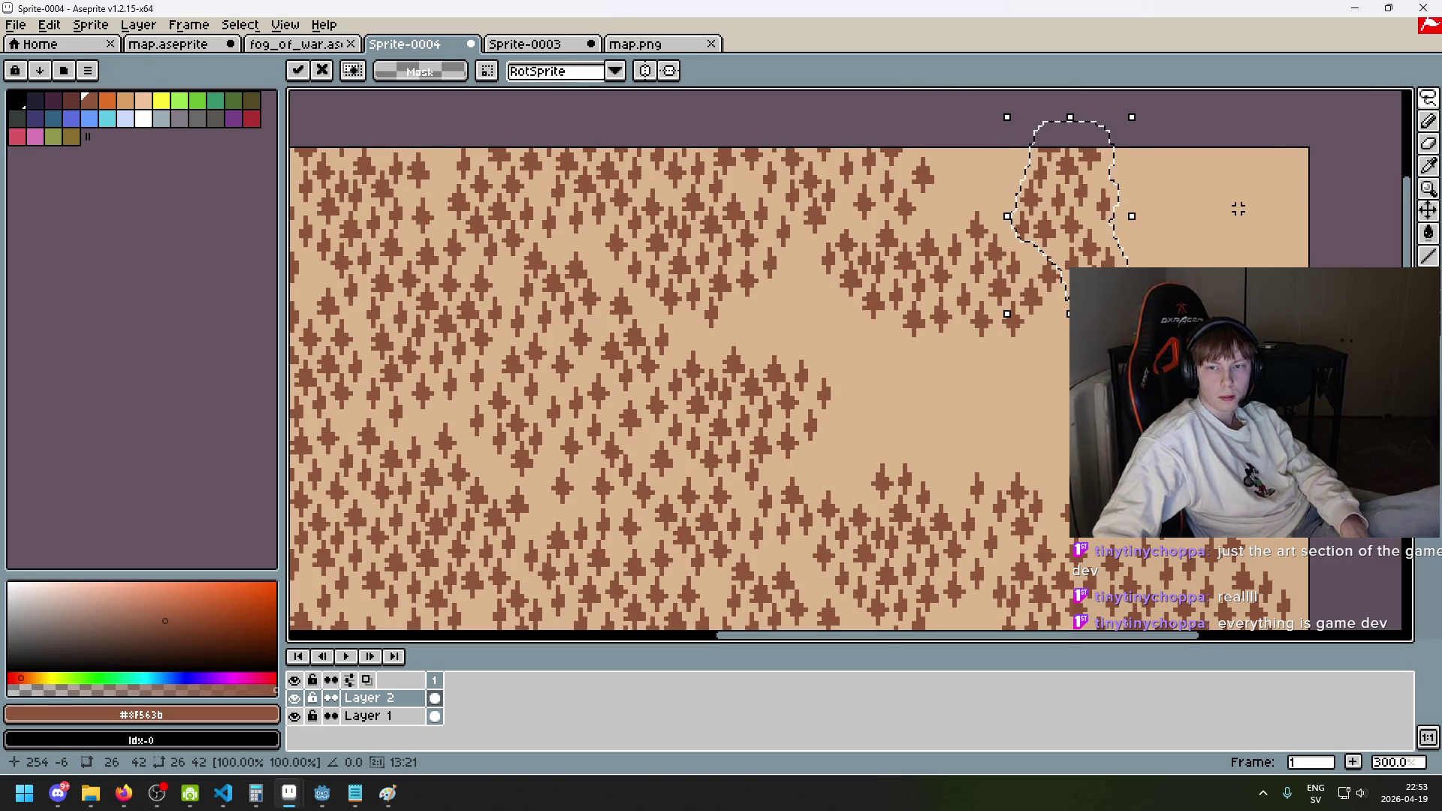
key("Return")
scroll(1203, 283, "down", 2)
scroll(991, 307, "up", 3)
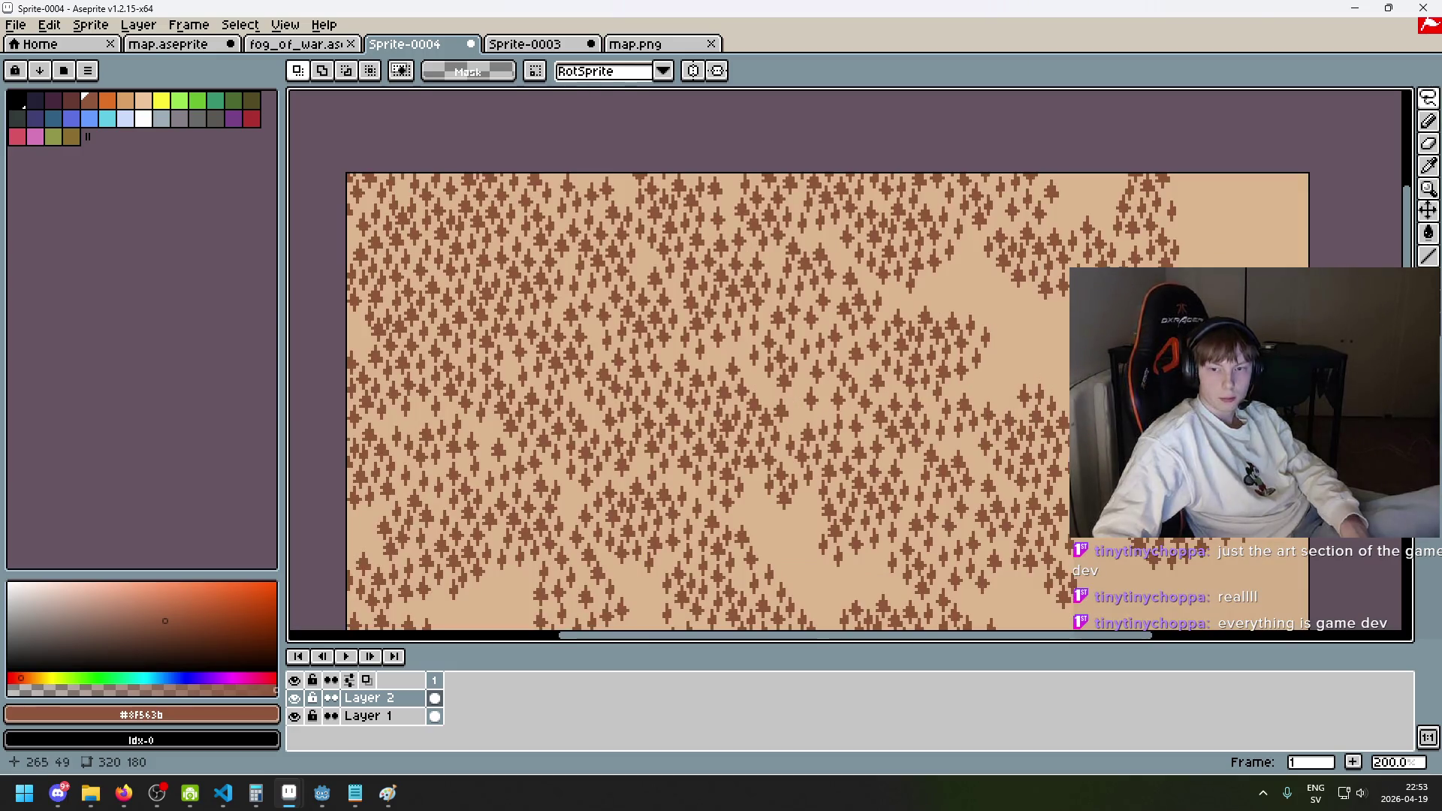
left_click_drag(889, 258, 940, 337)
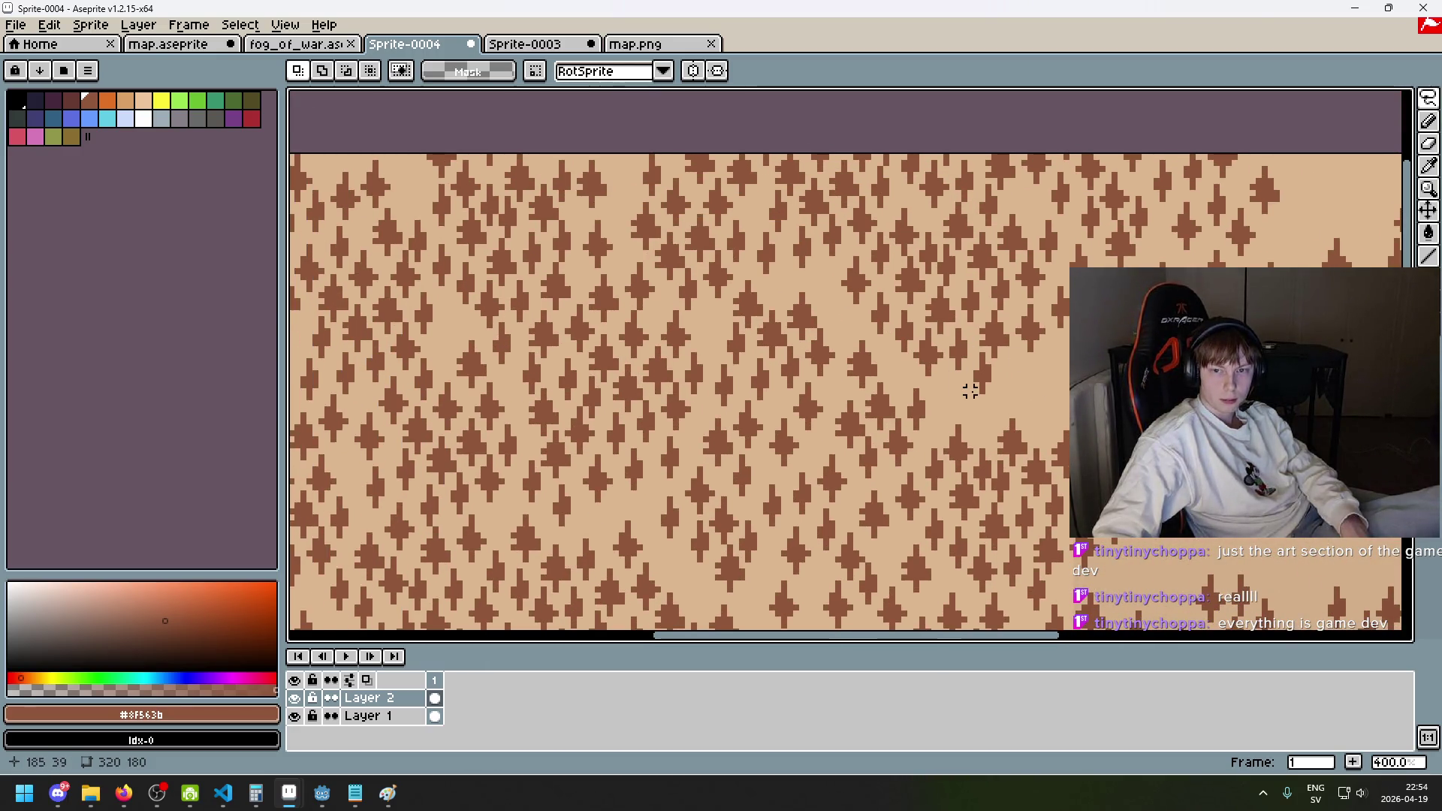
scroll(924, 379, "down", 2)
scroll(864, 361, "up", 2)
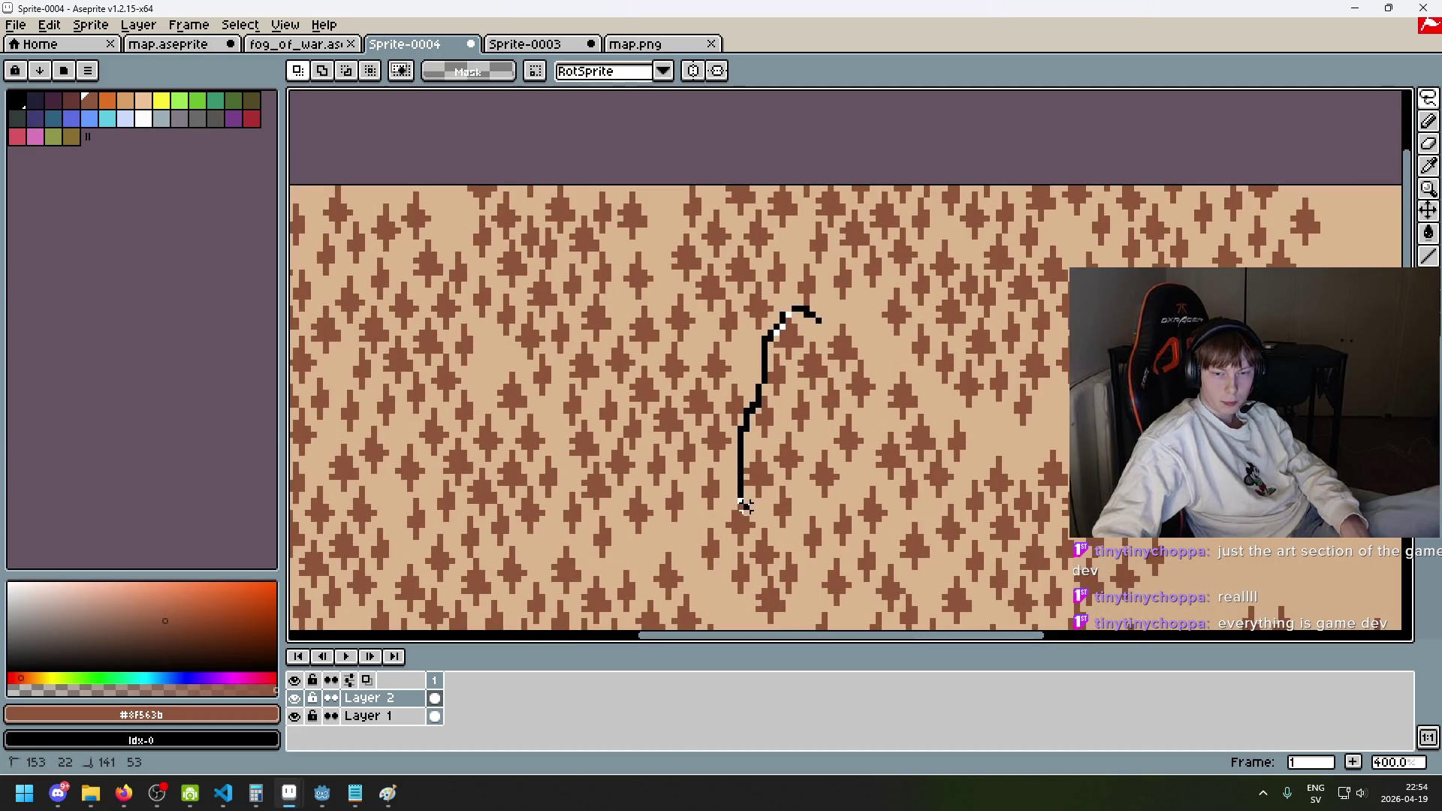
- Lasso one more tree patch, move it up to the top-right edge, and commit
left_click_drag(836, 536, 860, 530)
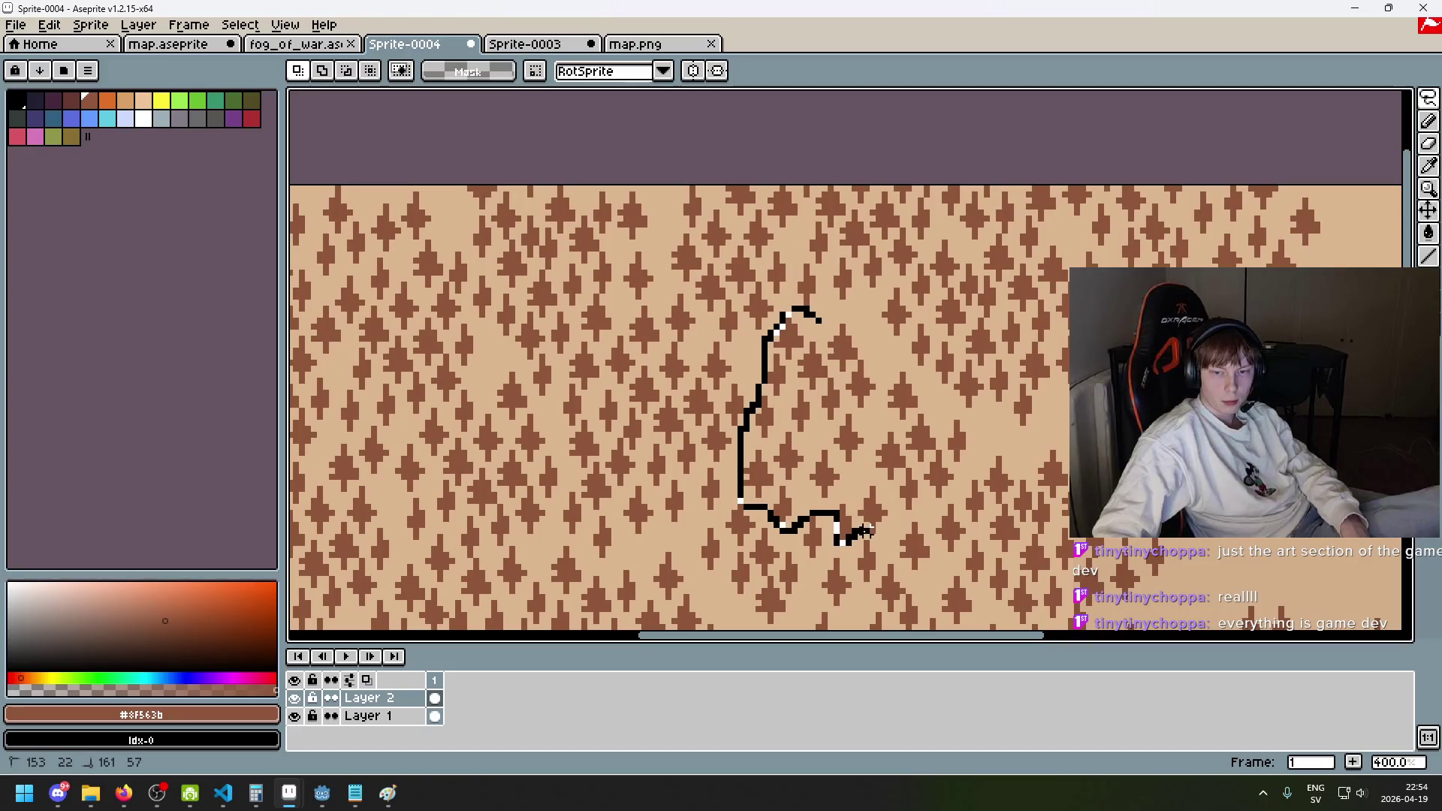
left_click_drag(973, 448, 945, 406)
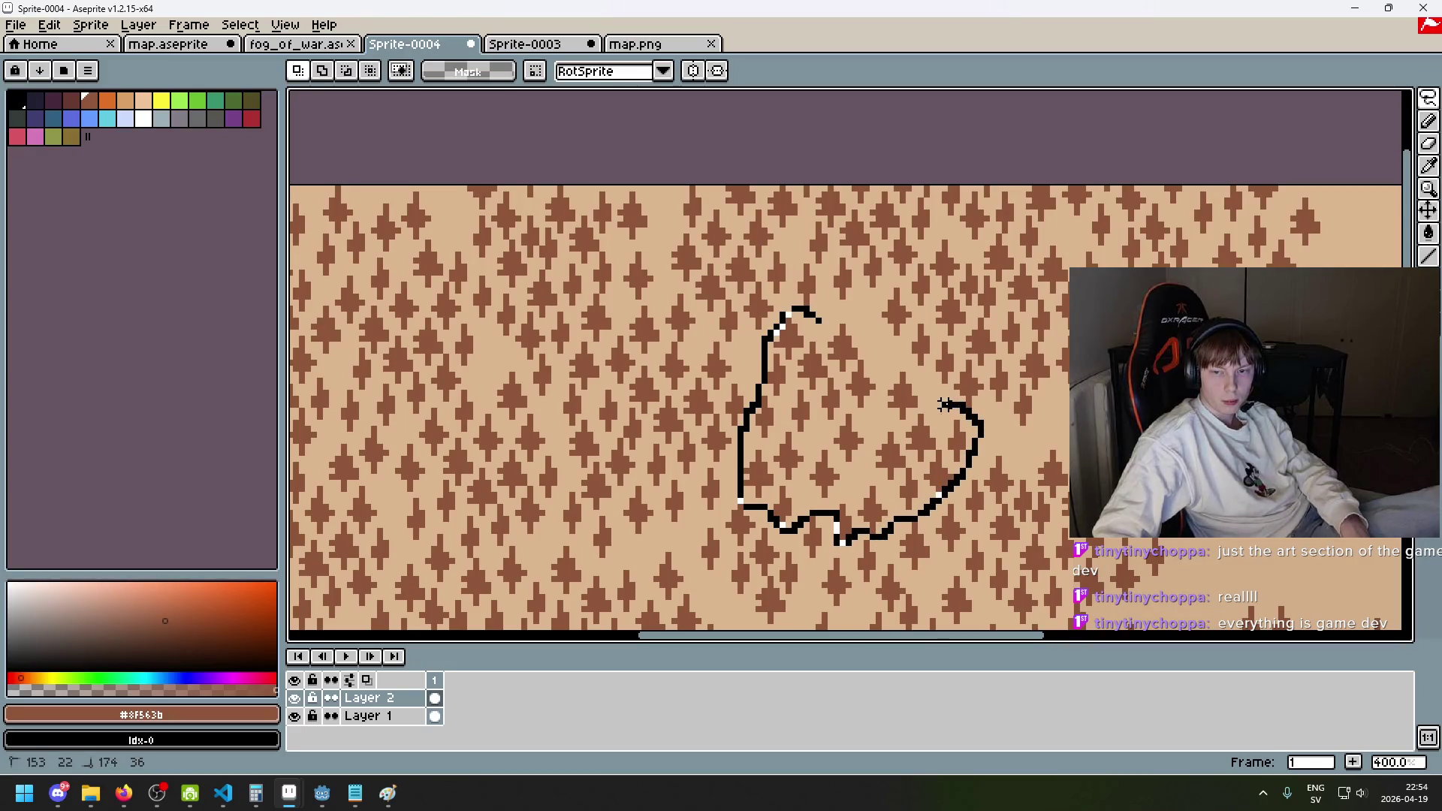
left_click_drag(866, 321, 891, 348)
scroll(892, 348, "down", 2)
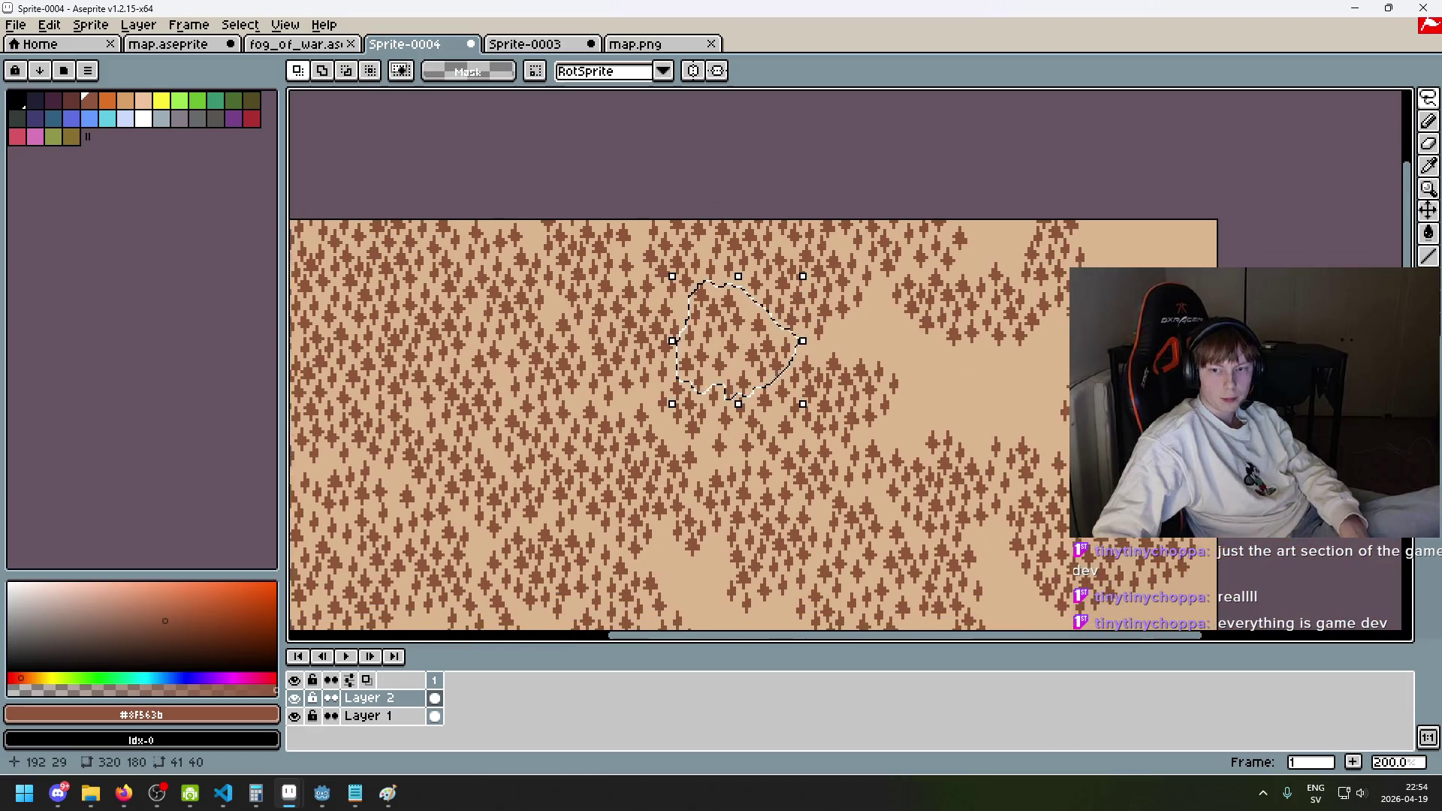
mouse_move(796, 345)
left_mouse_down()
mouse_move(981, 396)
mouse_move(966, 409)
mouse_move(1153, 327)
mouse_move(1191, 290)
mouse_move(1194, 308)
left_mouse_up()
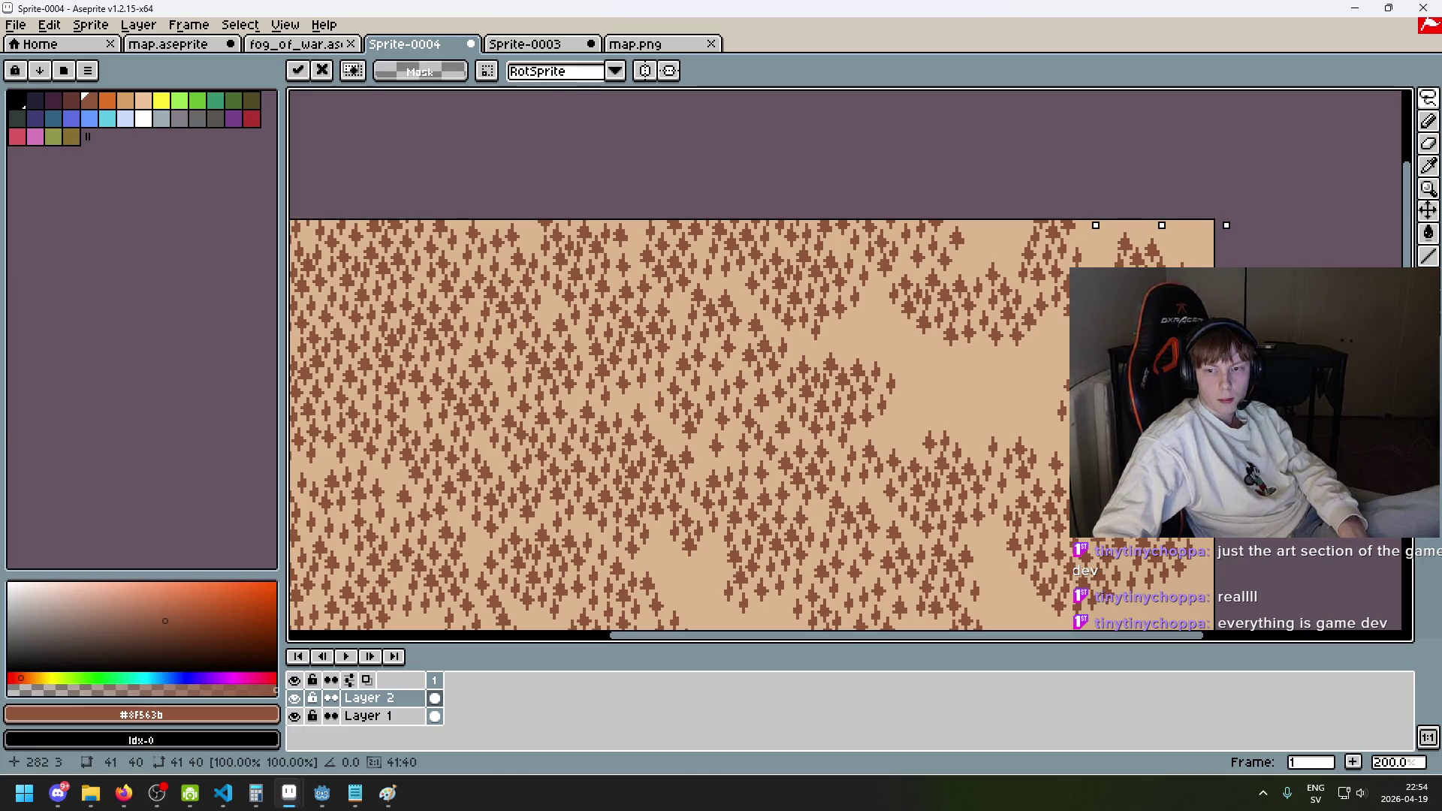
key("Return")
scroll(1091, 342, "up", 2)
key("e")
scroll(996, 362, "down", 5)
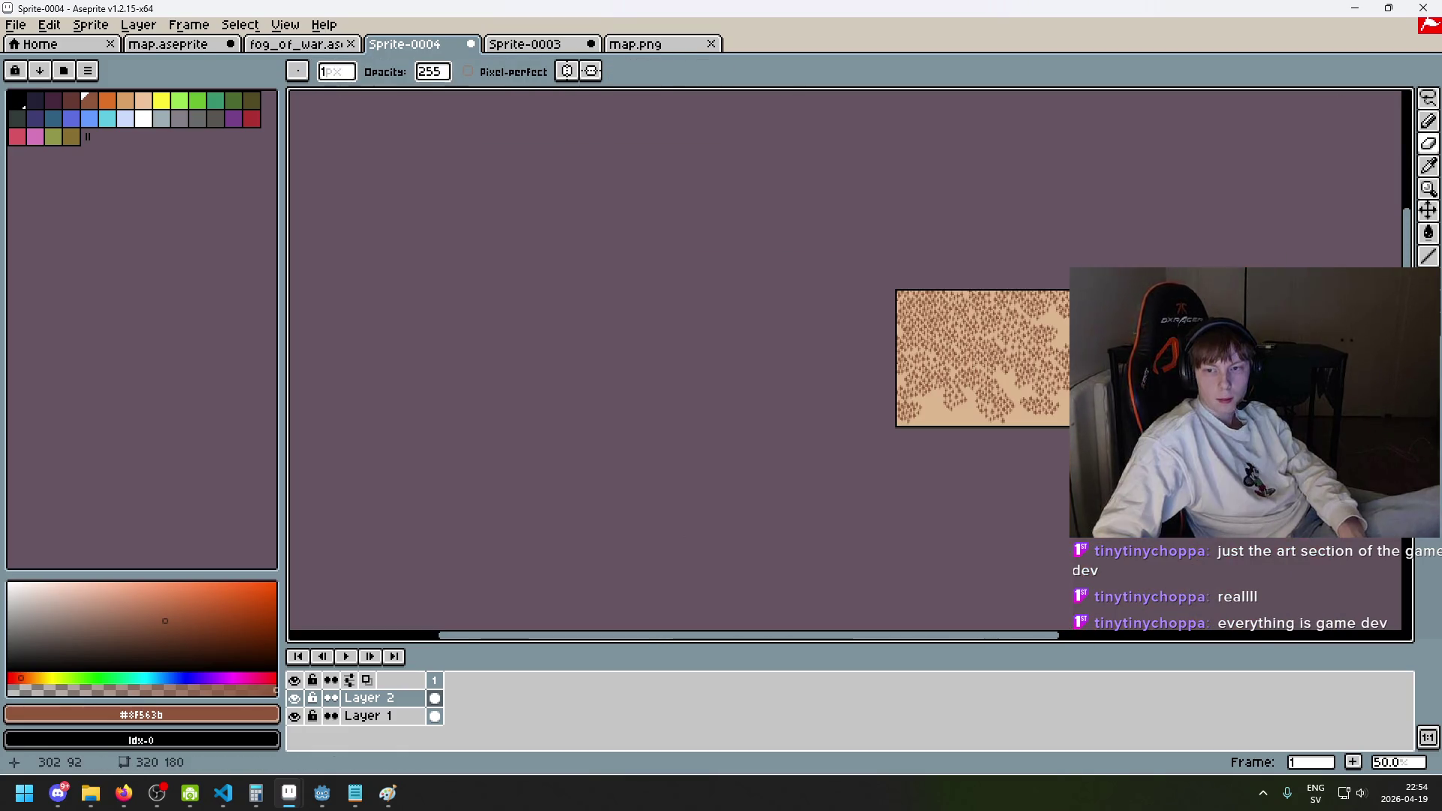
- Rectangle-select the bottom-right corner, move the lifted trees left and down, and deselect
scroll(996, 362, "up", 2)
key("m")
mouse_move(985, 339)
left_mouse_down()
mouse_move(1051, 404)
mouse_move(1021, 359)
mouse_move(1022, 377)
left_mouse_up()
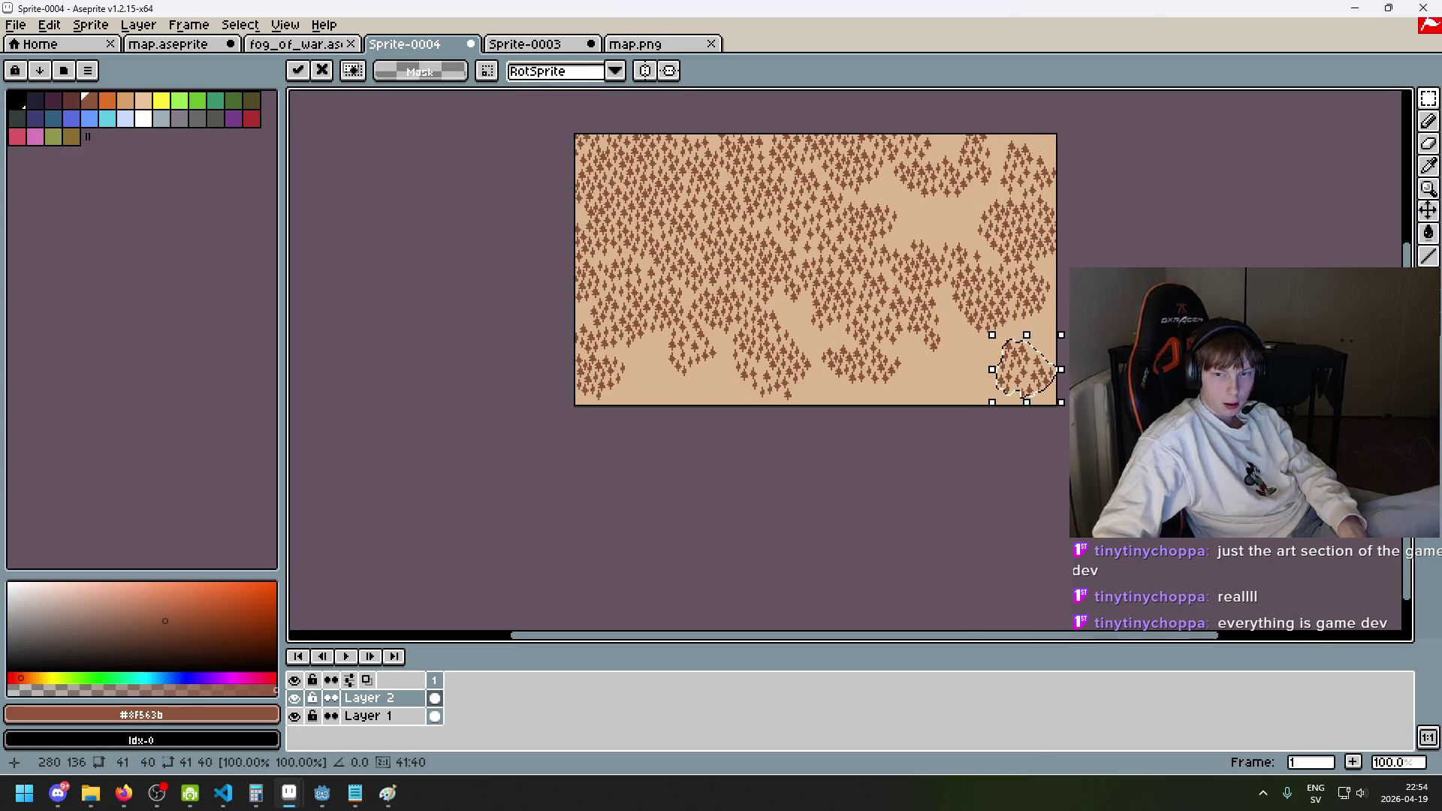
scroll(1047, 338, "up", 3)
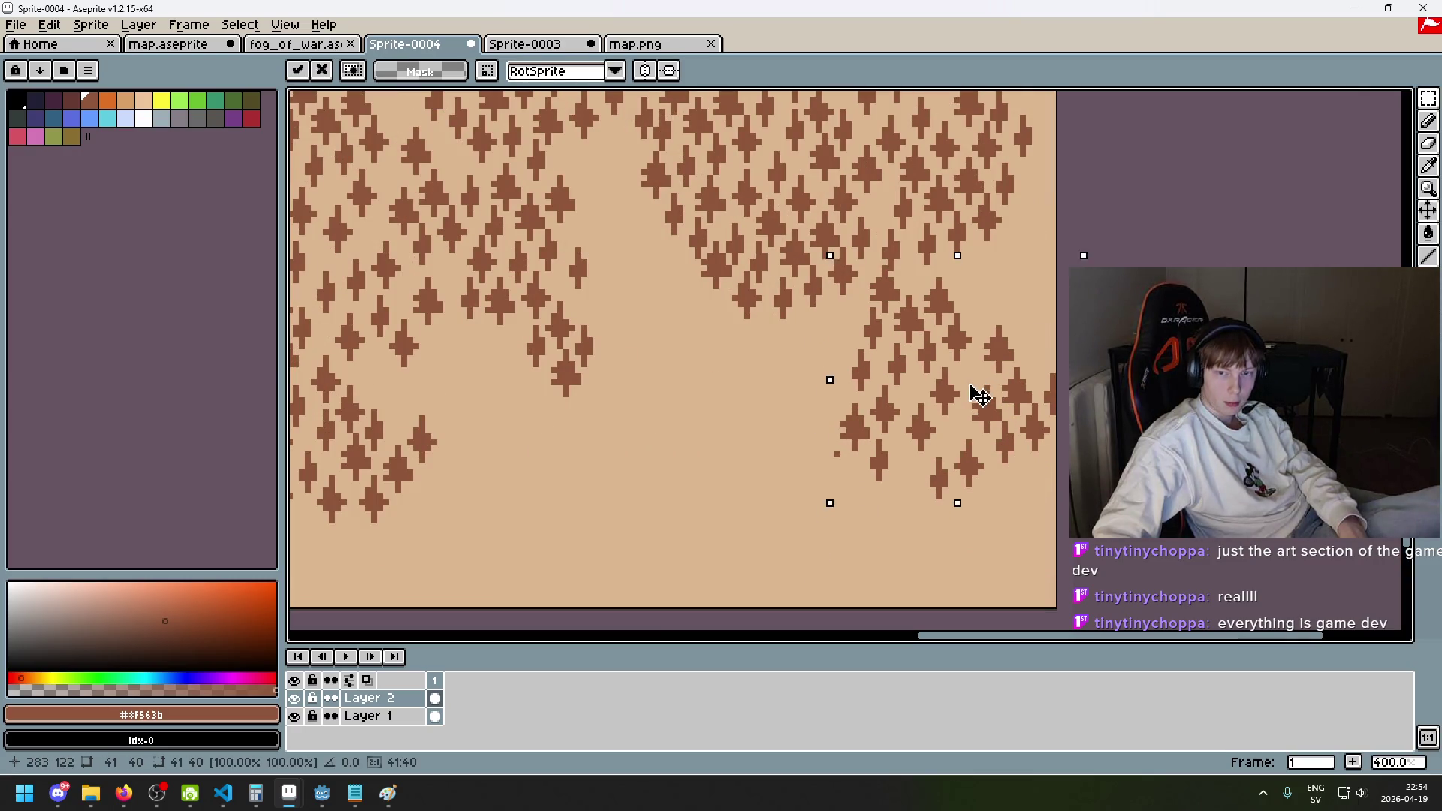
left_click_drag(976, 392, 964, 405)
key("ctrl+d")
- Pan across the forest, choose the Lasso tool, and begin outlining a middle tree cluster
key("e")
mouse_move(938, 328)
left_mouse_down()
mouse_move(1007, 341)
mouse_move(1176, 223)
left_mouse_up()
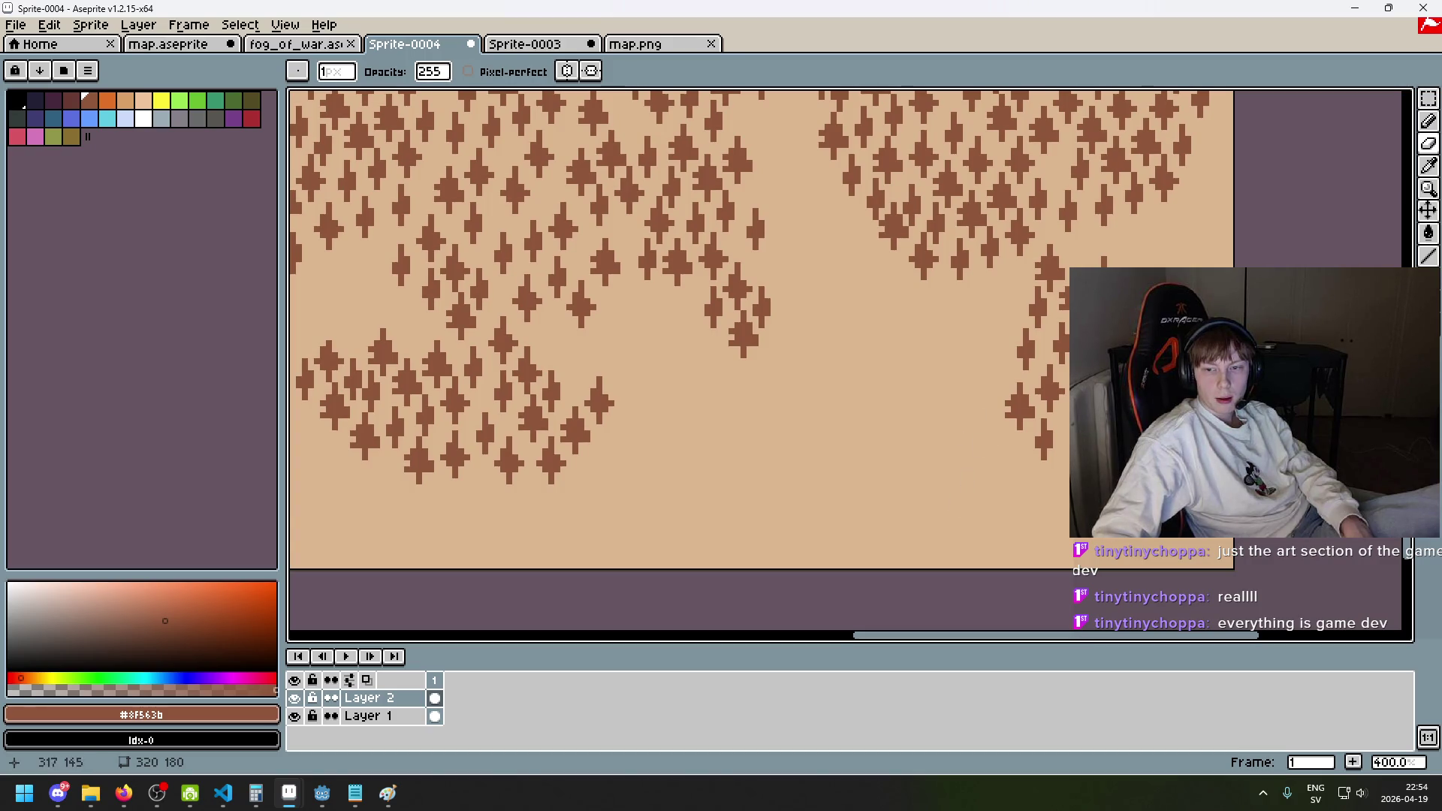
left_click_drag(831, 247, 1010, 368)
left_click(1427, 97)
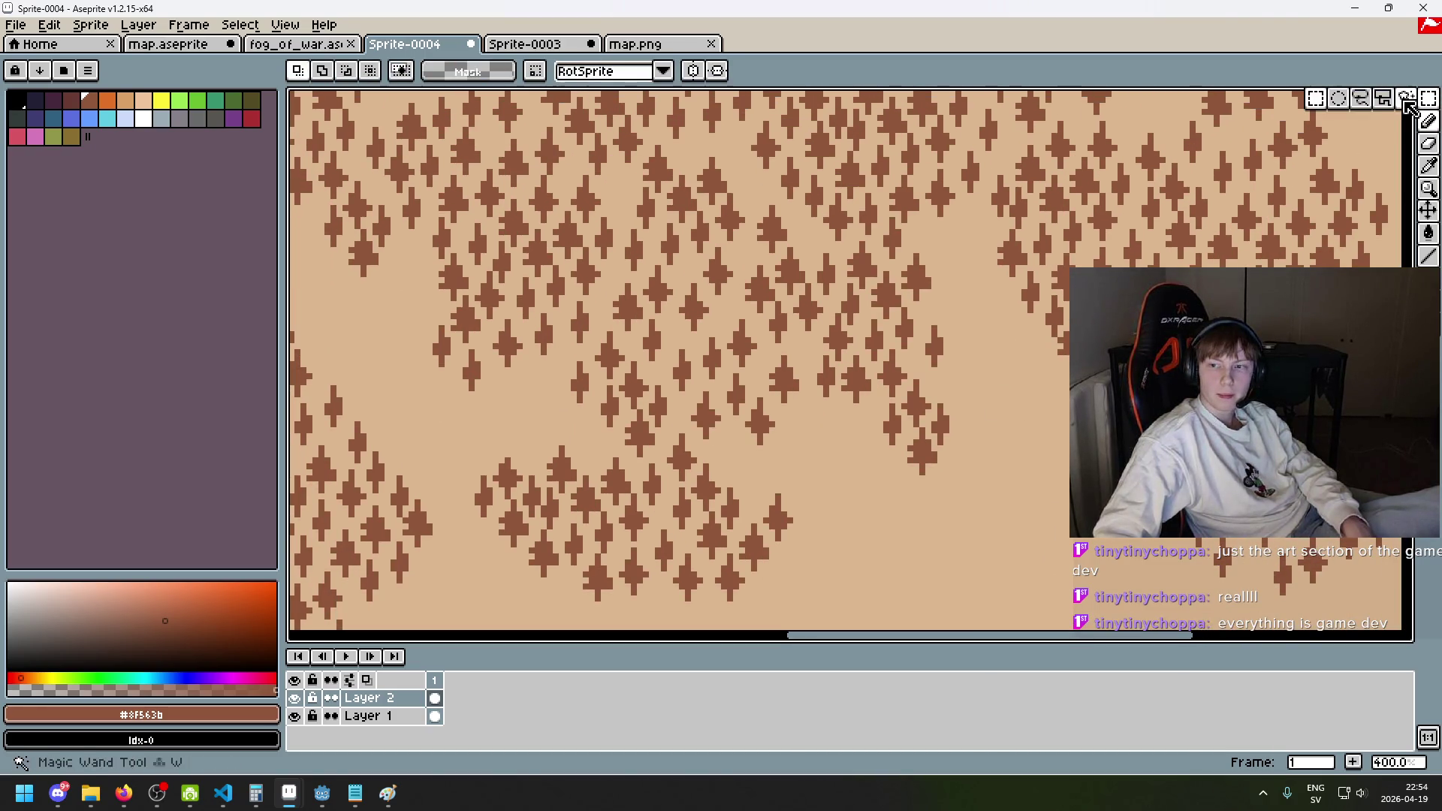
left_click(1364, 110)
scroll(950, 392, "down", 1)
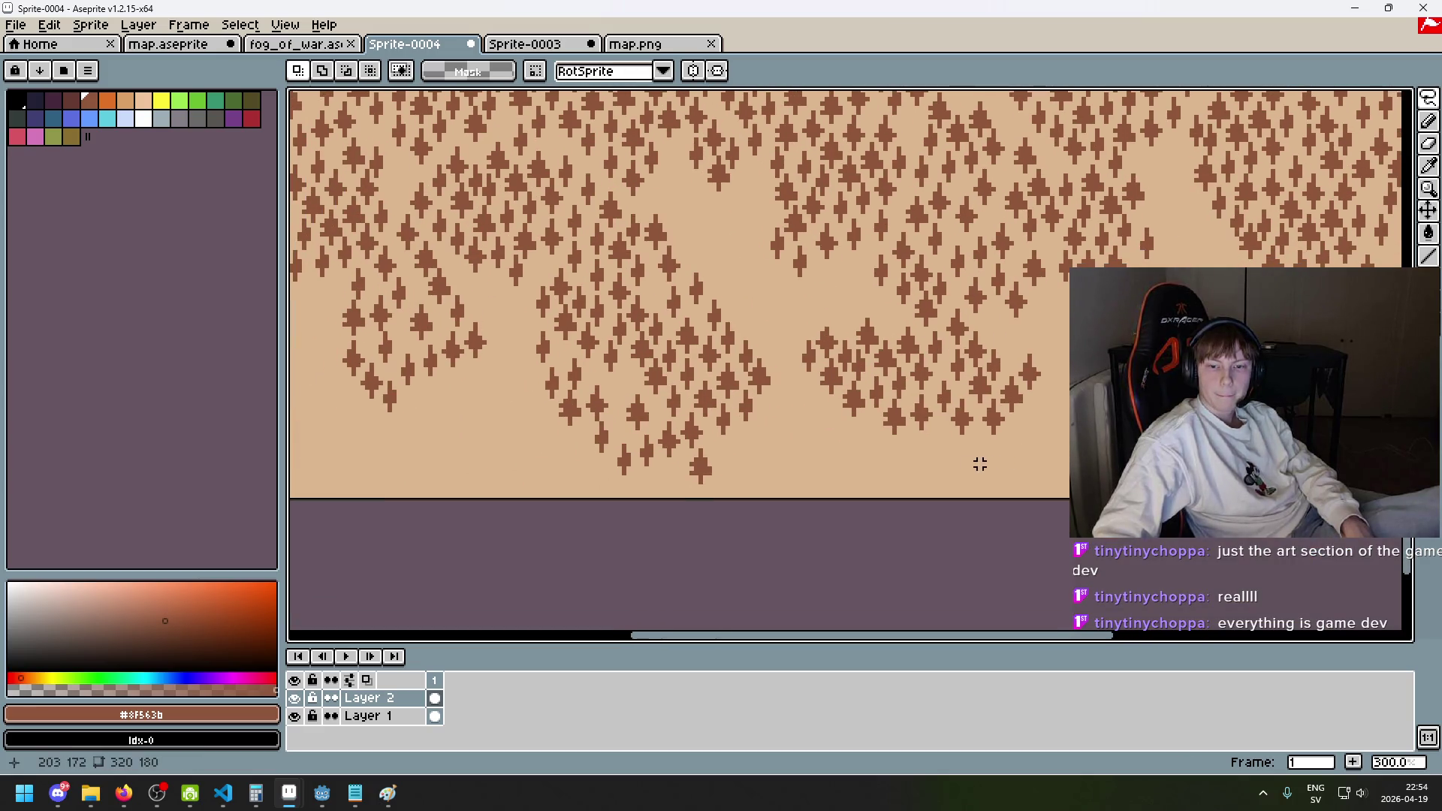
left_click_drag(853, 432, 994, 472)
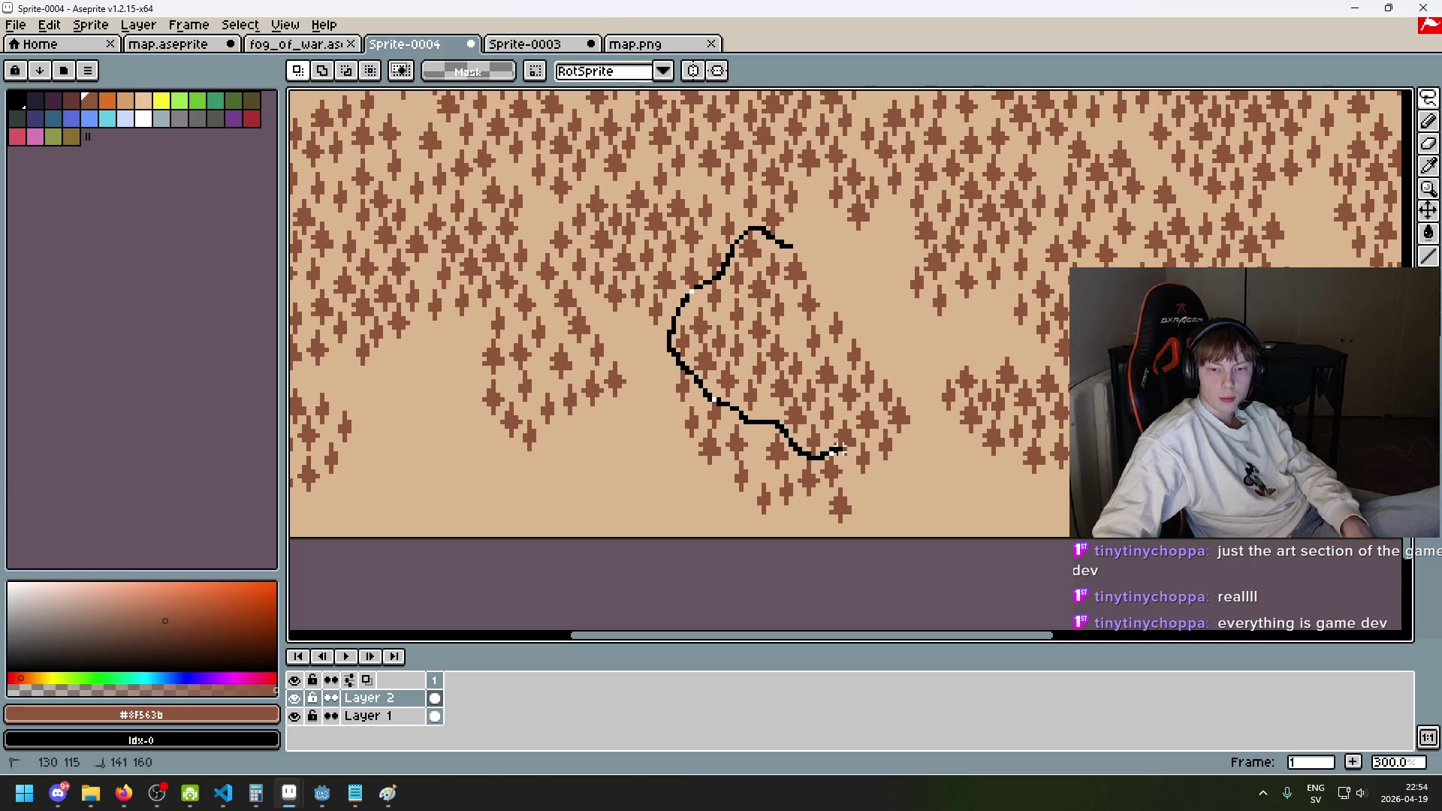
- Lasso the large tree cluster and move it left and down into the clearing
left_click_drag(894, 326, 796, 248)
scroll(756, 290, "up", 2)
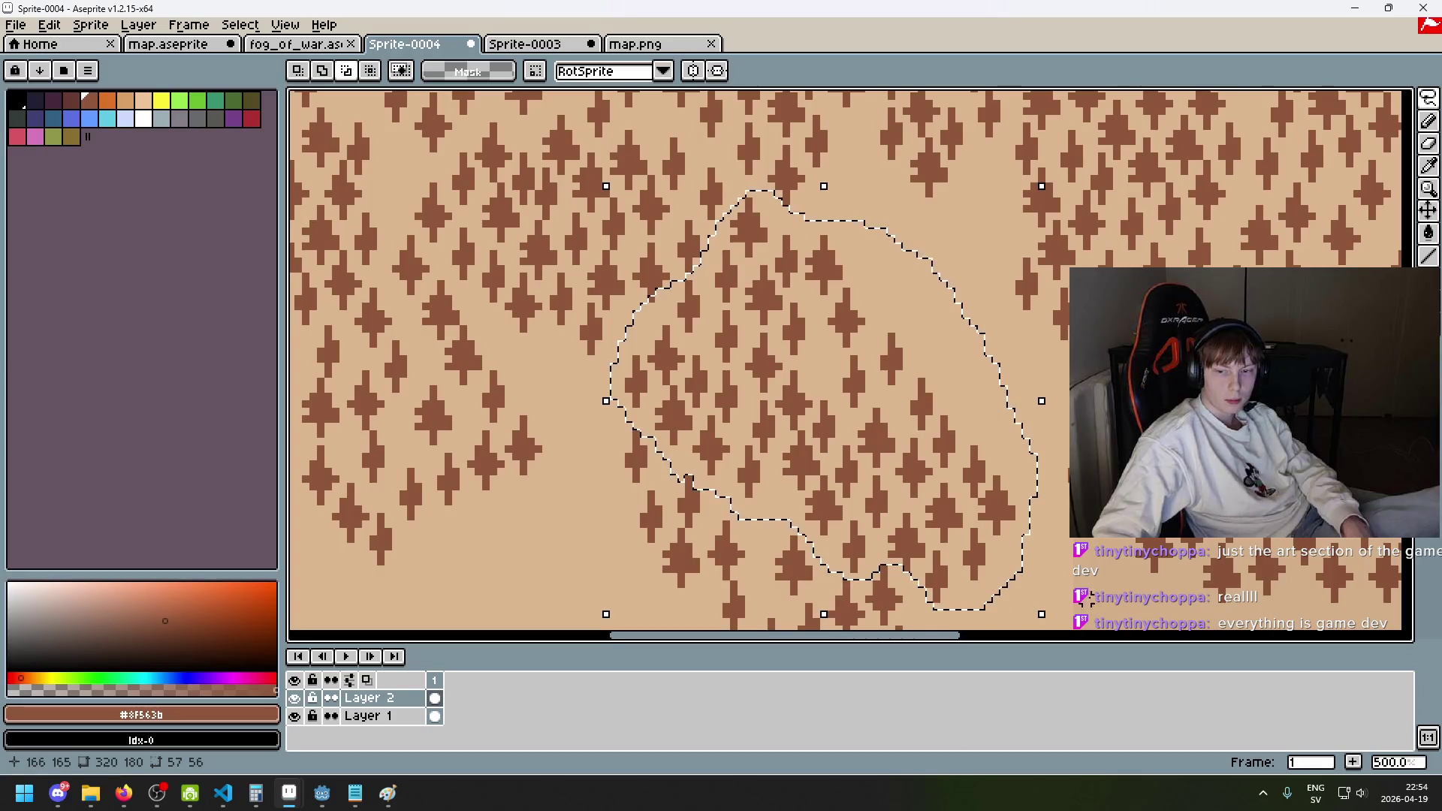
scroll(884, 571, "down", 3)
mouse_move(995, 407)
left_mouse_down()
mouse_move(766, 505)
mouse_move(773, 494)
left_mouse_up()
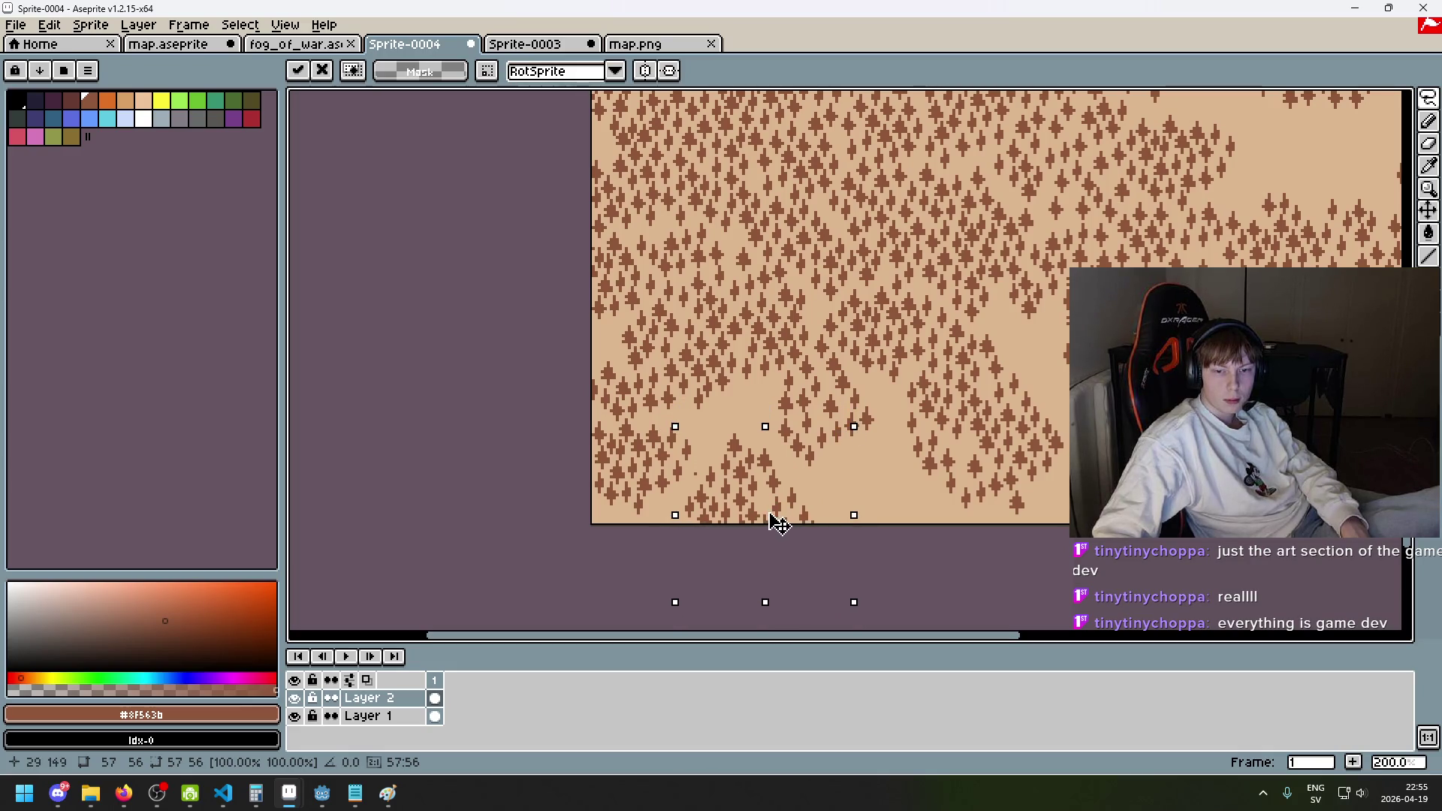
key("Return")
scroll(972, 337, "up", 4)
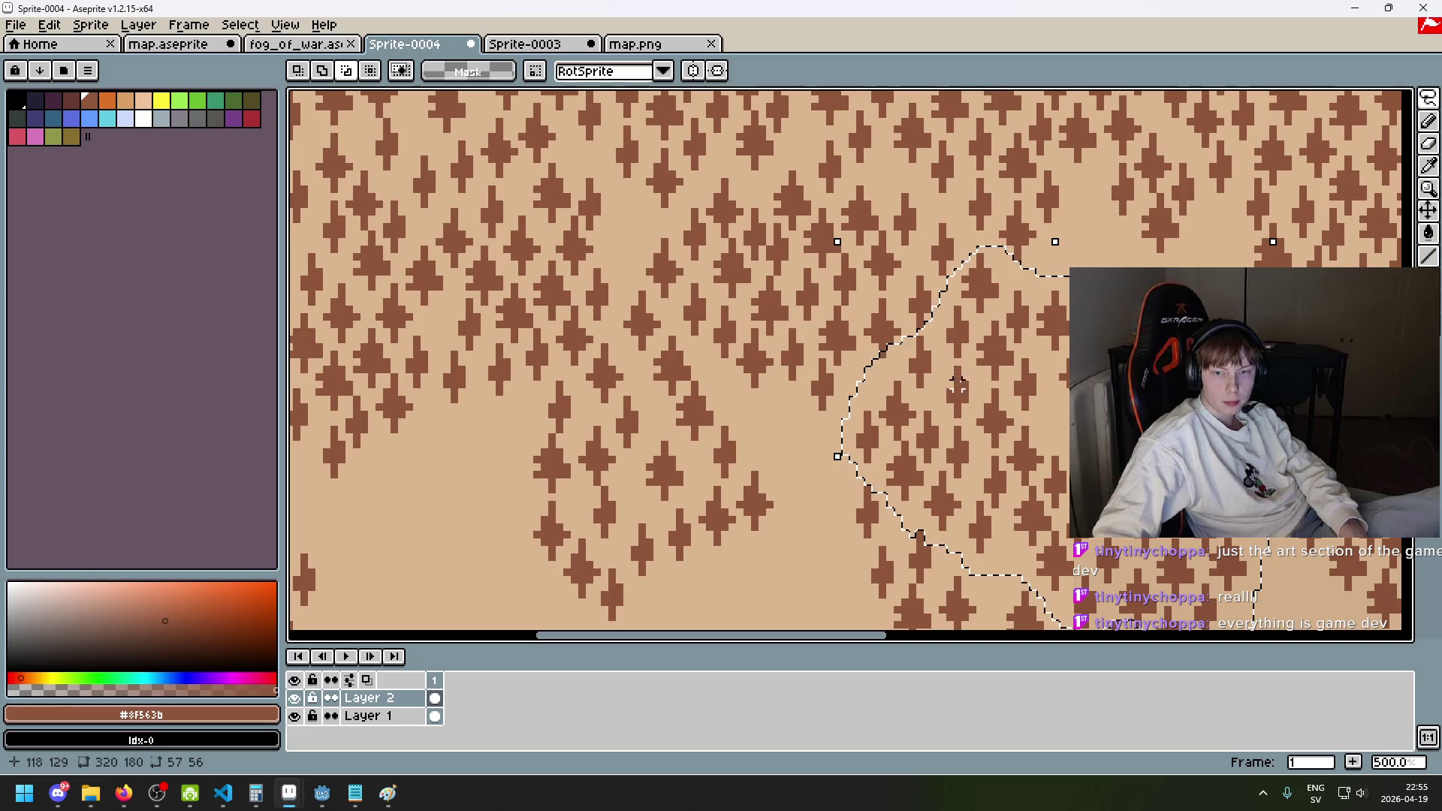
scroll(972, 337, "up", 3)
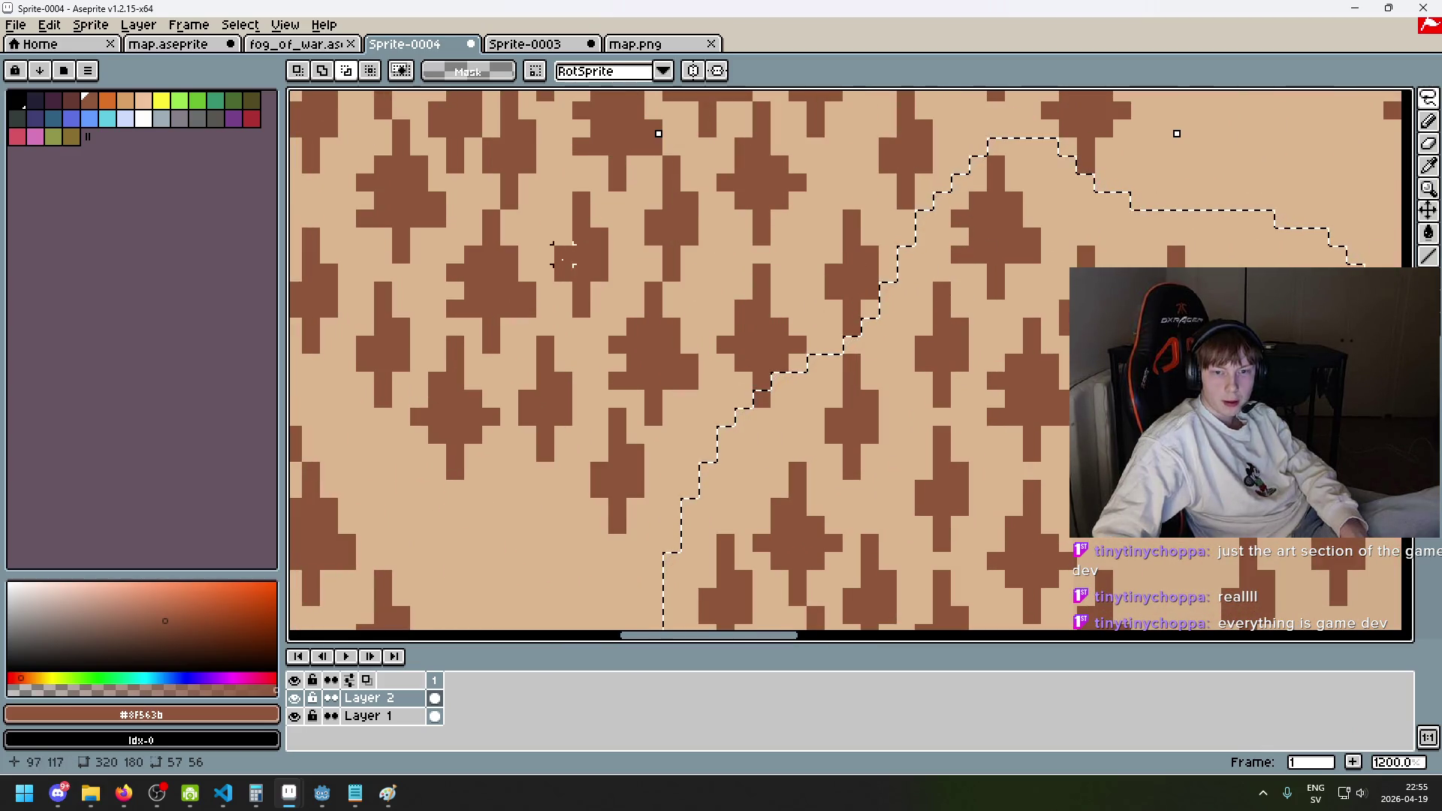
scroll(833, 376, "down", 5)
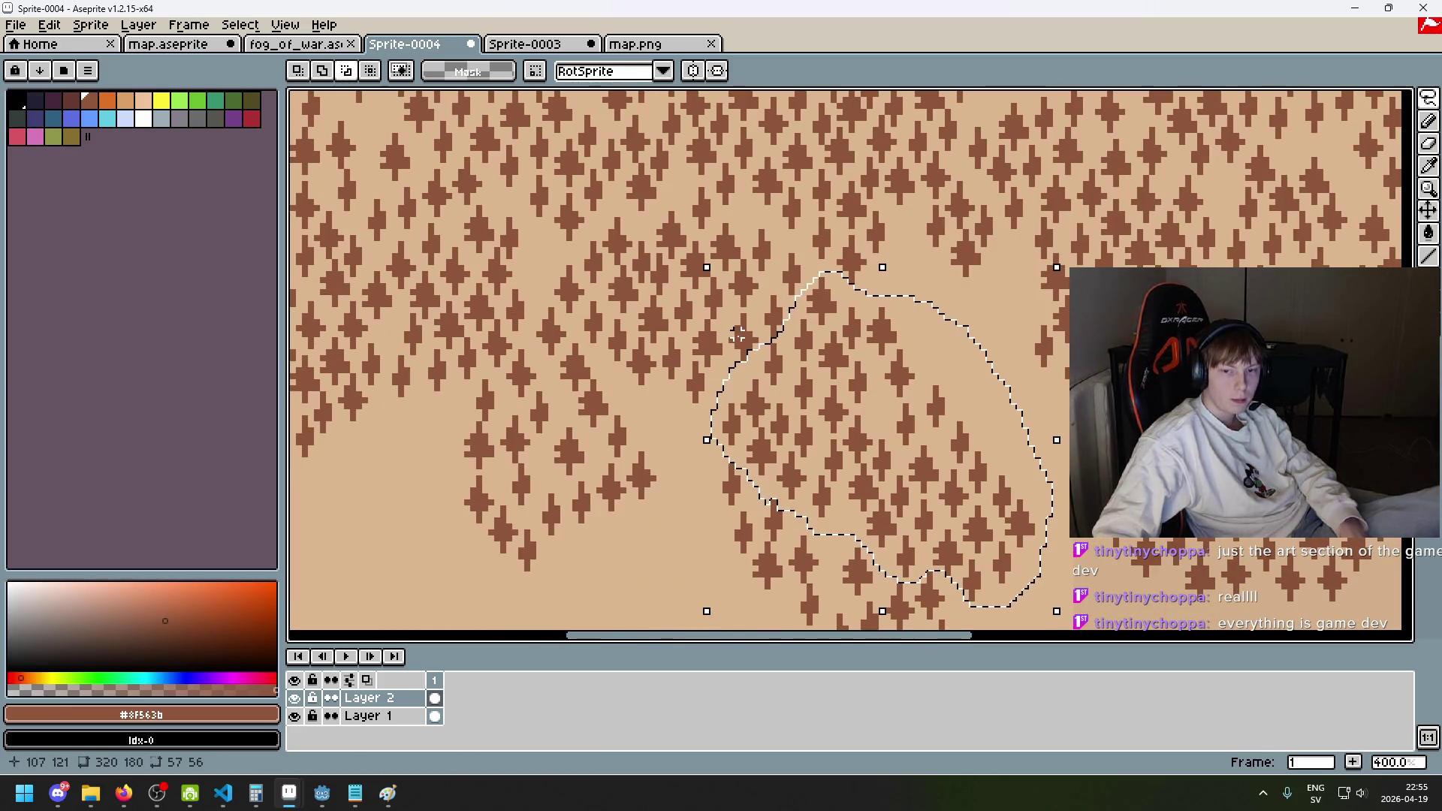
scroll(833, 375, "down", 2)
scroll(834, 376, "up", 1)
mouse_move(800, 428)
left_mouse_down()
mouse_move(733, 473)
mouse_move(517, 562)
mouse_move(509, 522)
mouse_move(520, 552)
left_mouse_up()
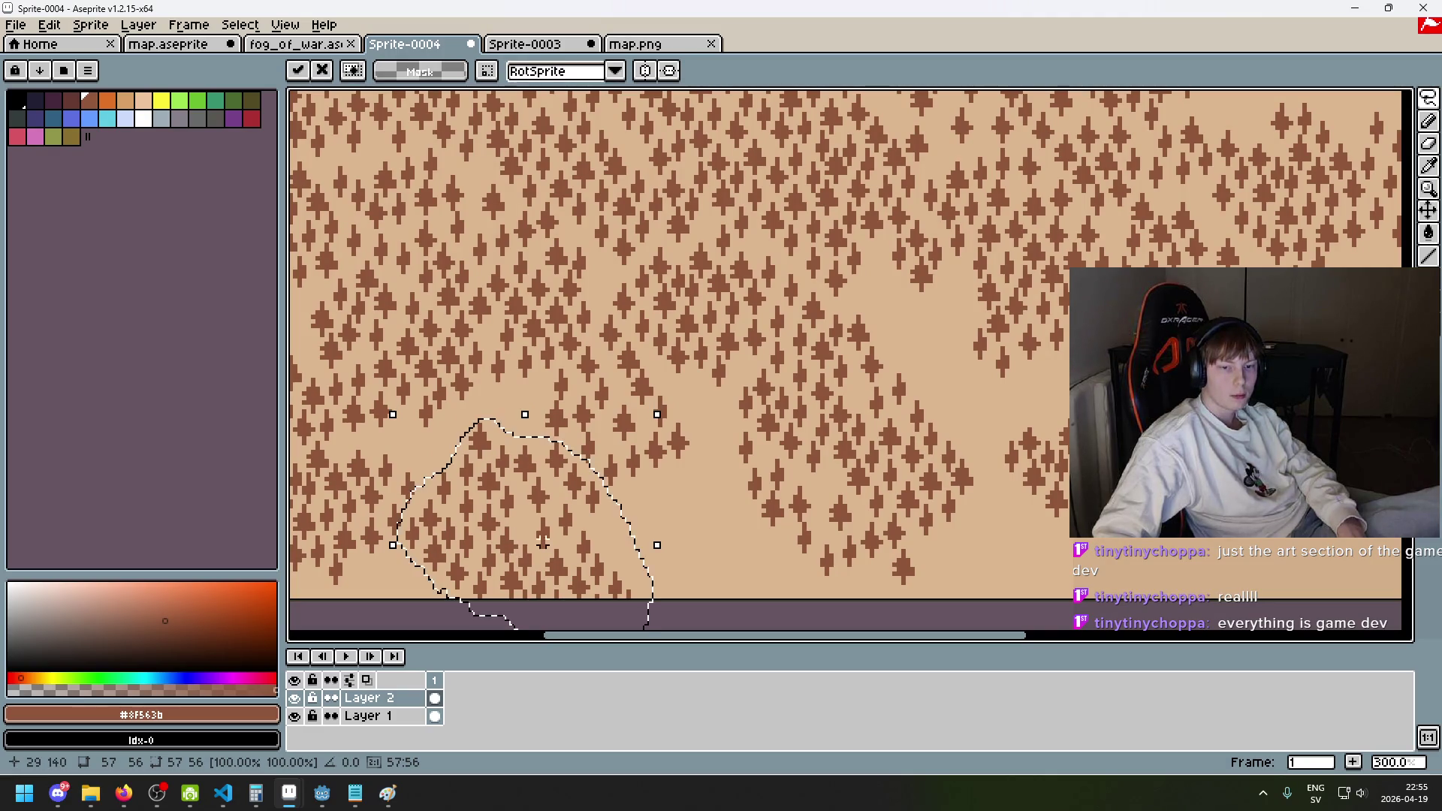
left_click(685, 508)
left_click(706, 507)
- Lasso a single tree on the right side and relocate it up and left
left_click_drag(725, 507, 888, 471)
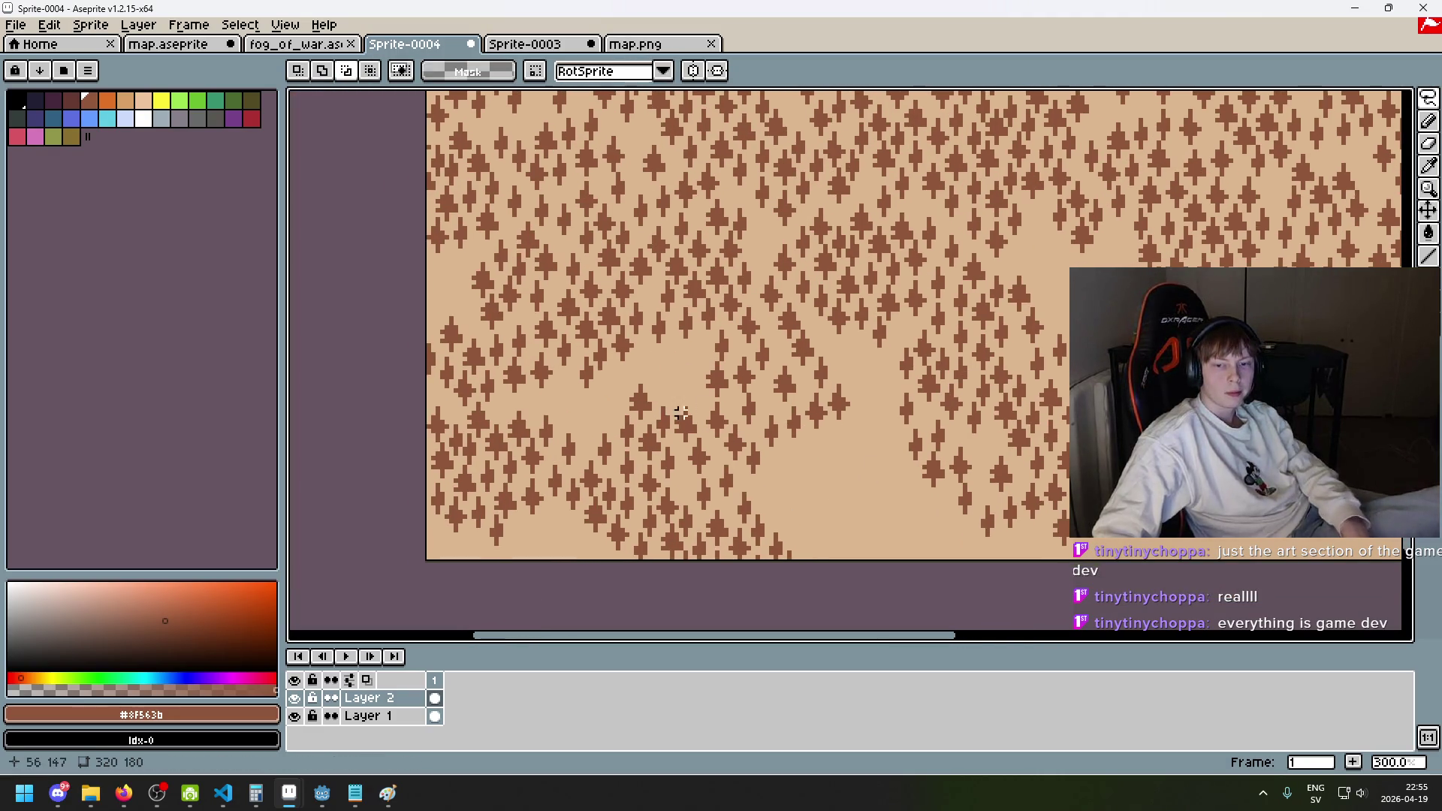
left_click_drag(751, 406, 861, 405)
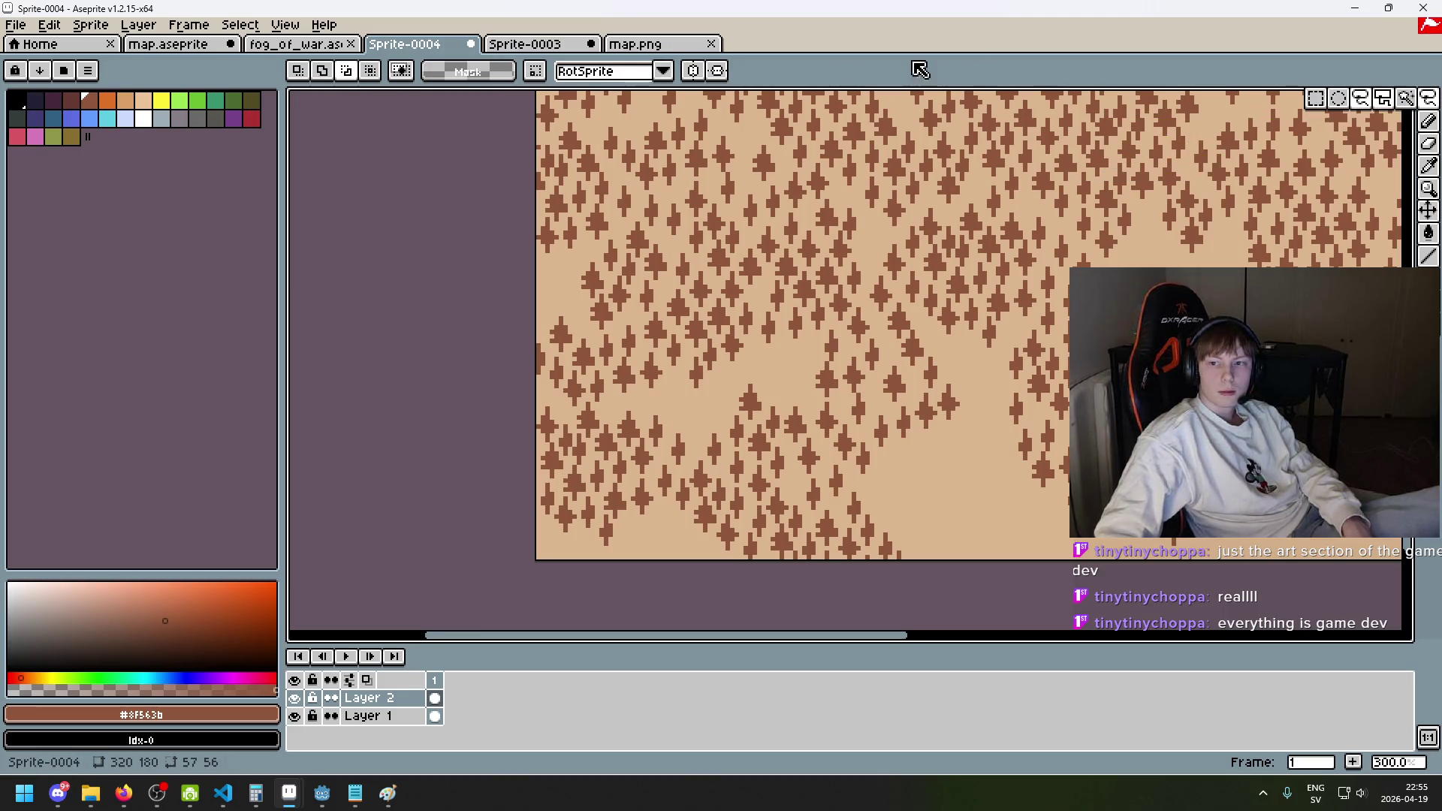
scroll(625, 277, "up", 1)
scroll(702, 425, "up", 2)
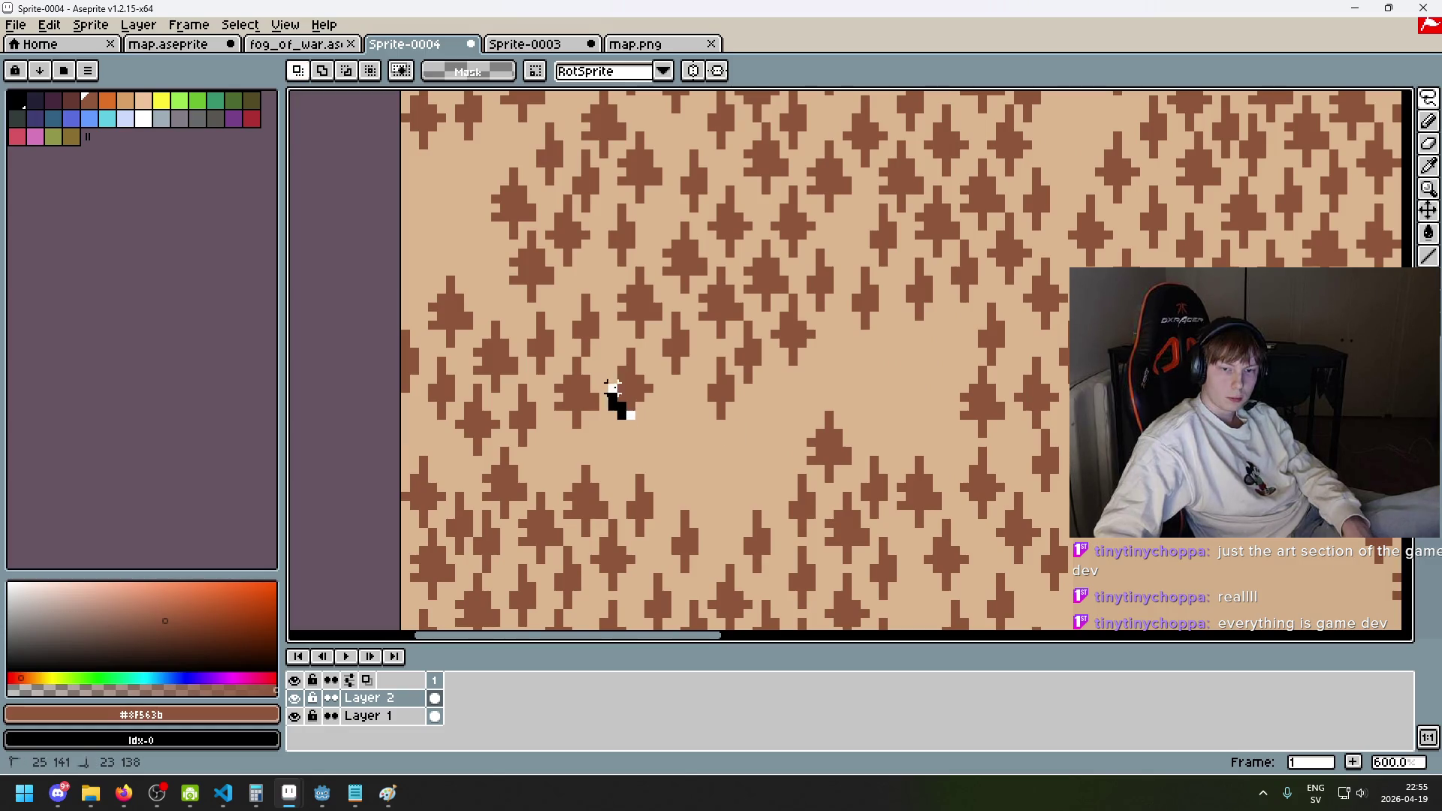
mouse_move(658, 369)
left_mouse_down()
mouse_move(623, 347)
mouse_move(688, 429)
left_mouse_up()
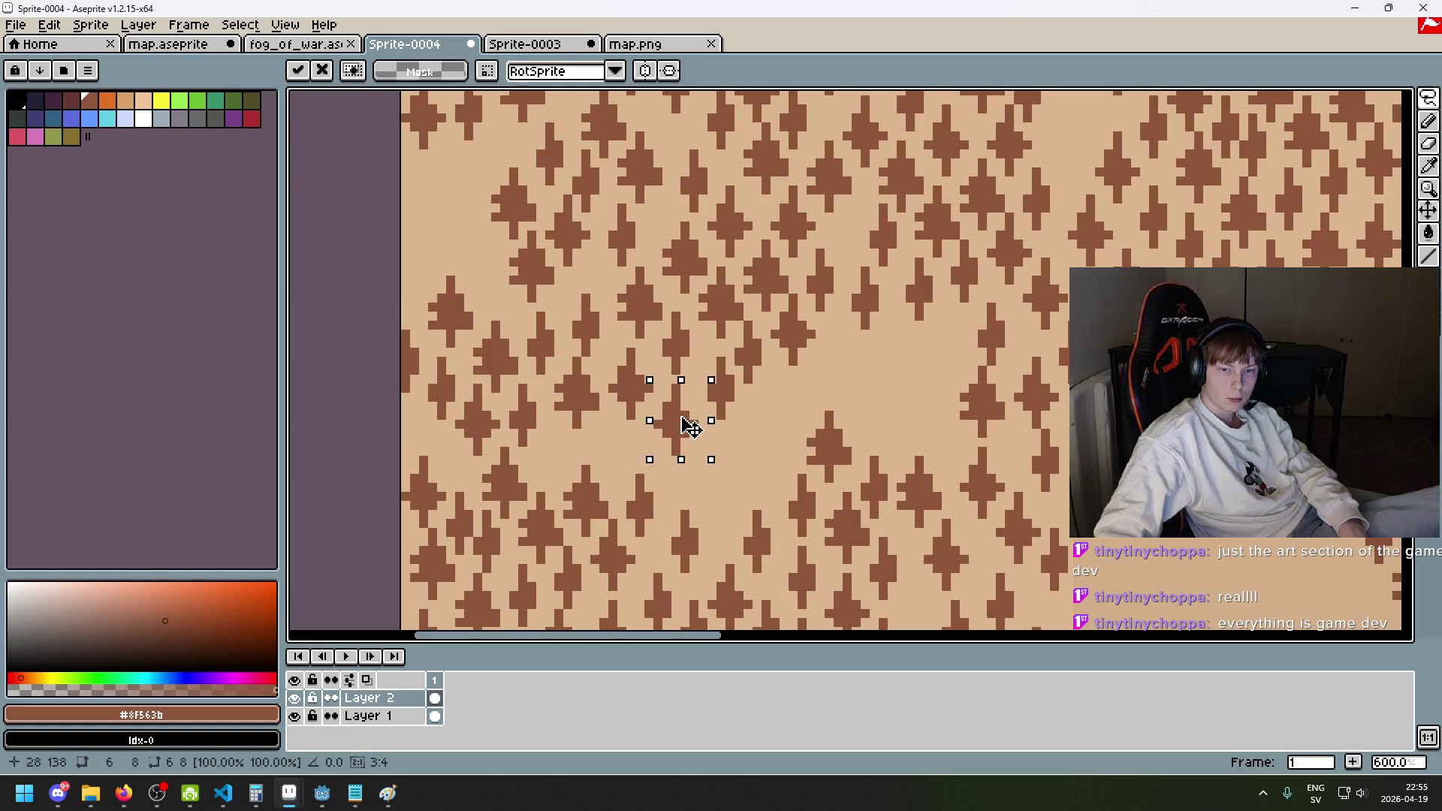
mouse_move(661, 405)
left_mouse_down()
mouse_move(913, 405)
mouse_move(1036, 481)
mouse_move(736, 495)
left_mouse_up()
left_click(880, 480)
key("ctrl+z")
mouse_move(1024, 418)
left_mouse_down()
mouse_move(1004, 425)
mouse_move(953, 355)
mouse_move(871, 398)
mouse_move(882, 406)
left_mouse_up()
left_click(954, 388)
- Move another single tree up and left, then lasso and commit one more tree
scroll(954, 387, "down", 3)
scroll(930, 407, "up", 2)
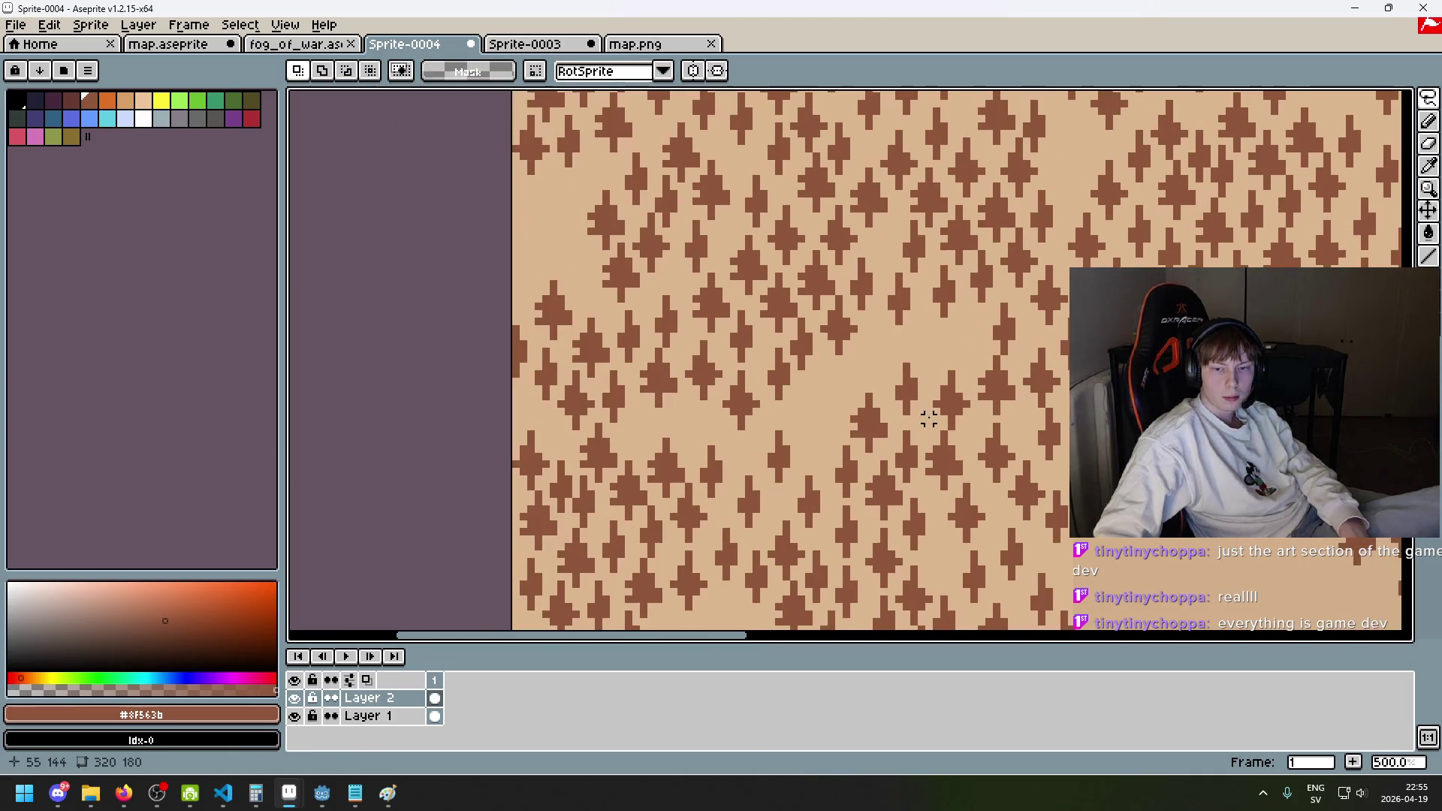
left_click_drag(861, 444, 874, 396)
left_click_drag(867, 449, 892, 371)
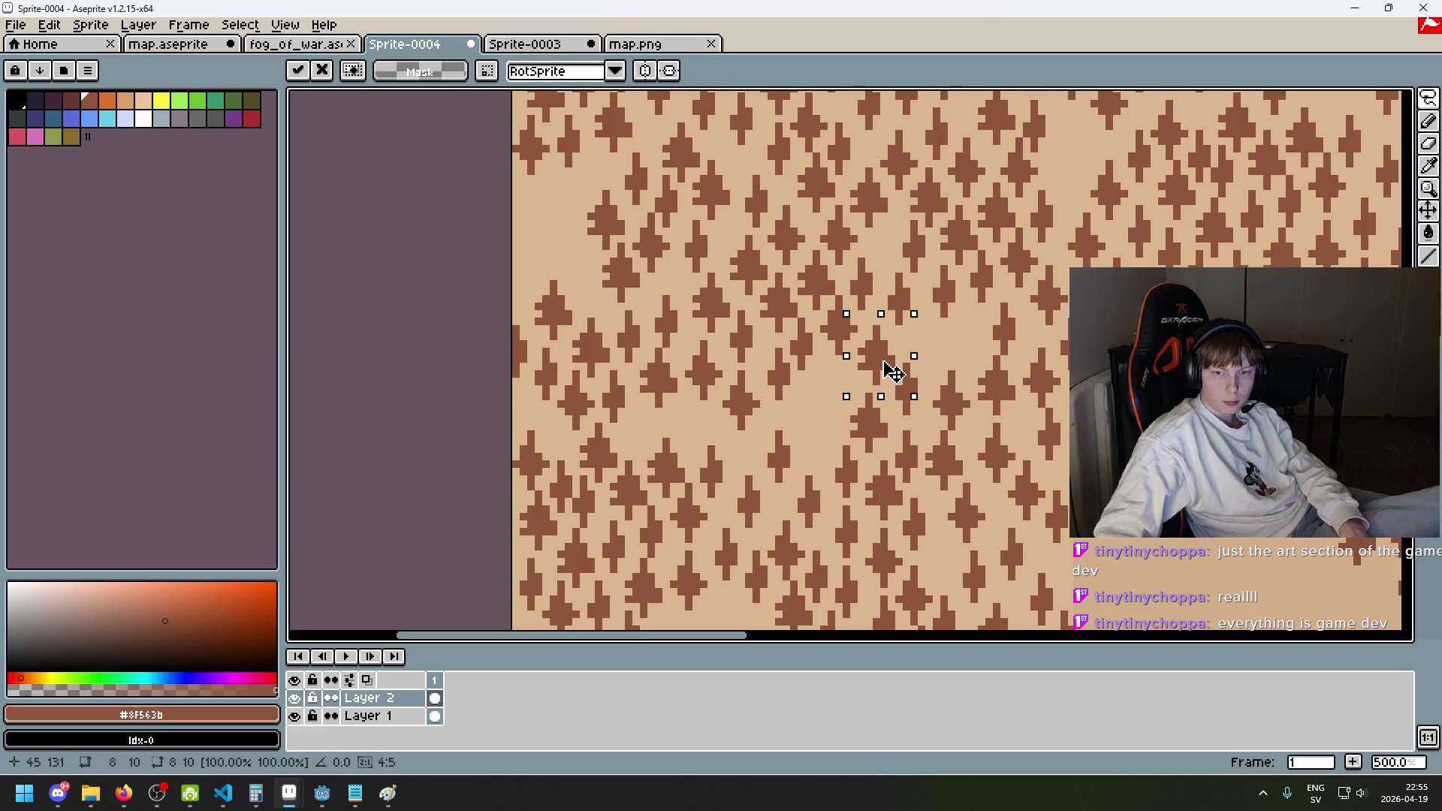
key("Escape")
left_click_drag(872, 435, 841, 413)
left_click(965, 410)
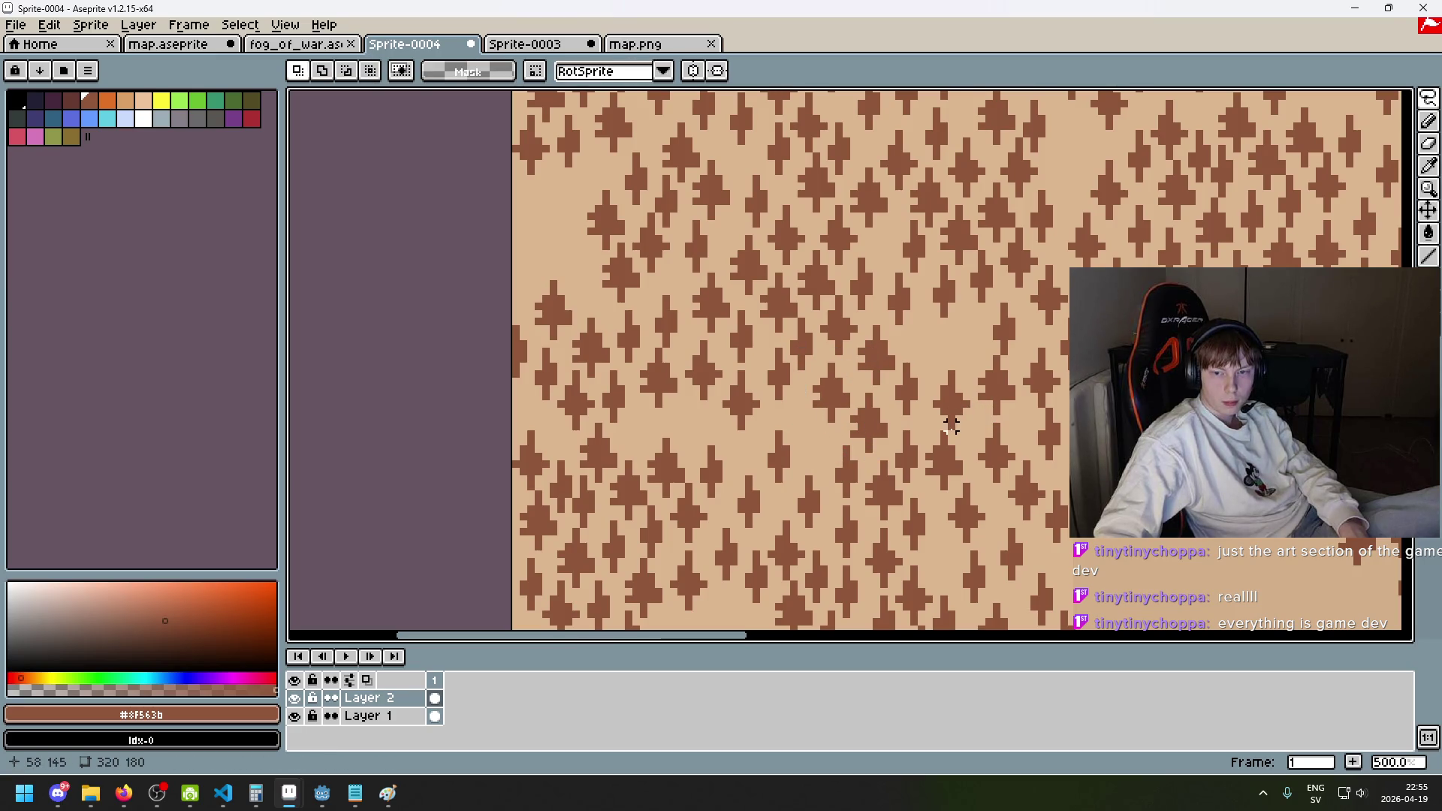
mouse_move(965, 405)
left_mouse_down()
mouse_move(924, 338)
mouse_move(959, 380)
mouse_move(969, 324)
mouse_move(928, 315)
mouse_move(950, 361)
mouse_move(975, 338)
left_mouse_up()
key("Return")
- Paste two copies of the tree with Ctrl+V and place them in the clearing gaps
scroll(1038, 367, "down", 3)
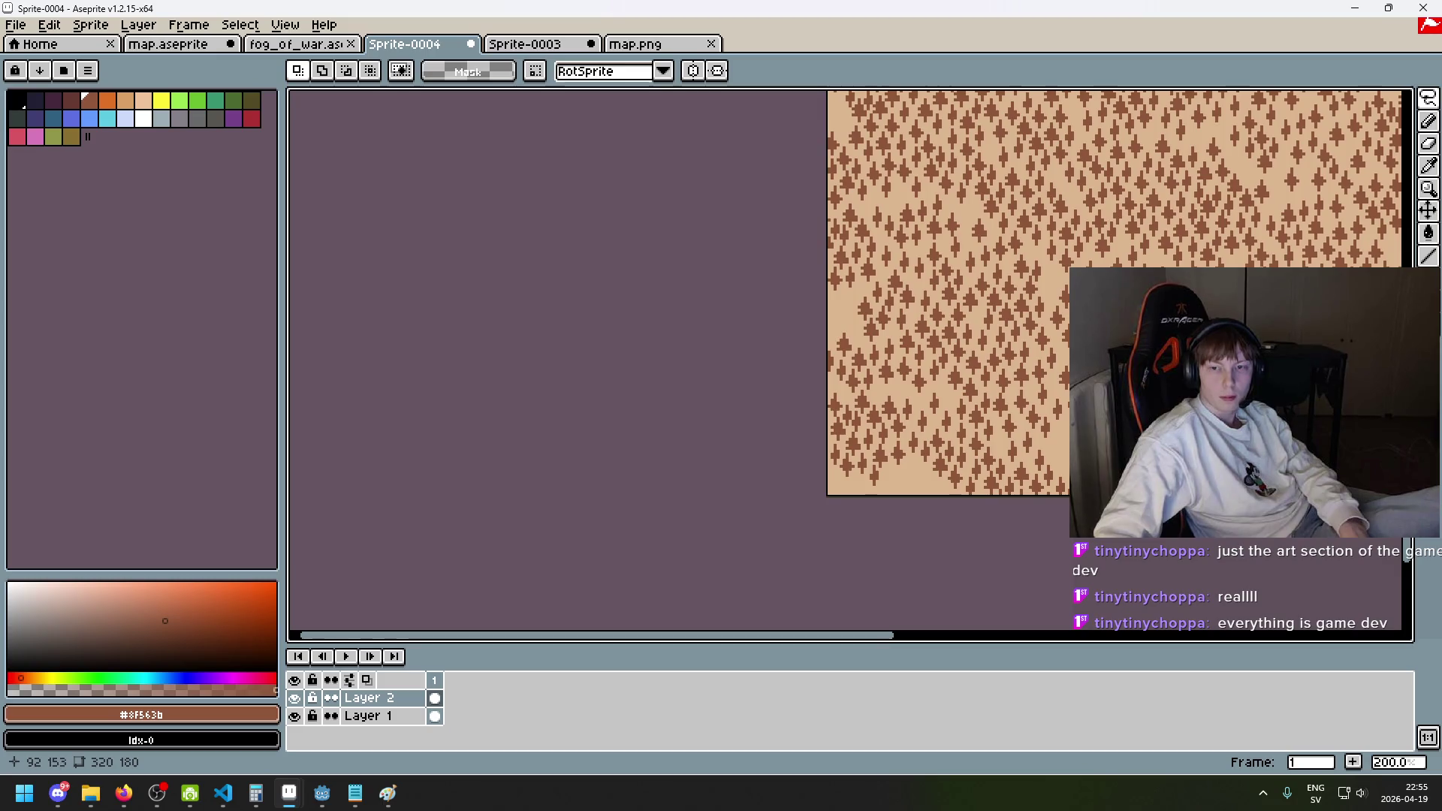
scroll(893, 356, "up", 2)
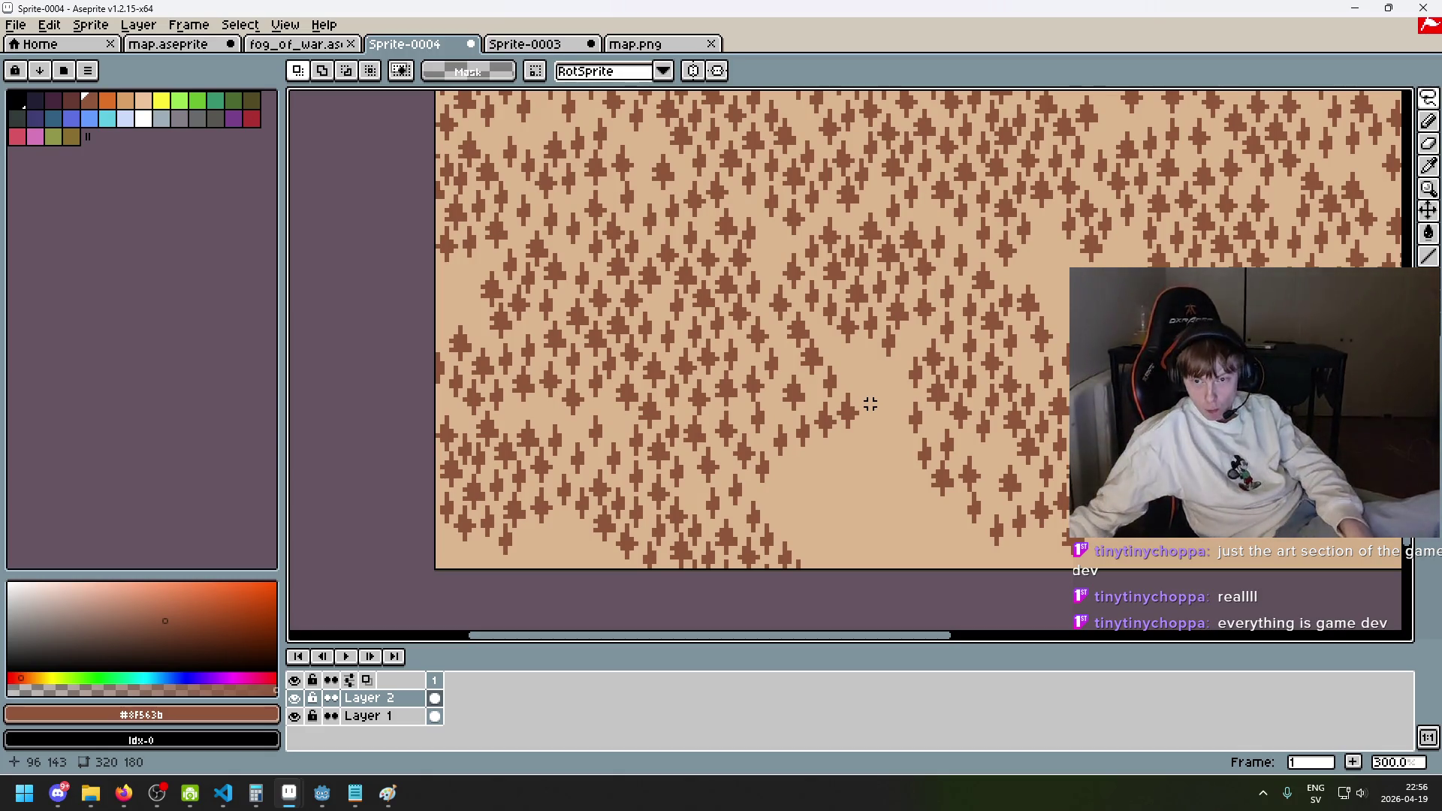
scroll(870, 404, "up", 3)
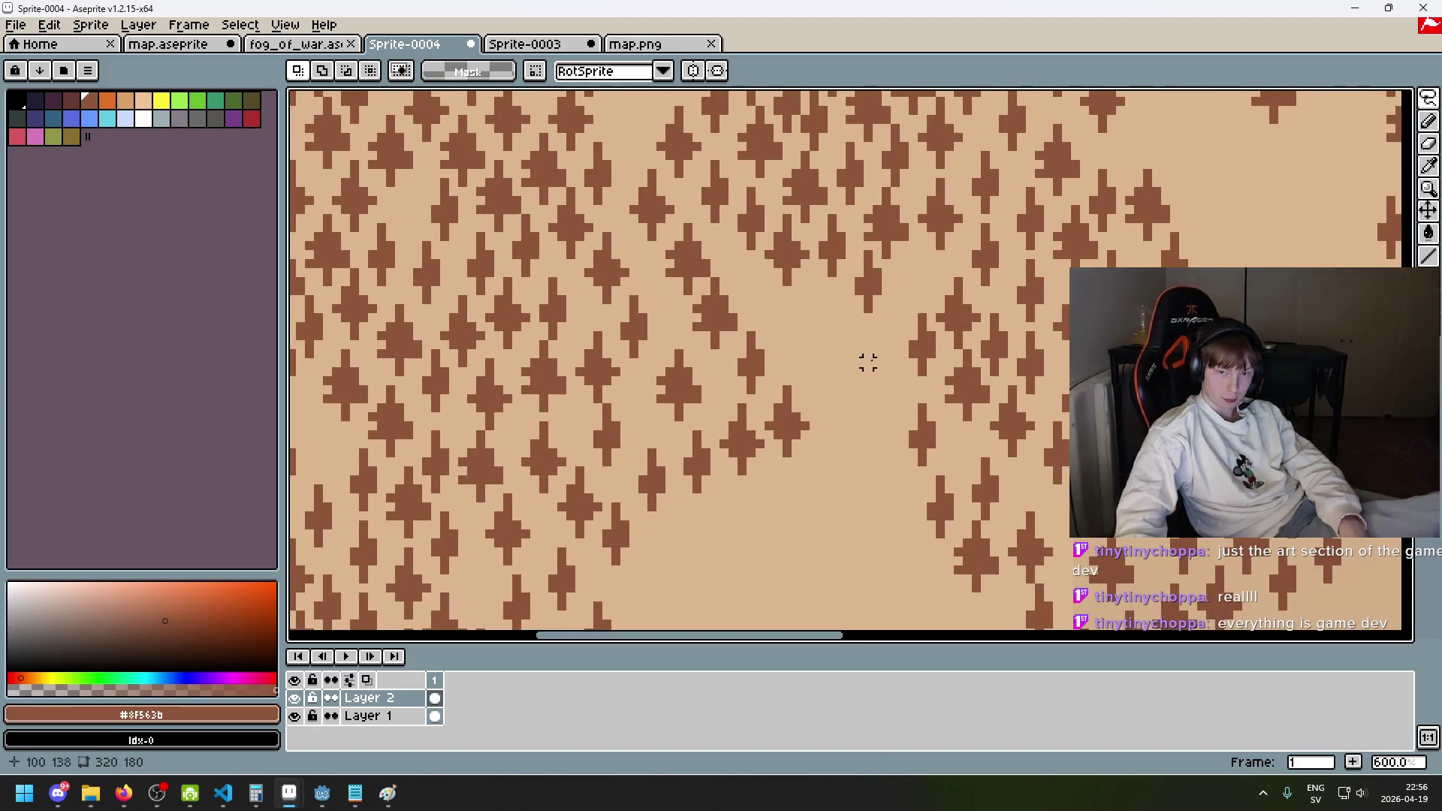
key("ctrl+v")
mouse_move(482, 380)
left_mouse_down()
mouse_move(524, 393)
mouse_move(821, 329)
left_mouse_up()
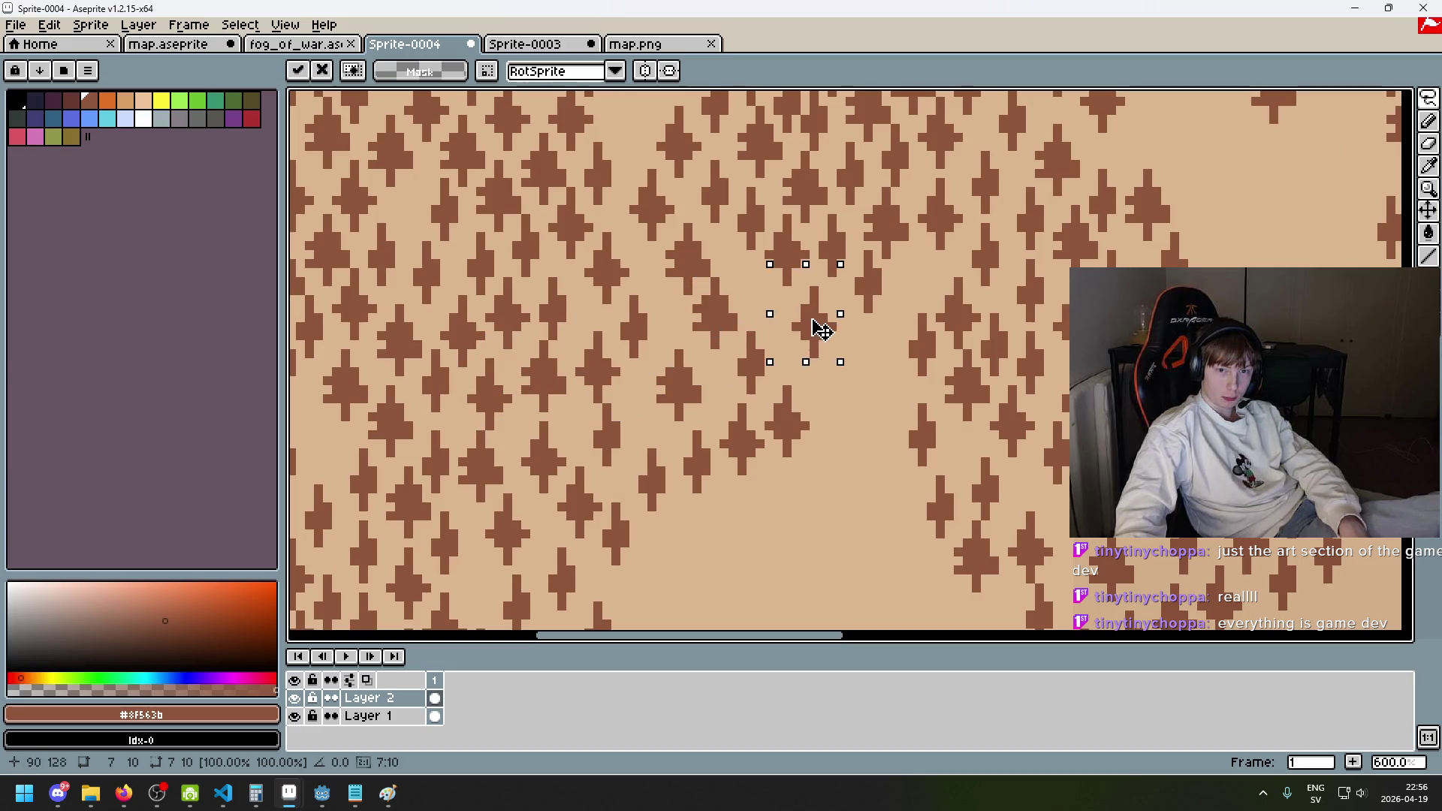
left_click(876, 362)
scroll(880, 372, "down", 2)
key("ctrl+v")
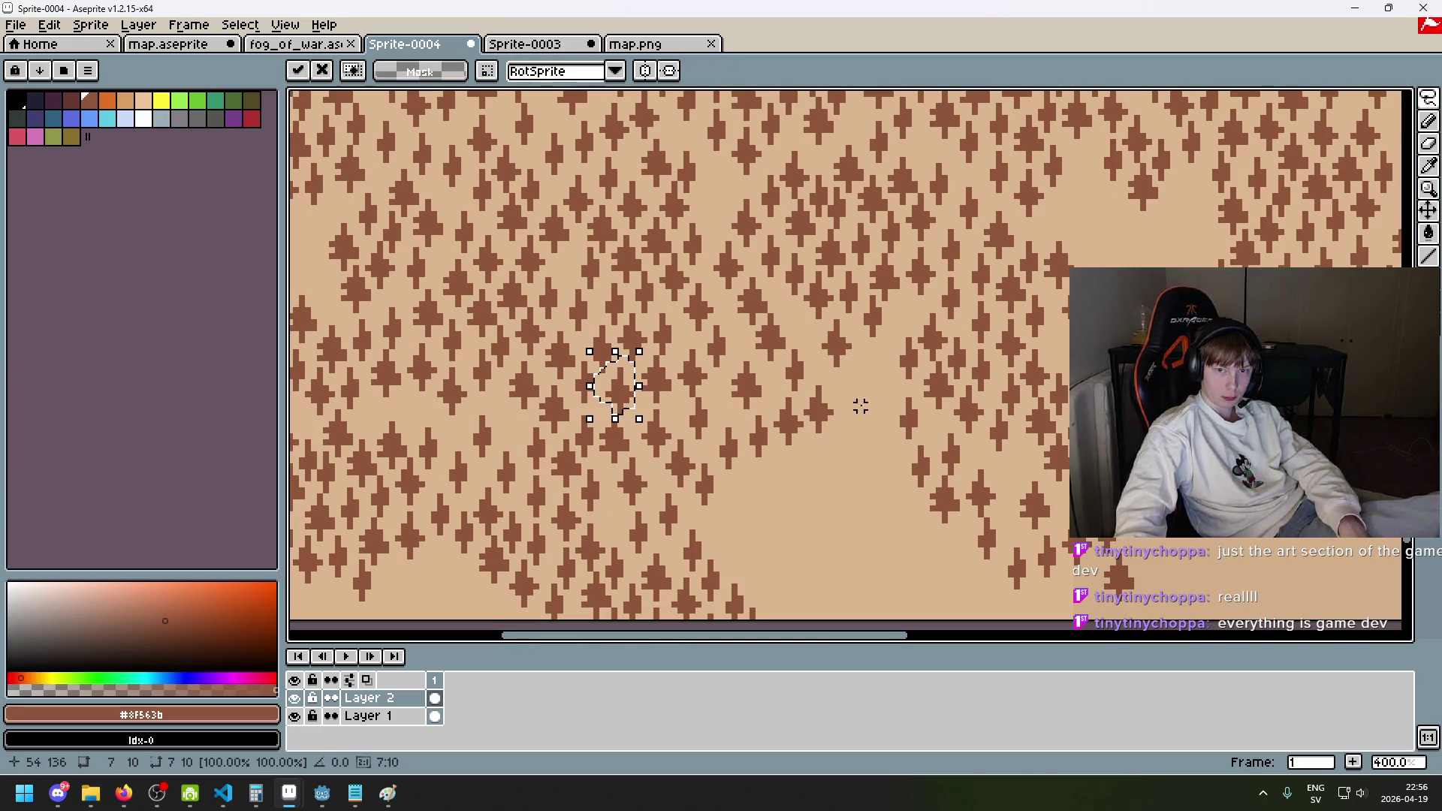
left_click_drag(612, 391, 885, 388)
left_click_drag(843, 513, 710, 531)
key("Return")
scroll(743, 514, "down", 2)
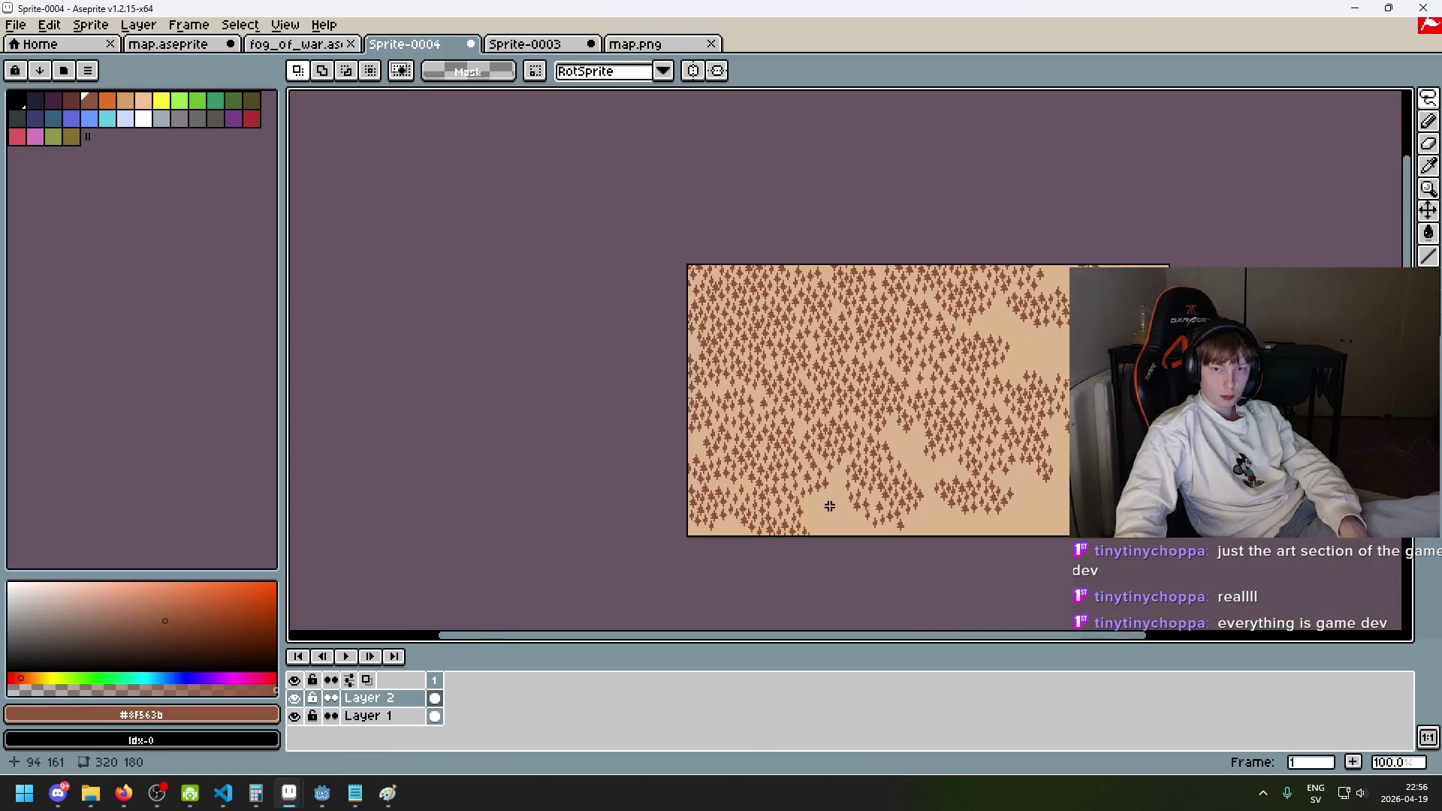
scroll(1040, 310, "up", 1)
scroll(952, 275, "up", 2)
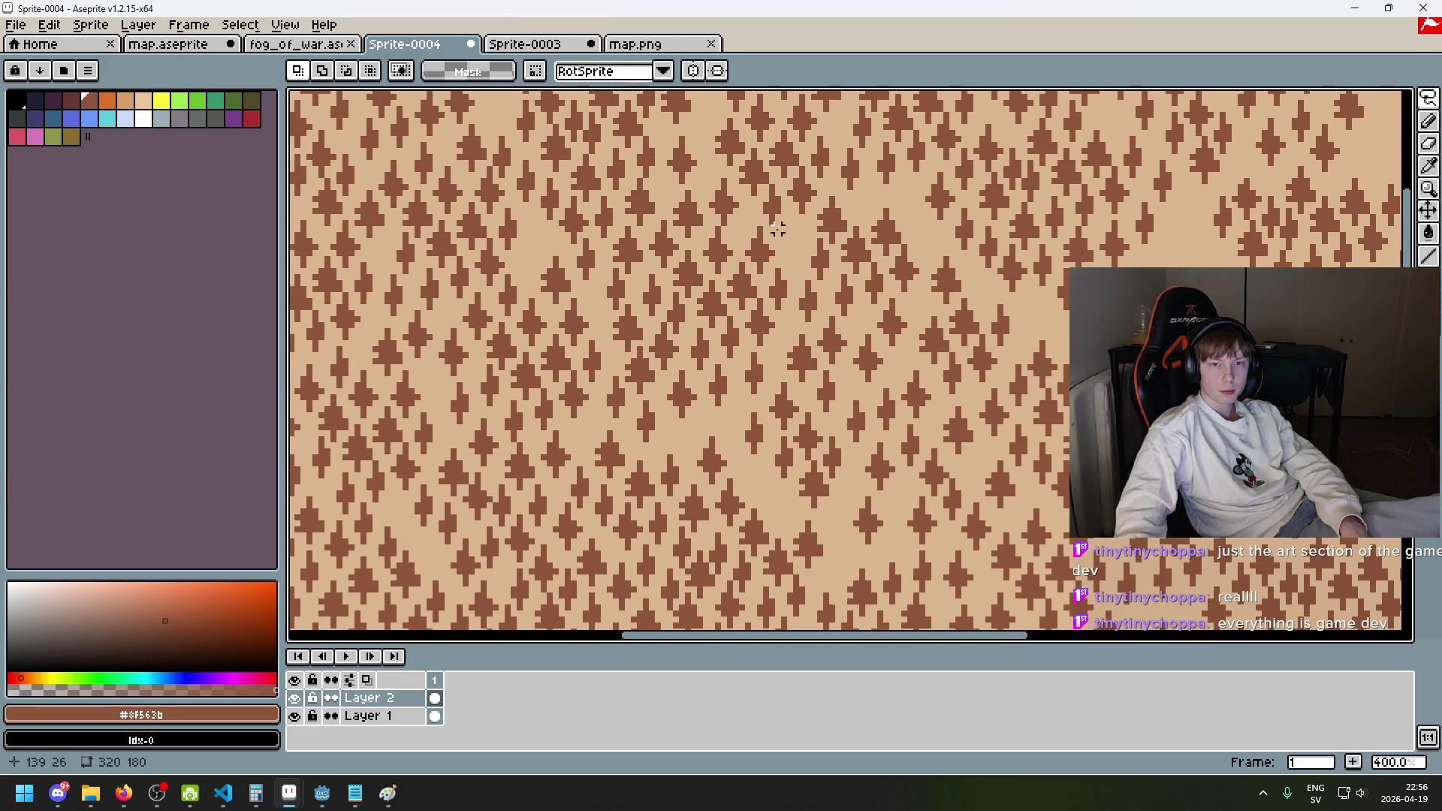
- Lasso a tree cluster near the top, move it to the lower right, and commit it
left_click_drag(772, 229, 783, 320)
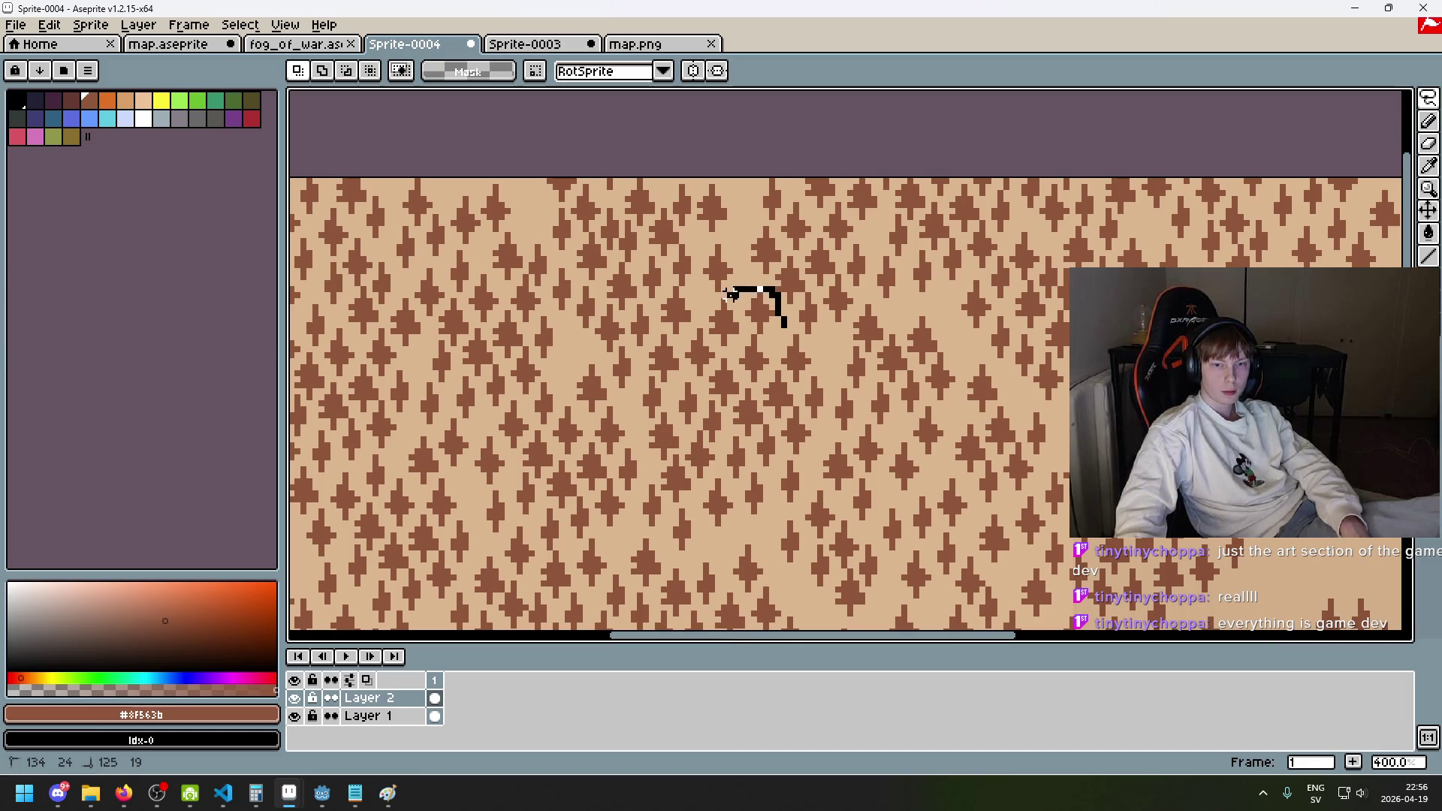
left_click_drag(676, 337, 657, 343)
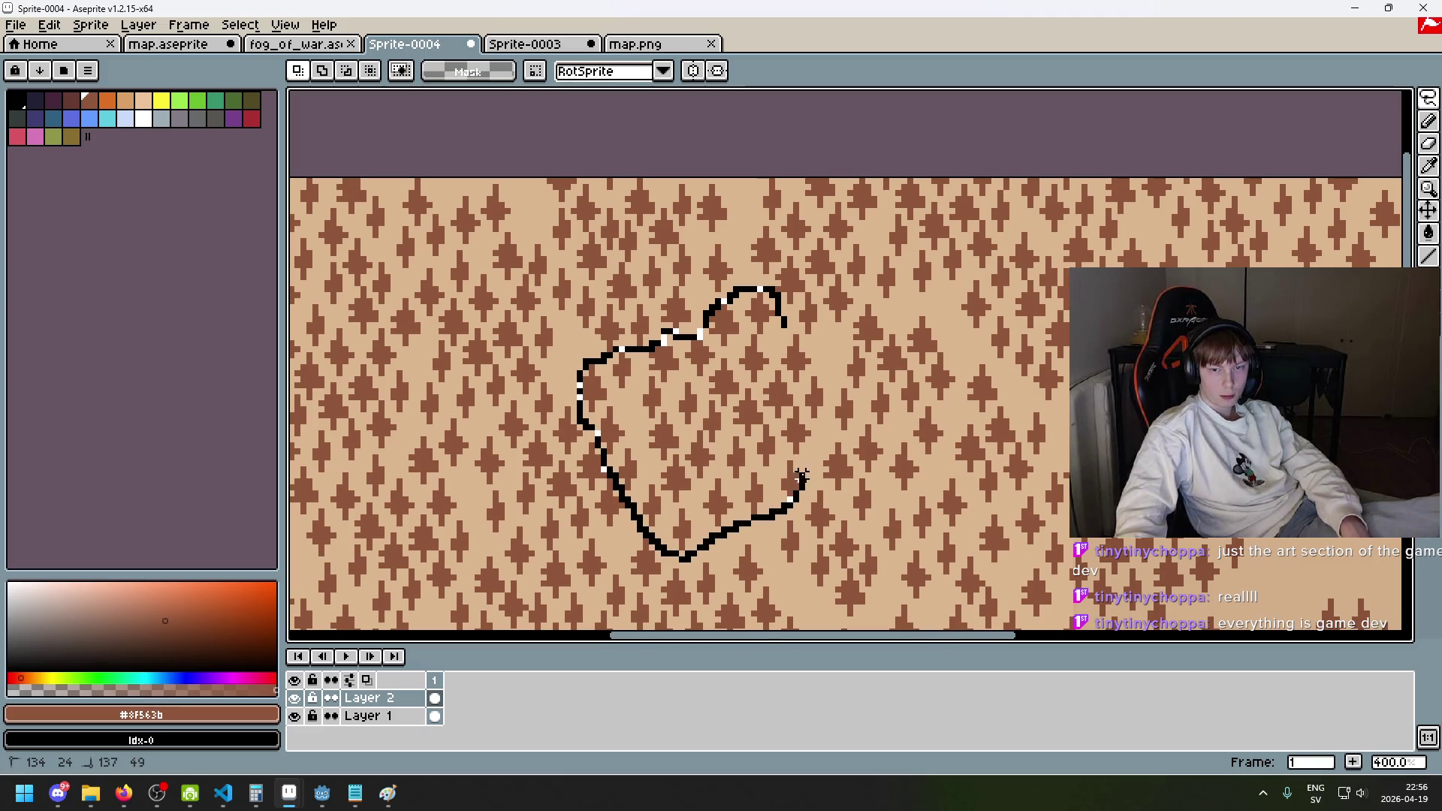
mouse_move(824, 409)
left_mouse_down()
mouse_move(807, 338)
mouse_move(787, 323)
left_mouse_up()
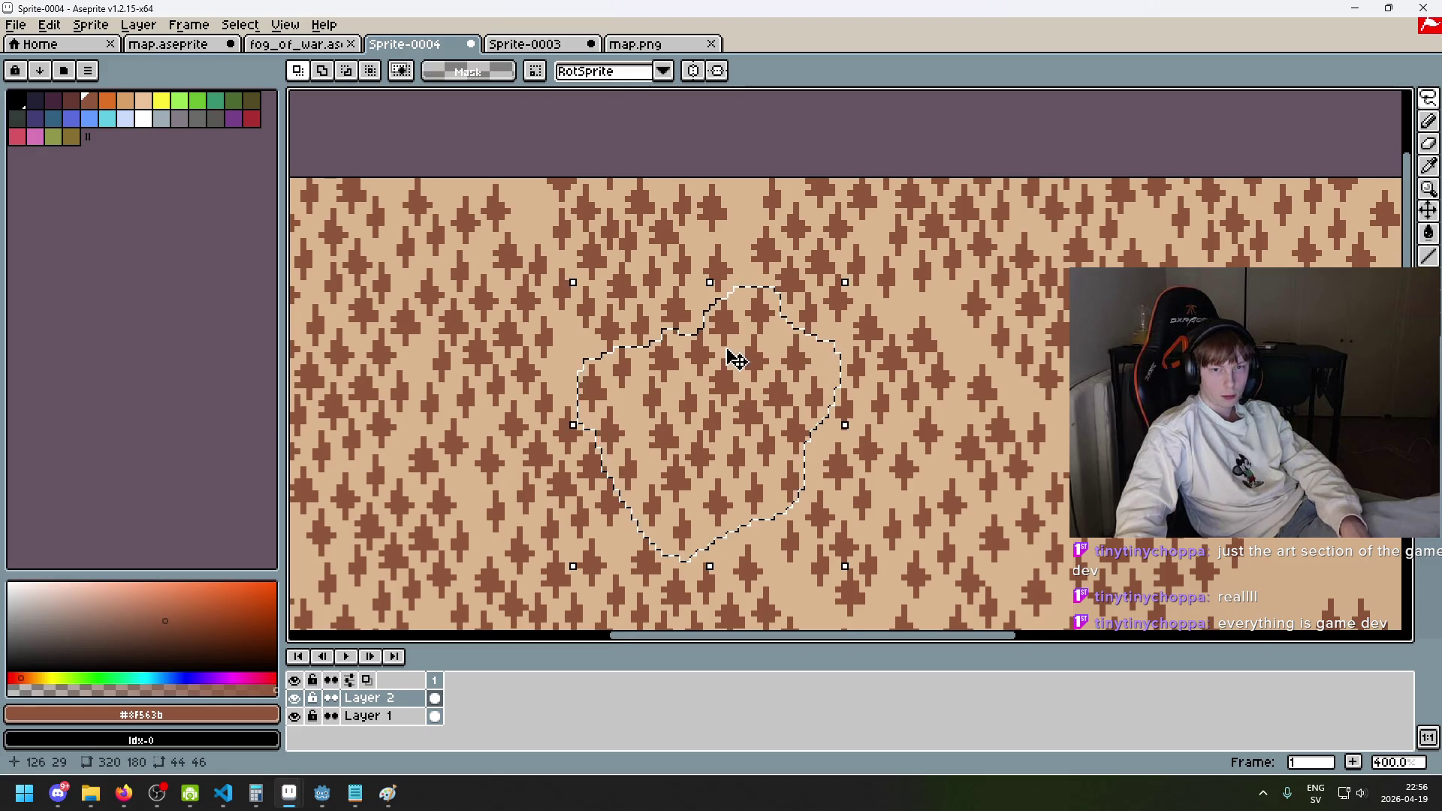
scroll(736, 349, "up", 1)
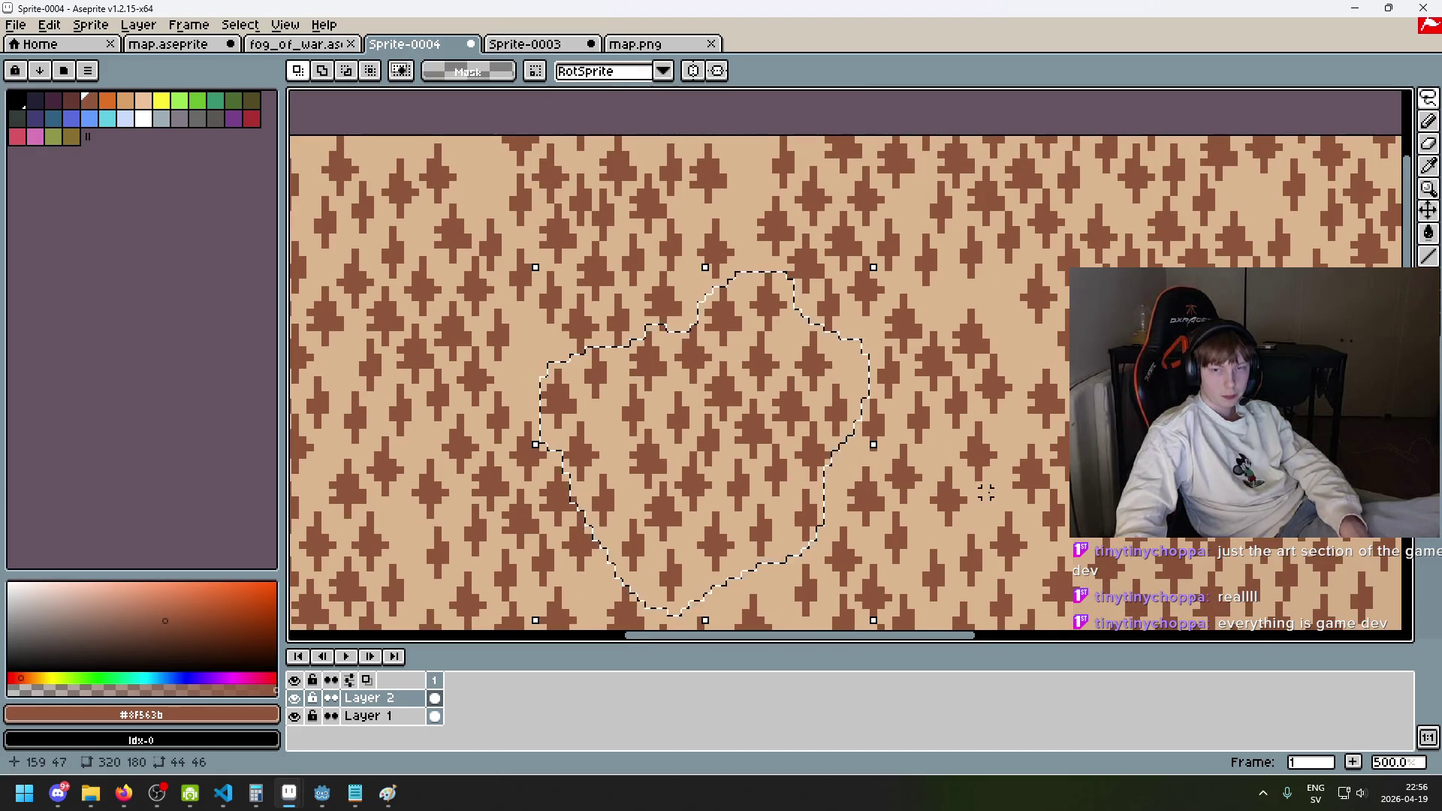
scroll(732, 425, "down", 2)
mouse_move(732, 425)
left_mouse_down()
mouse_move(1216, 481)
mouse_move(1234, 500)
left_mouse_up()
scroll(963, 617, "down", 1)
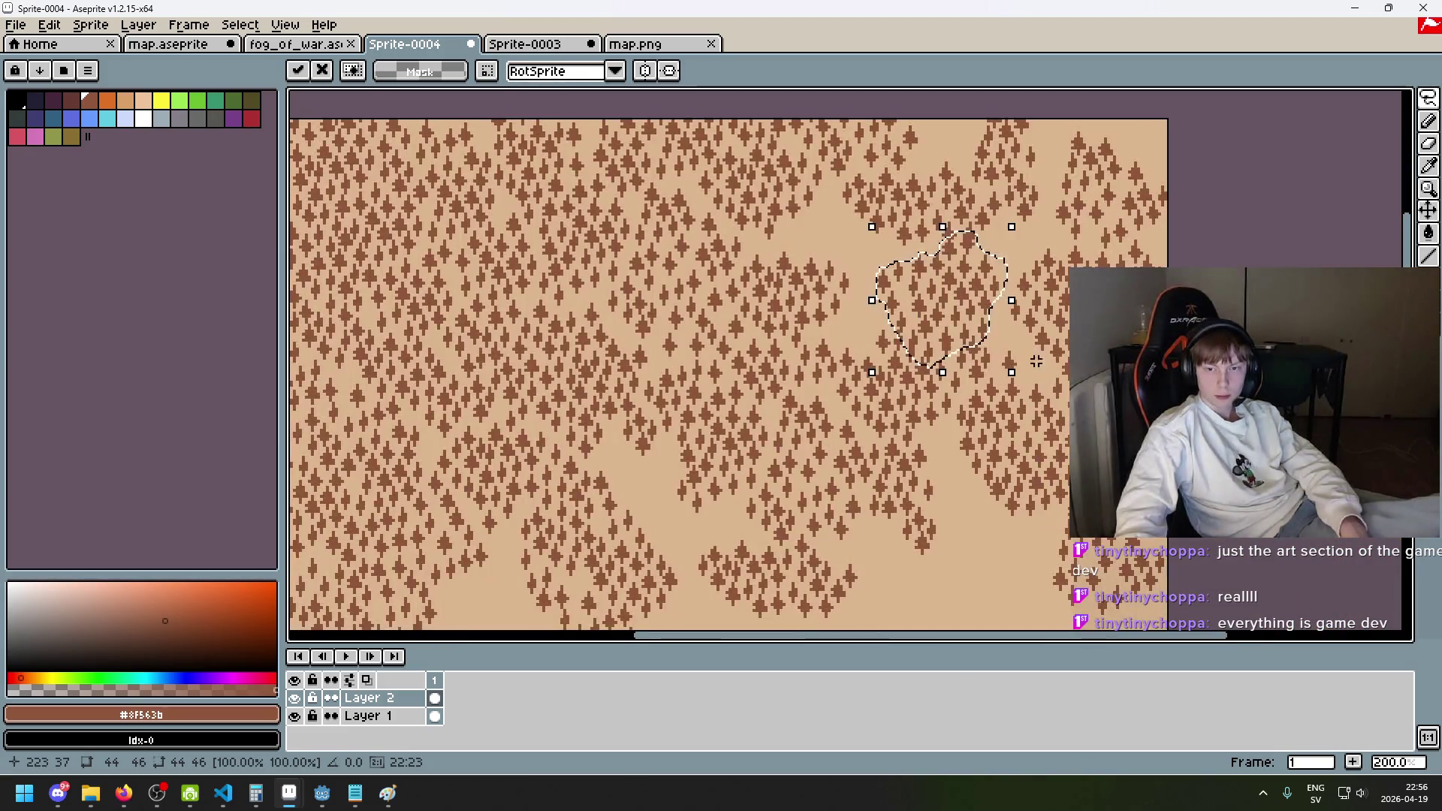
mouse_move(964, 618)
left_mouse_down()
mouse_move(979, 541)
mouse_move(1010, 510)
left_mouse_up()
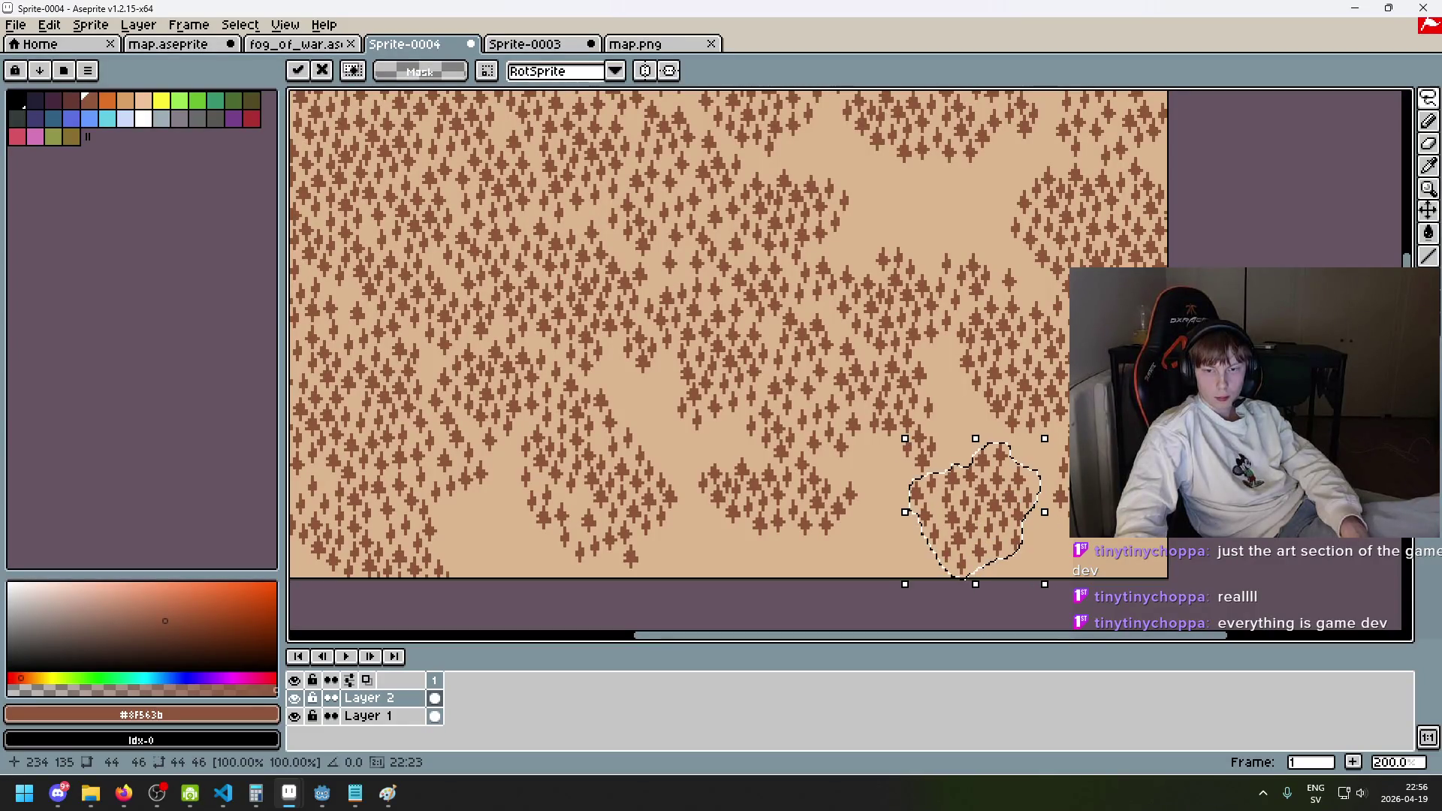
key("Return")
- Briefly switch to the pencil, return to Lasso, and pan to another stretch of forest
scroll(1162, 525, "up", 2)
key("b")
scroll(974, 301, "down", 2)
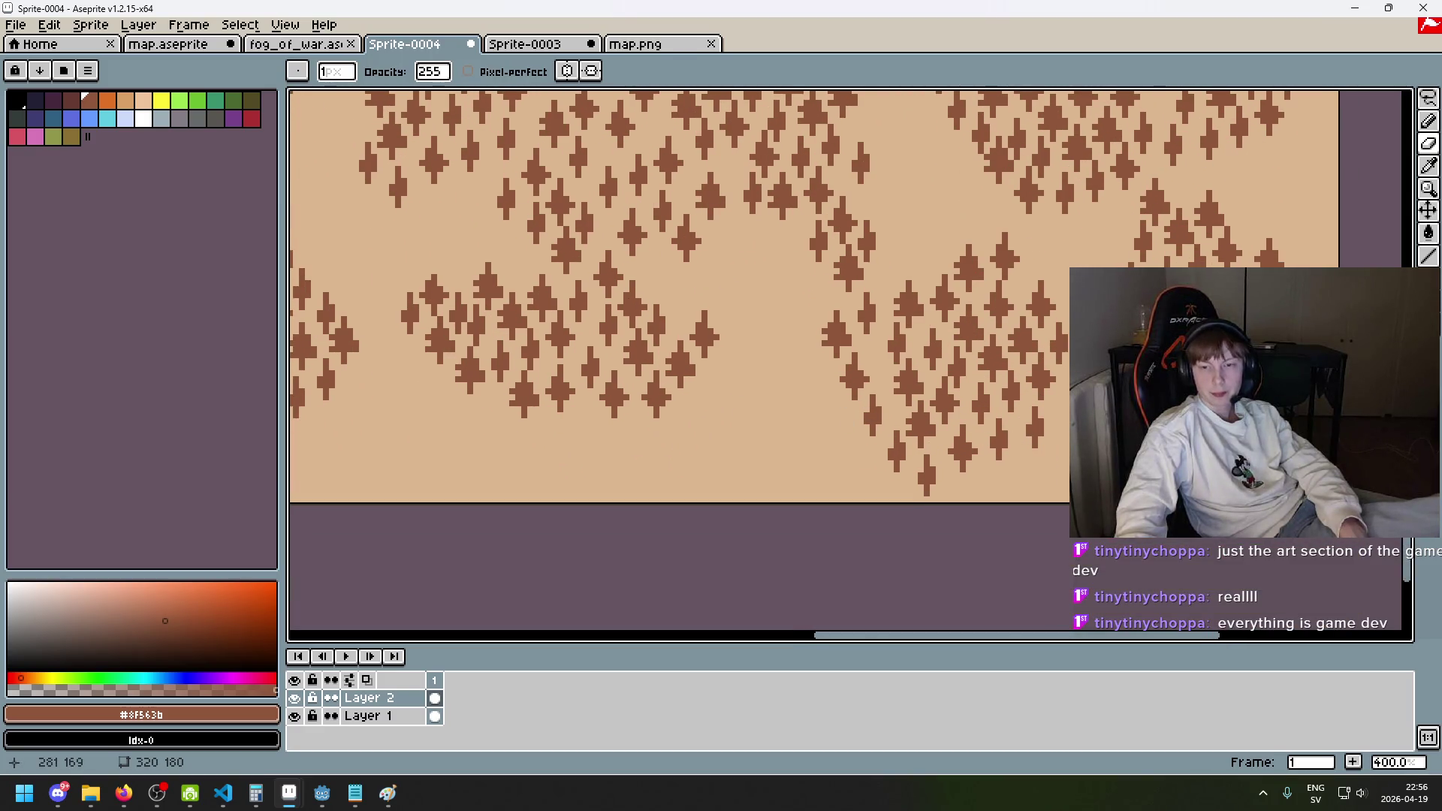
scroll(1062, 498, "up", 3)
scroll(966, 300, "up", 1)
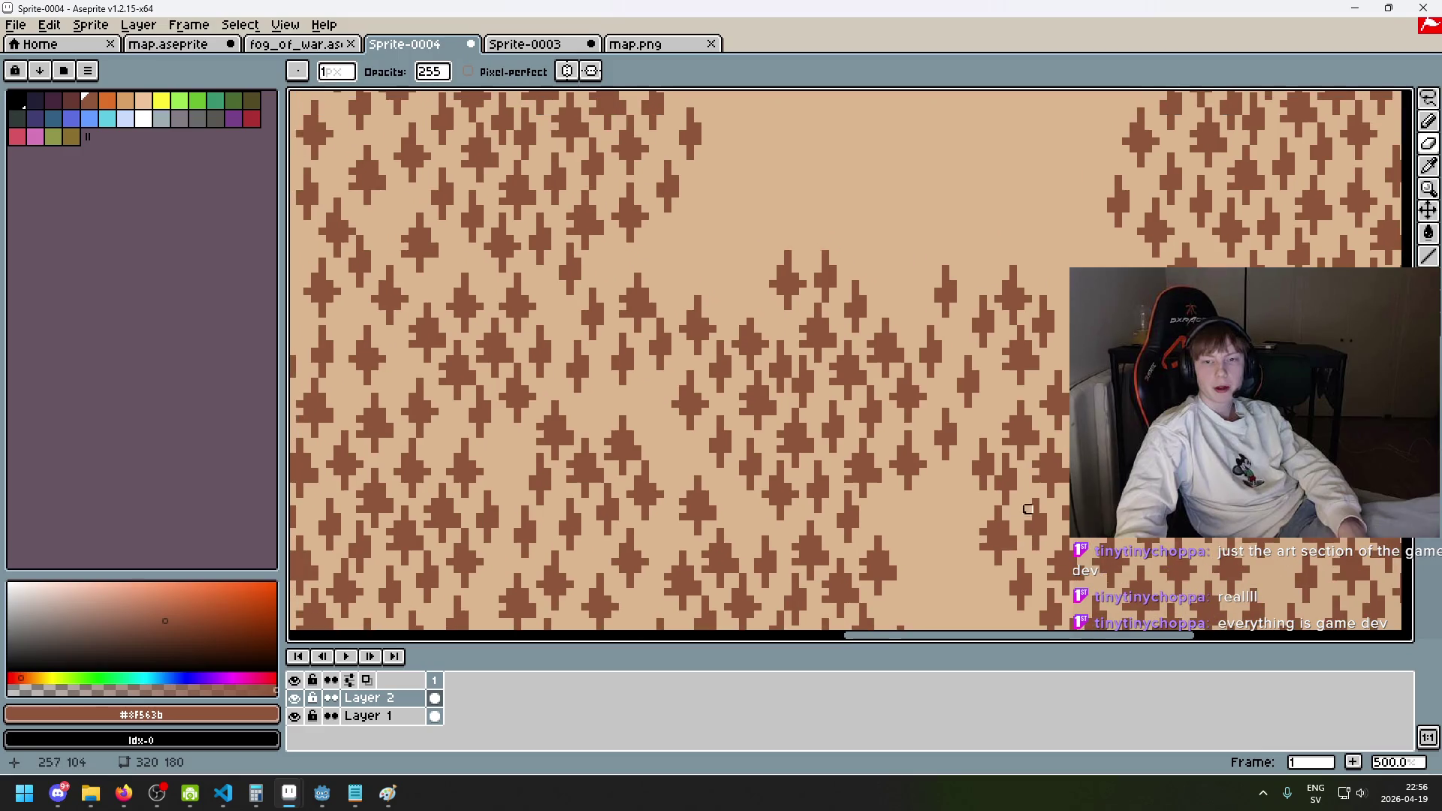
key("m")
scroll(1017, 373, "down", 2)
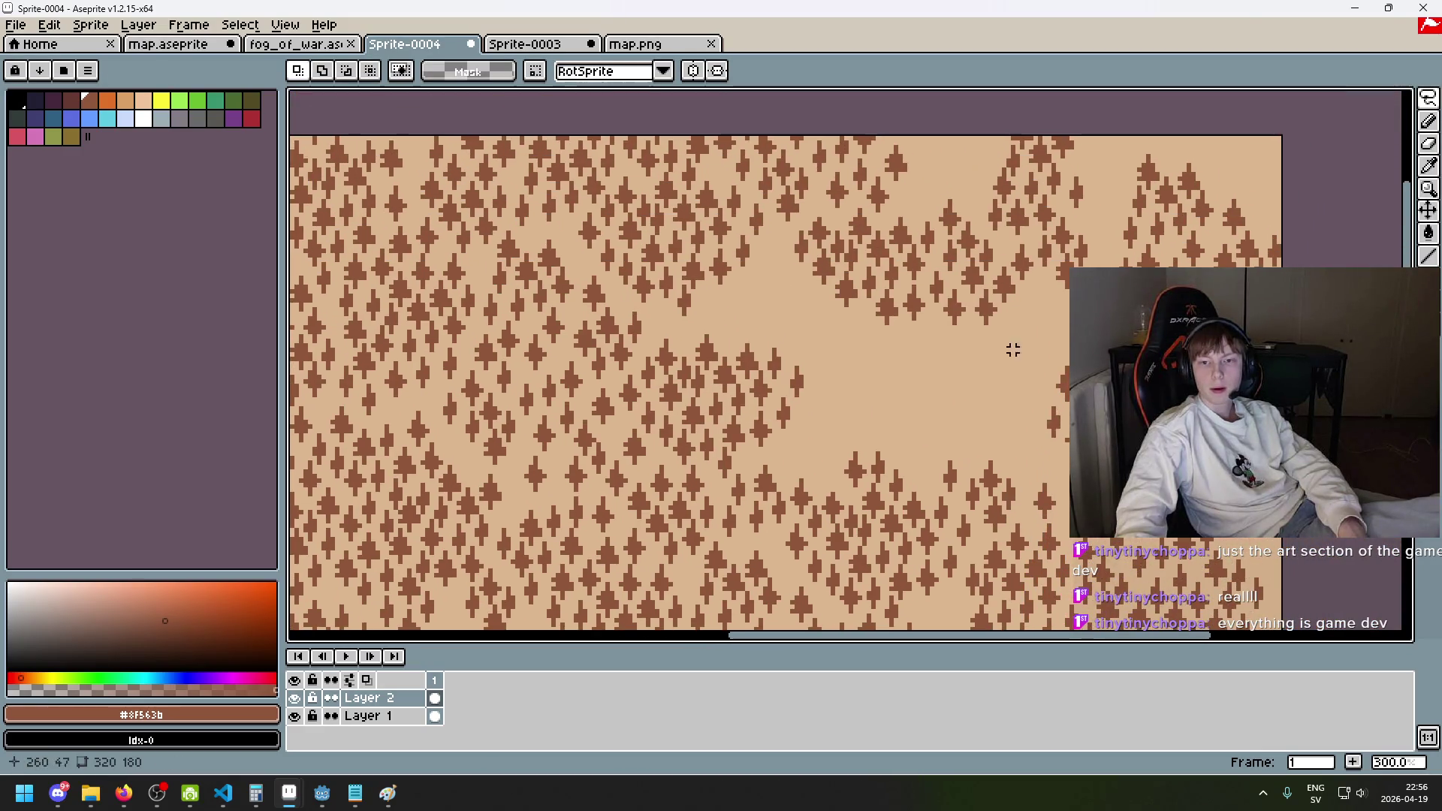
mouse_move(1048, 238)
left_mouse_down()
mouse_move(1020, 363)
mouse_move(1014, 225)
mouse_move(1016, 379)
left_mouse_up()
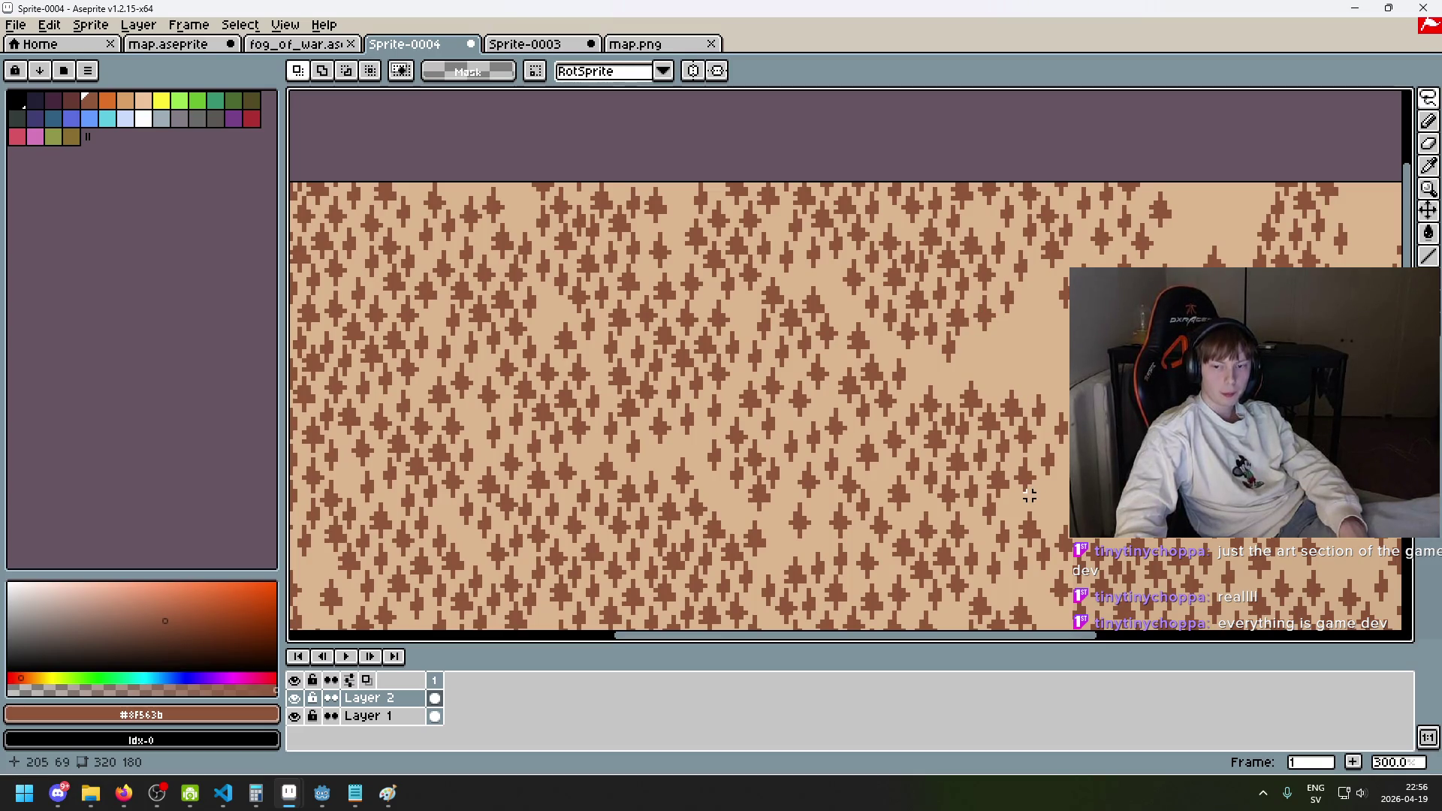
scroll(1006, 481, "down", 1)
scroll(901, 383, "up", 3)
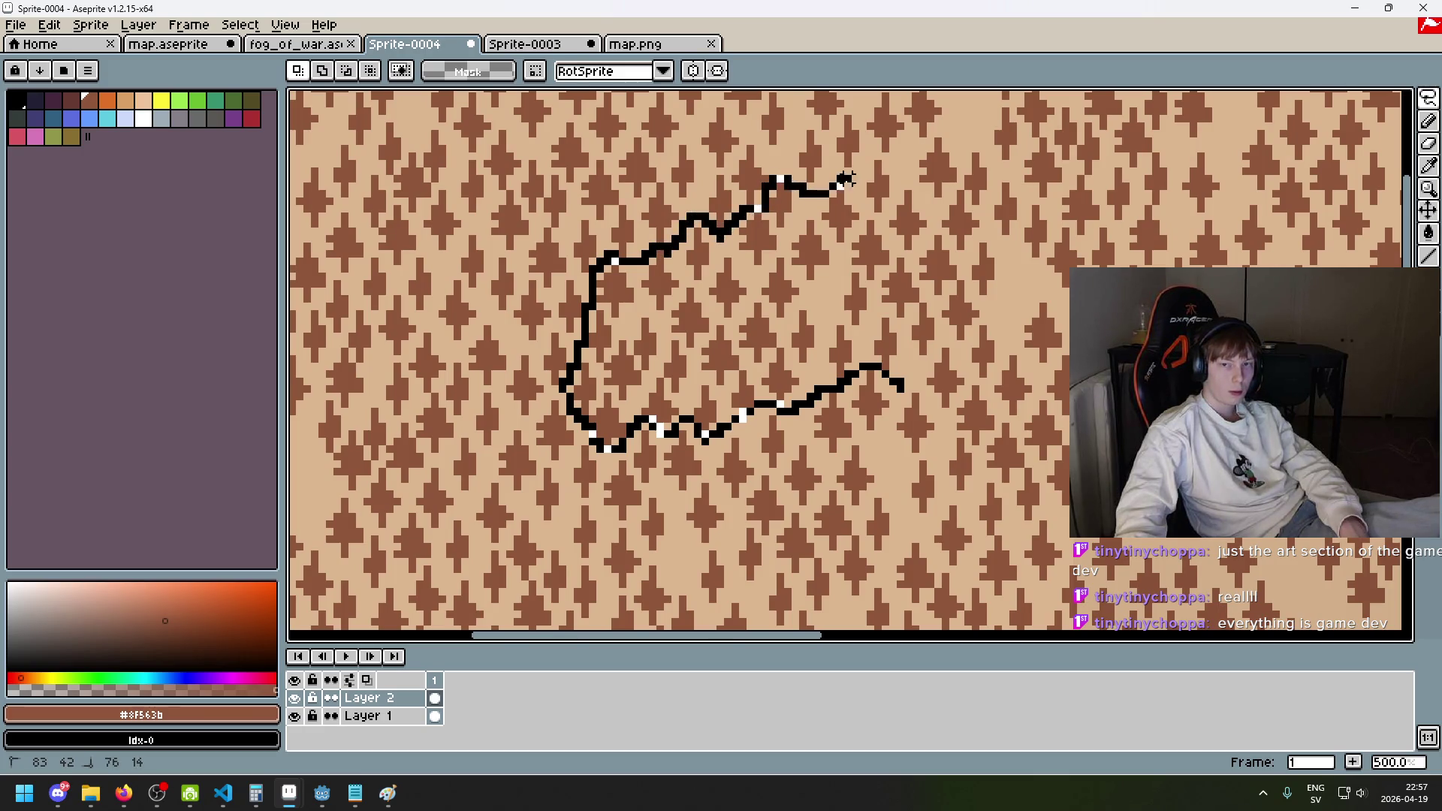
- Outline an irregular tree cluster and drag it back toward the centre of the map
left_click_drag(877, 216, 900, 196)
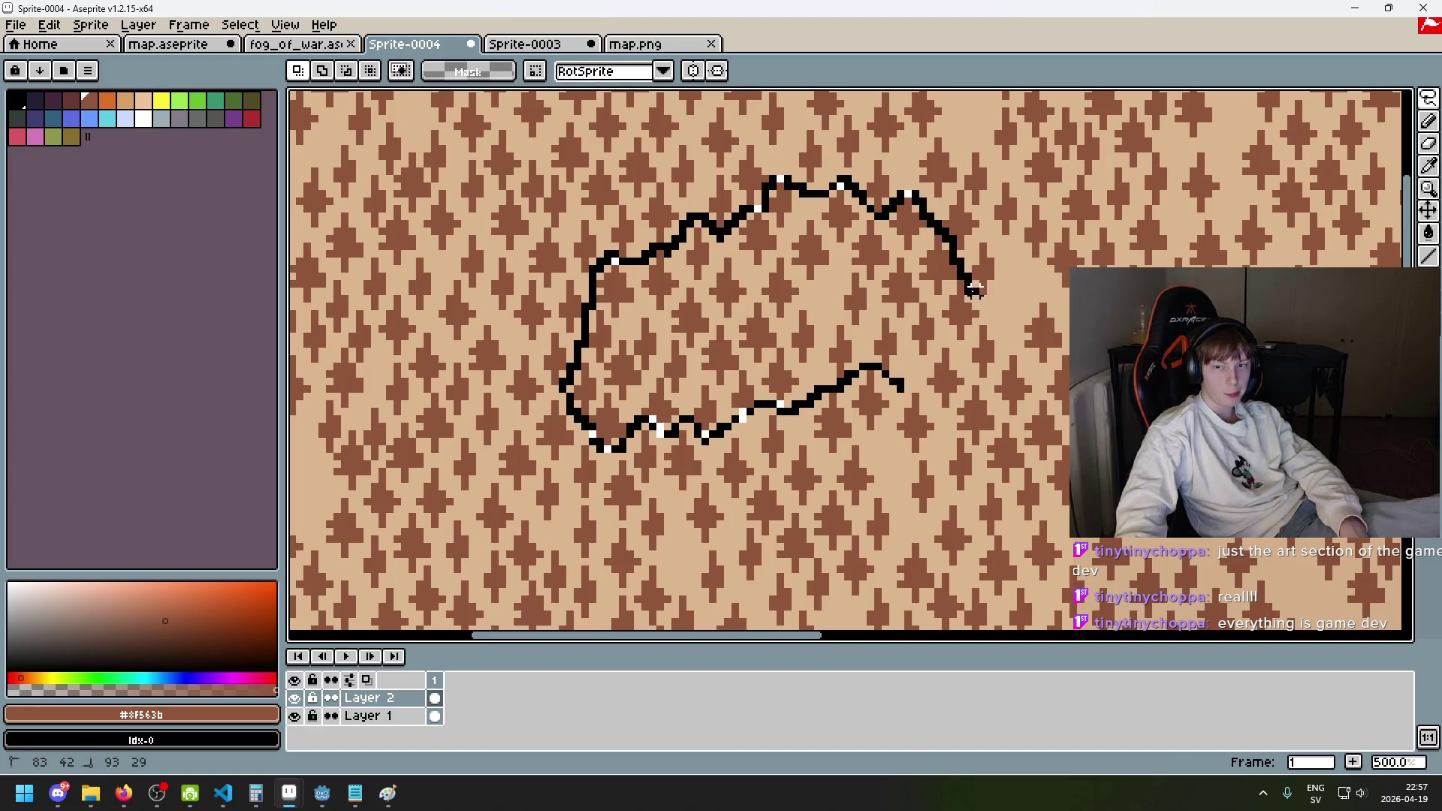
mouse_move(980, 304)
left_mouse_down()
mouse_move(960, 366)
mouse_move(894, 384)
left_mouse_up()
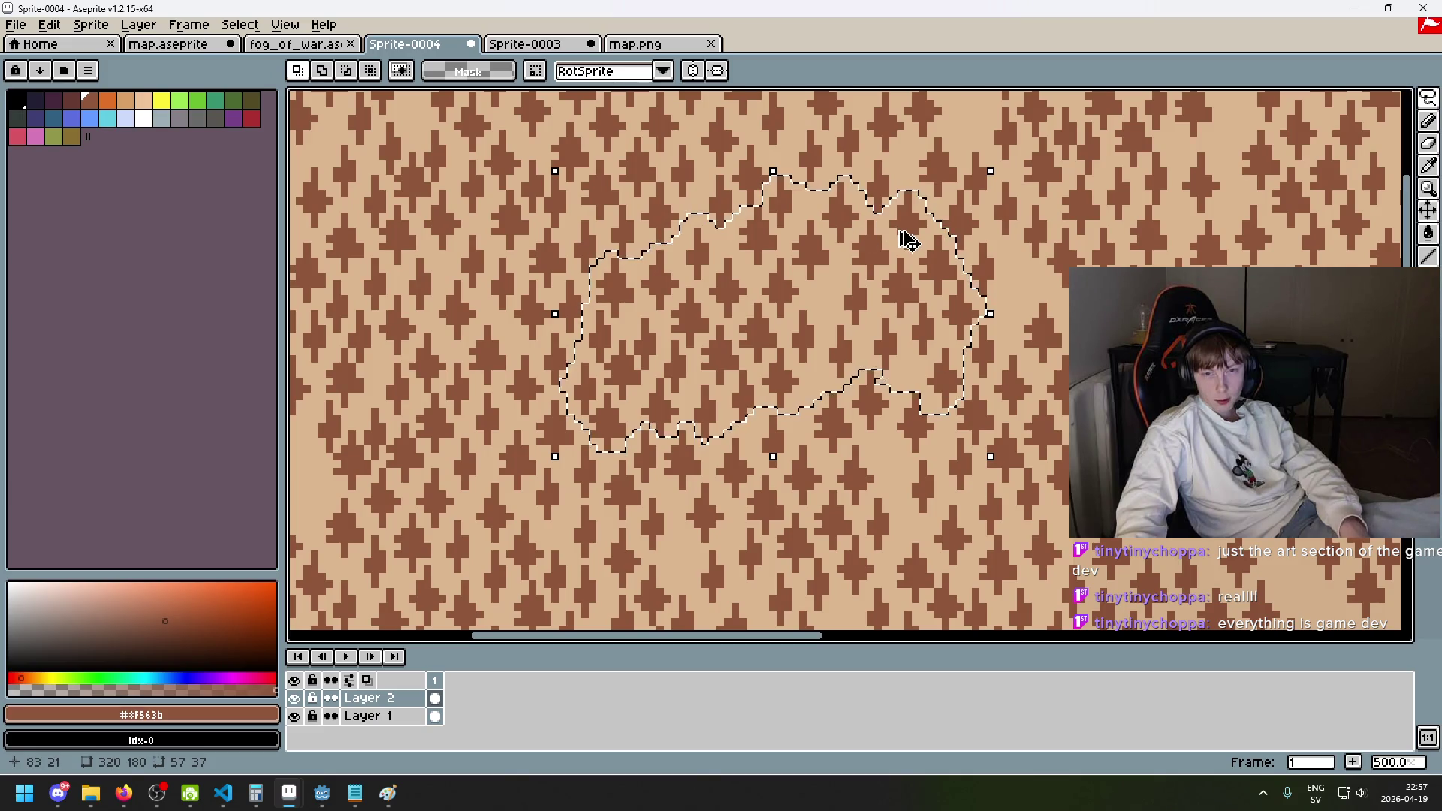
scroll(833, 353, "down", 2)
mouse_move(627, 357)
left_mouse_down()
mouse_move(611, 348)
mouse_move(938, 360)
mouse_move(1279, 504)
left_mouse_up()
mouse_move(1403, 678)
left_mouse_down()
mouse_move(782, 466)
mouse_move(734, 476)
mouse_move(721, 461)
mouse_move(753, 460)
mouse_move(734, 482)
left_mouse_up()
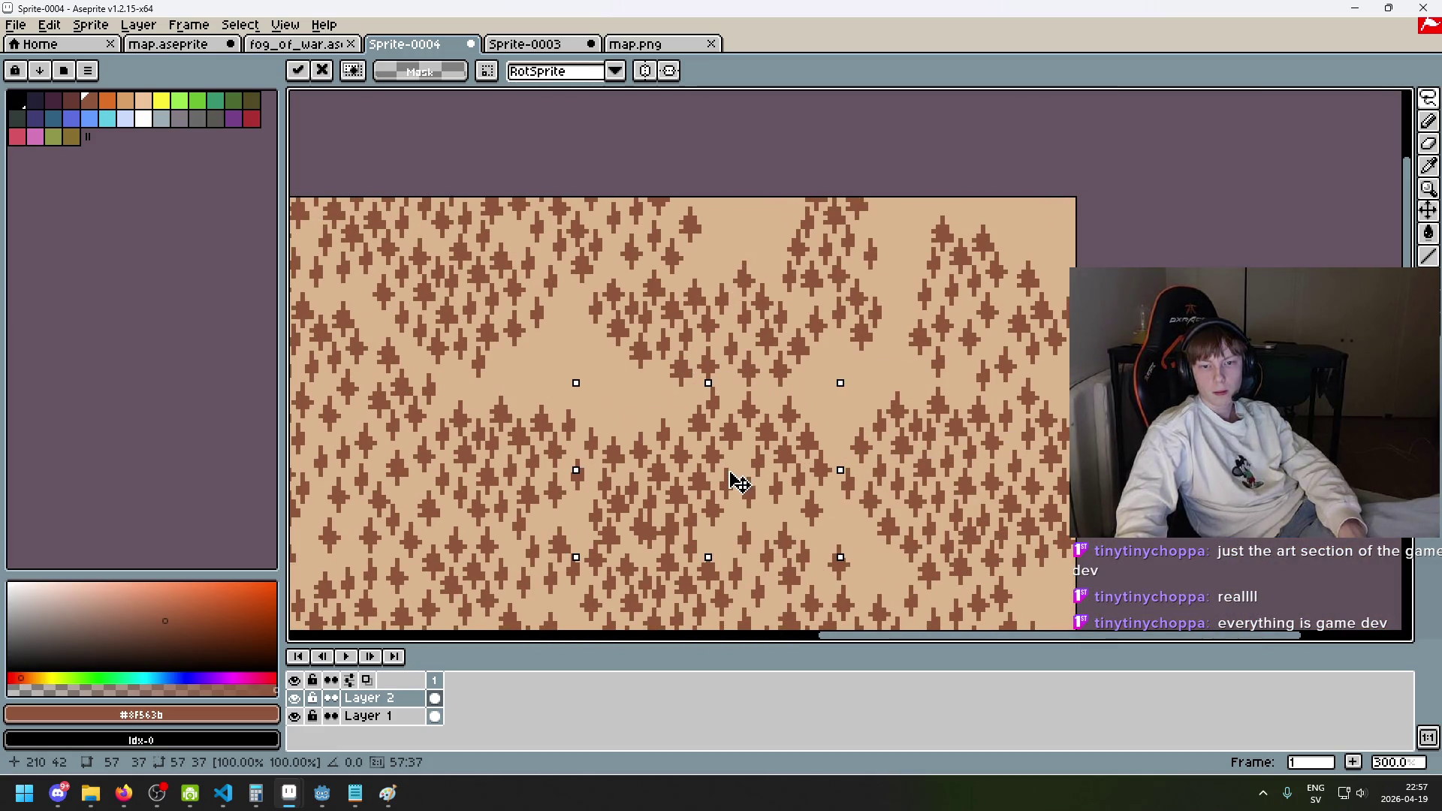
scroll(744, 473, "down", 3)
scroll(886, 451, "up", 1)
- Undo the pasted tree patch, then try the same paste on map.png and undo it
key("ctrl+z")
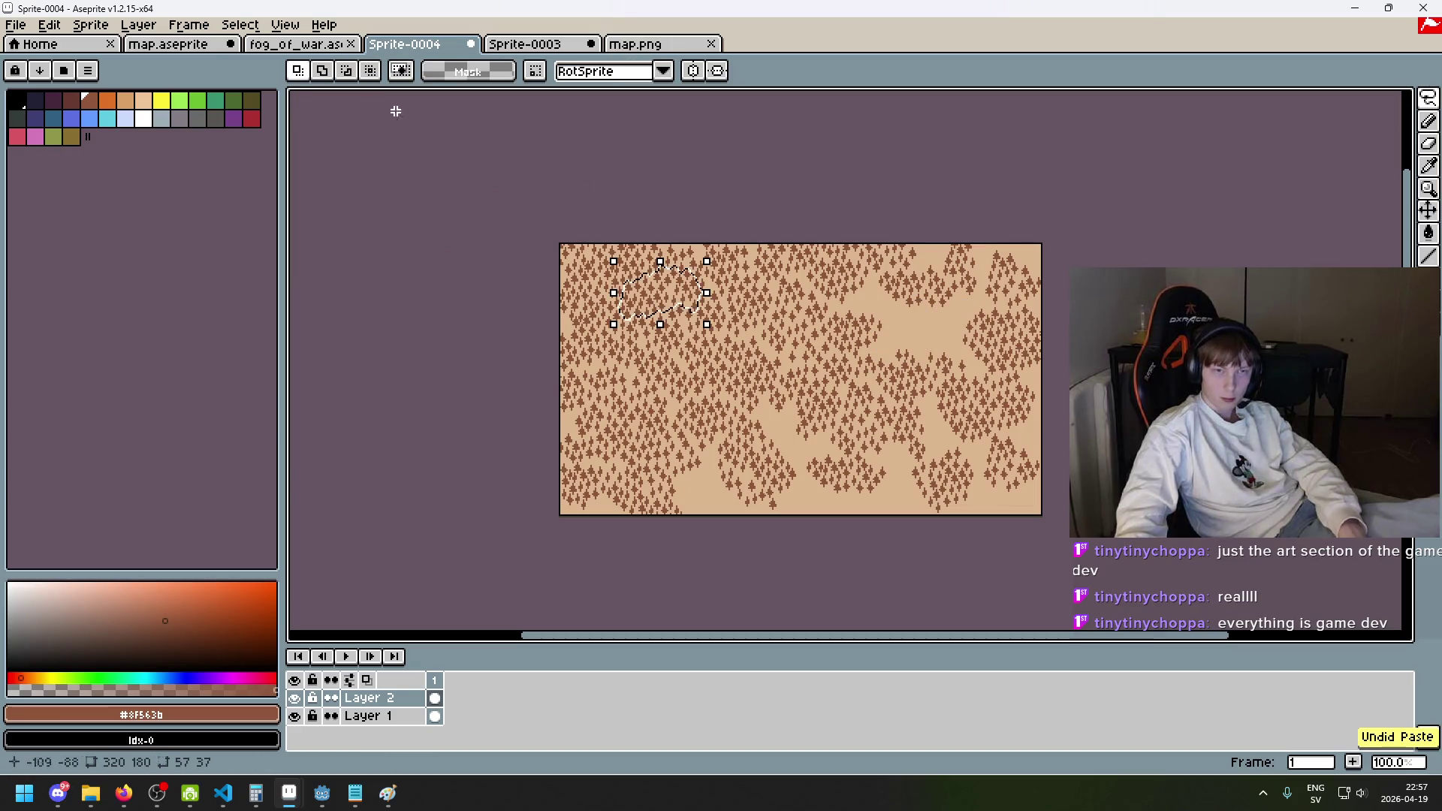
left_click(541, 44)
left_click(665, 46)
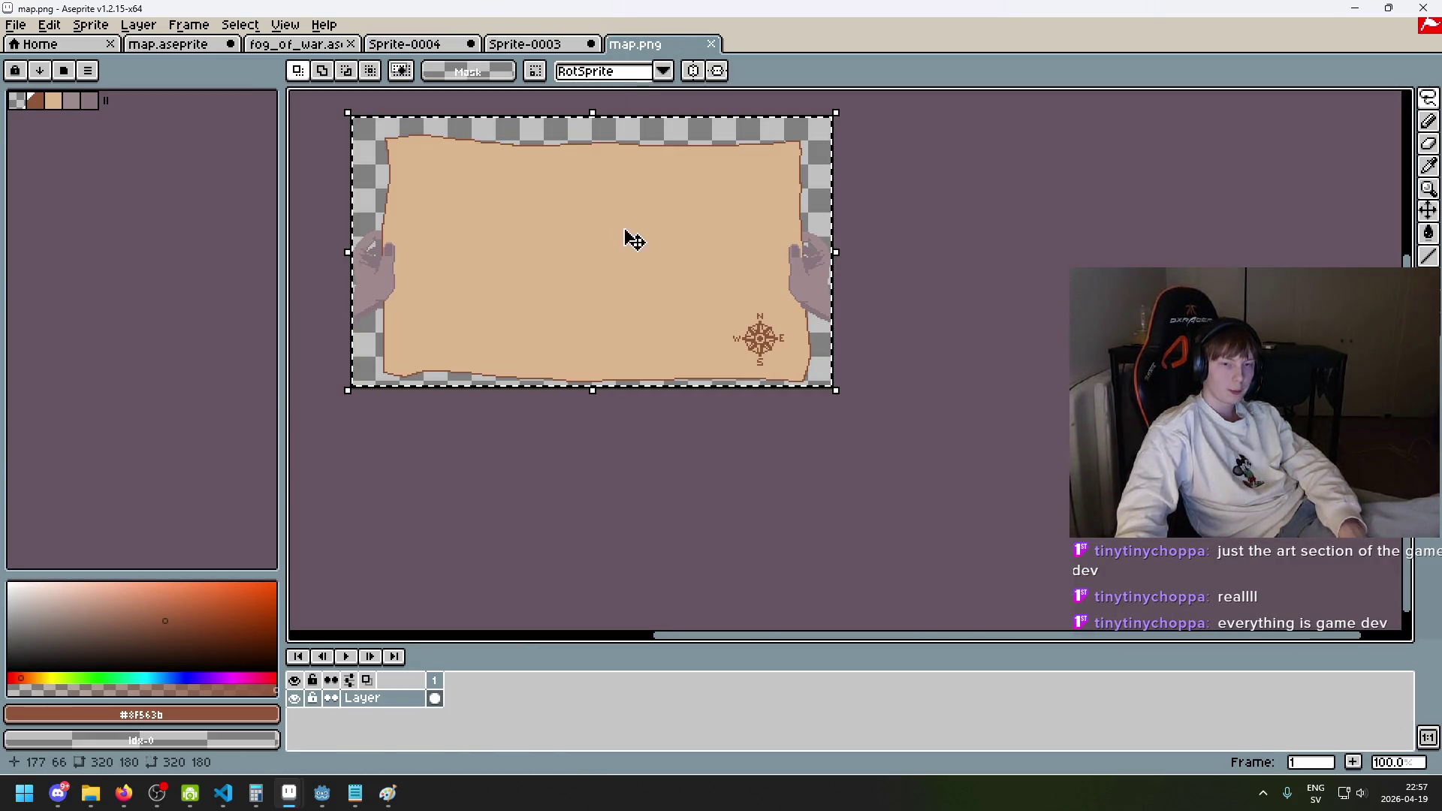
key("ctrl+v")
left_click_drag(450, 165, 547, 273)
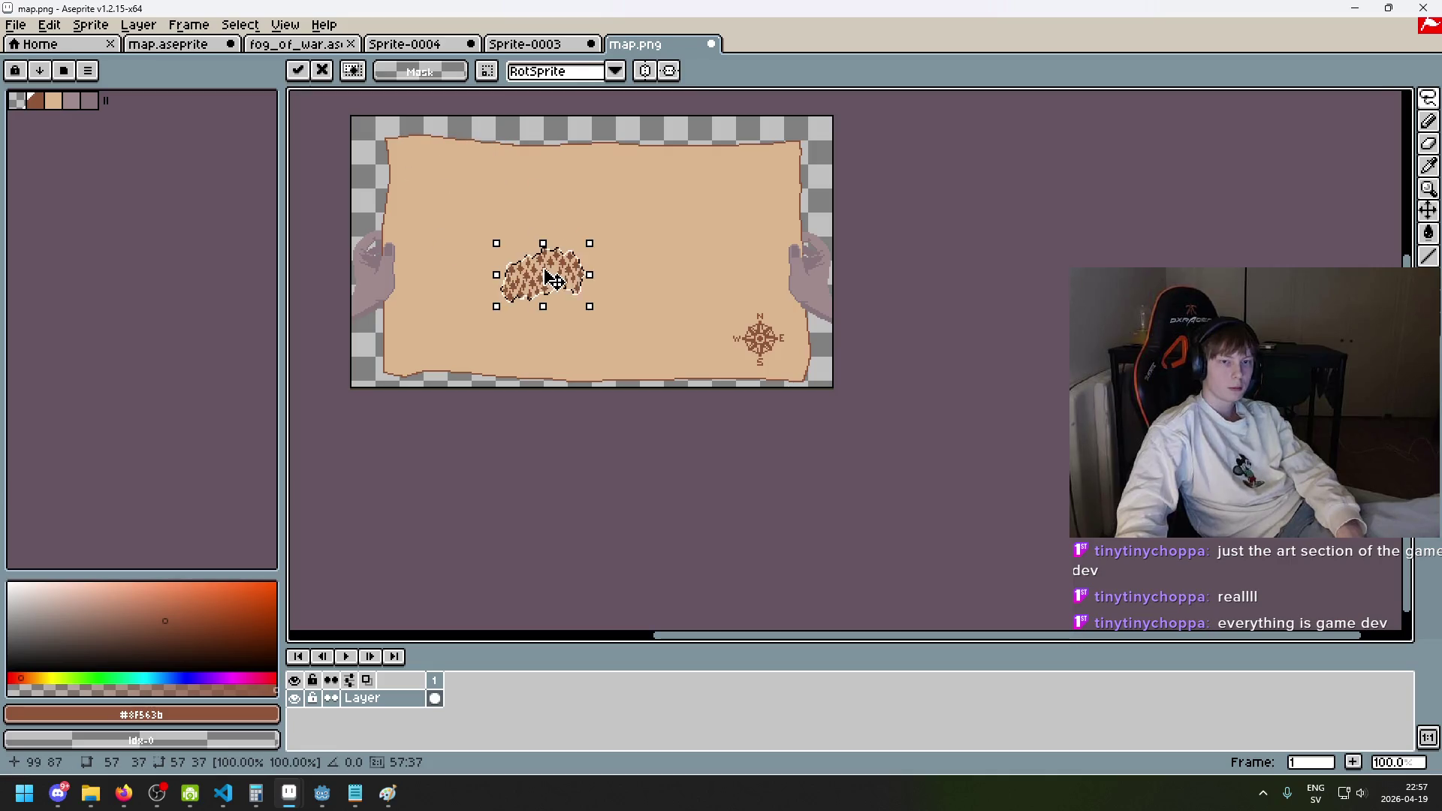
key("ctrl+z")
- Return to the Sprite-0004 forest map and clear the lasso selection
left_click(405, 44)
scroll(935, 361, "up", 1)
key("ctrl+d")
- Duplicate Layer 2 as Layer 3 and paste a tree patch onto it, shifted down-left
right_click(392, 699)
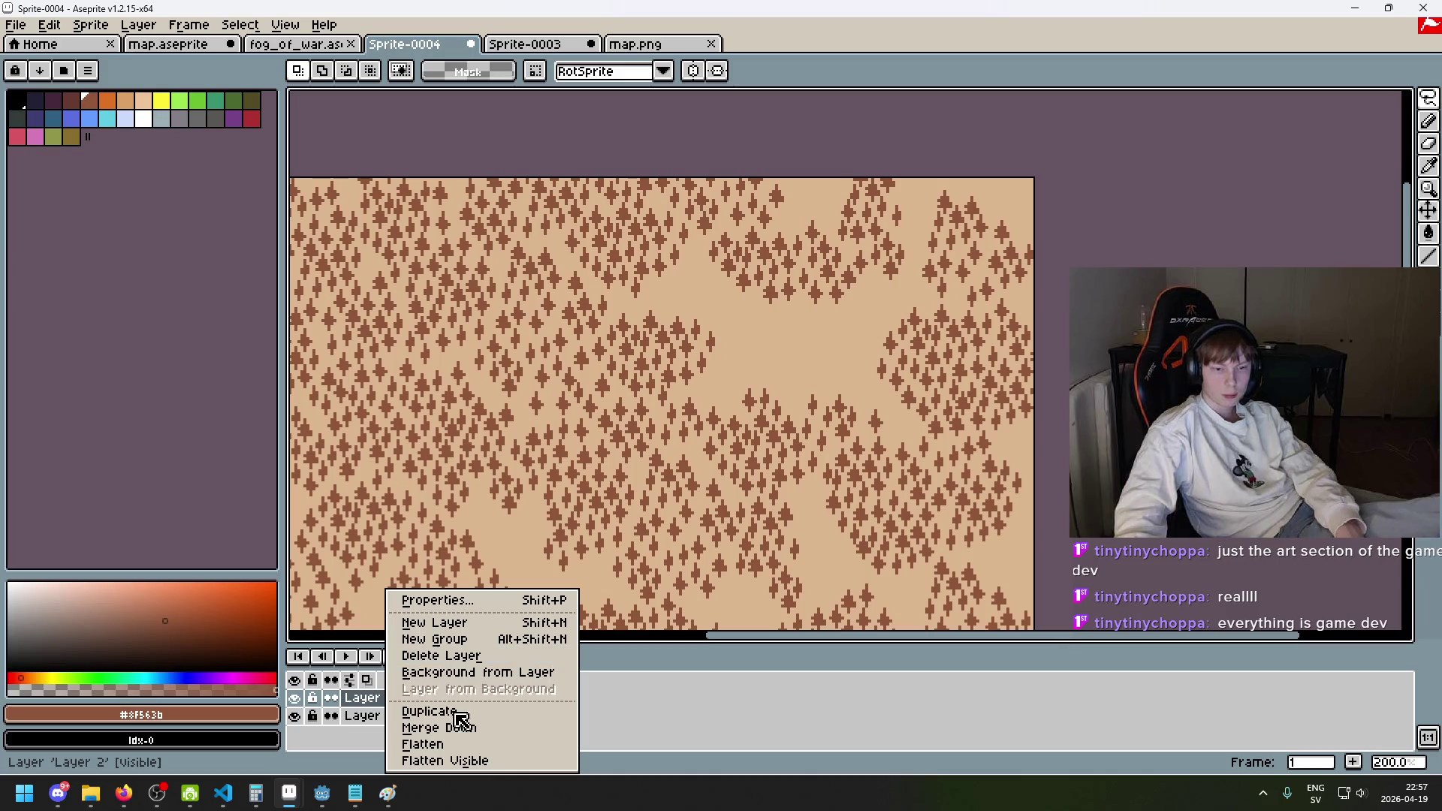
left_click(477, 623)
key("ctrl+v")
mouse_move(857, 259)
left_mouse_down()
mouse_move(811, 376)
mouse_move(796, 346)
left_mouse_up()
key("Return")
scroll(901, 284, "up", 3)
- Try a 5px pencil brush, compare with Layer 3 hidden, then undo strokes and return to 1px
key("b")
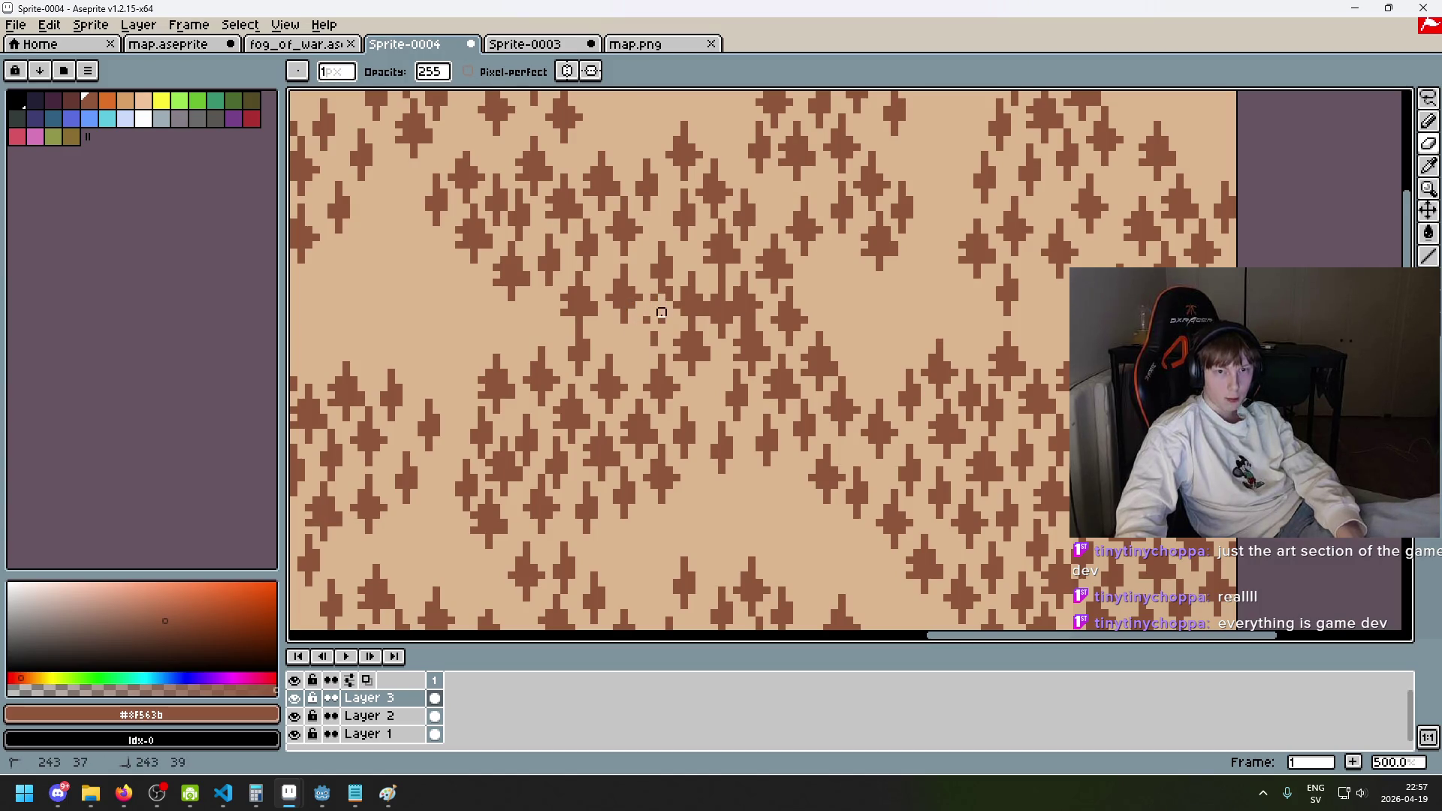
key("plus")
key("plus")
key("plus")
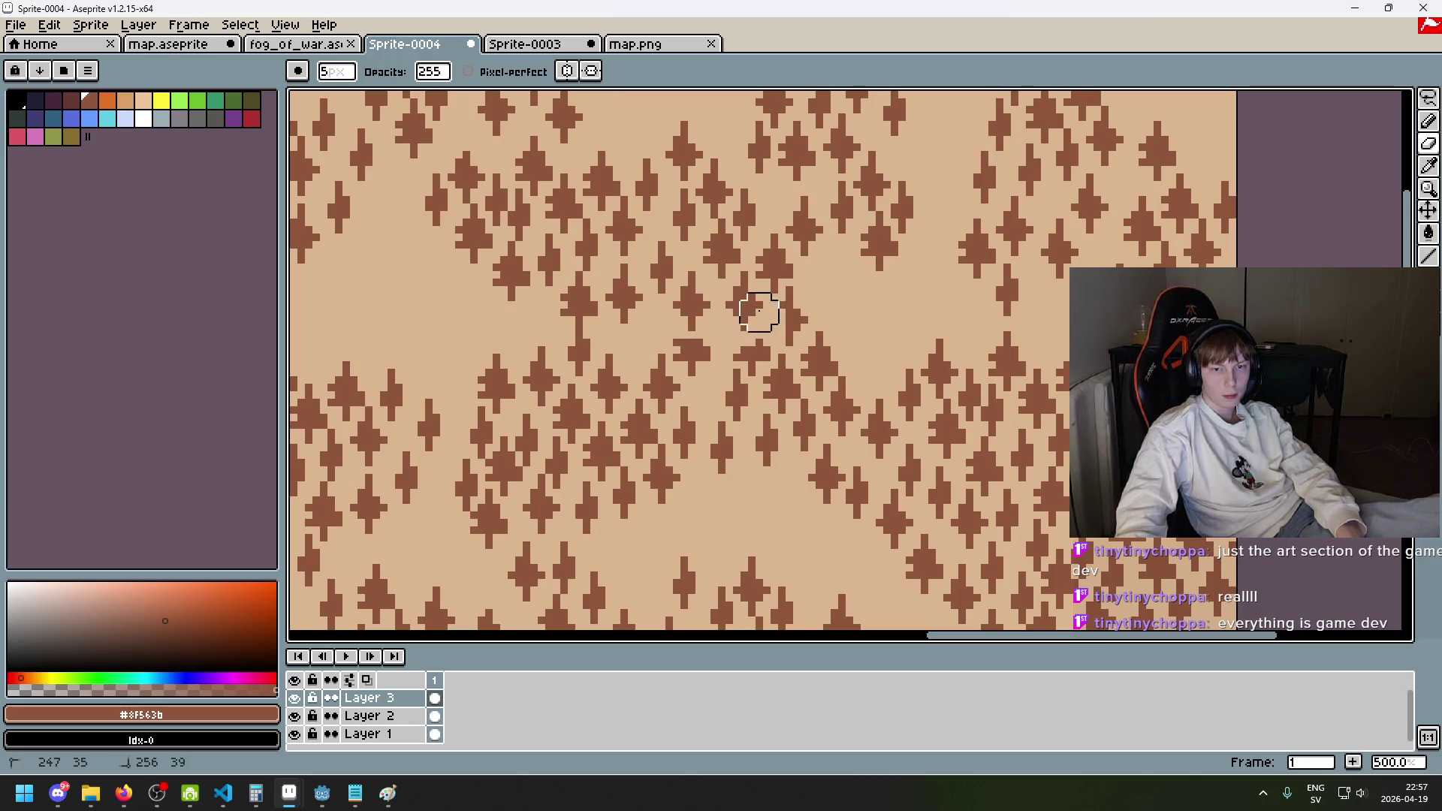
left_click(295, 698)
left_click(294, 698)
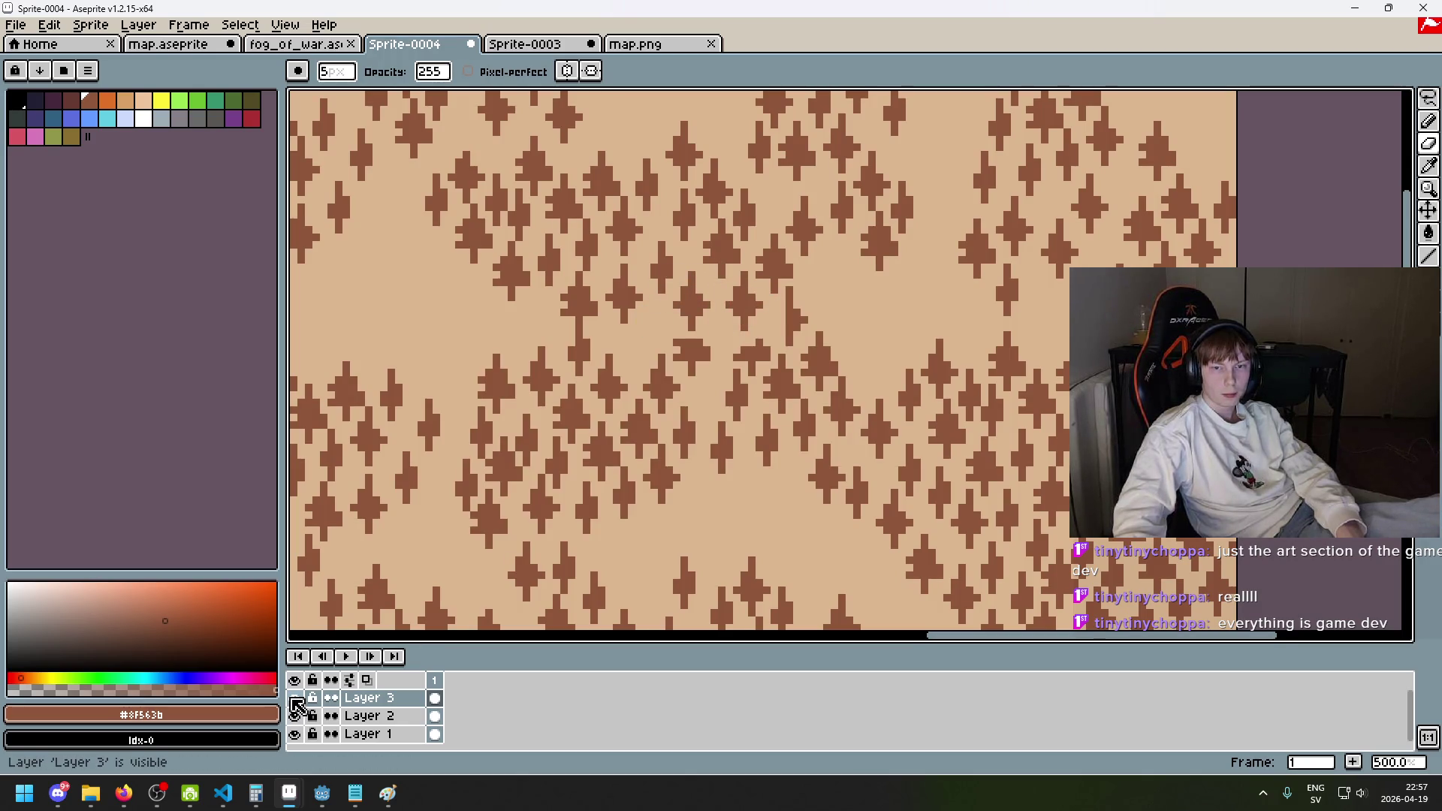
key("ctrl+z")
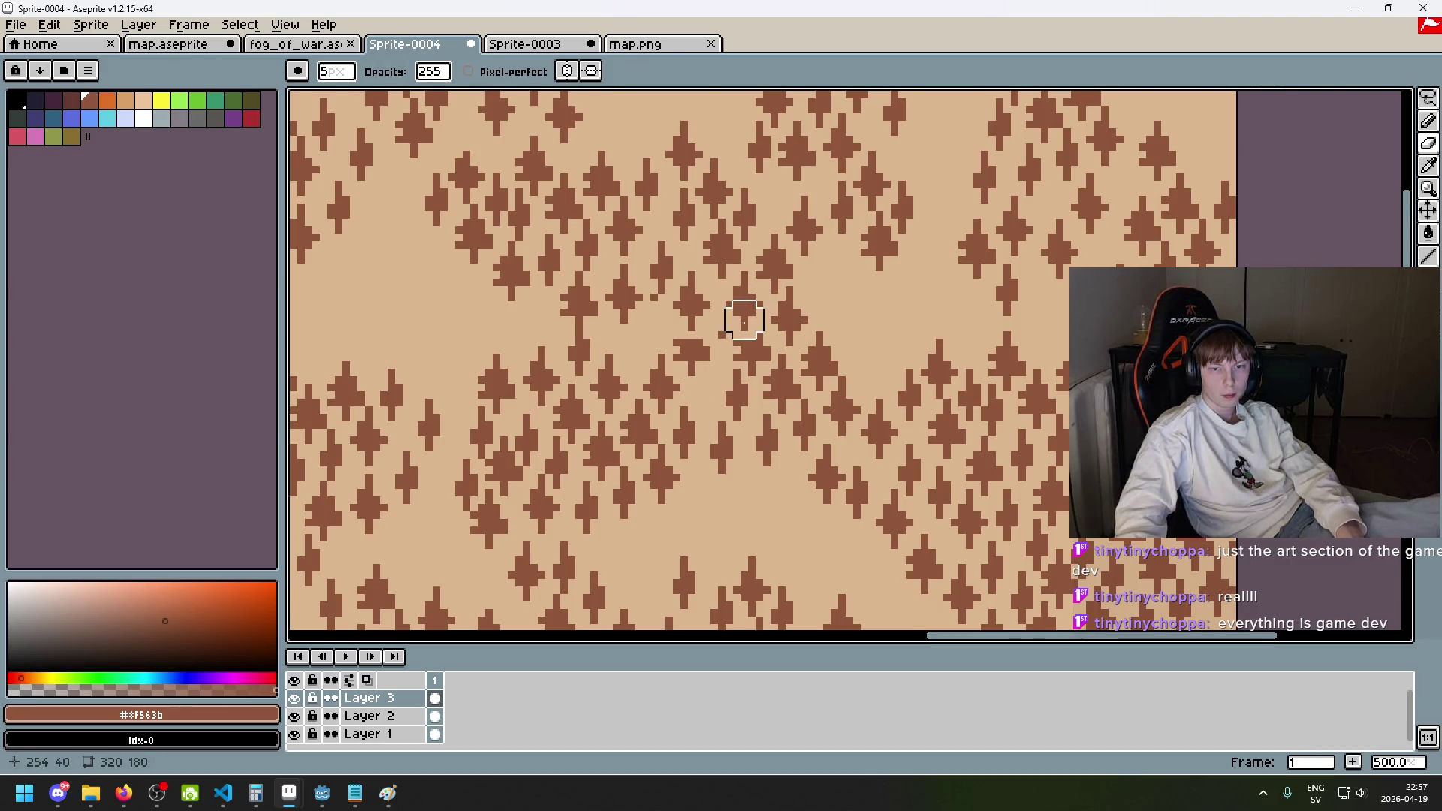
scroll(741, 315, "up", 4)
key("minus")
key("minus")
key("minus")
key("ctrl+z")
key("ctrl+z")
key("ctrl+z")
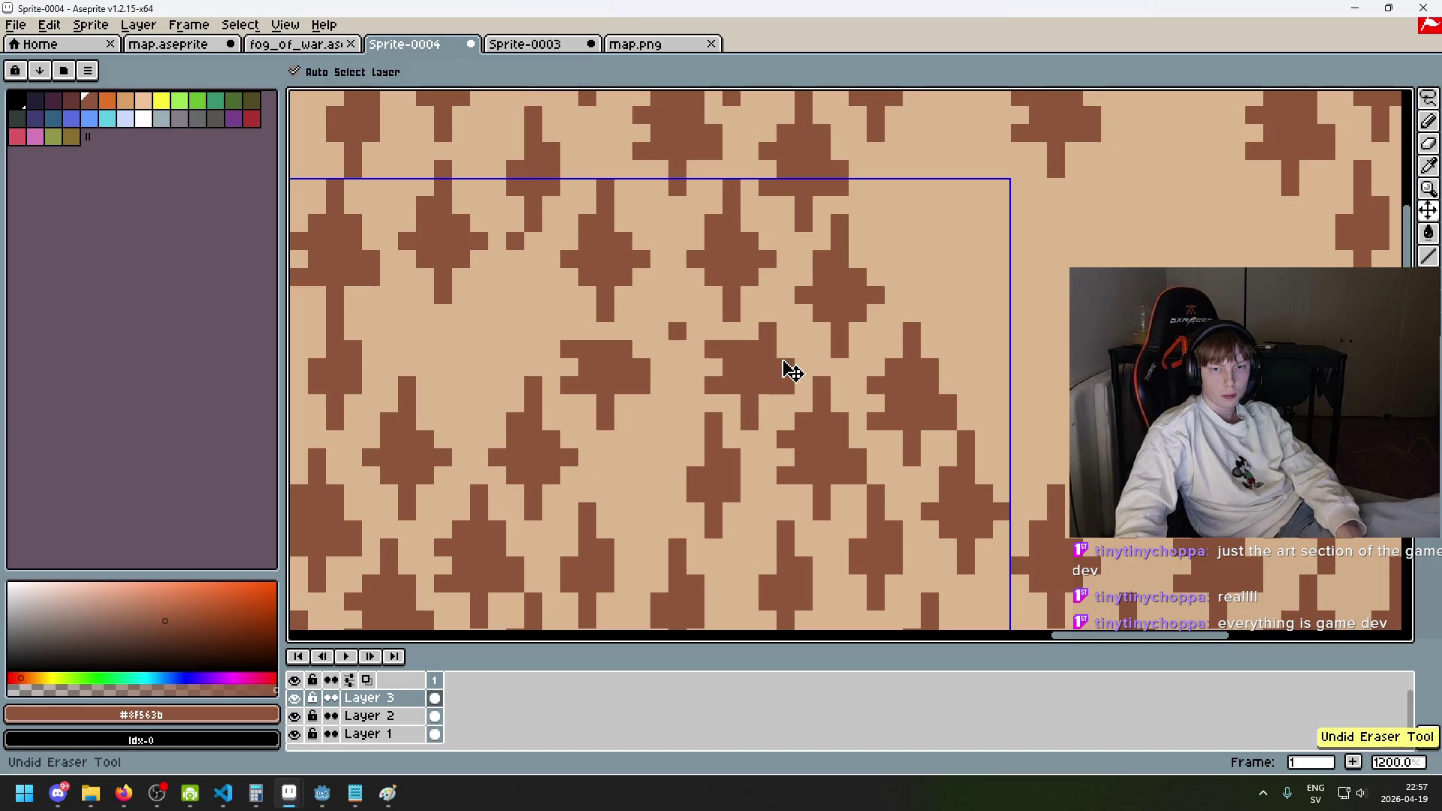
- Erase stray tree pixels to tan ground and retouch tufts, toggling Layer 3 to compare
mouse_move(713, 295)
left_mouse_down()
mouse_move(746, 418)
mouse_move(711, 293)
mouse_move(730, 277)
mouse_move(749, 366)
mouse_move(656, 328)
mouse_move(689, 202)
mouse_move(641, 240)
left_mouse_up()
scroll(676, 254, "down", 4)
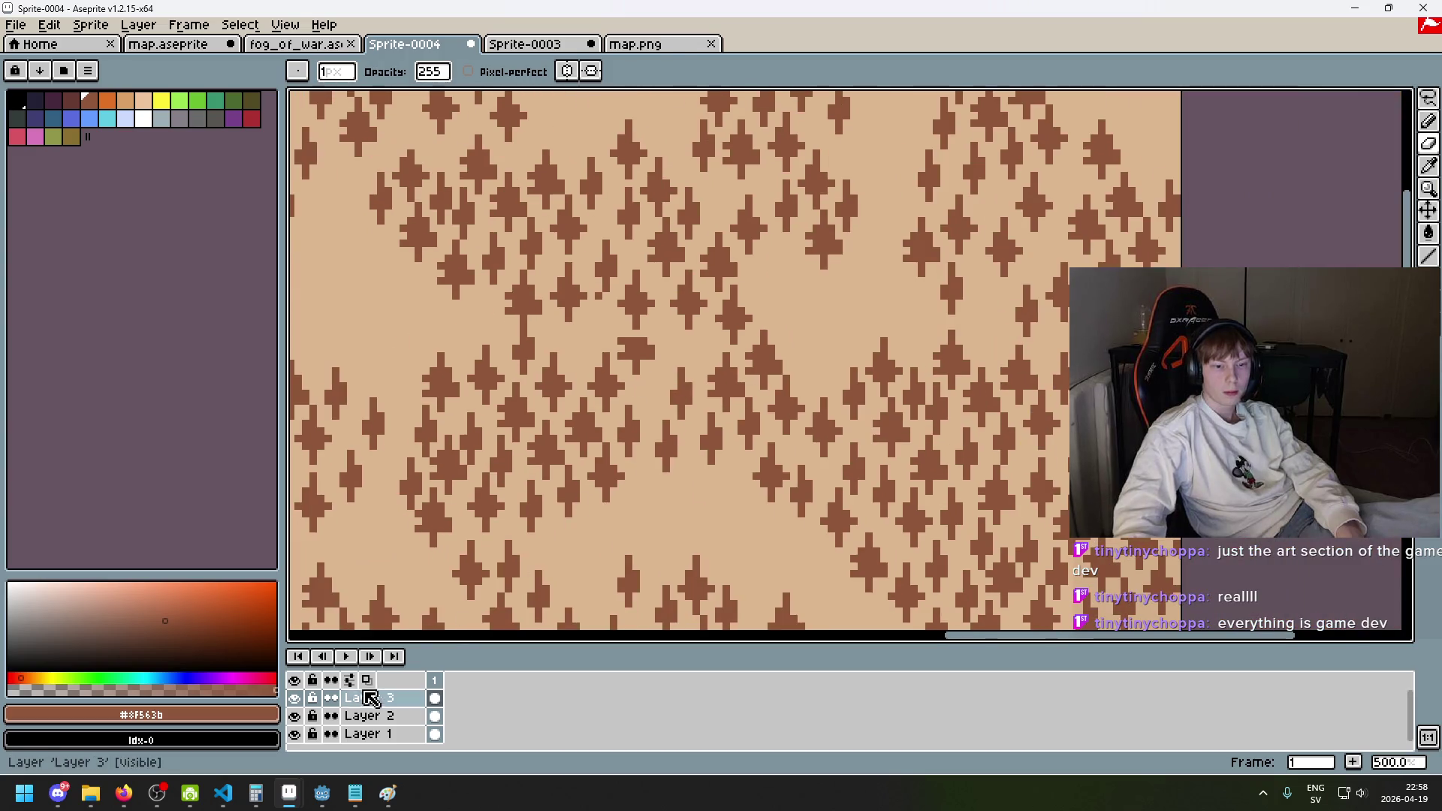
left_click(297, 698)
left_click(297, 698)
left_click(298, 698)
left_click(297, 697)
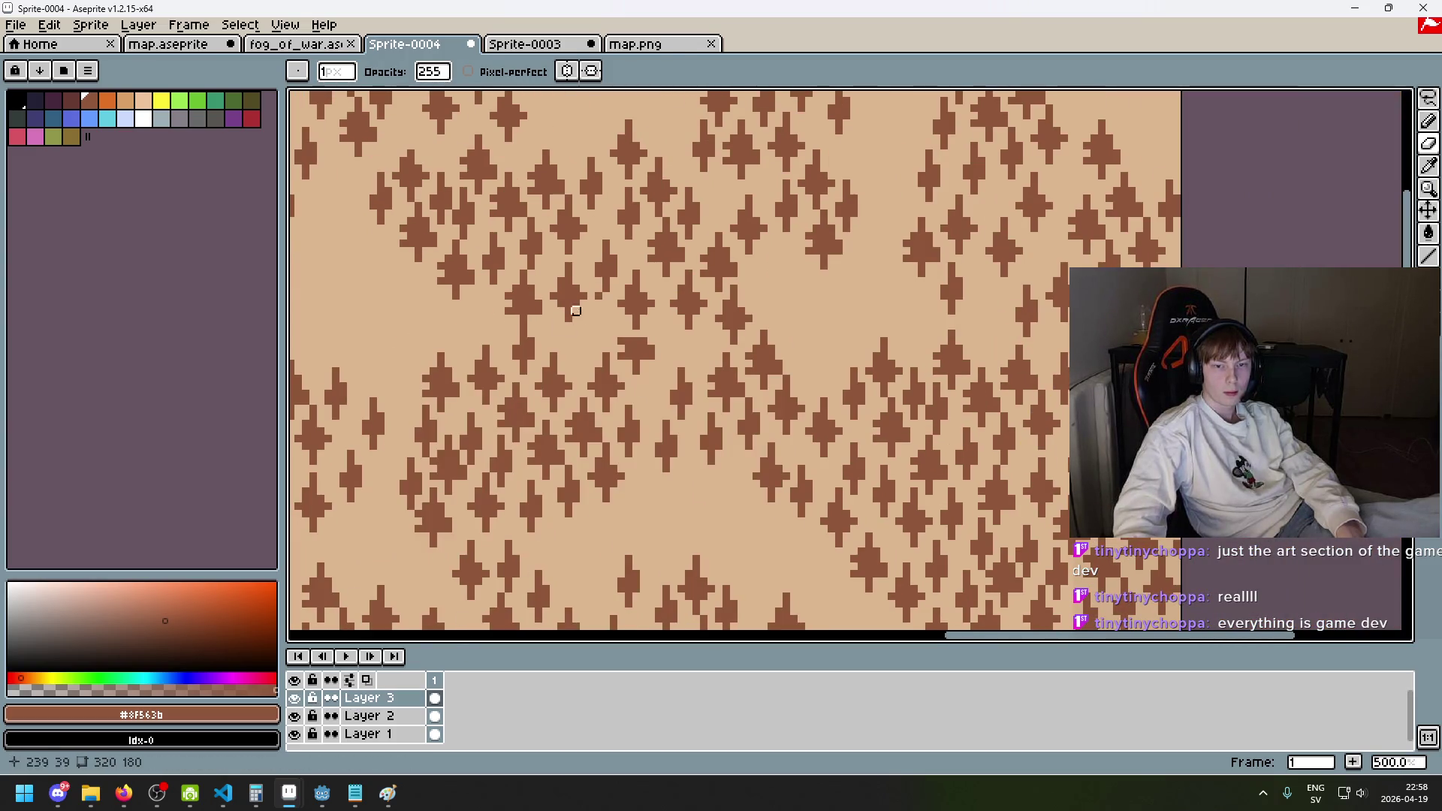
left_click_drag(530, 318, 516, 355)
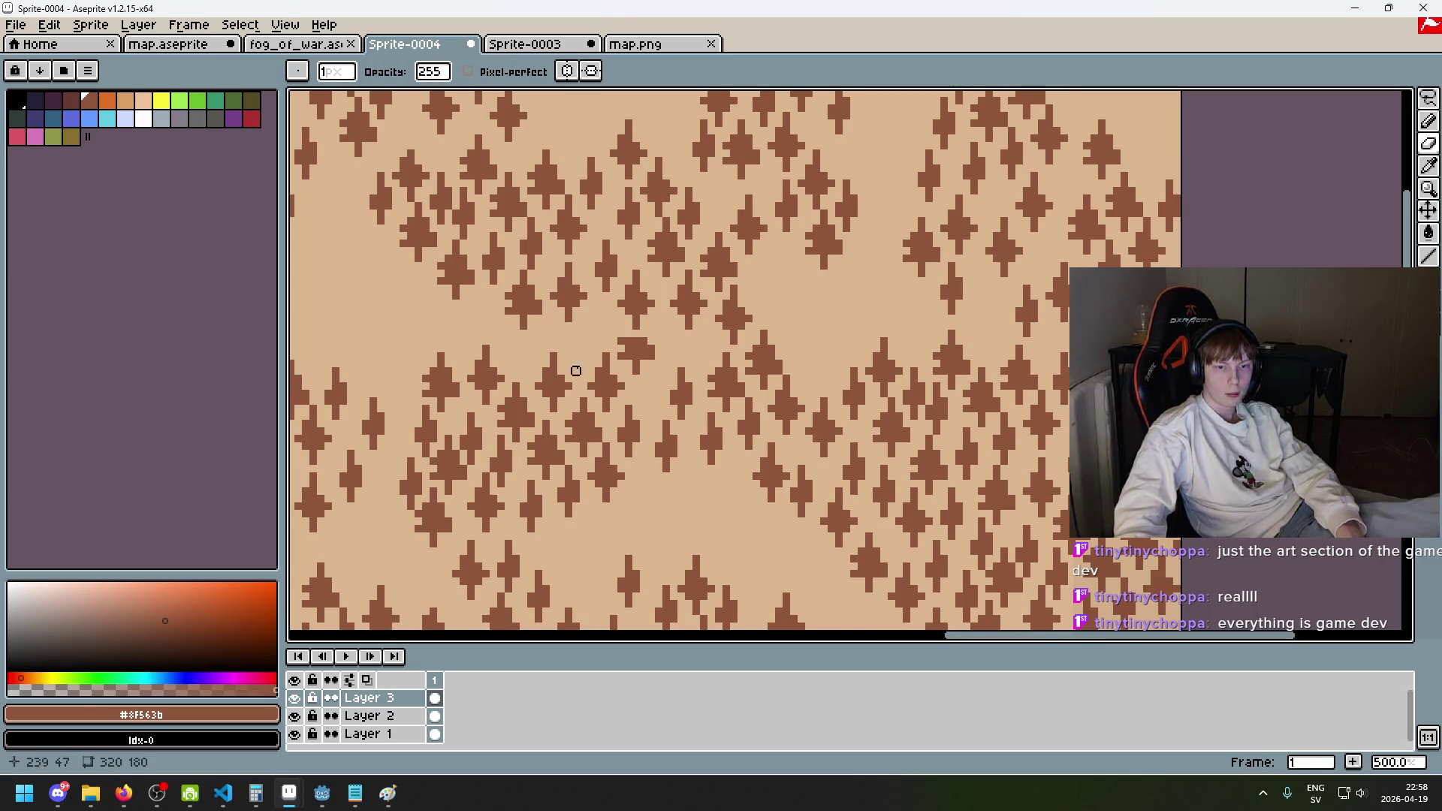
scroll(567, 371, "down", 1)
scroll(593, 352, "up", 1)
left_click_drag(634, 336, 606, 337)
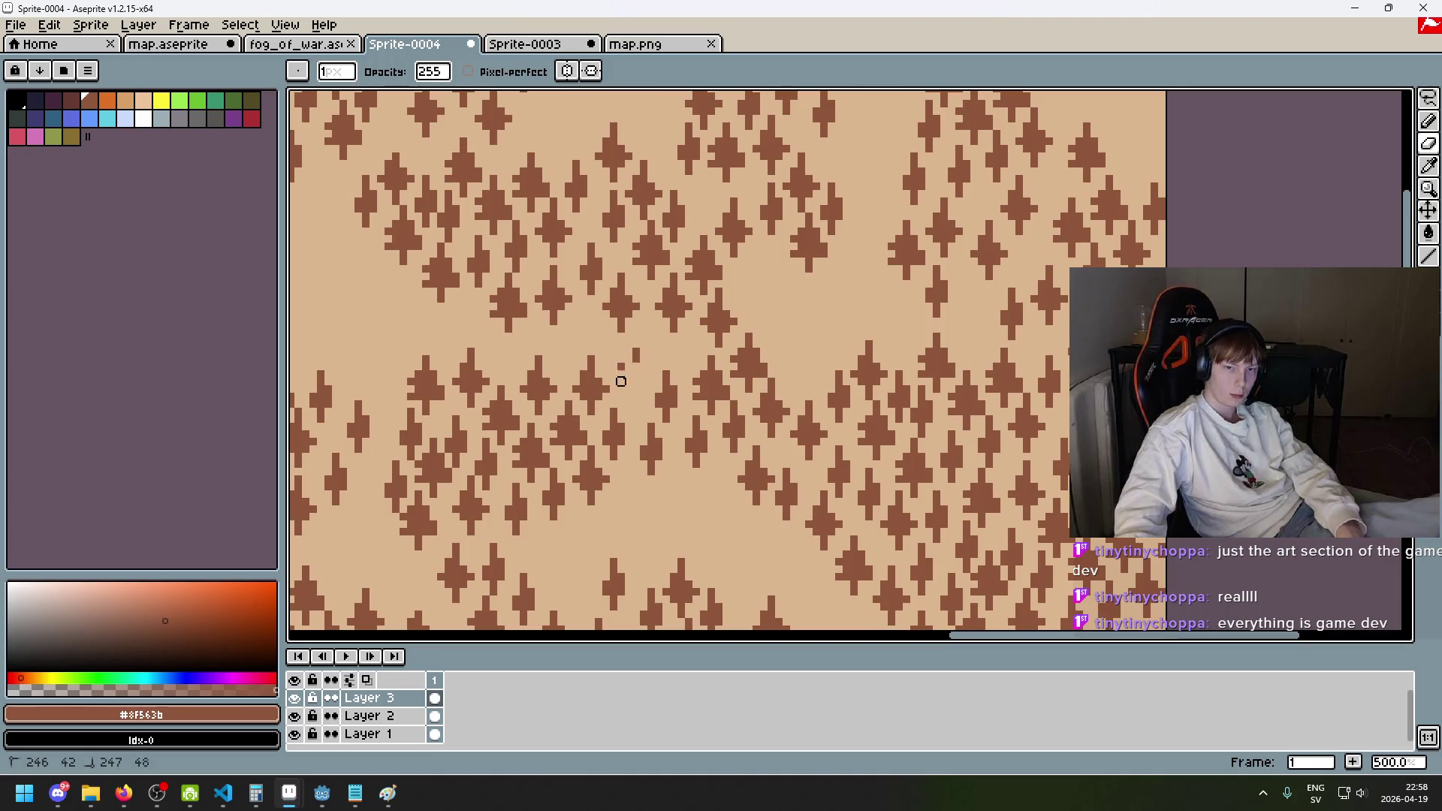